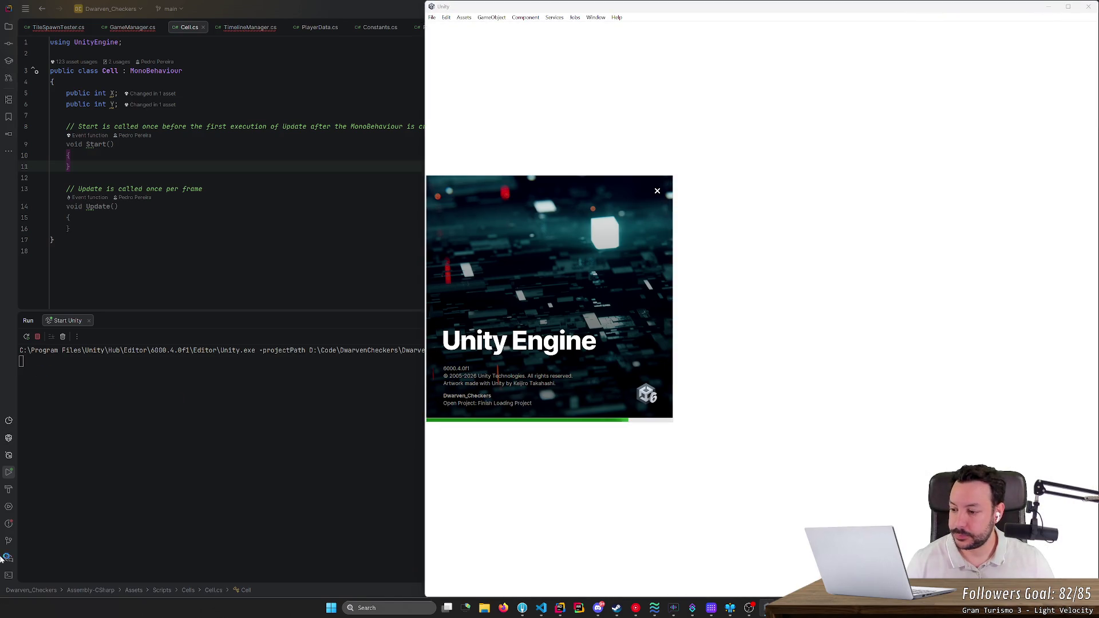
Step: Minimize the Rider window so the Unity editor with the LavaBoard scene shows
click(368, 507)
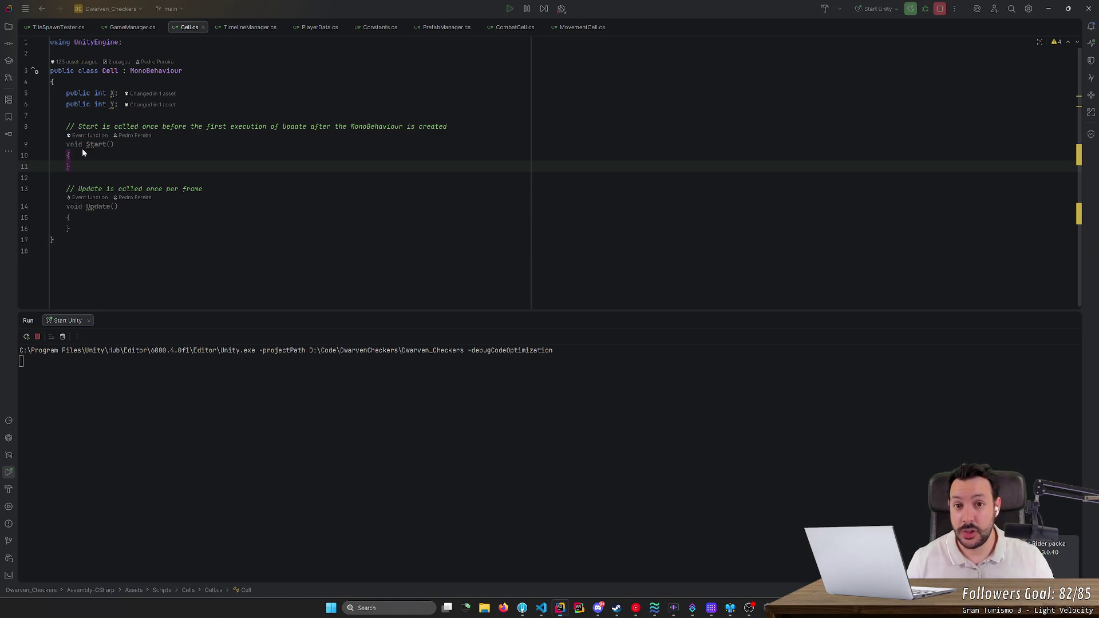
click(1048, 10)
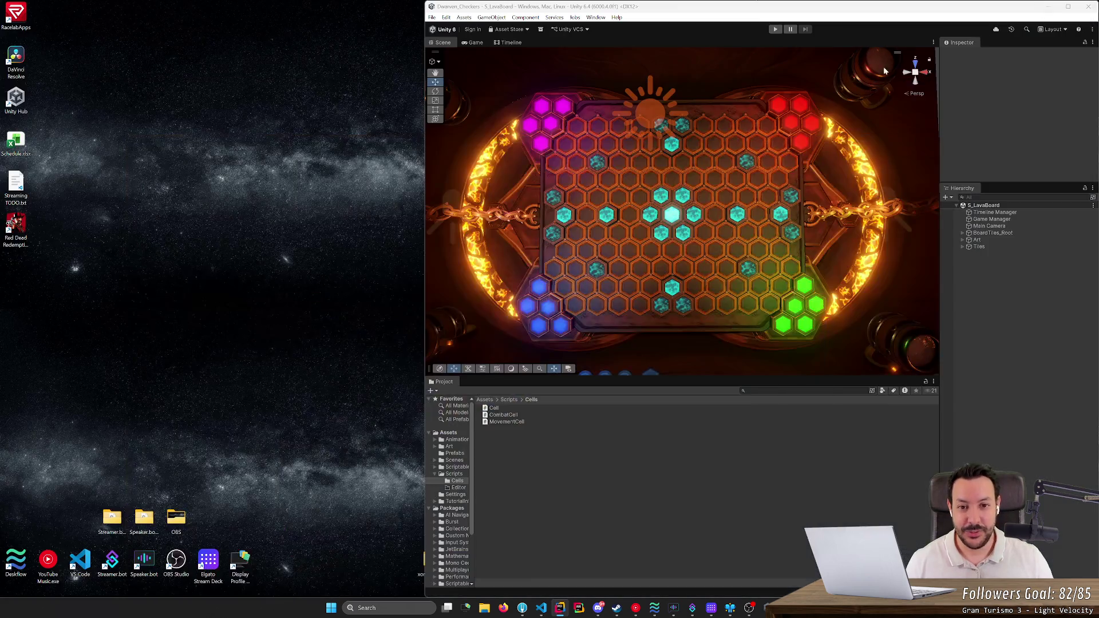
Step: Maximize the Unity editor and orbit the Scene view into a close perspective of the lava board
double_click(715, 7)
mouse_move(566, 46)
mouse_down()
mouse_move(486, 172)
mouse_move(499, 122)
mouse_move(706, 78)
mouse_move(650, 152)
mouse_move(669, 185)
mouse_move(266, 200)
mouse_move(517, 195)
mouse_move(496, 208)
mouse_up()
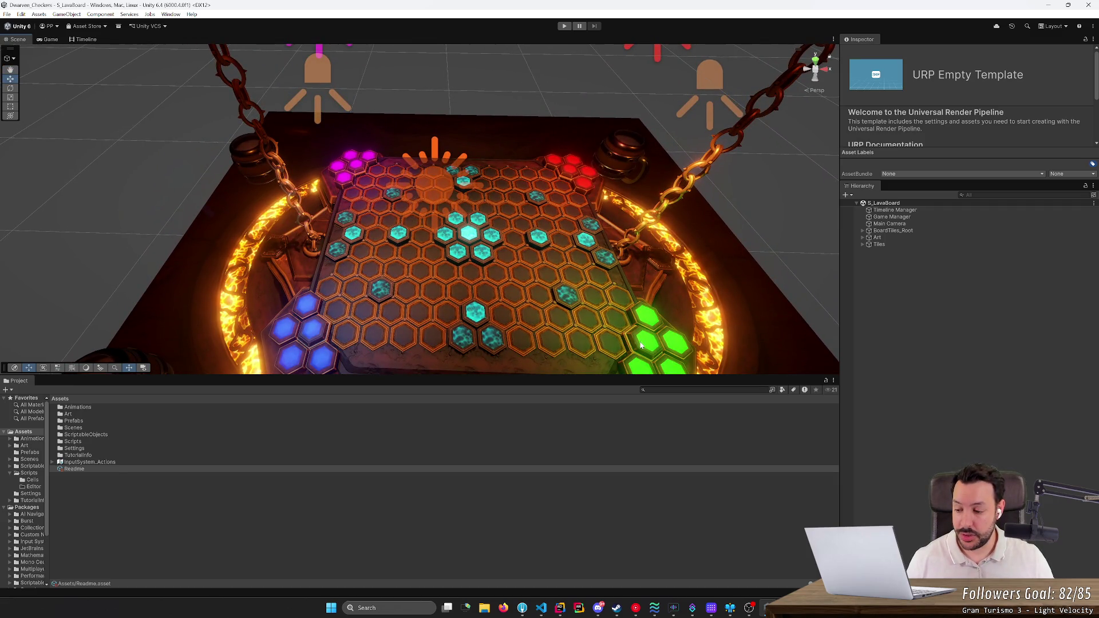
scroll(641, 345, up, 3)
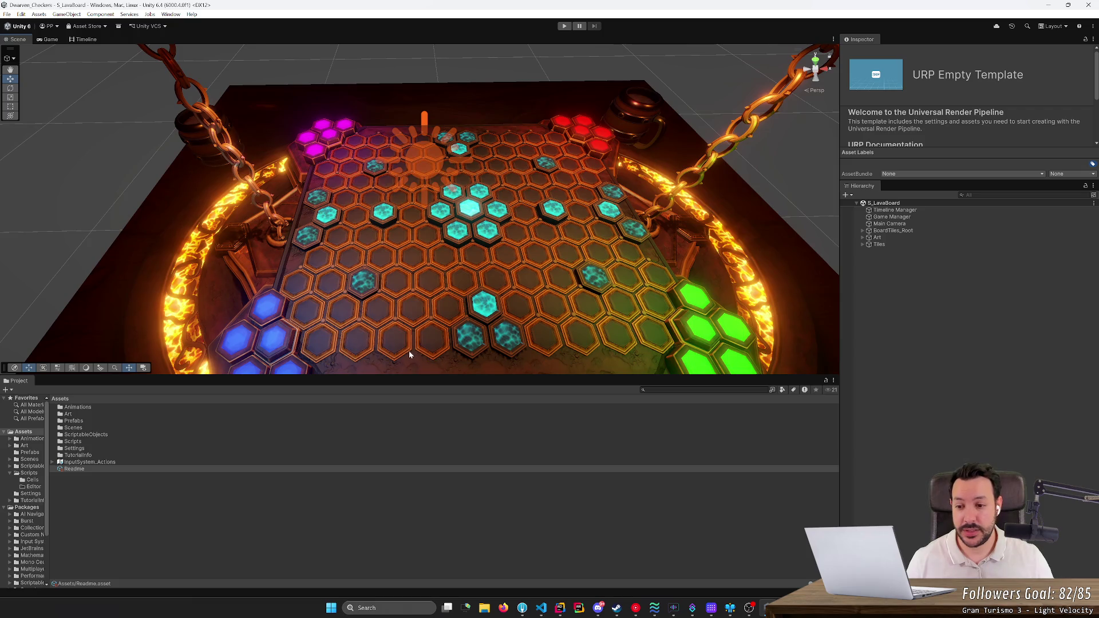
drag(409, 296, 394, 262)
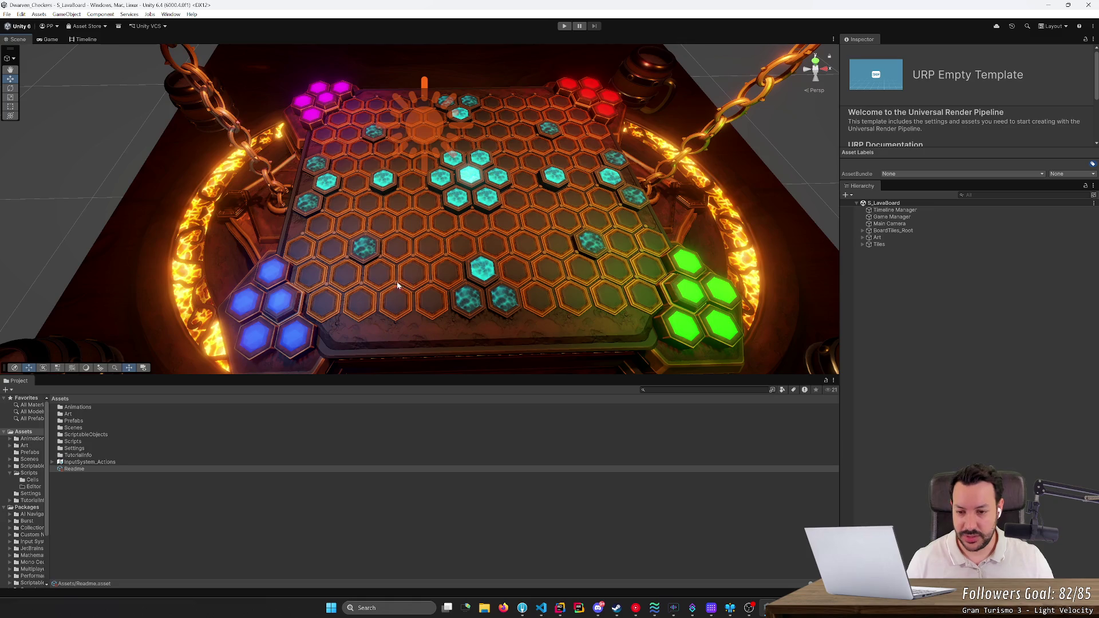
mouse_move(378, 279)
mouse_down()
mouse_move(430, 261)
mouse_move(425, 274)
mouse_up()
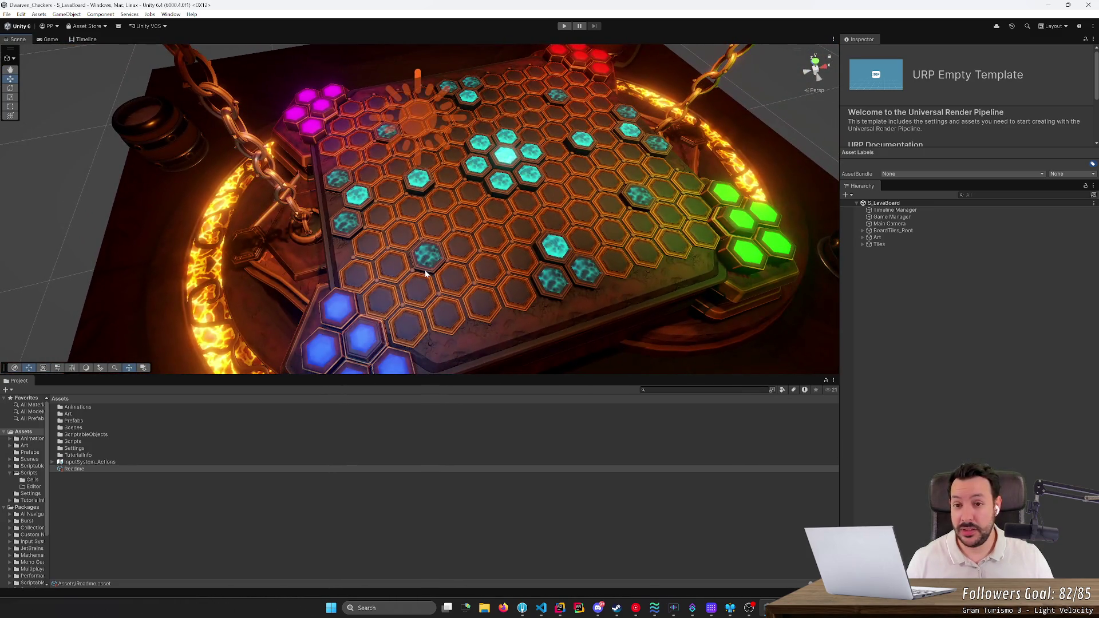
scroll(434, 274, down, 3)
scroll(440, 275, down, 3)
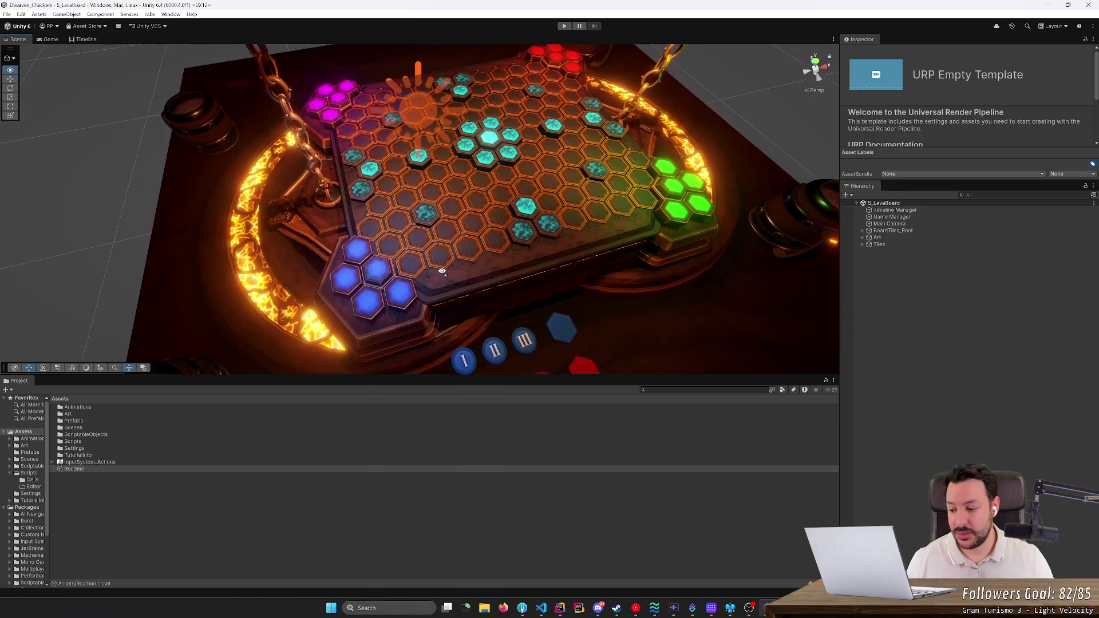
scroll(474, 257, up, 3)
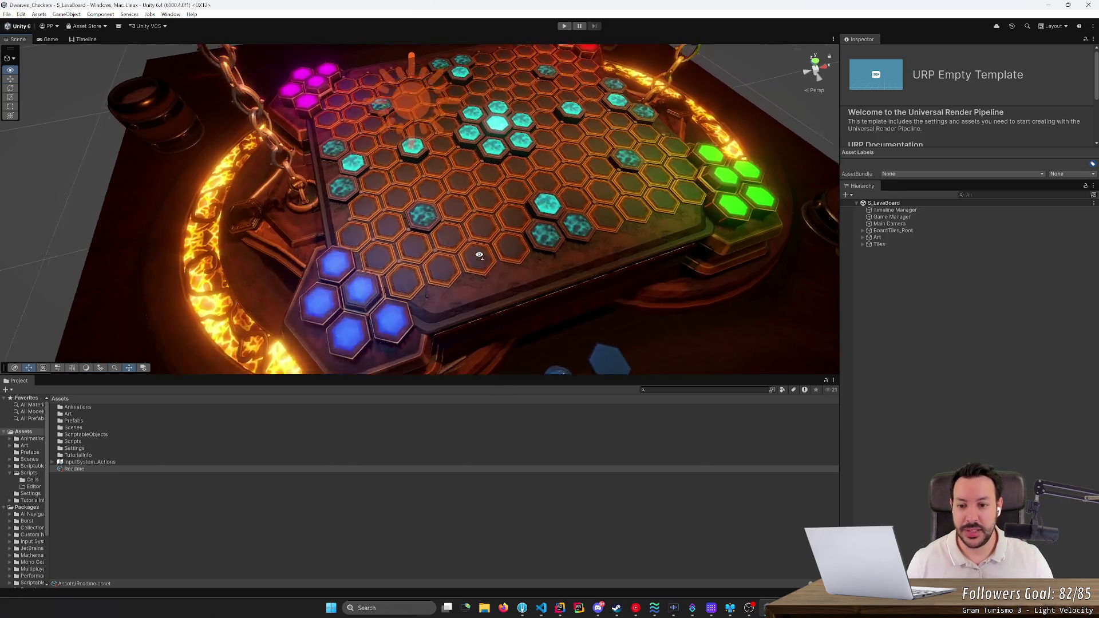
drag(474, 257, 445, 272)
Step: Pull back to higher, top-down views of the whole board, then enter Play mode
scroll(436, 225, down, 3)
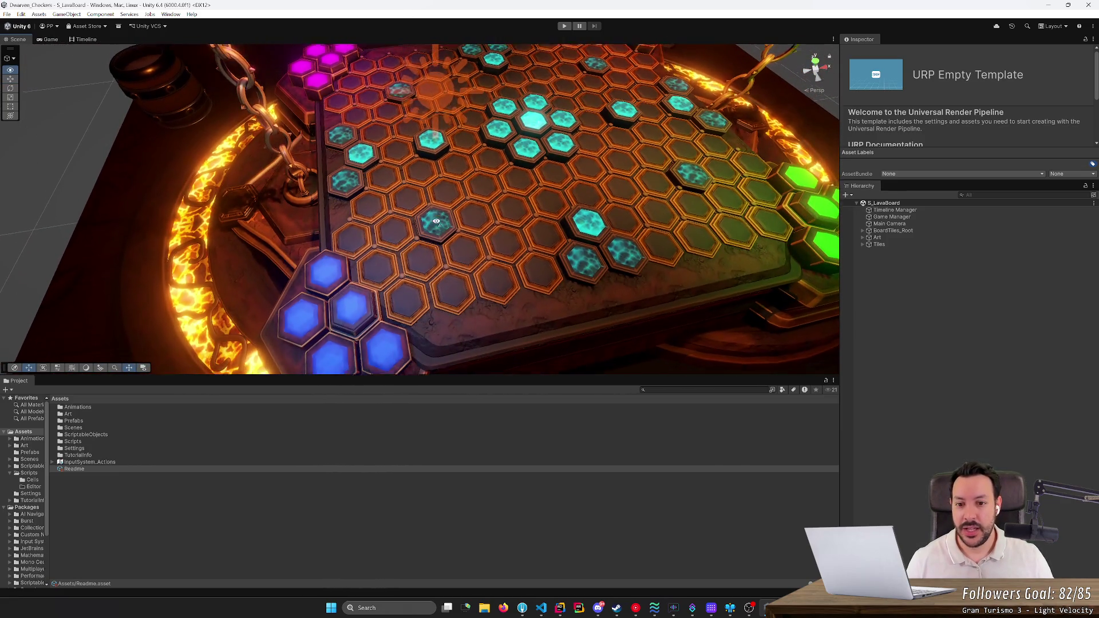
scroll(441, 252, up, 3)
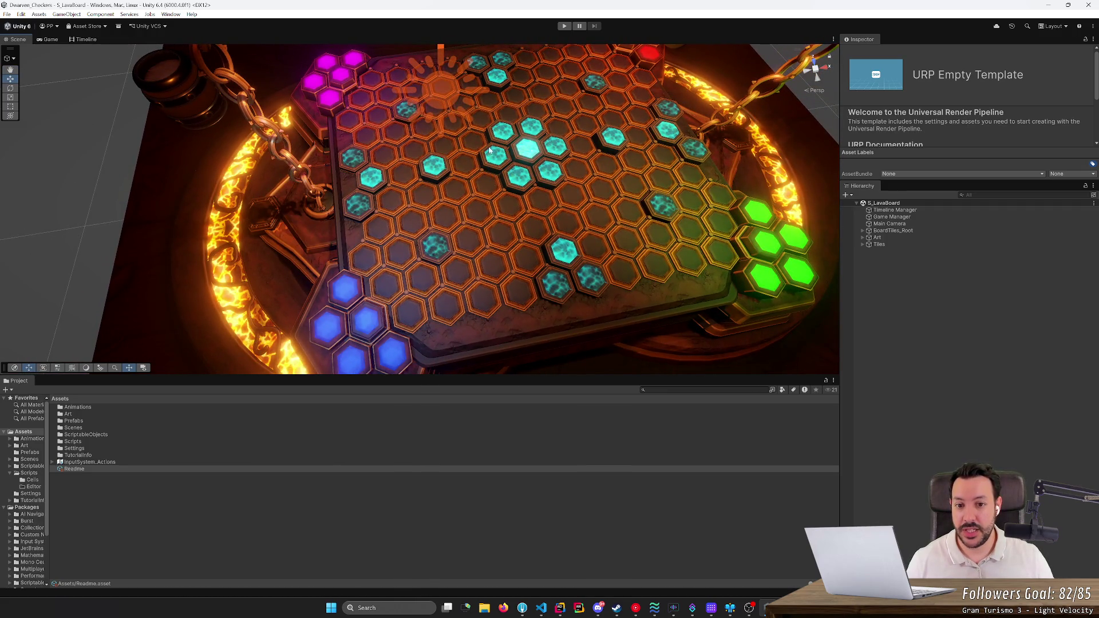
scroll(544, 170, up, 5)
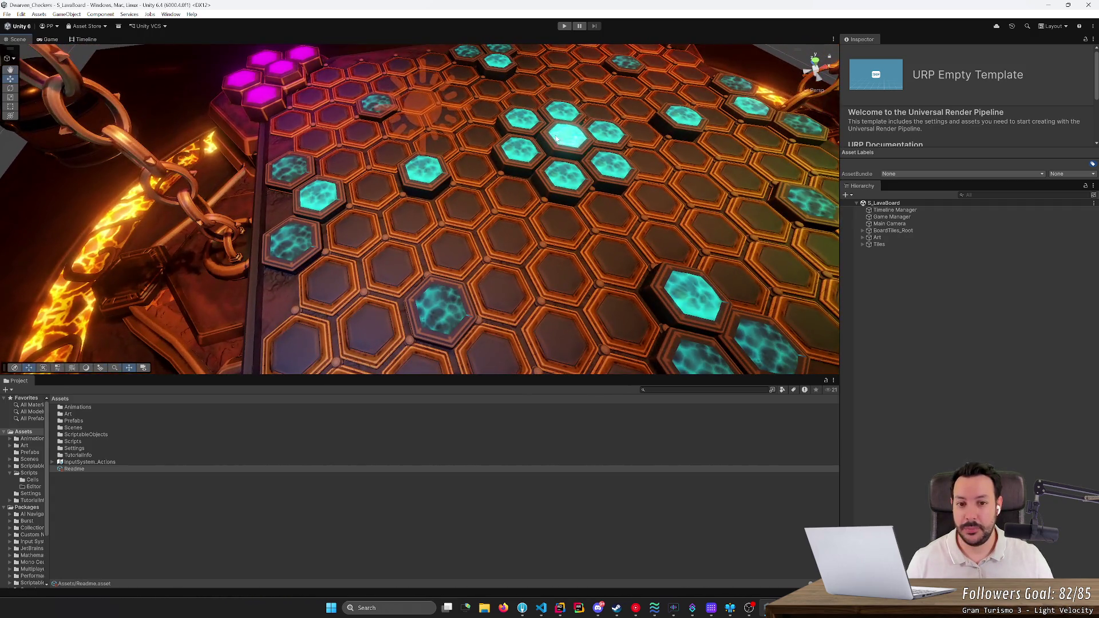
scroll(556, 138, down, 5)
mouse_move(556, 138)
mouse_down()
mouse_move(579, 177)
mouse_move(550, 210)
mouse_up()
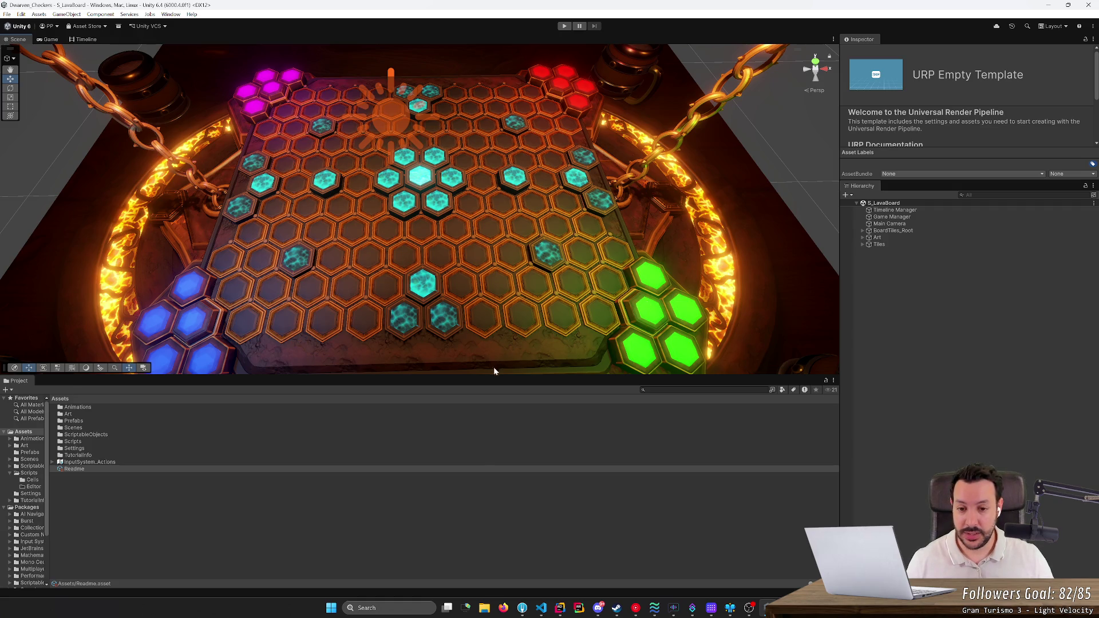
mouse_move(485, 339)
mouse_down()
mouse_move(476, 354)
mouse_move(480, 344)
mouse_up()
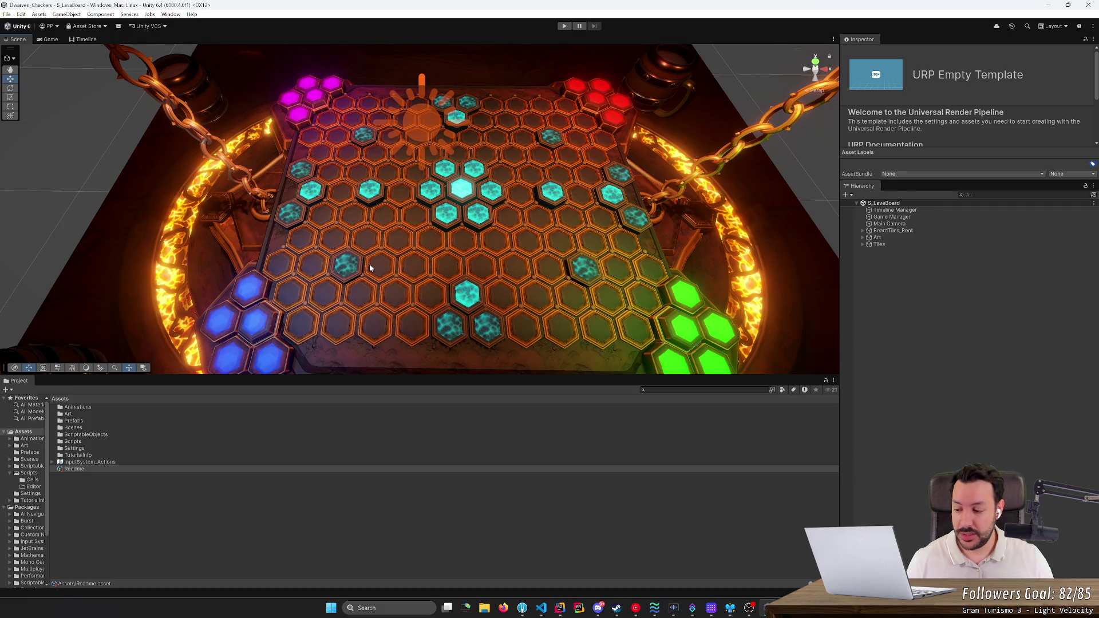
mouse_move(368, 268)
mouse_down()
mouse_move(437, 238)
mouse_move(465, 258)
mouse_up()
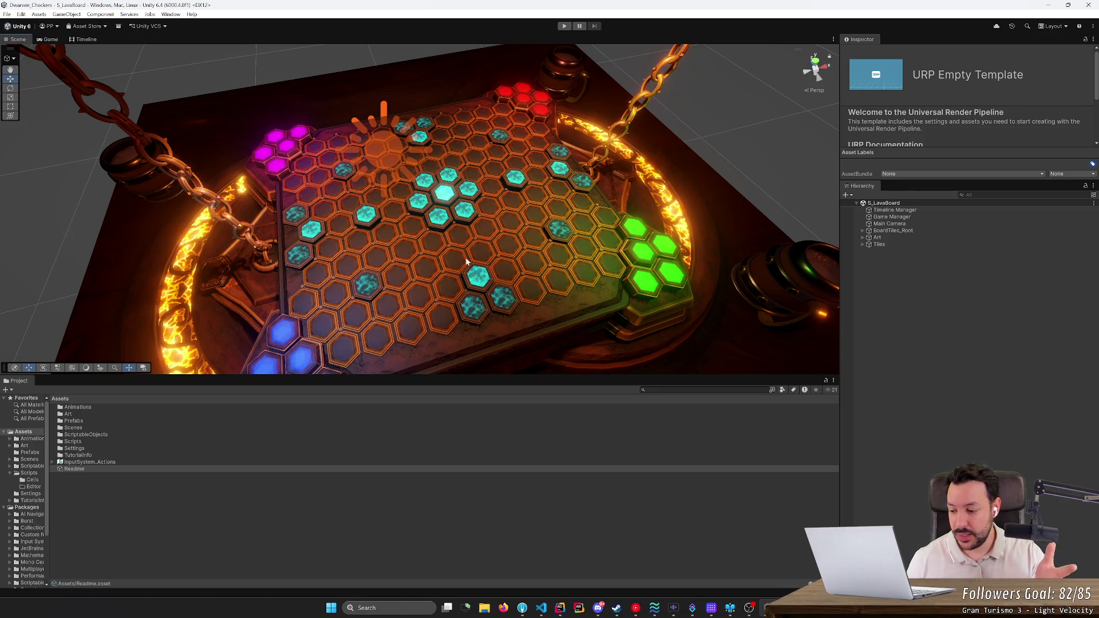
scroll(528, 232, up, 5)
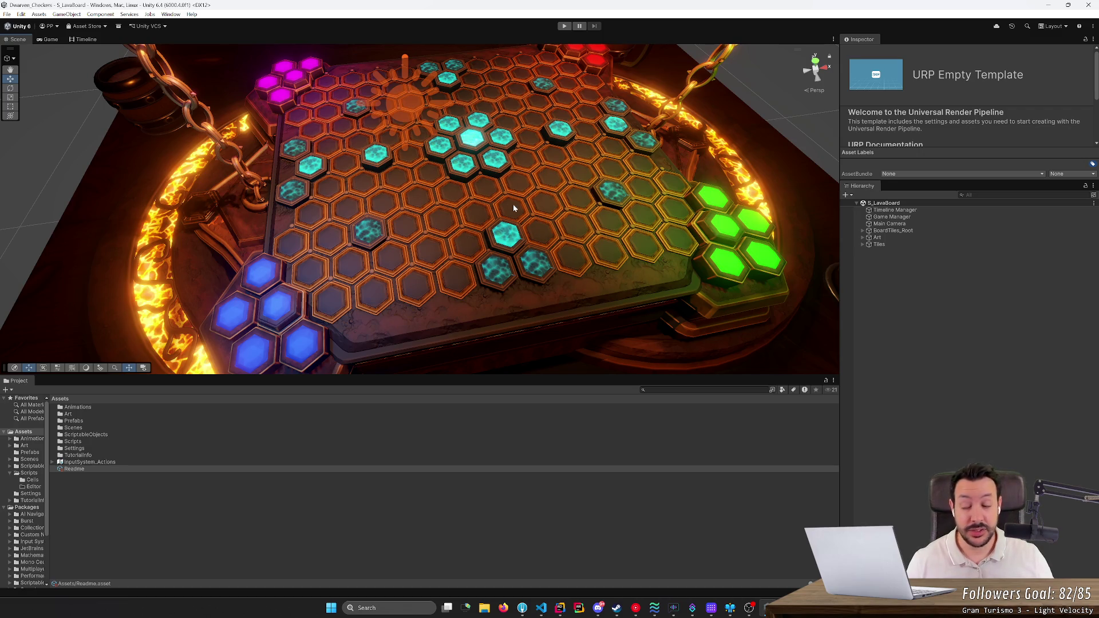
scroll(513, 204, down, 3)
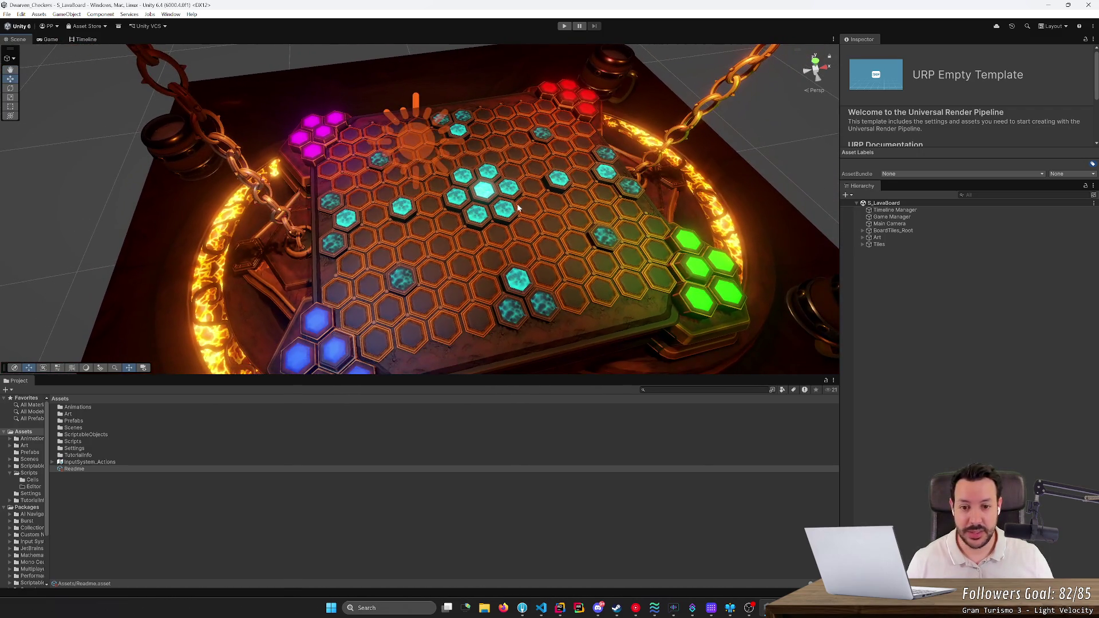
click(564, 25)
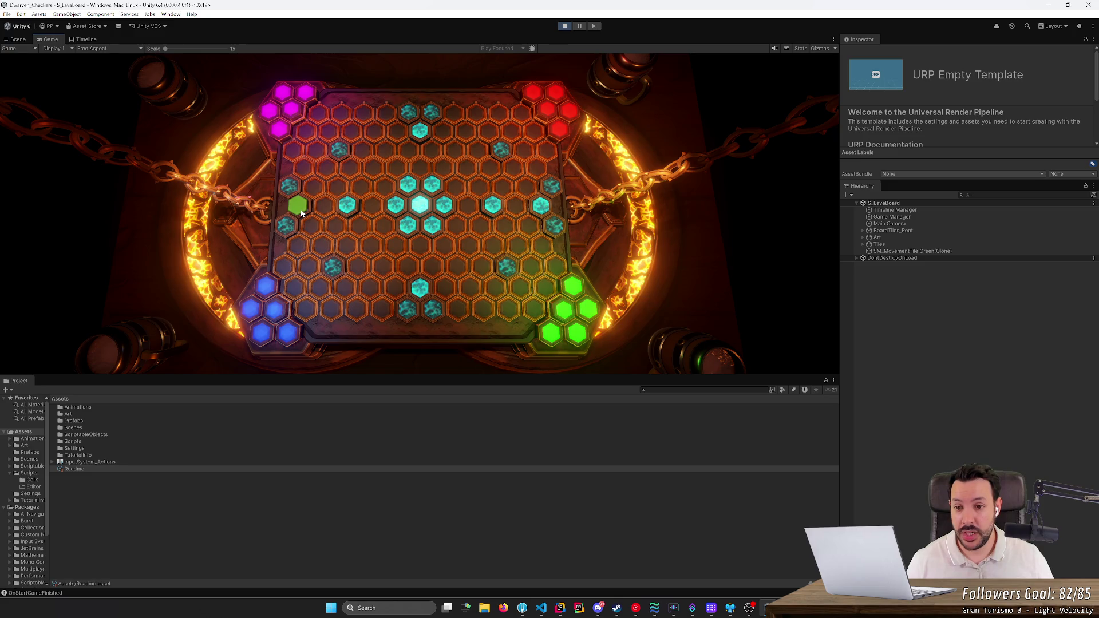
Step: In the running game, click a board hex to place a tile, then select the cyan centre piece
click(301, 213)
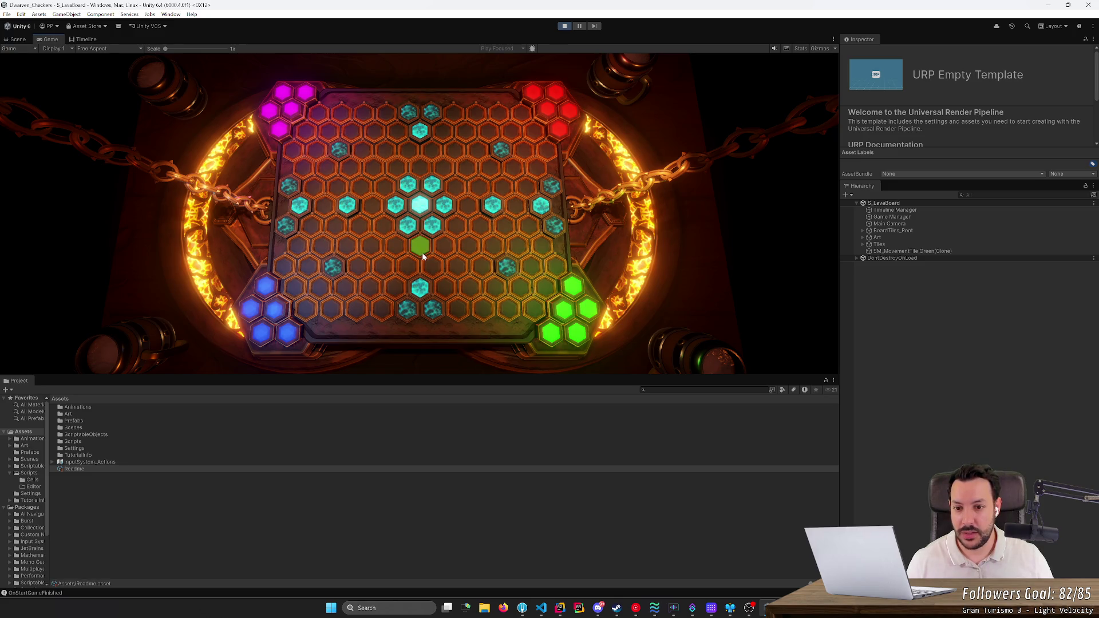
click(419, 207)
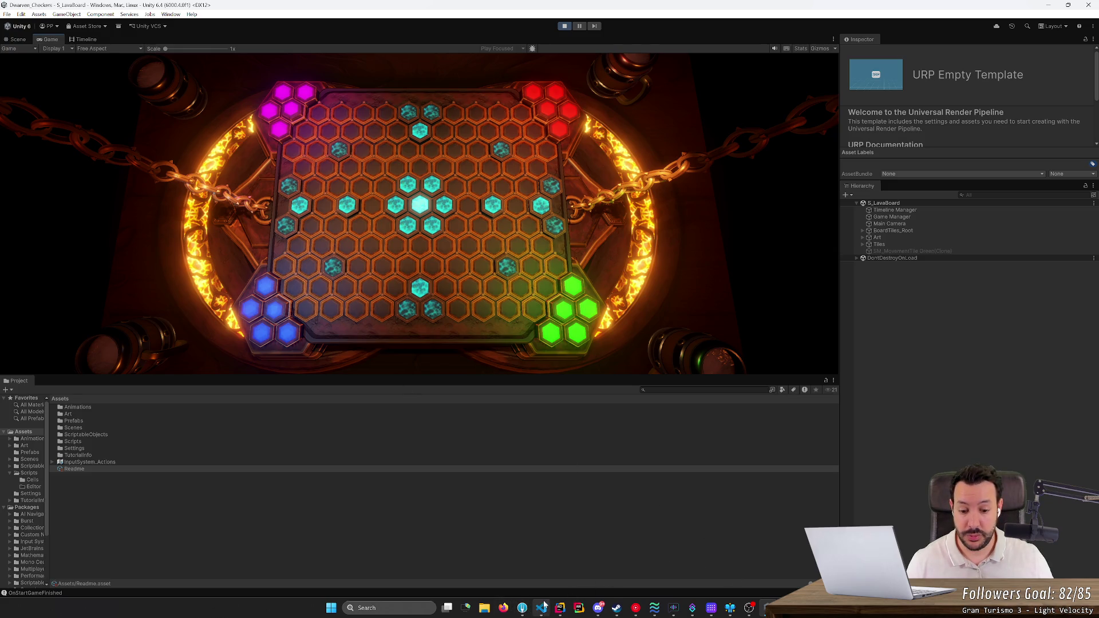
Step: Open Dwarven_Checkers_Rulebook.docx from the D:\Code\DwarvenCheckers folder in File Explorer
click(485, 607)
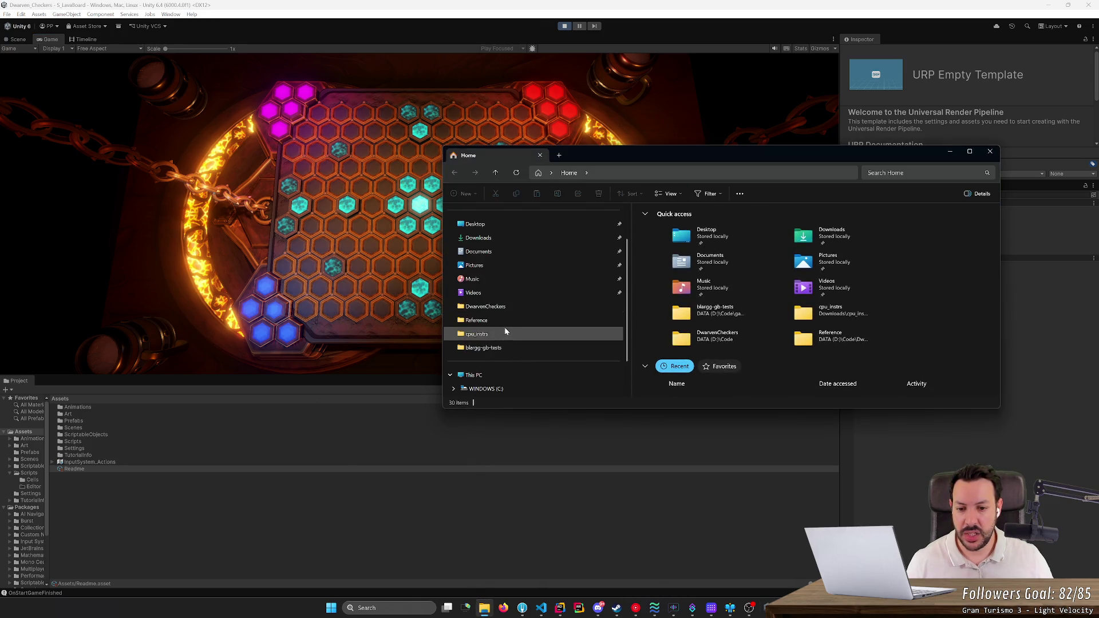
click(506, 321)
click(696, 173)
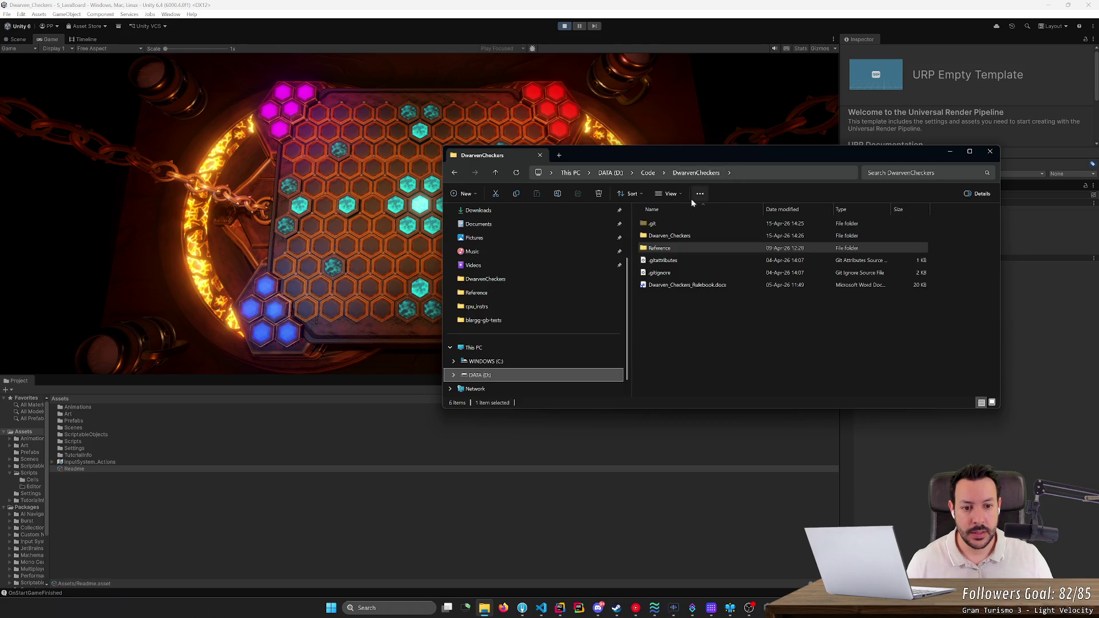
click(687, 285)
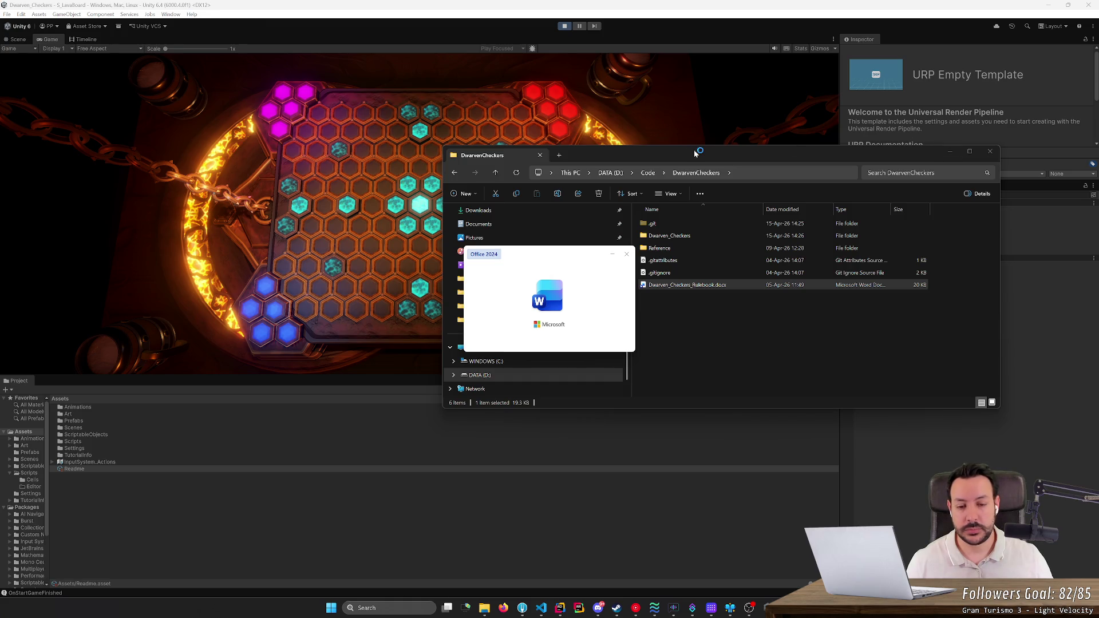
key(super+Right)
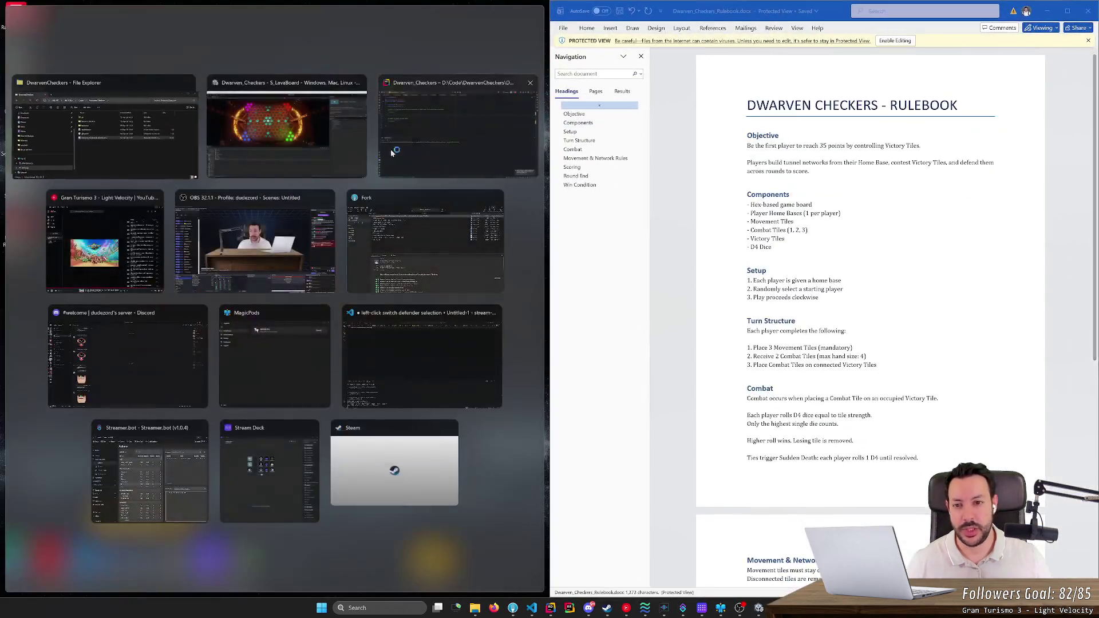
Step: Arrange the Word rulebook beside Unity and highlight the 'Place 3 Movement Tiles' turn rule
click(126, 137)
click(498, 8)
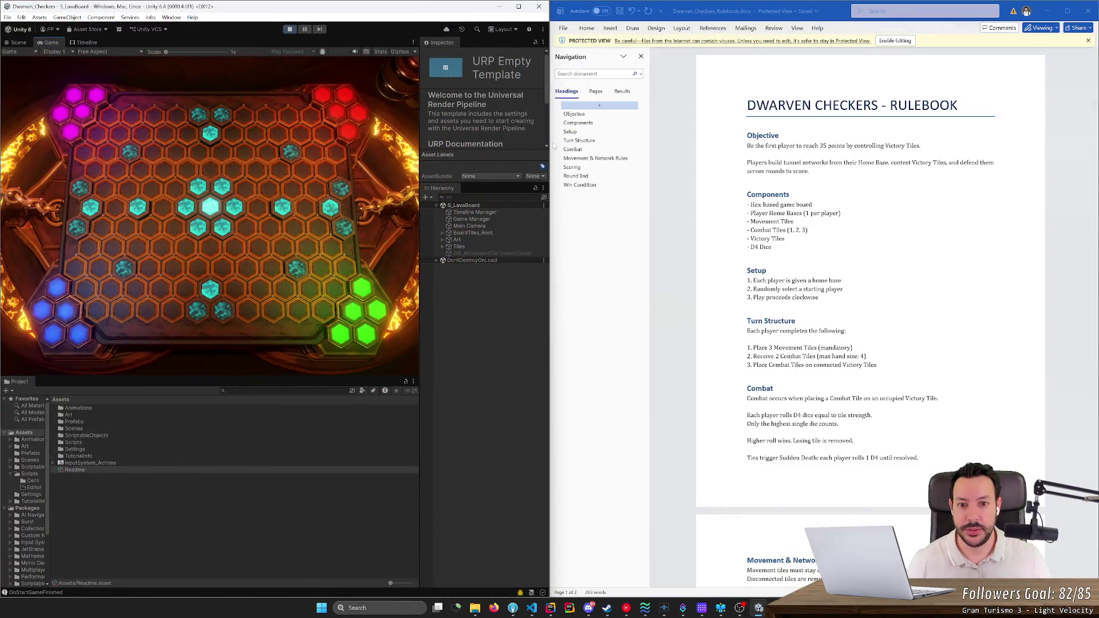
drag(550, 146, 701, 153)
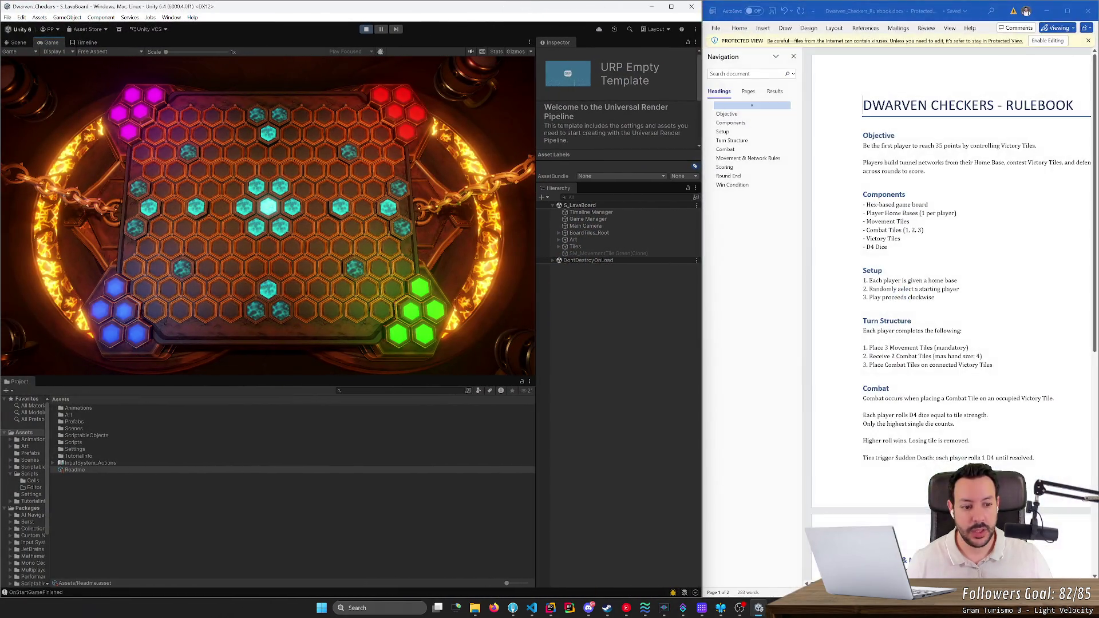
mouse_move(862, 596)
mouse_down()
mouse_move(863, 343)
mouse_move(863, 367)
mouse_up()
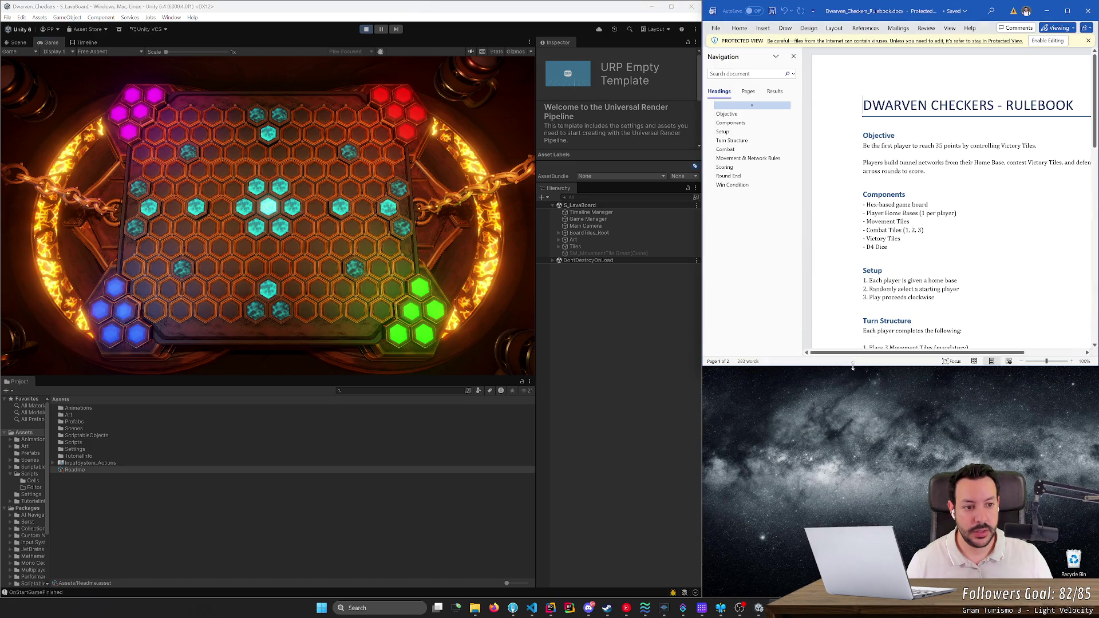
click(793, 56)
scroll(896, 200, down, 3)
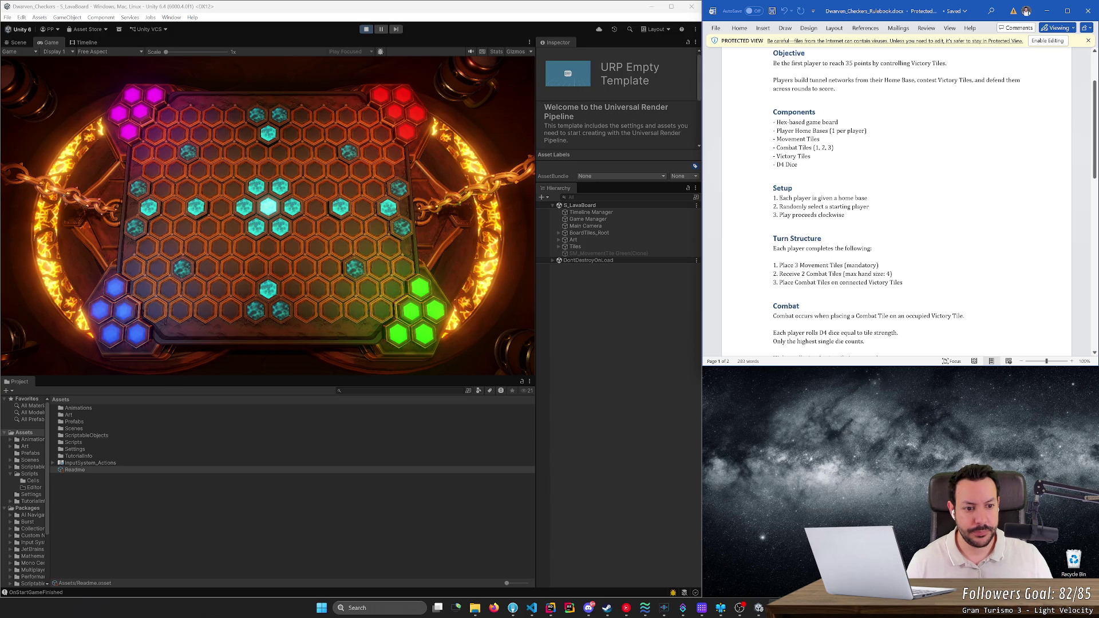
drag(778, 265, 843, 265)
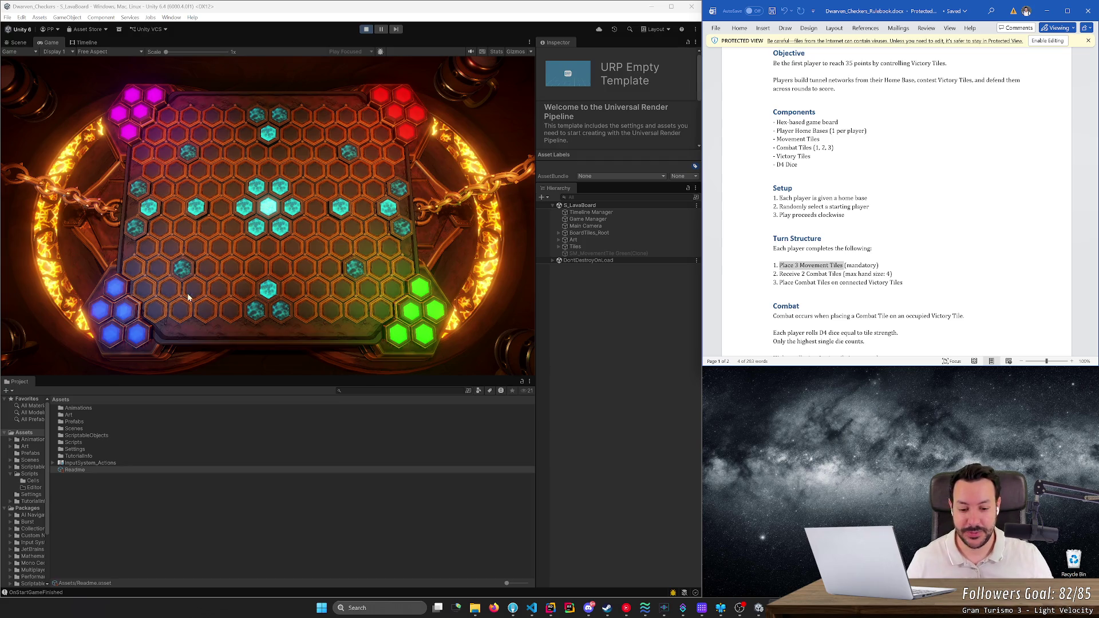
click(550, 608)
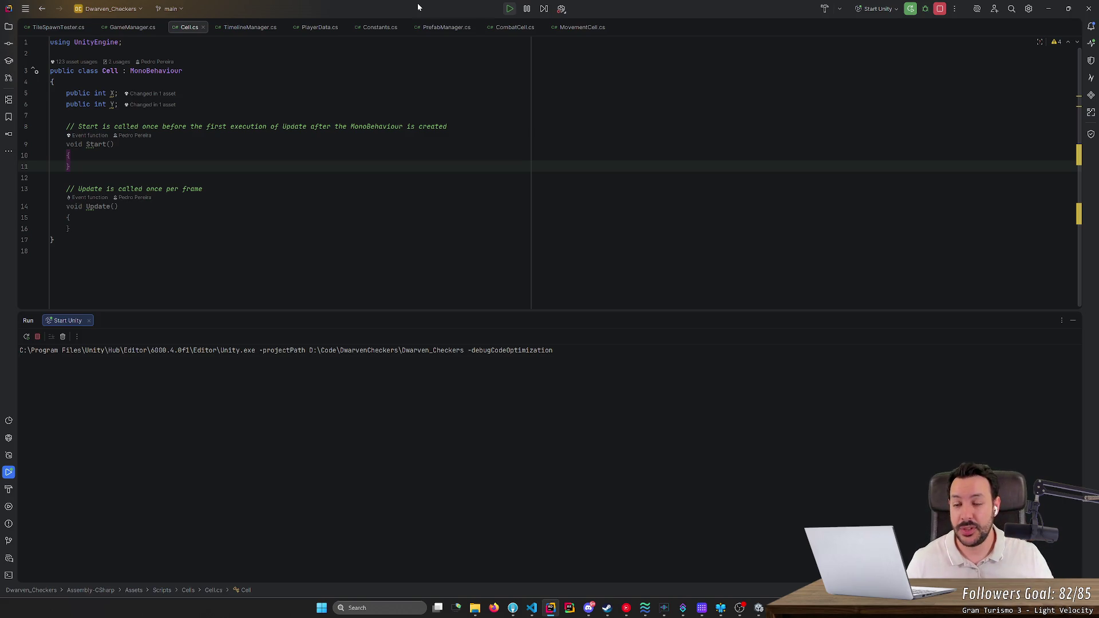
mouse_move(418, 7)
mouse_down()
mouse_move(255, 260)
mouse_move(228, 172)
mouse_move(229, 1)
mouse_up()
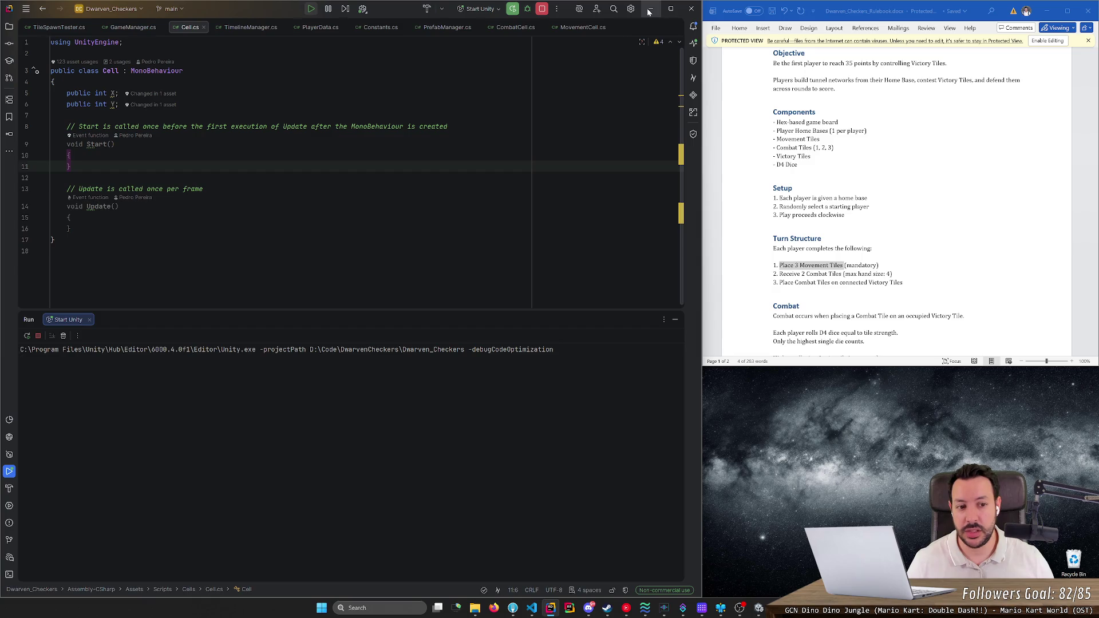
click(782, 265)
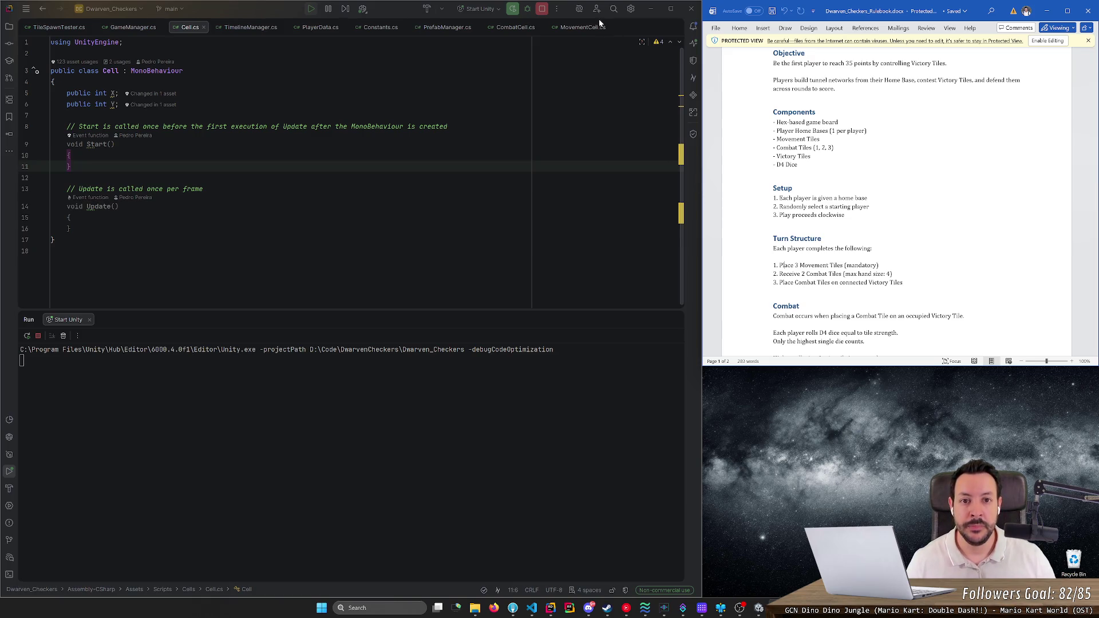
click(758, 609)
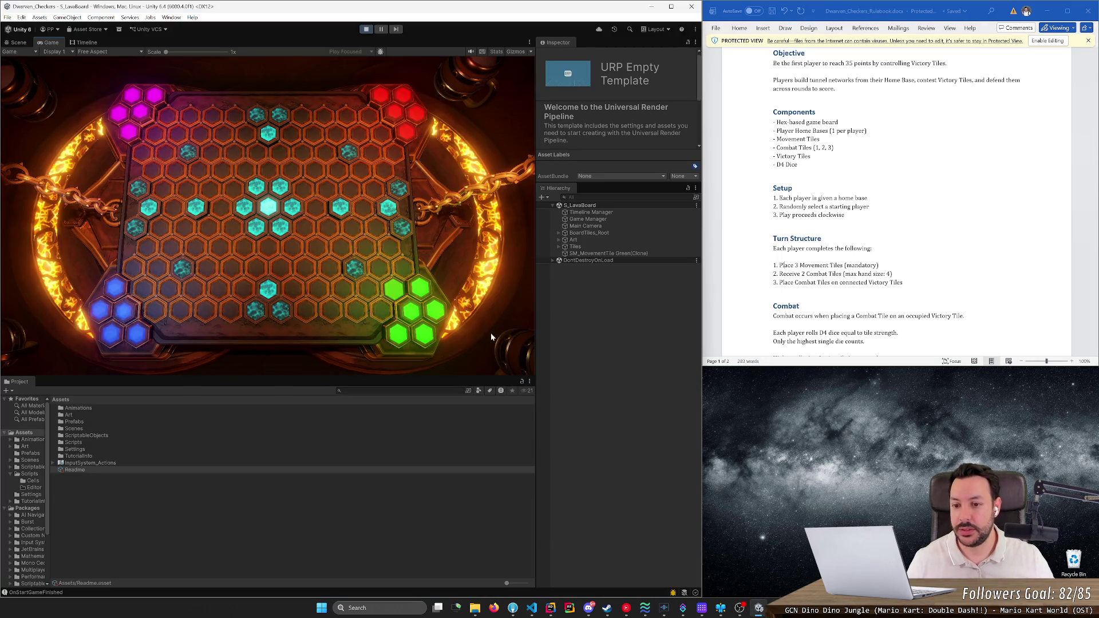
Step: Exit Play mode with Ctrl+P to return to the Scene view
key(ctrl+p)
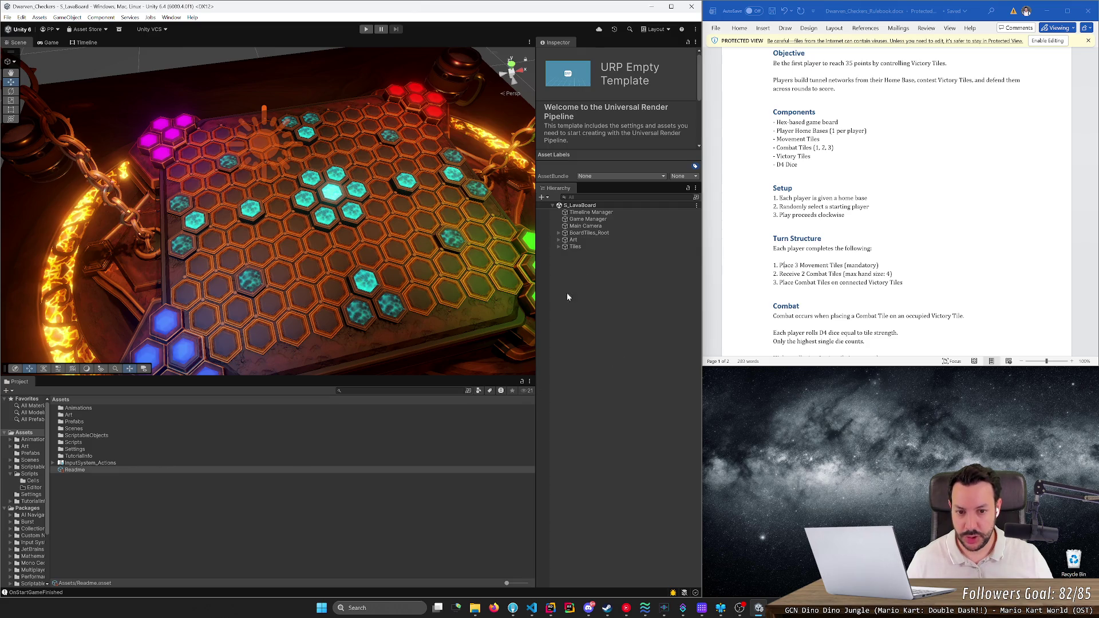
Step: Select Main Camera and Art in the Hierarchy and try the object creation menu
click(584, 226)
click(574, 240)
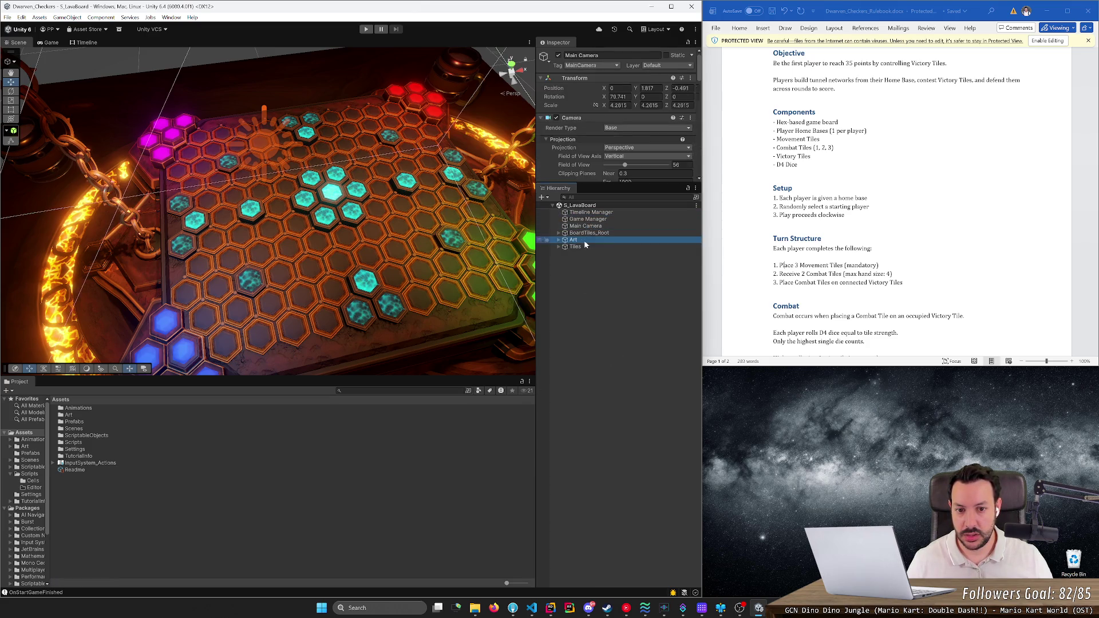
right_click(581, 299)
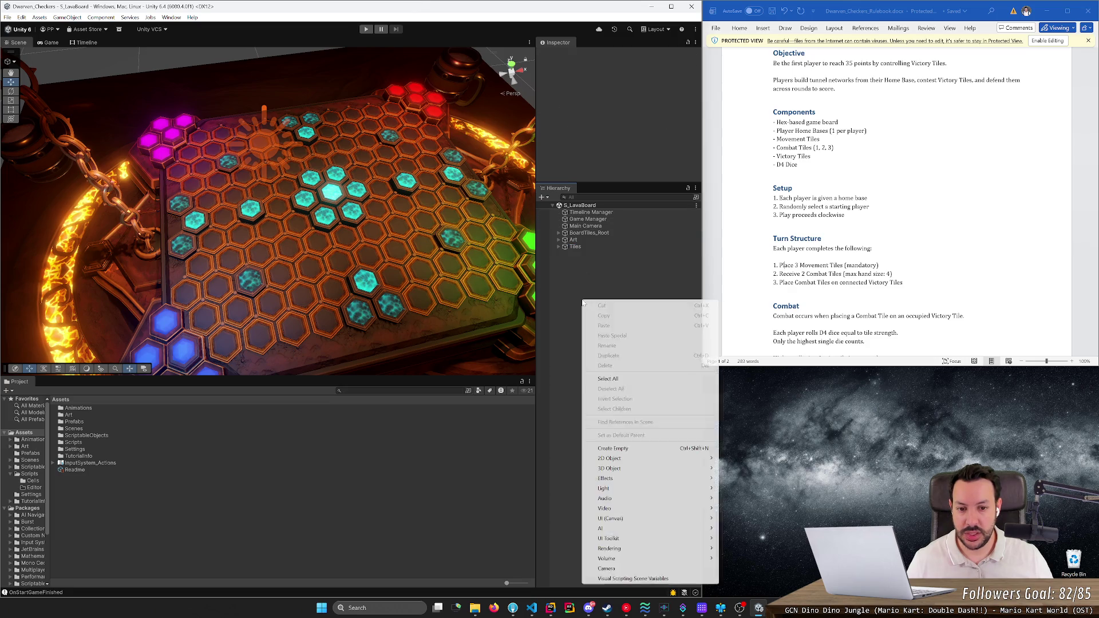
click(574, 308)
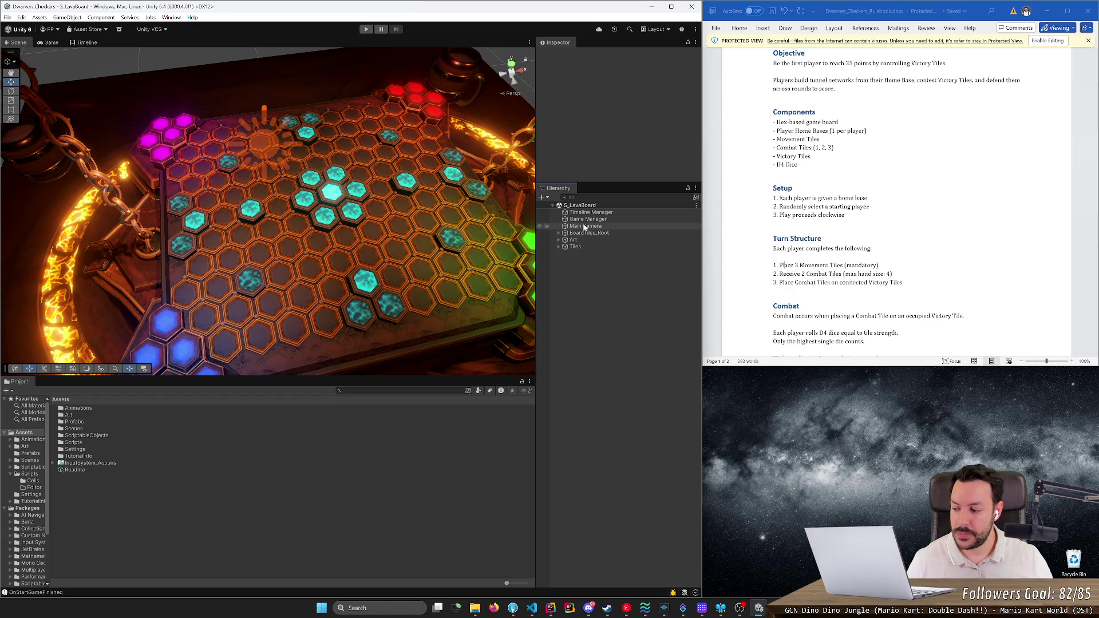
right_click(590, 284)
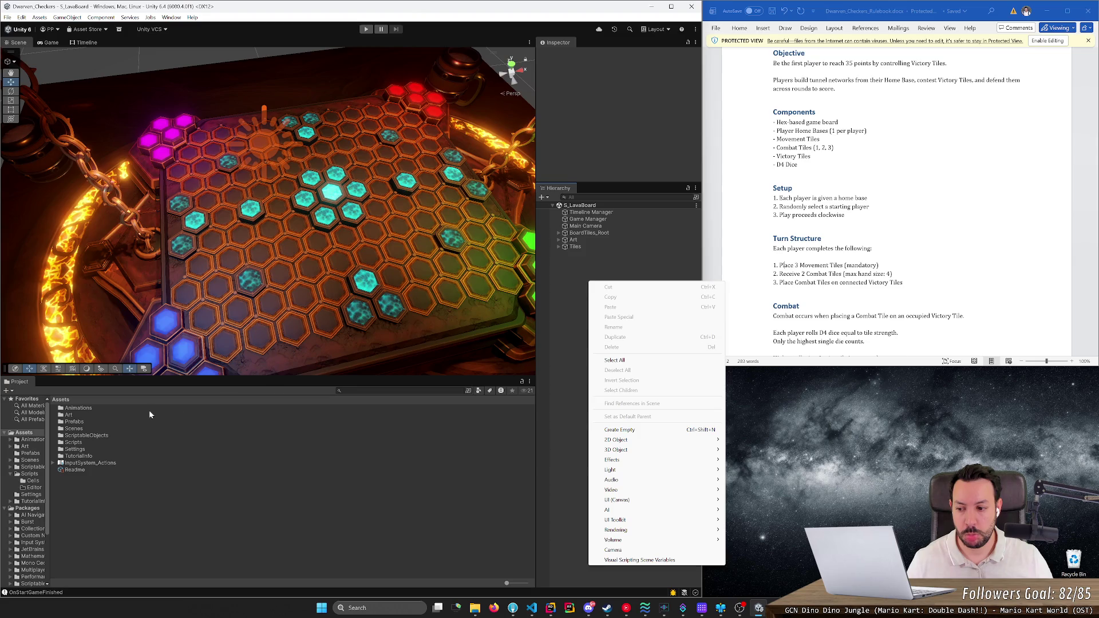
Step: Browse the ScriptableObjects, Scenes and BoardScenes asset folders, then create an empty GameObject
double_click(71, 435)
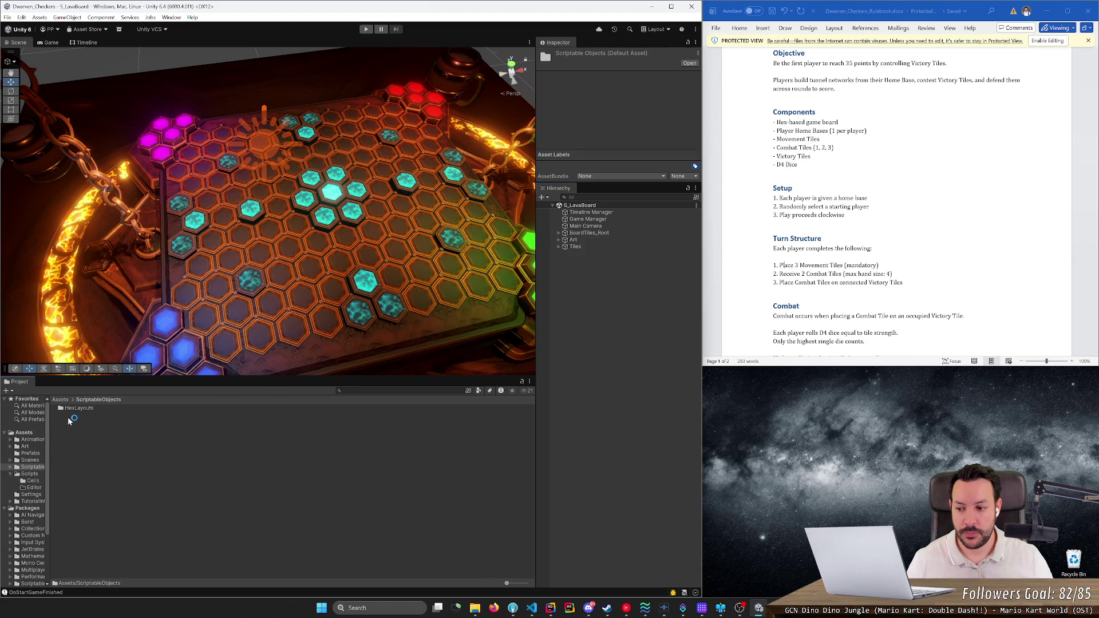
click(62, 400)
double_click(80, 432)
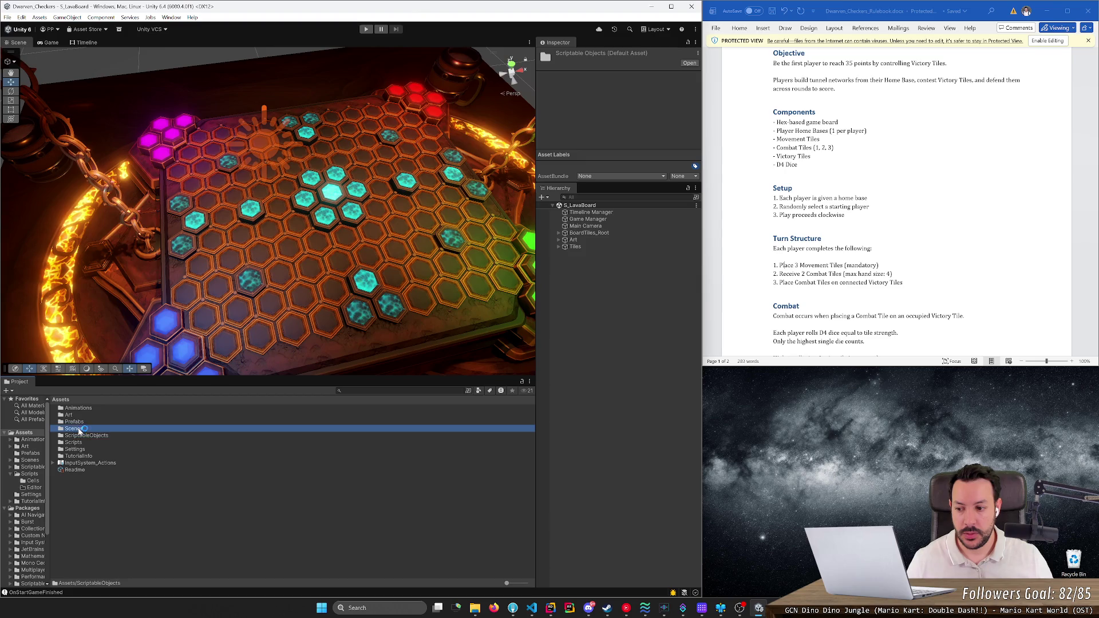
double_click(80, 408)
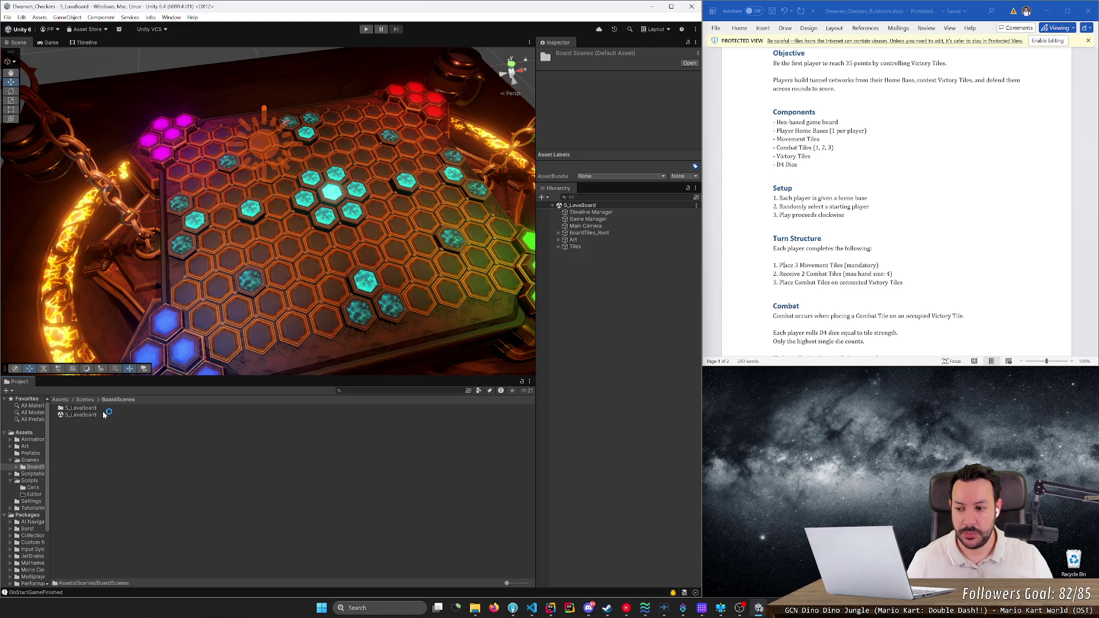
click(78, 399)
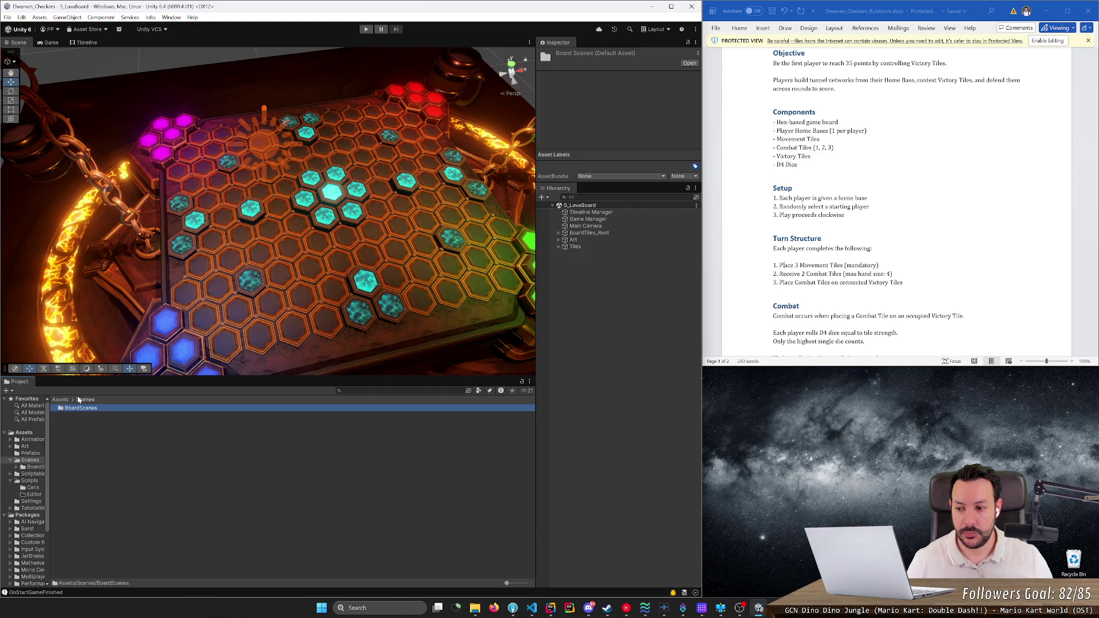
click(60, 400)
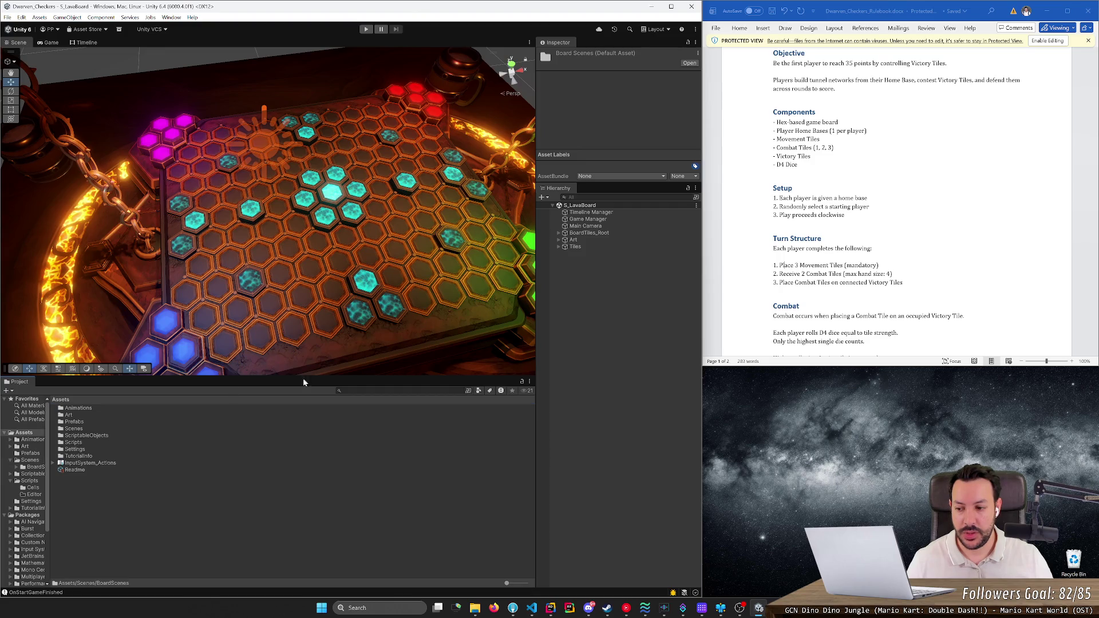
right_click(584, 326)
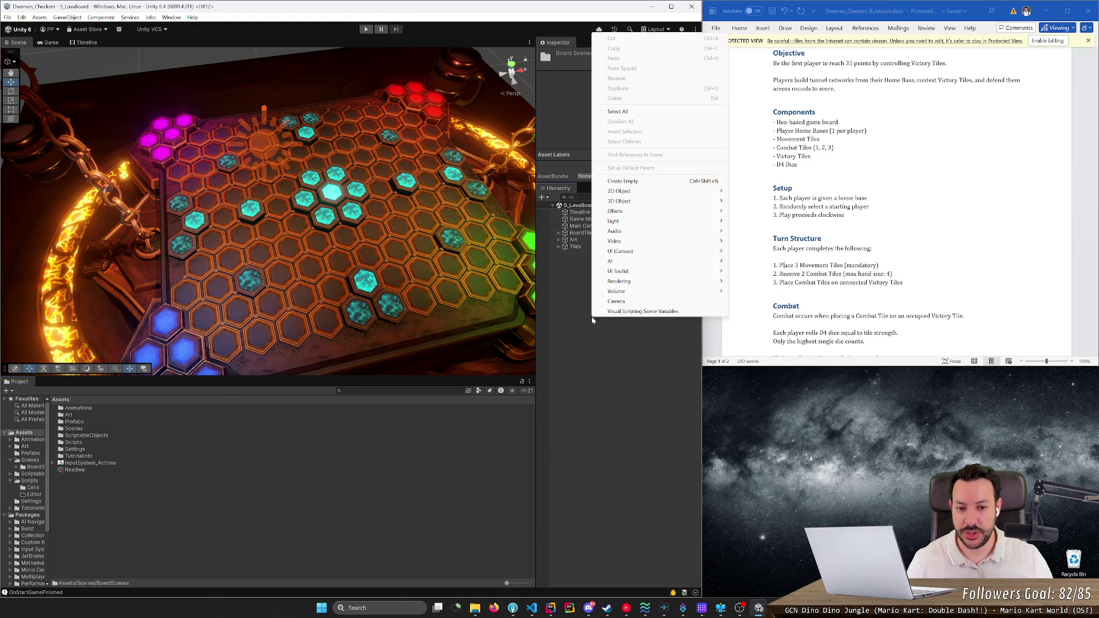
click(666, 182)
Step: Name the new empty object UI
text(UI)
key(Return)
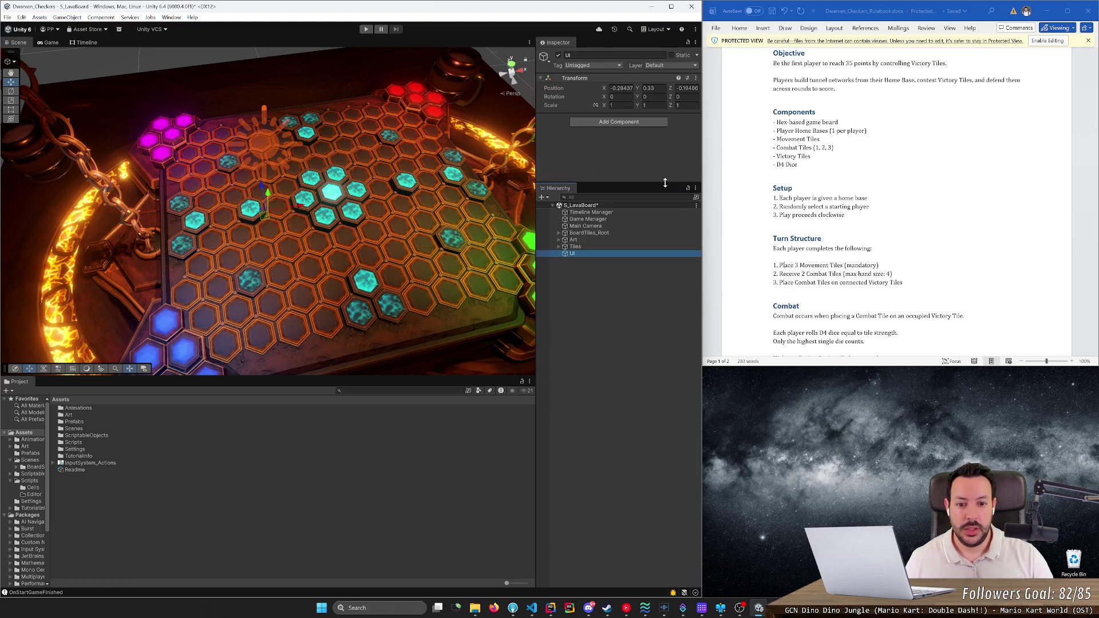
right_click(623, 257)
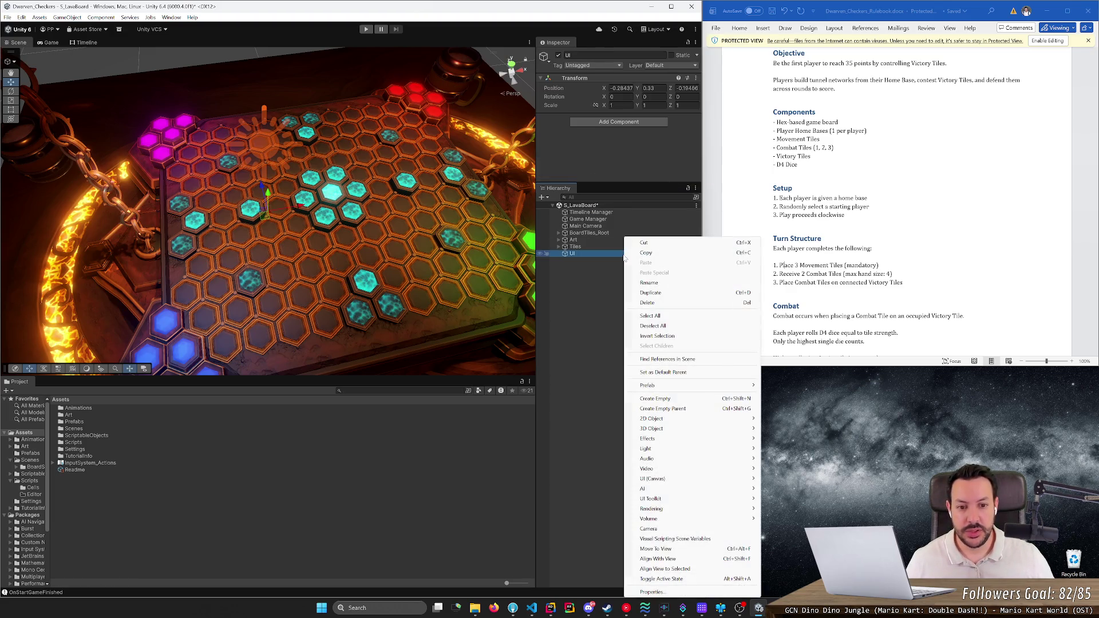
click(620, 122)
Step: Add a Canvas component to UI by searching 'can', and enlarge its Inspector settings
click(620, 122)
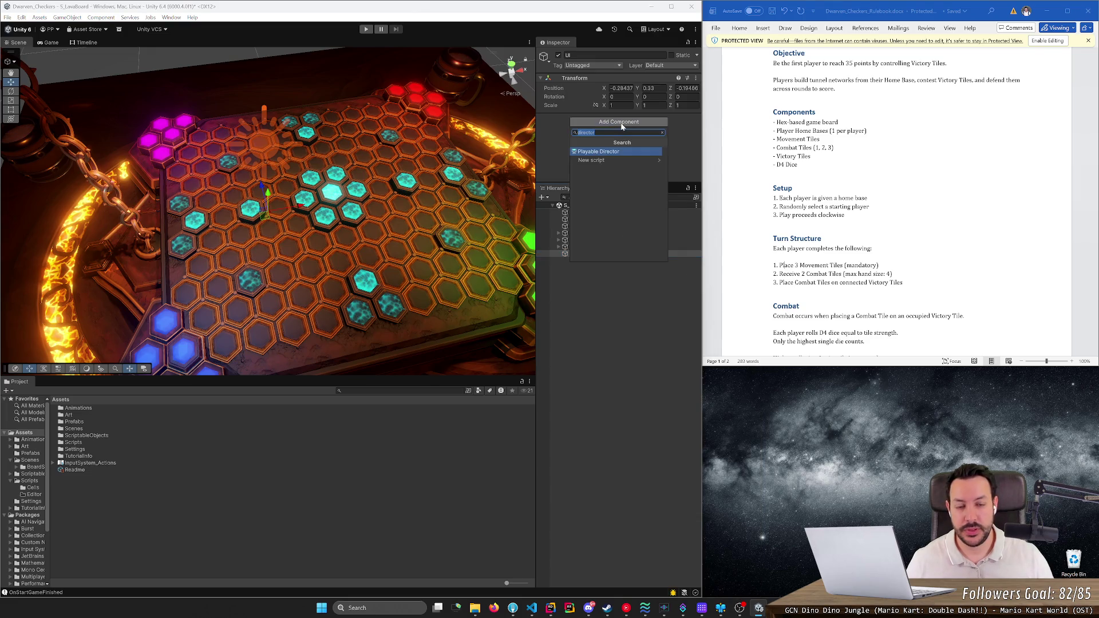
text(ui c)
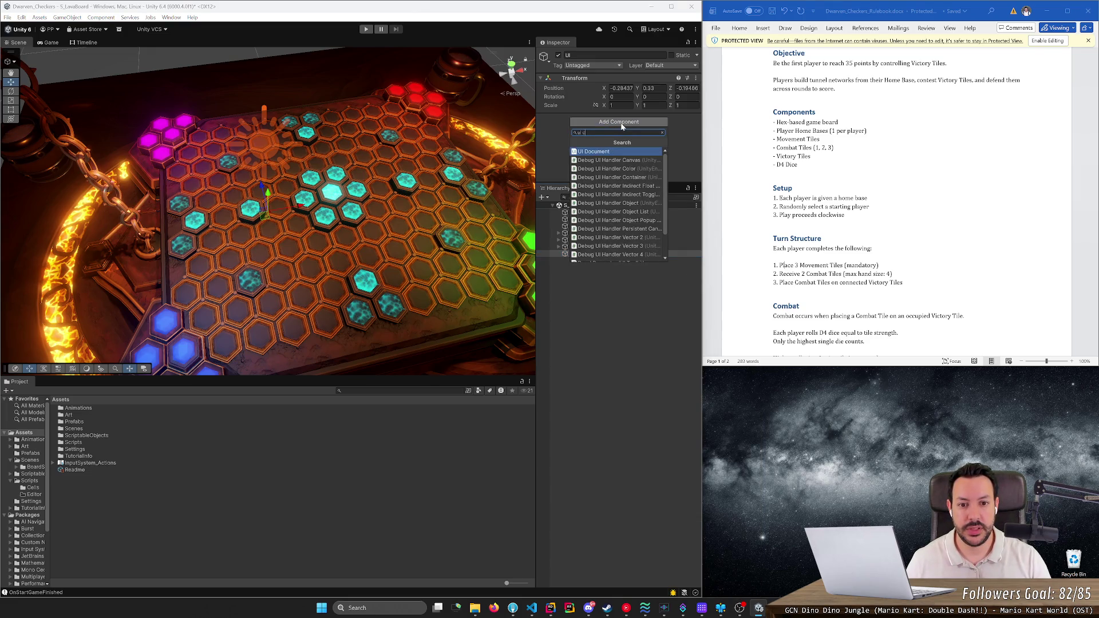
text(nv)
key(BackSpace)
key(BackSpace)
text(anvas)
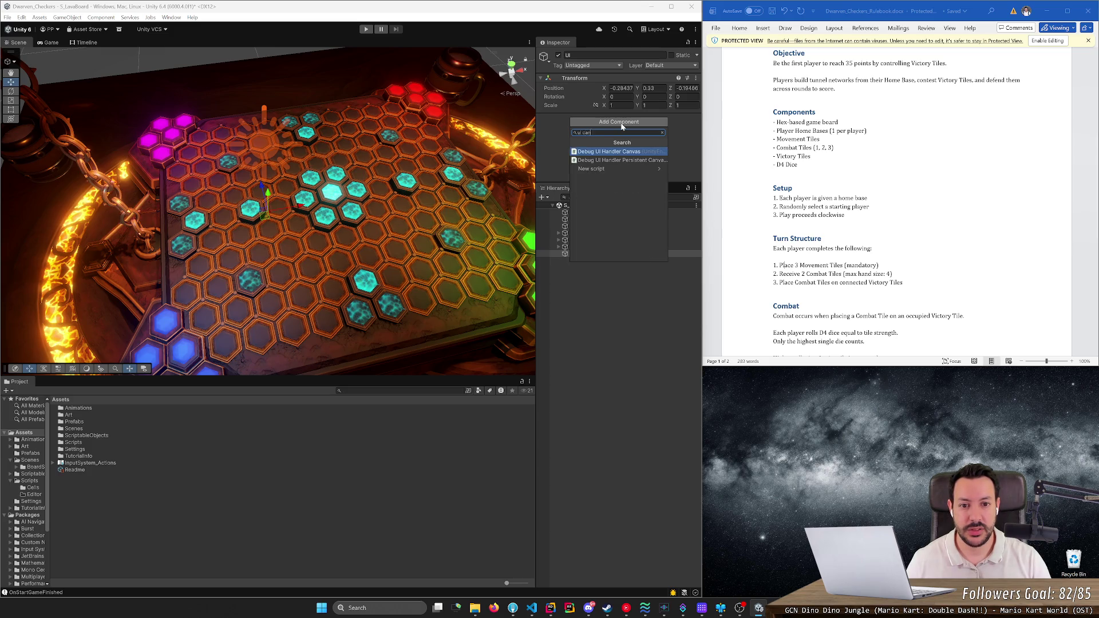
key(BackSpace)
key(BackSpace)
key(BackSpace)
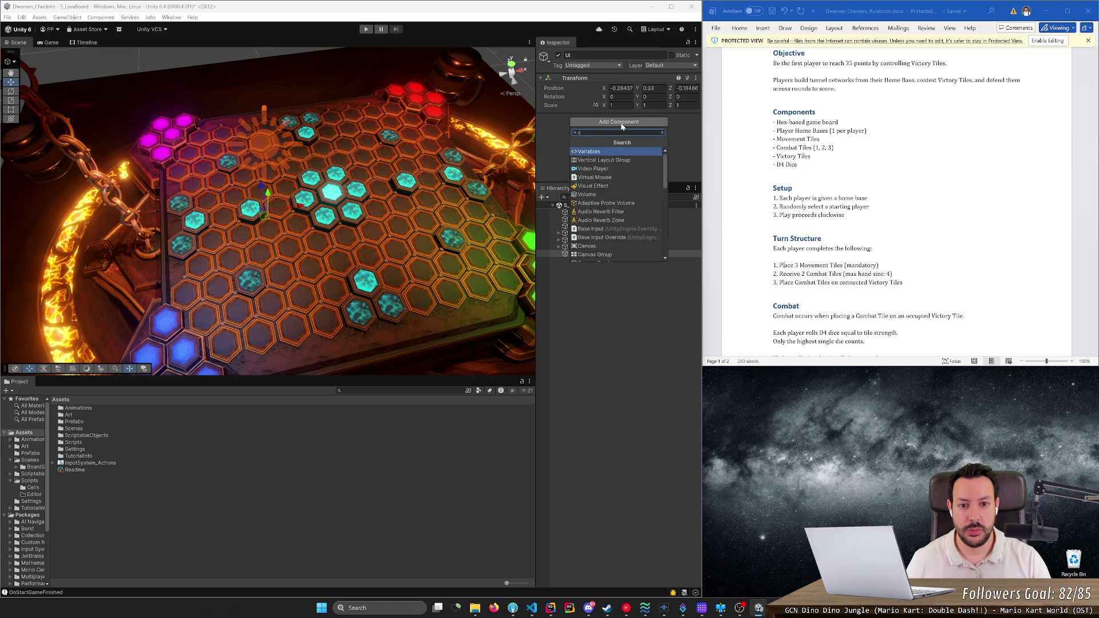
text(vanc)
key(BackSpace)
key(BackSpace)
key(BackSpace)
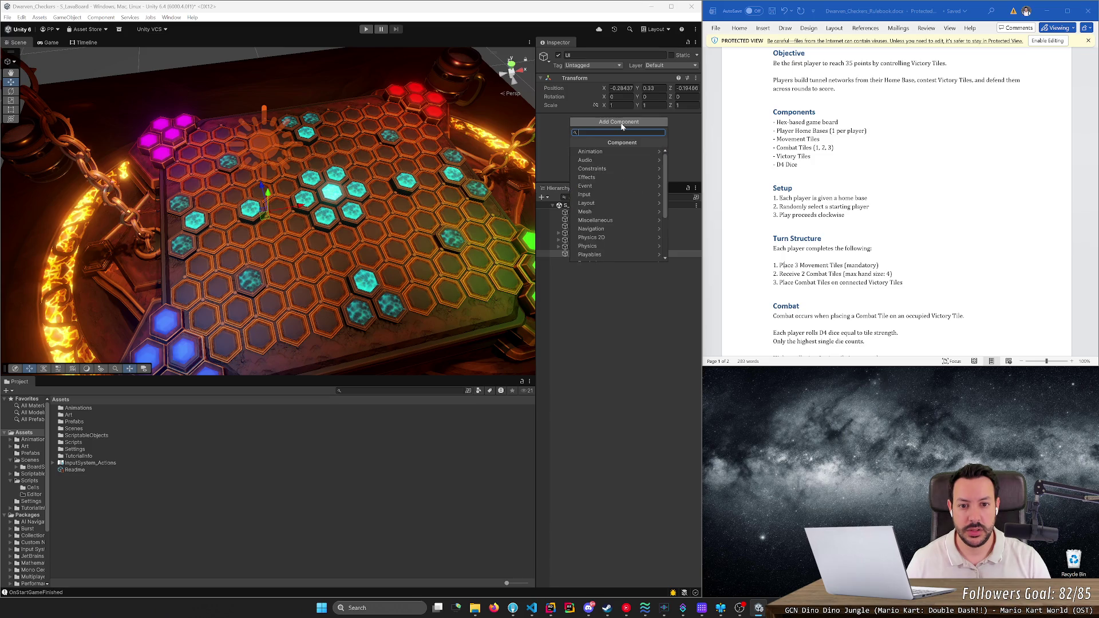
text(canvas)
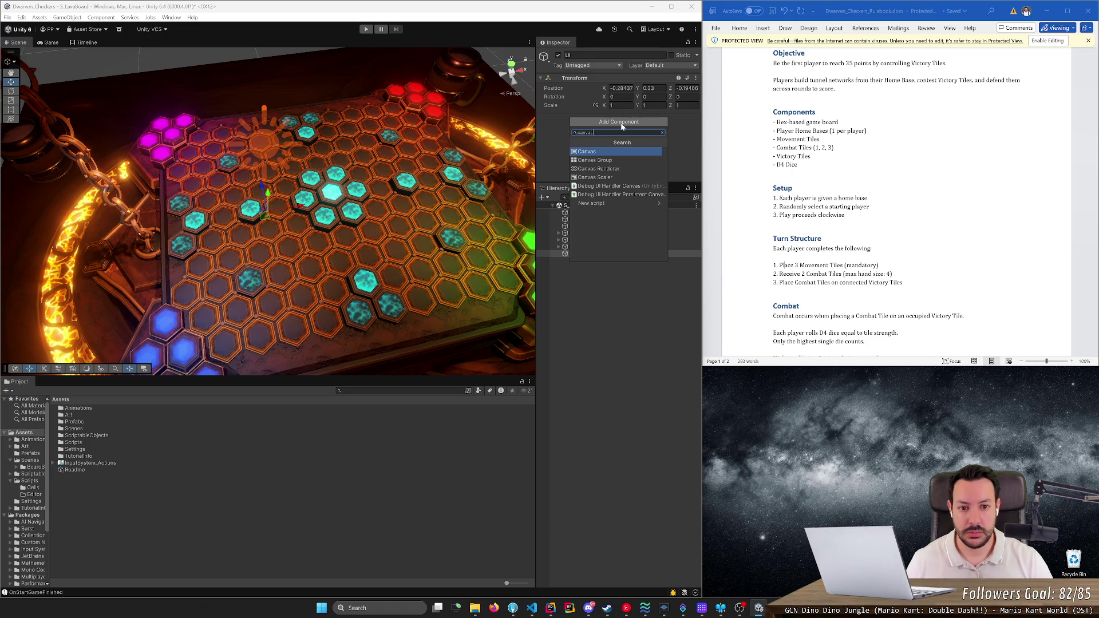
key(Return)
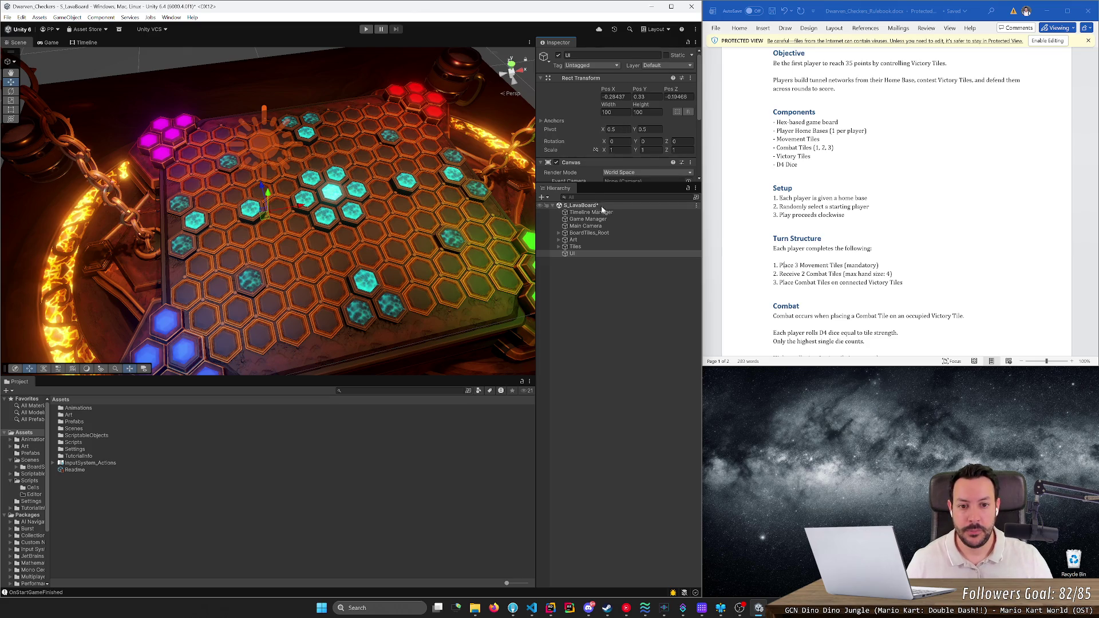
drag(599, 186, 599, 293)
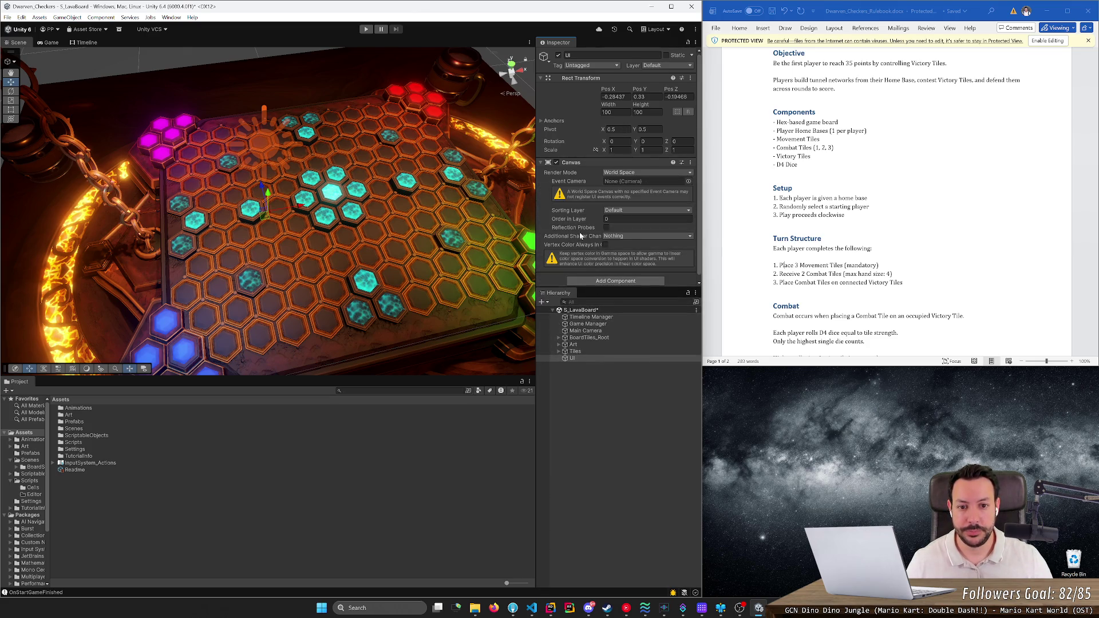
mouse_move(472, 218)
mouse_down()
mouse_move(452, 213)
mouse_move(440, 240)
mouse_up()
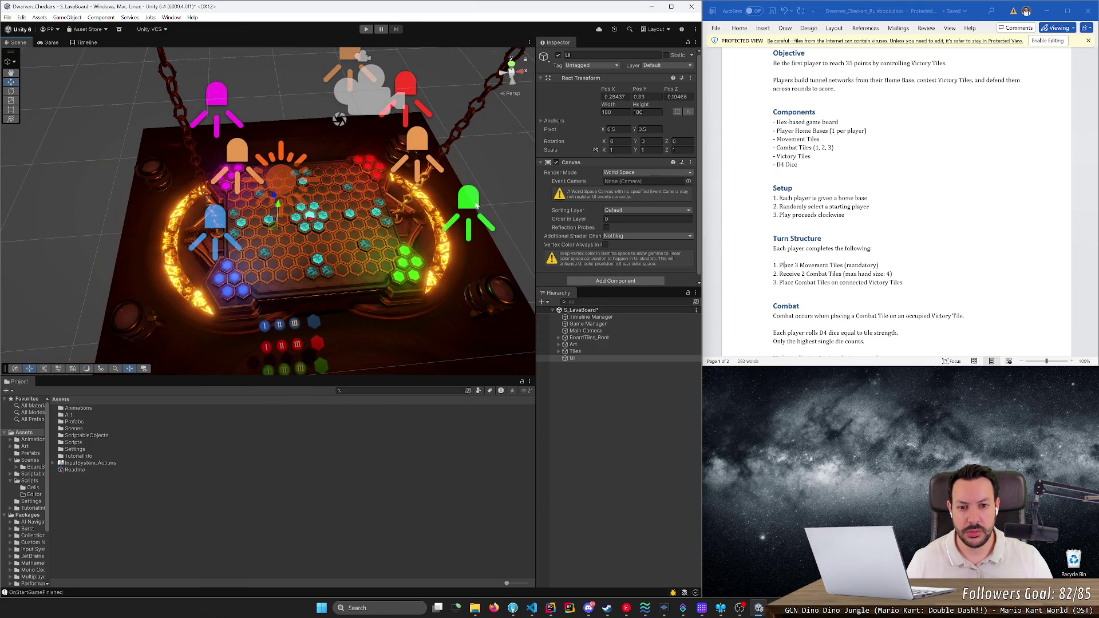
drag(476, 206, 441, 206)
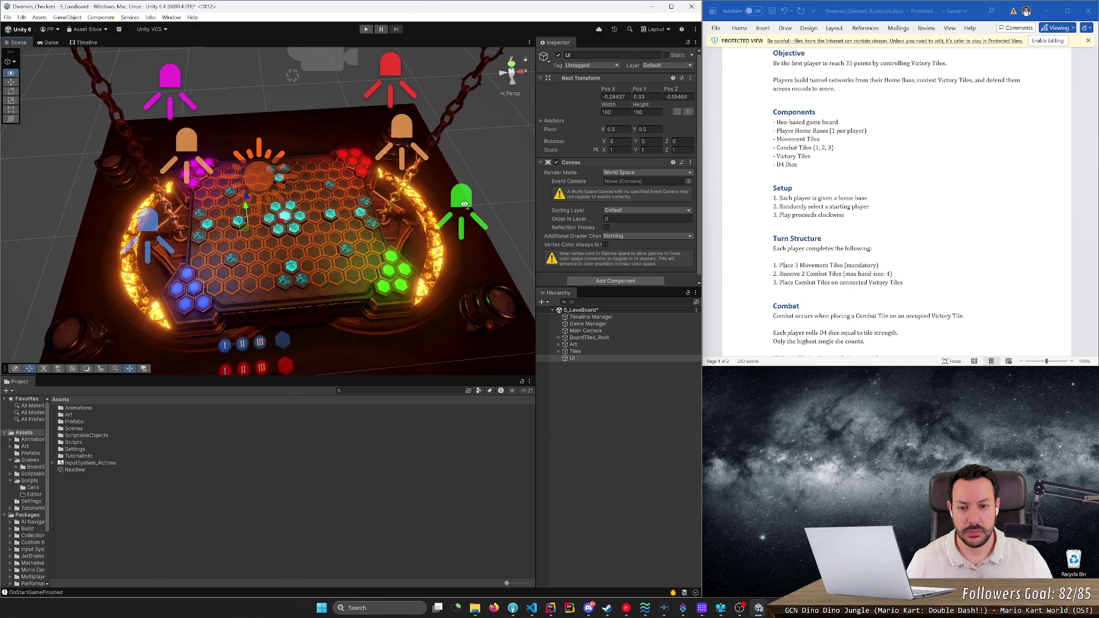
Step: Create an empty child under UI named EndTurnButton
click(48, 42)
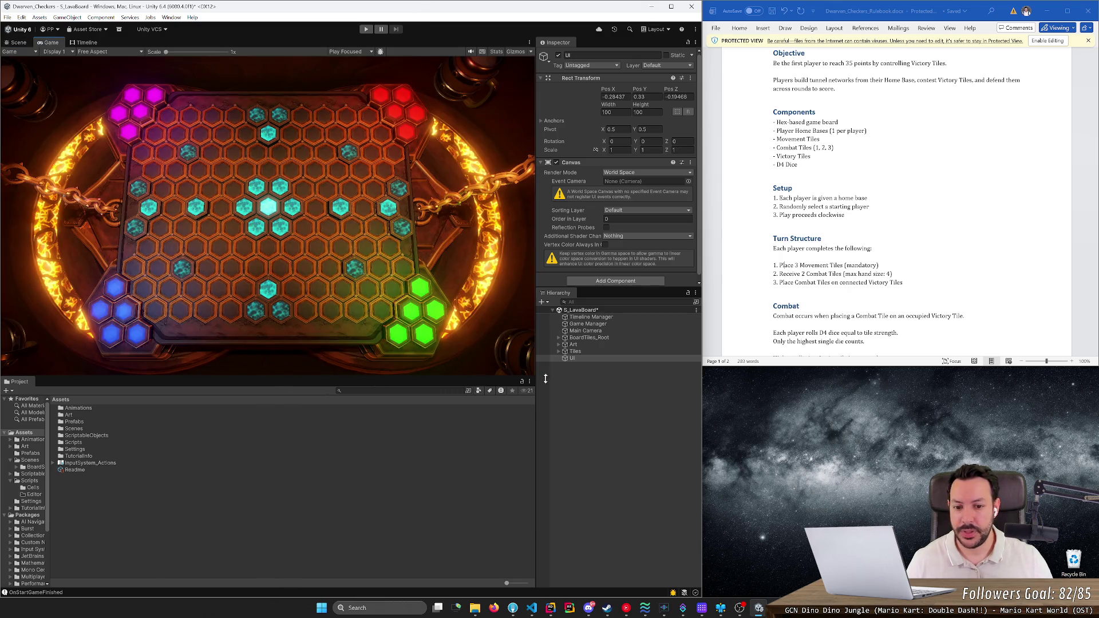
right_click(584, 387)
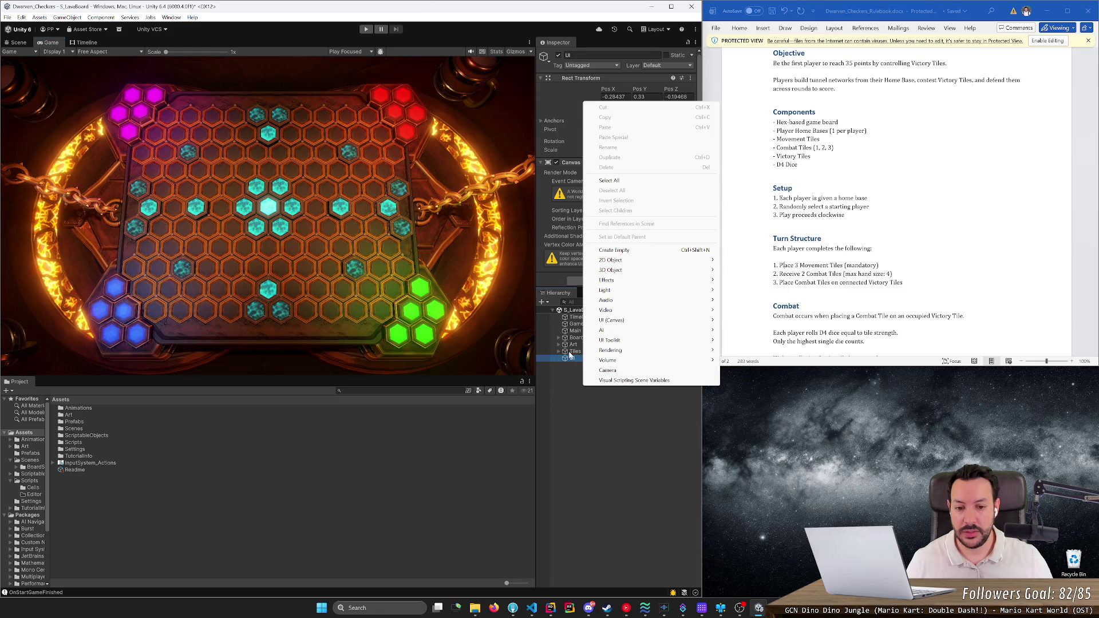
click(571, 359)
right_click(571, 358)
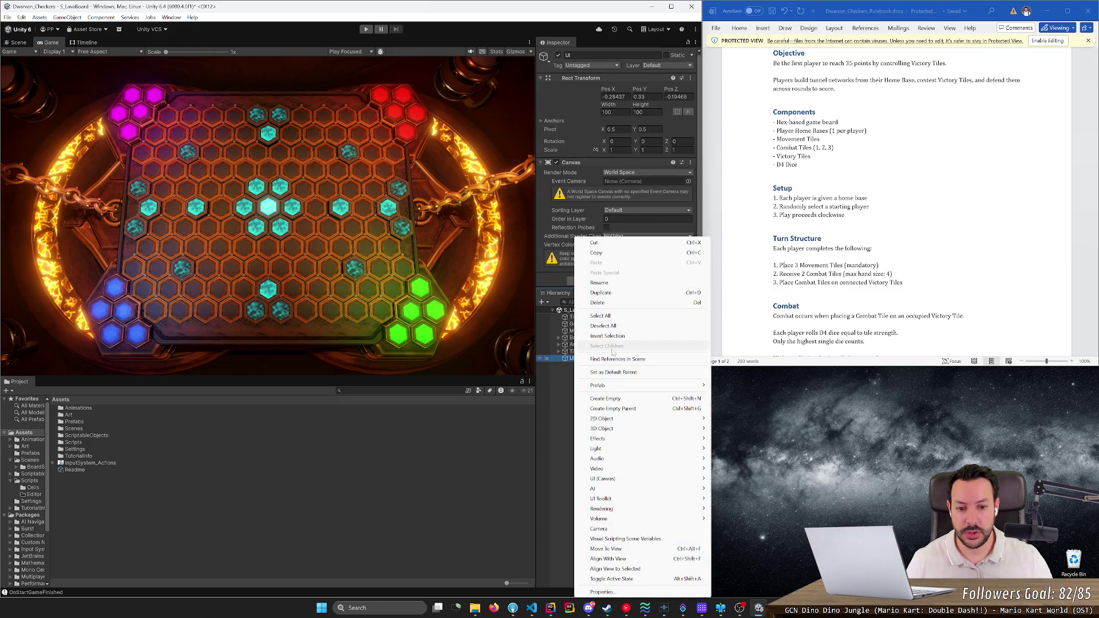
click(615, 401)
text(EndTurn)
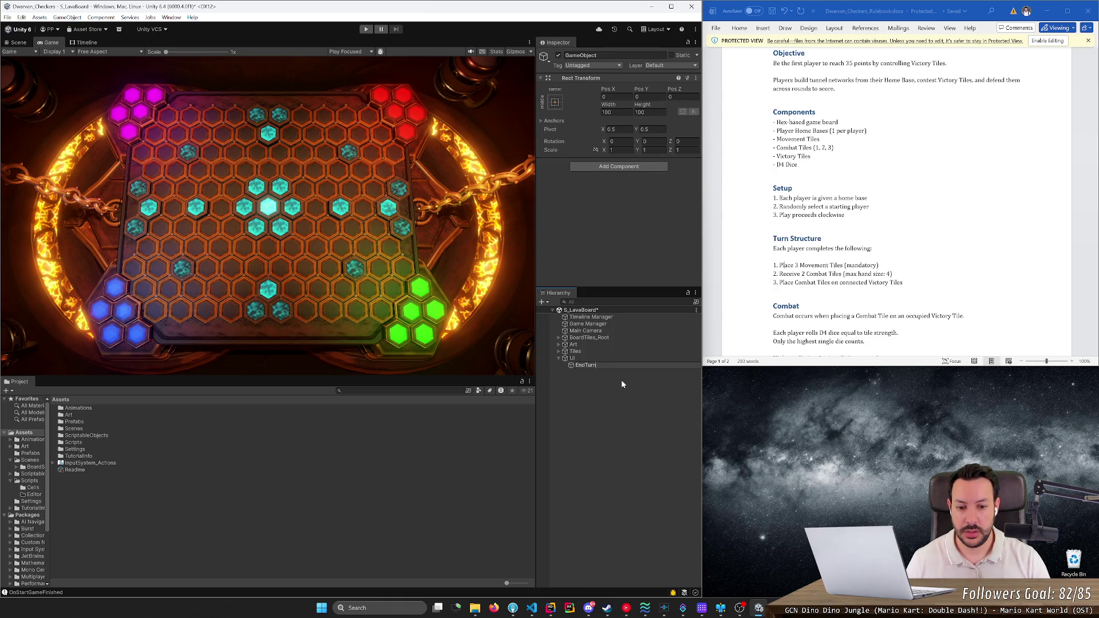
text(Butt)
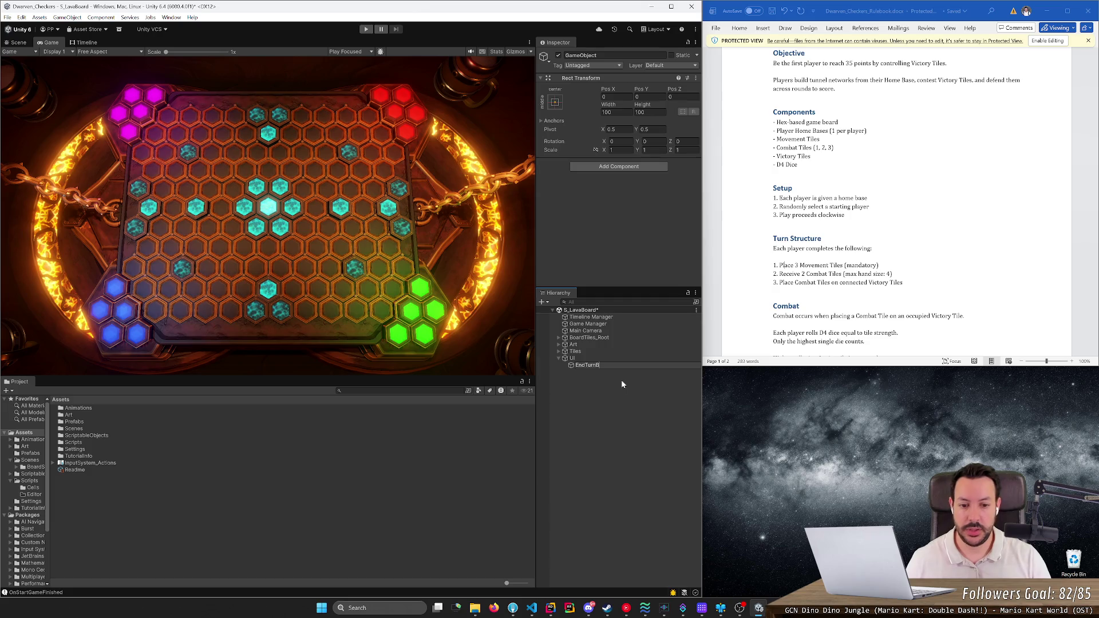
text(on)
key(Return)
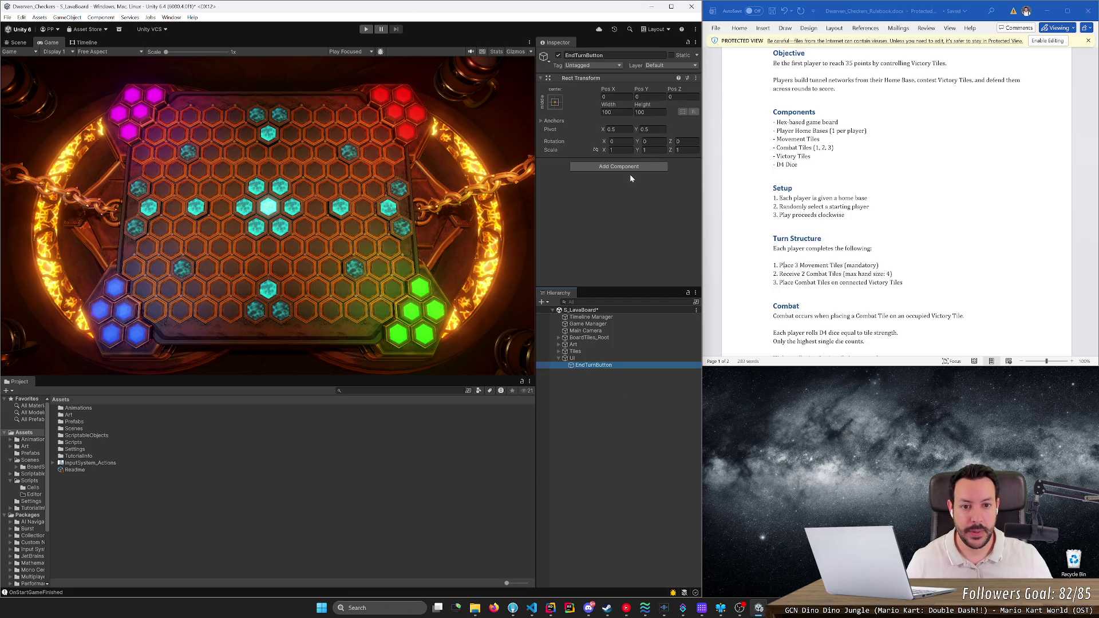
Step: Add a Button component to EndTurnButton via the 'button' search
click(631, 169)
text(button)
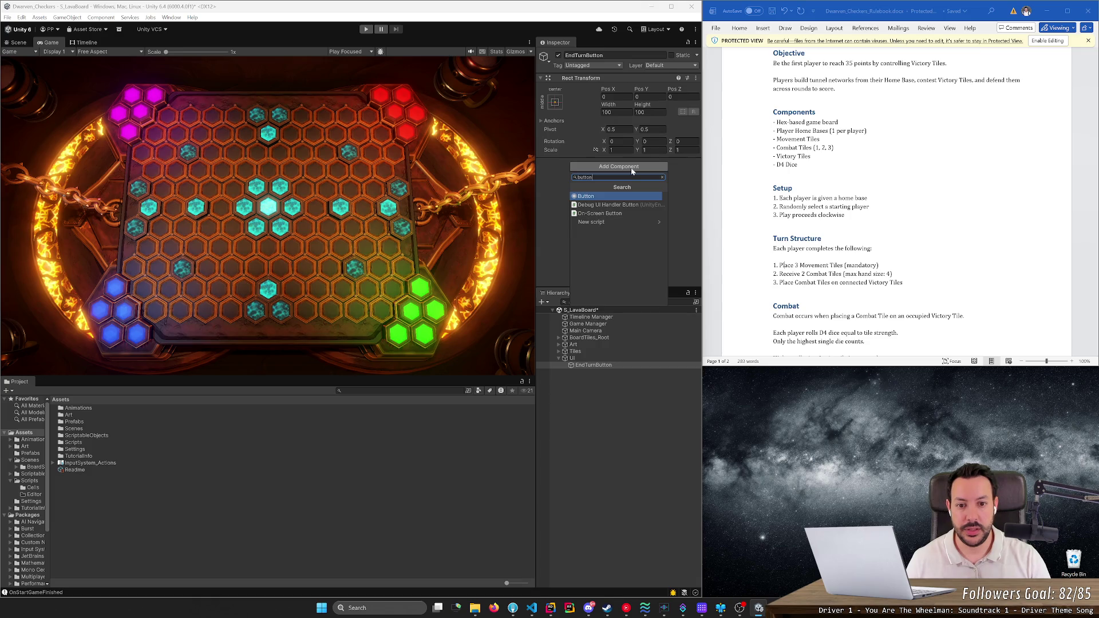
key(Return)
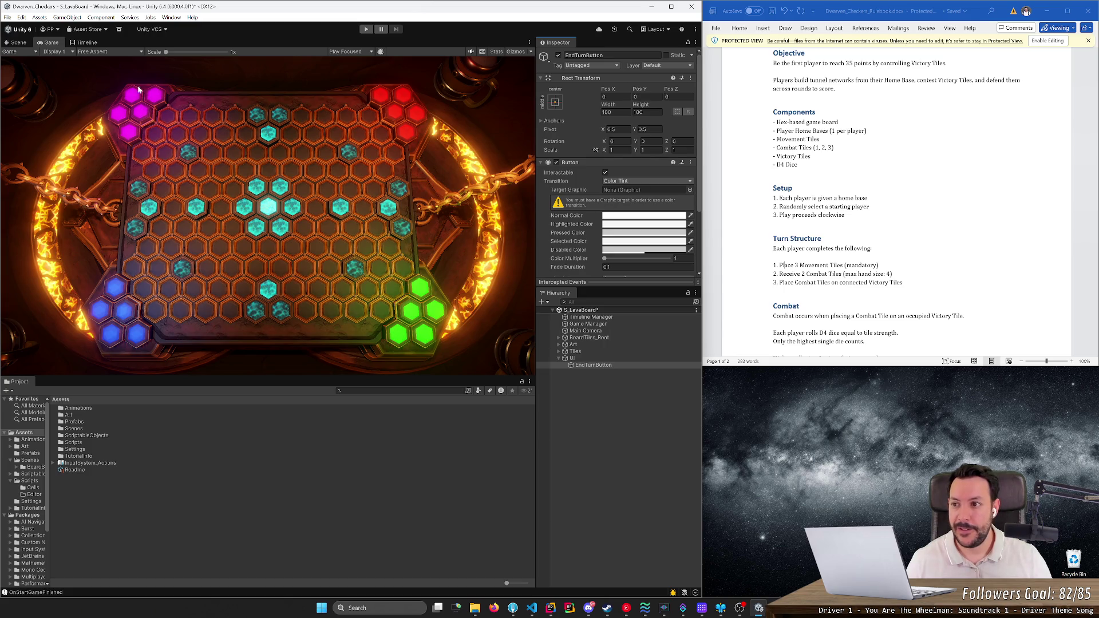
Step: In the Scene view, set the UI canvas Rect Transform Pos X, Y, Z to 0
click(17, 42)
scroll(219, 140, down, 10)
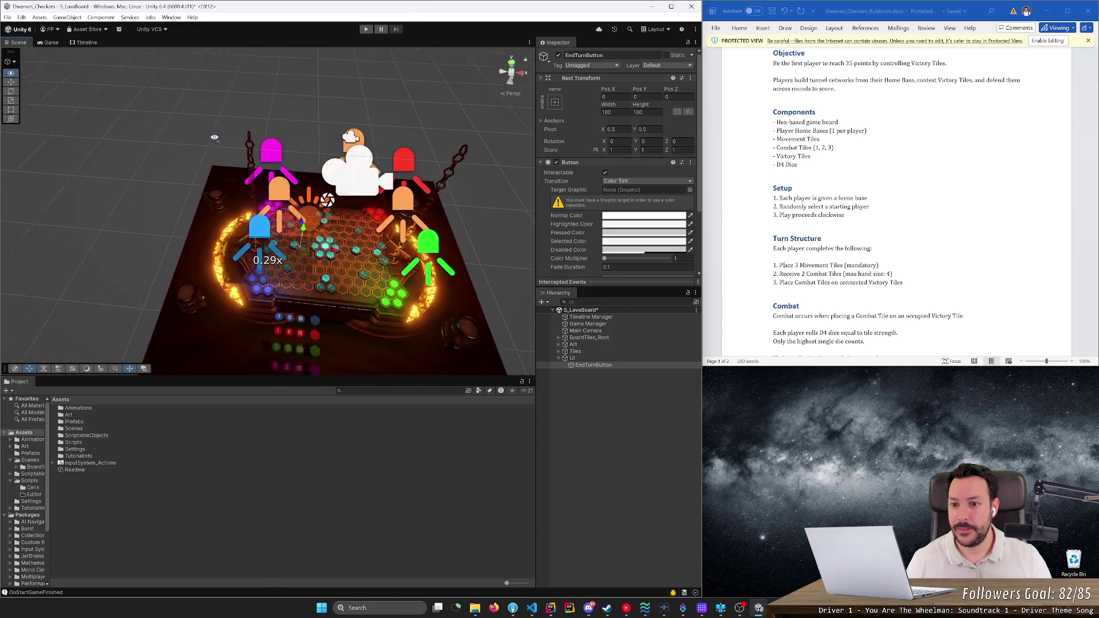
drag(329, 111, 346, 93)
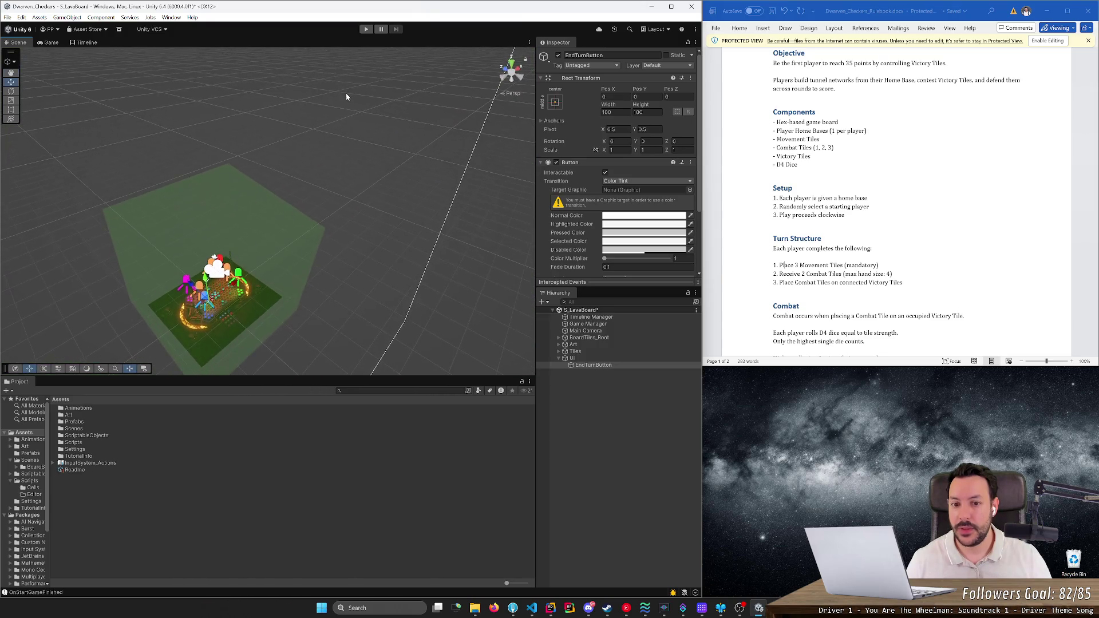
click(580, 358)
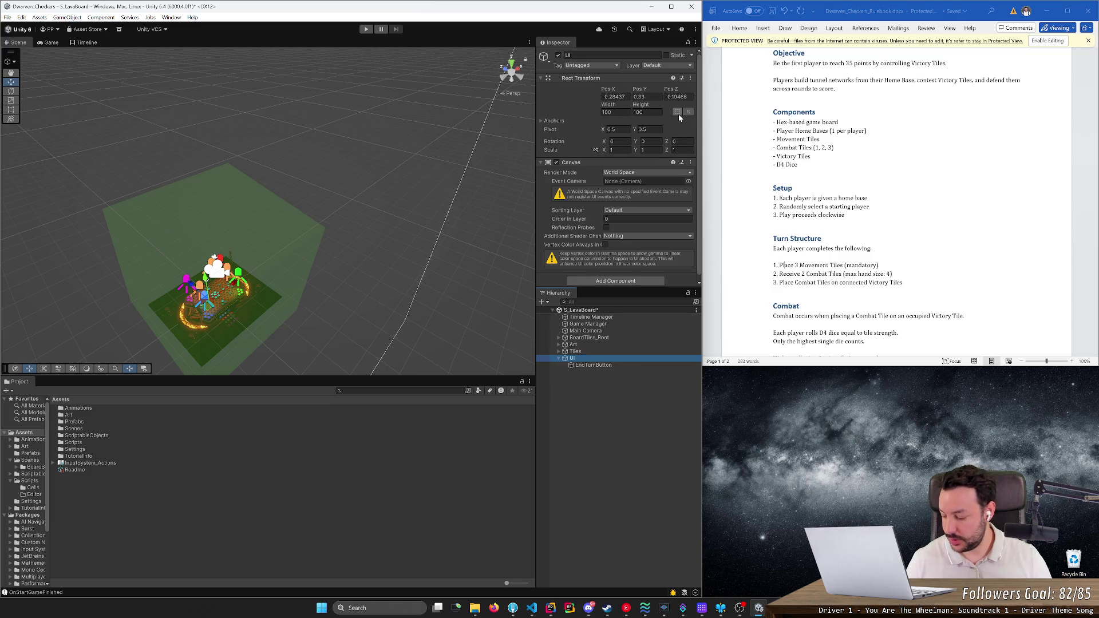
click(541, 121)
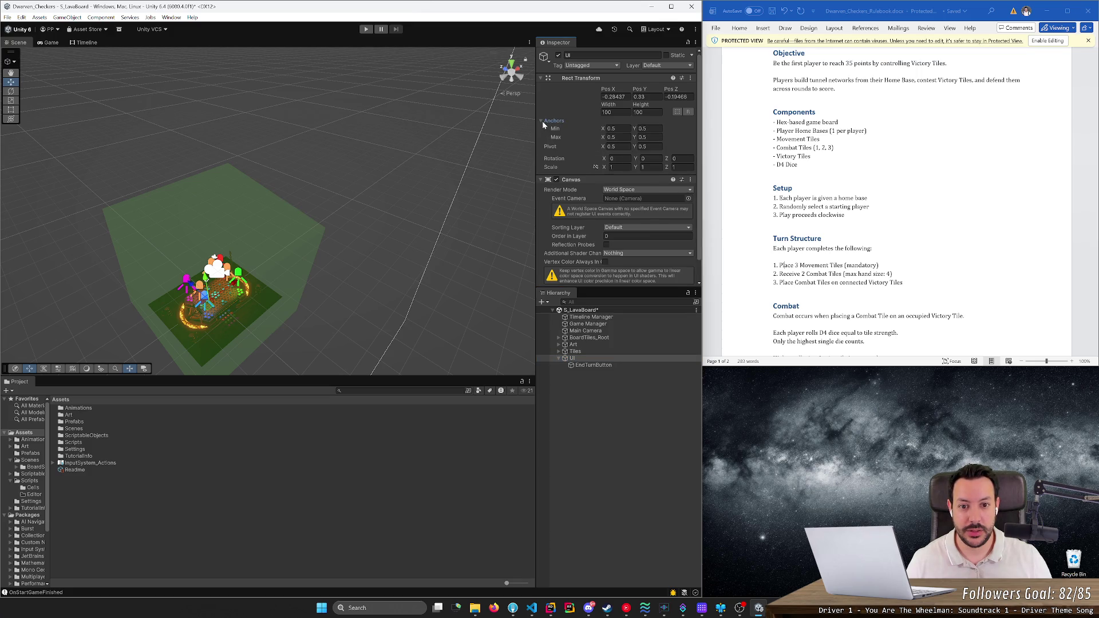
click(542, 122)
click(613, 97)
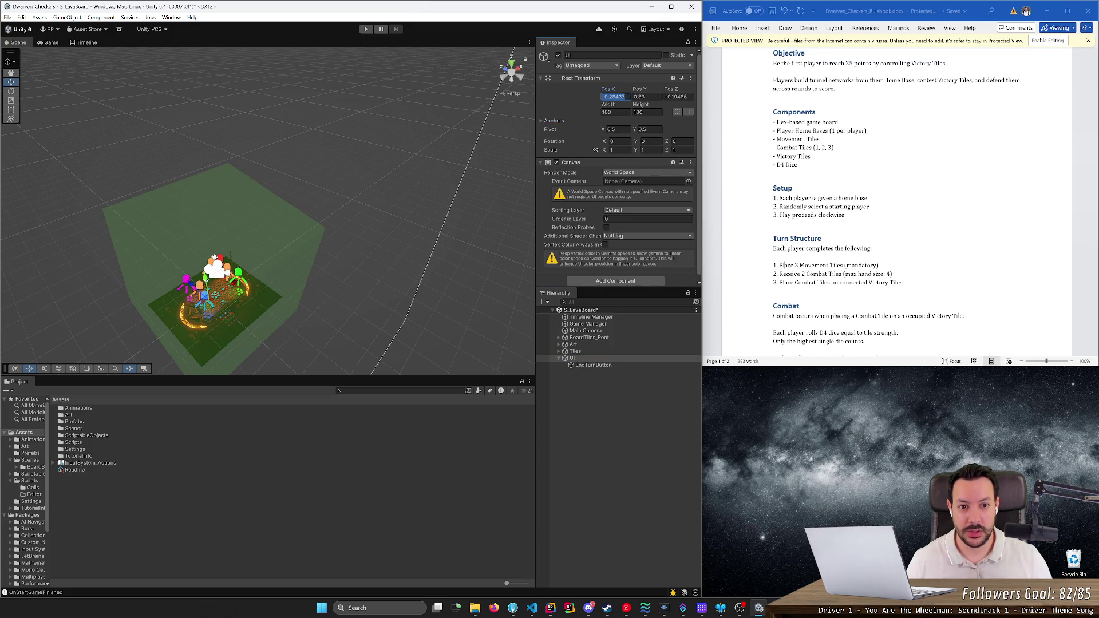
text(0)
key(Tab)
text(0)
key(Tab)
text(0)
key(Return)
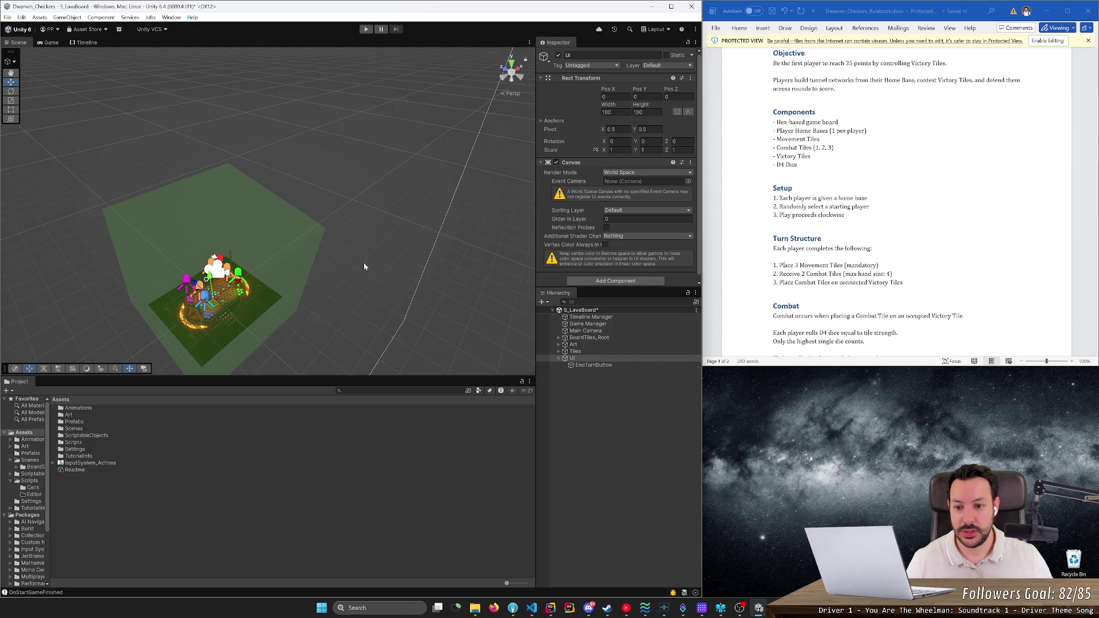
Step: Raise the UI canvas by setting its Pos Y to 100
scroll(344, 240, up, 3)
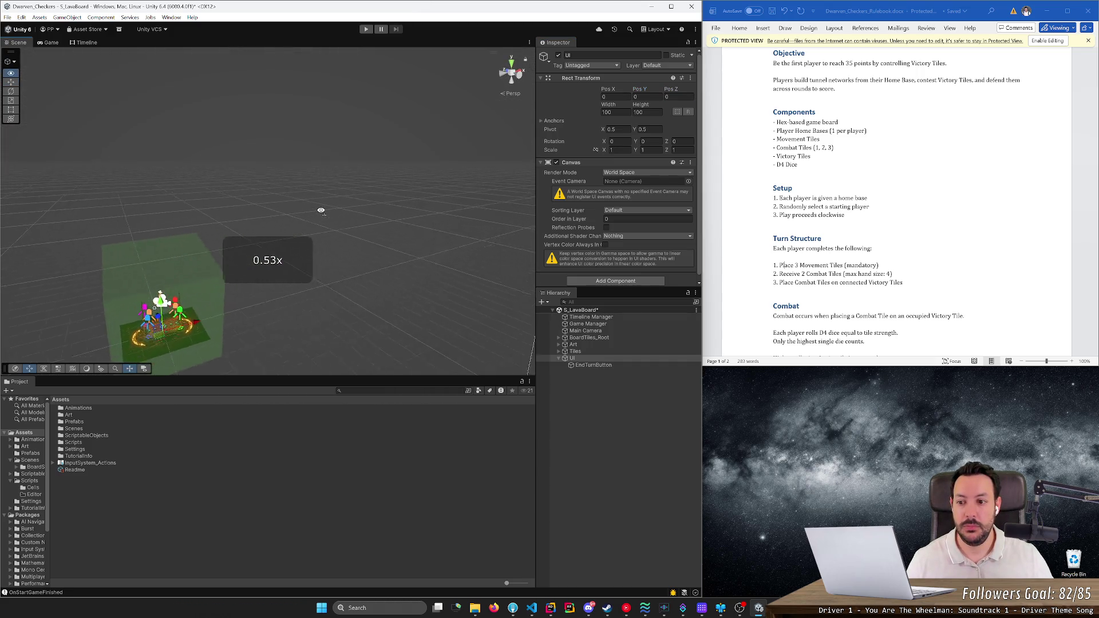
scroll(275, 206, up, 2)
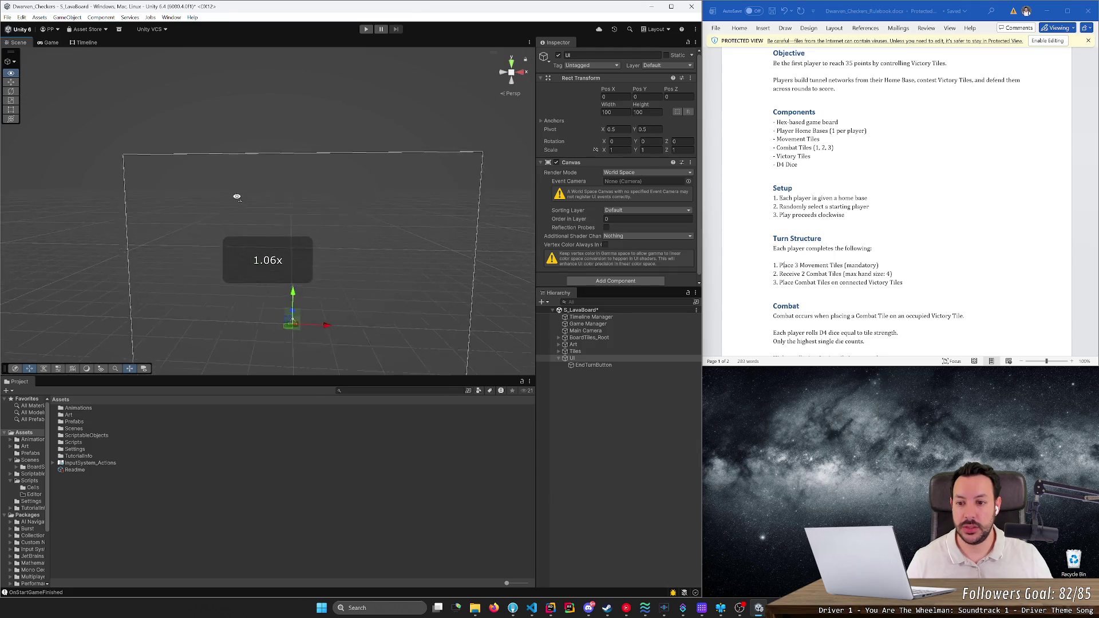
scroll(253, 216, up, 1)
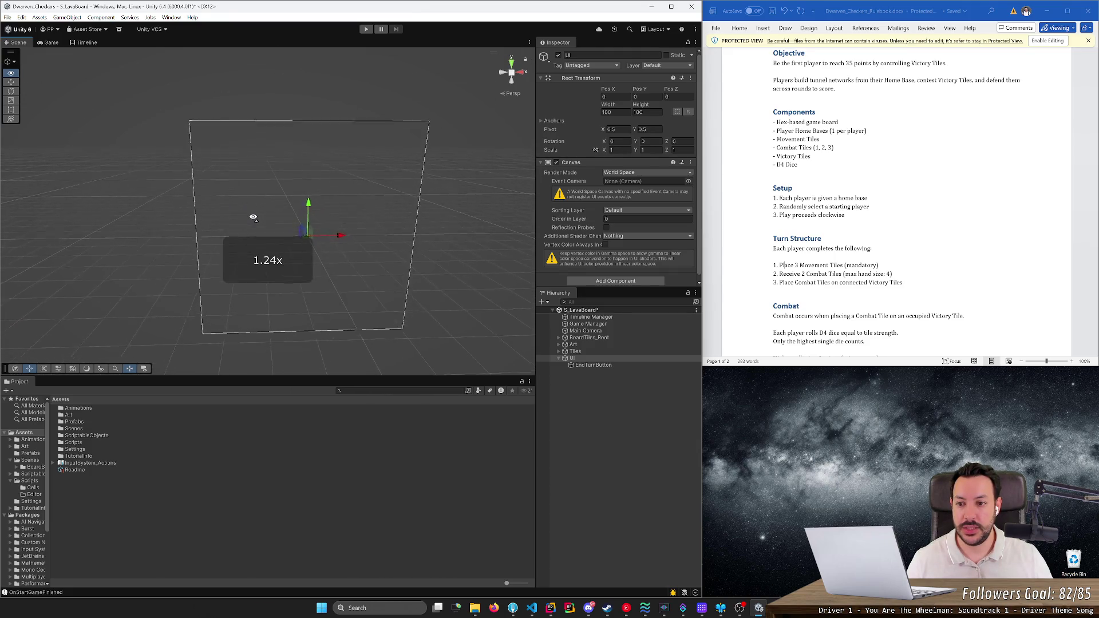
key(w)
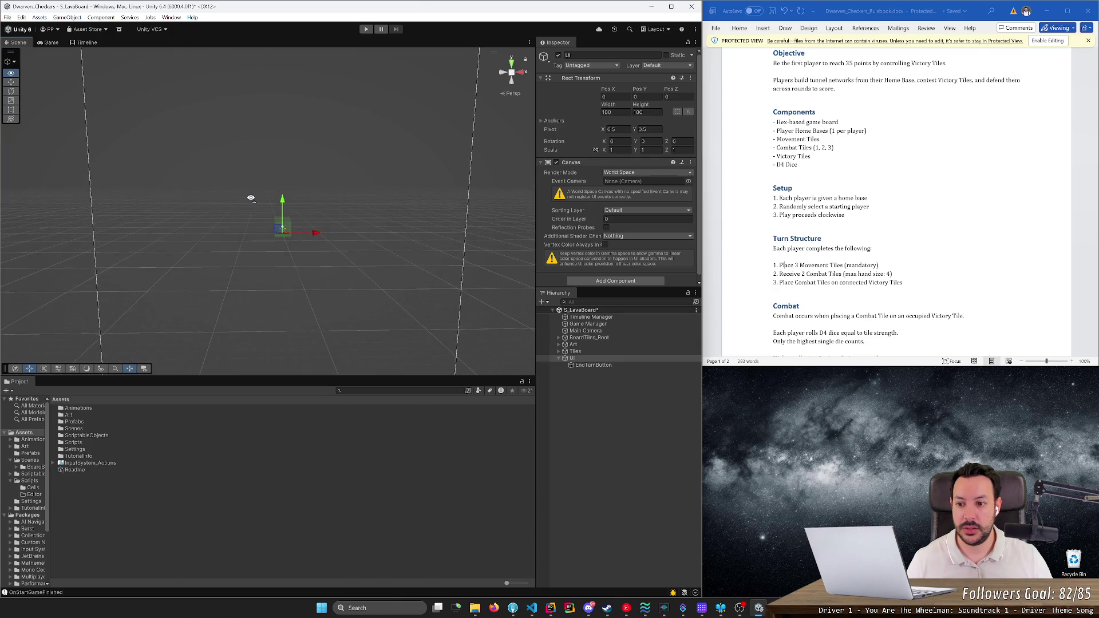
key(s)
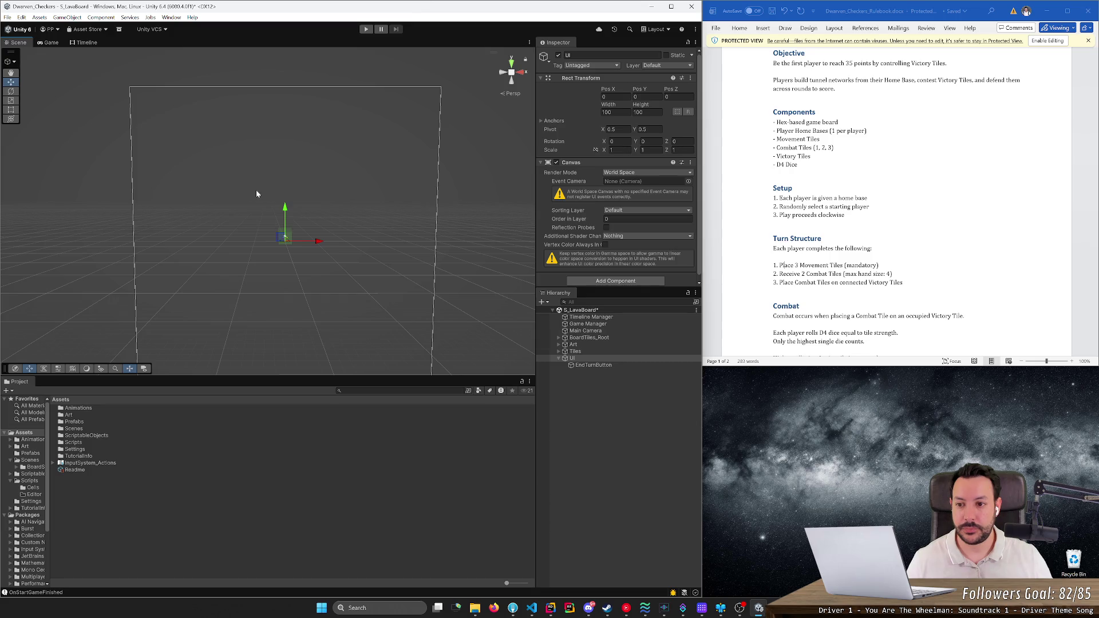
scroll(256, 194, down, 1)
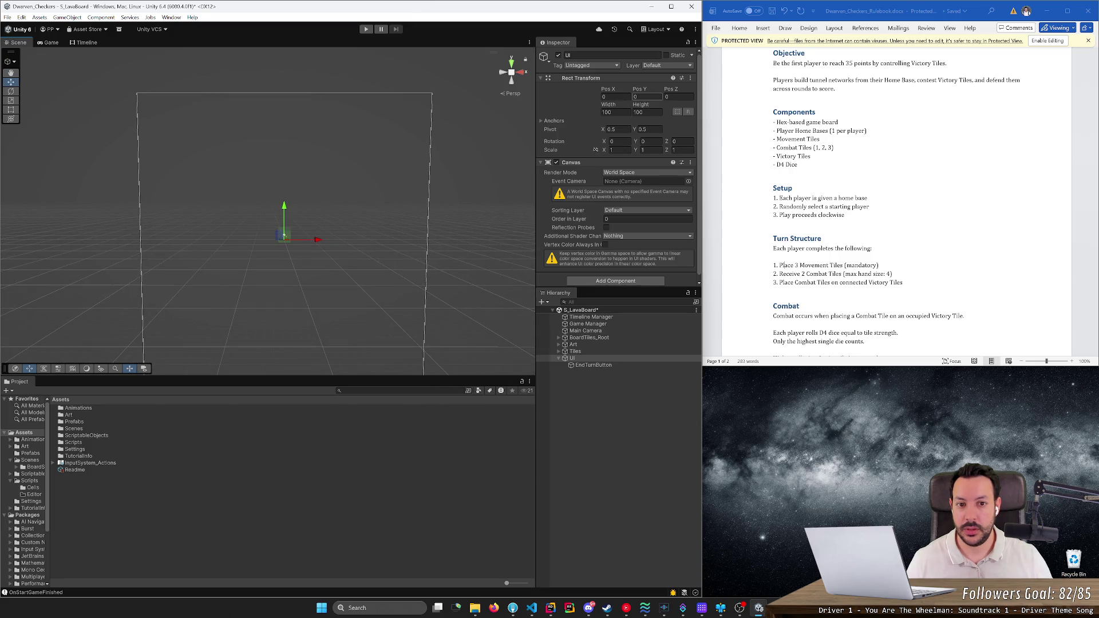
mouse_move(639, 89)
mouse_down()
mouse_move(695, 92)
mouse_move(218, 422)
mouse_move(479, 373)
mouse_up()
text(10)
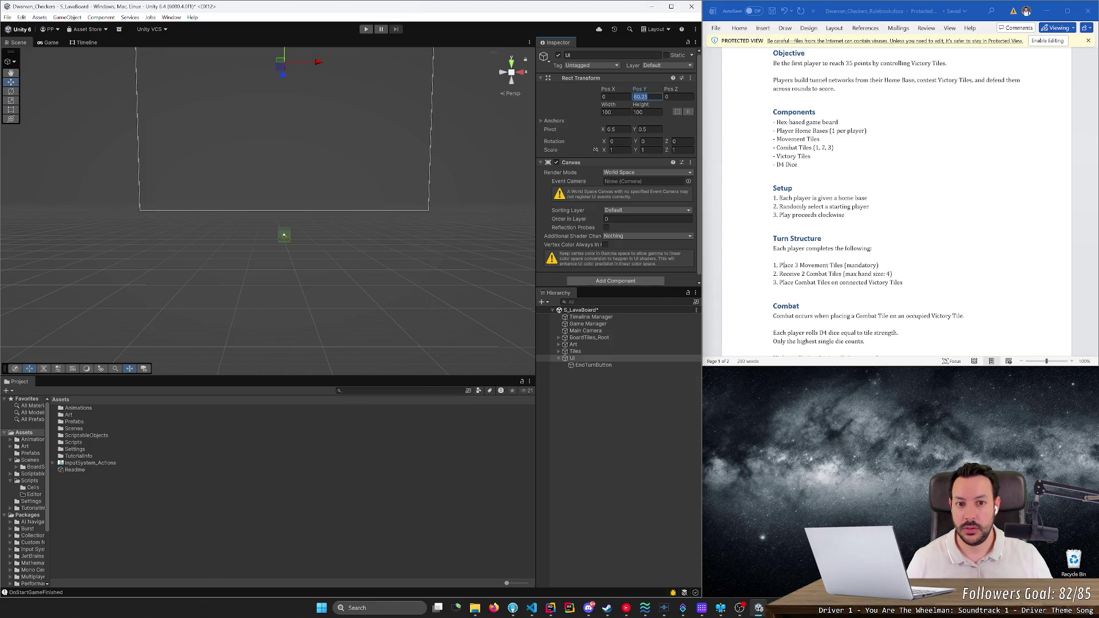
text(0)
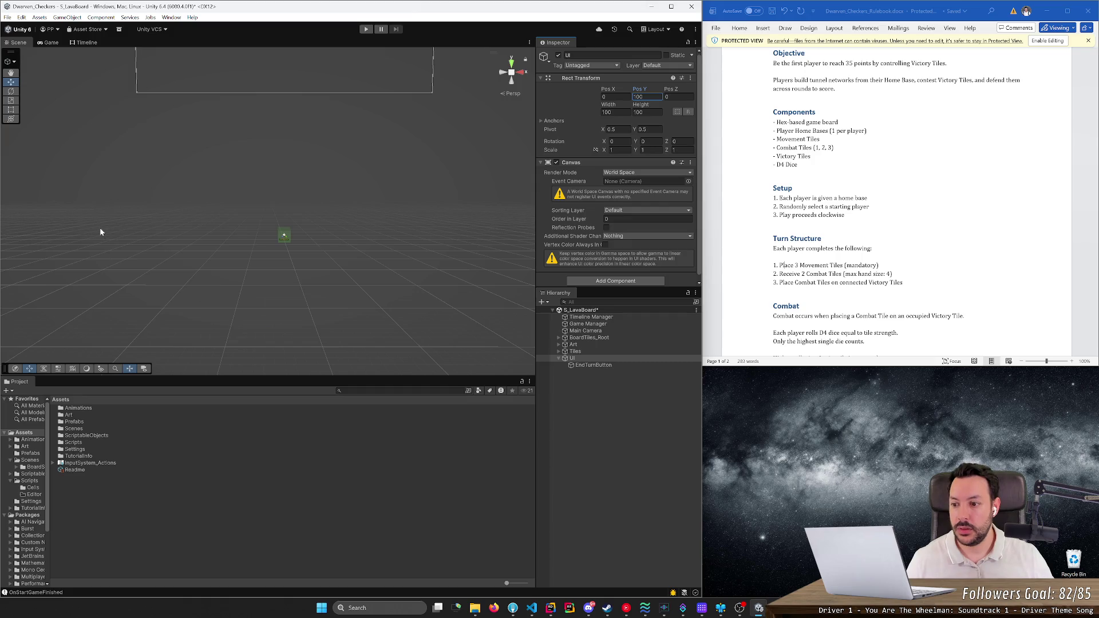
scroll(175, 297, up, 5)
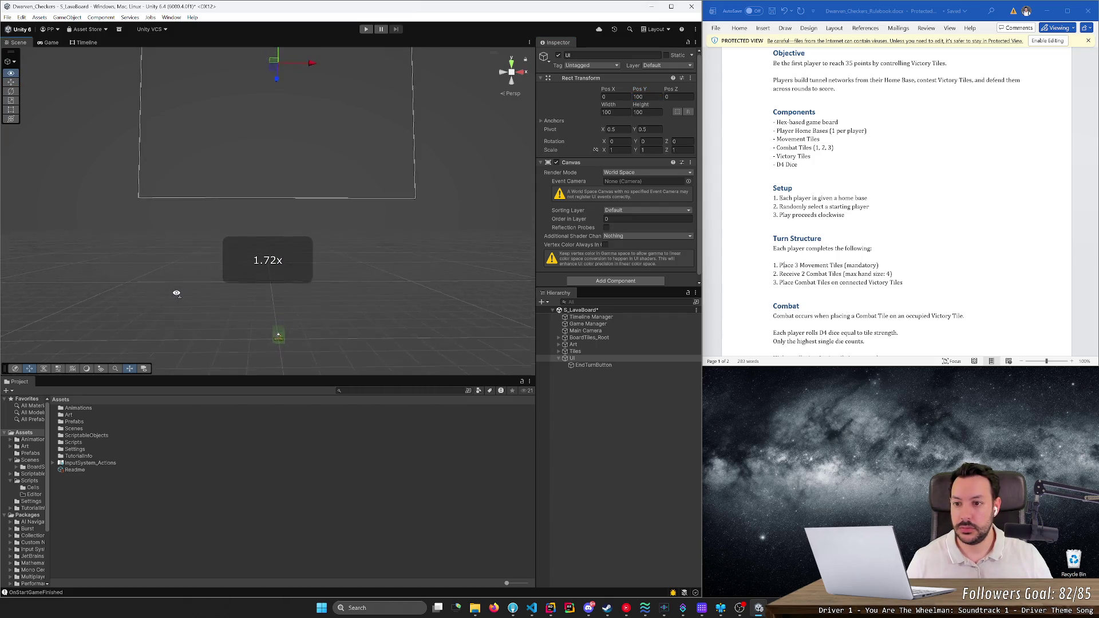
scroll(177, 303, up, 1)
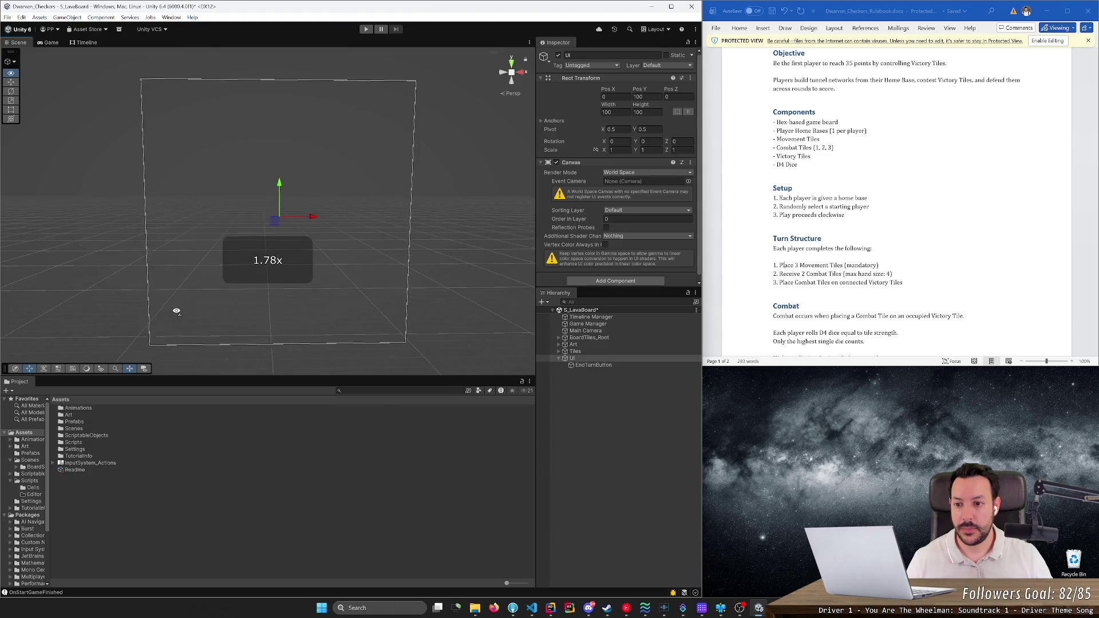
Step: Create an empty 'UICamera' child under UI, above EndTurnButton, and give it a Camera component
right_click(585, 393)
click(576, 386)
click(586, 358)
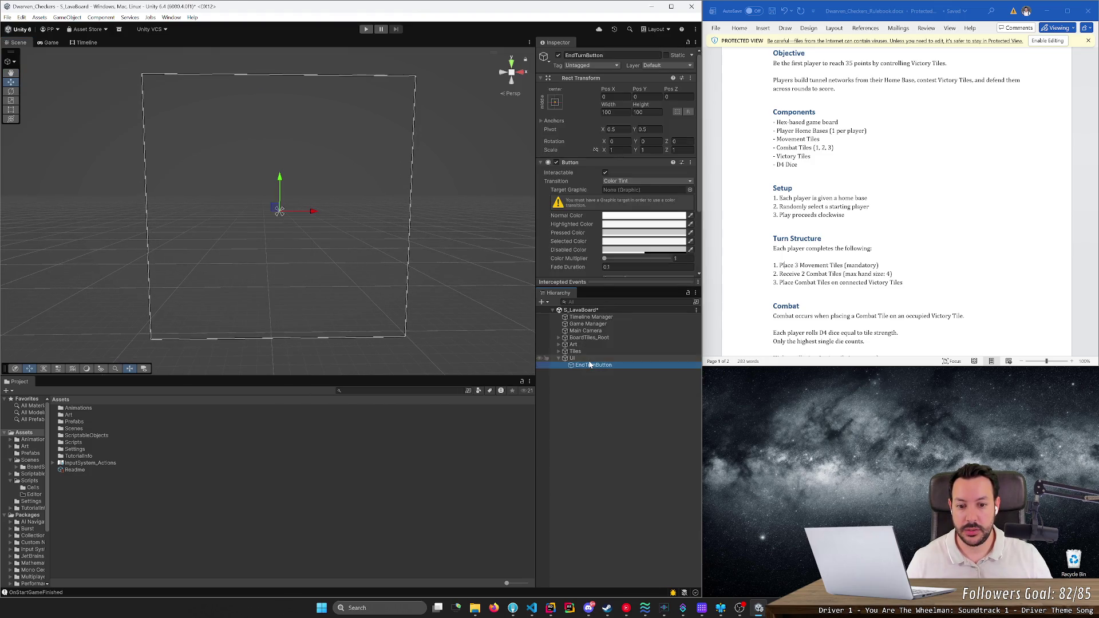
right_click(586, 358)
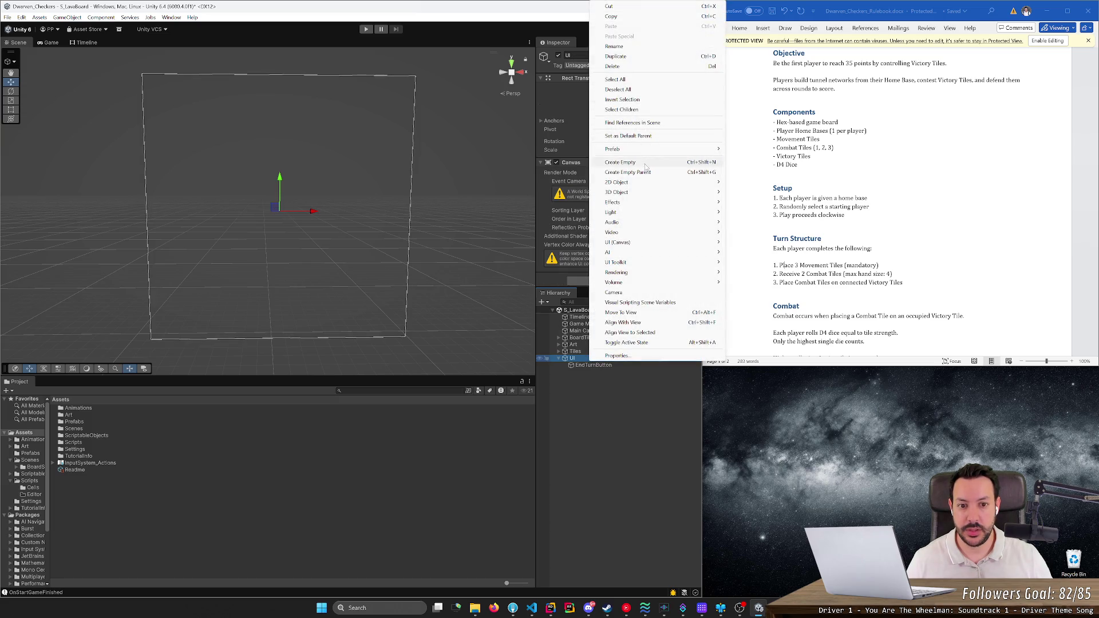
click(596, 162)
text(UICamera)
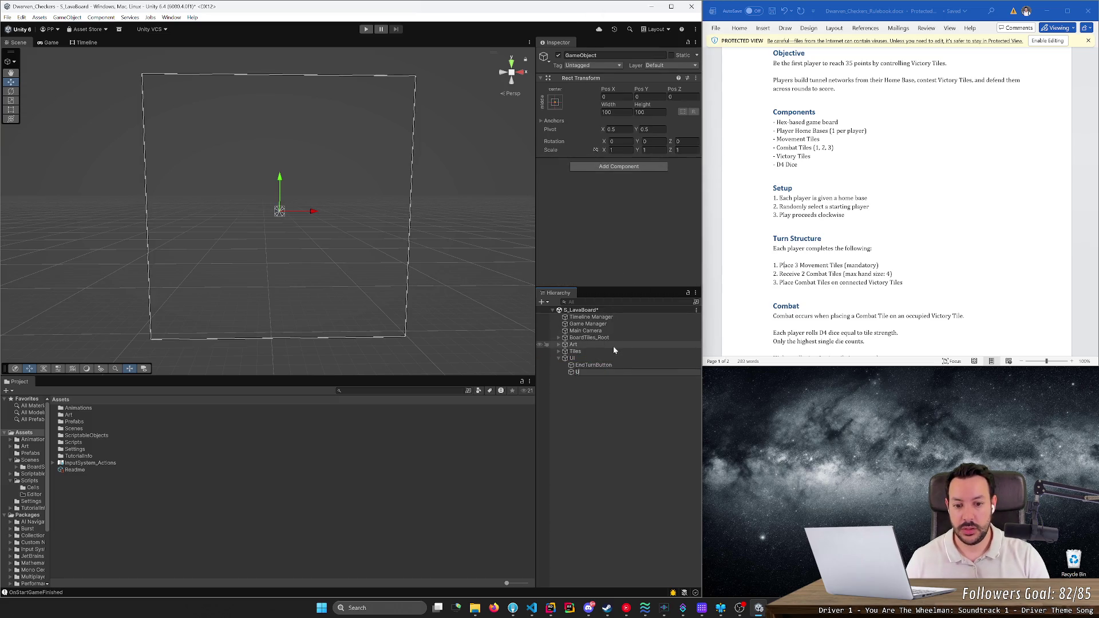
key(Return)
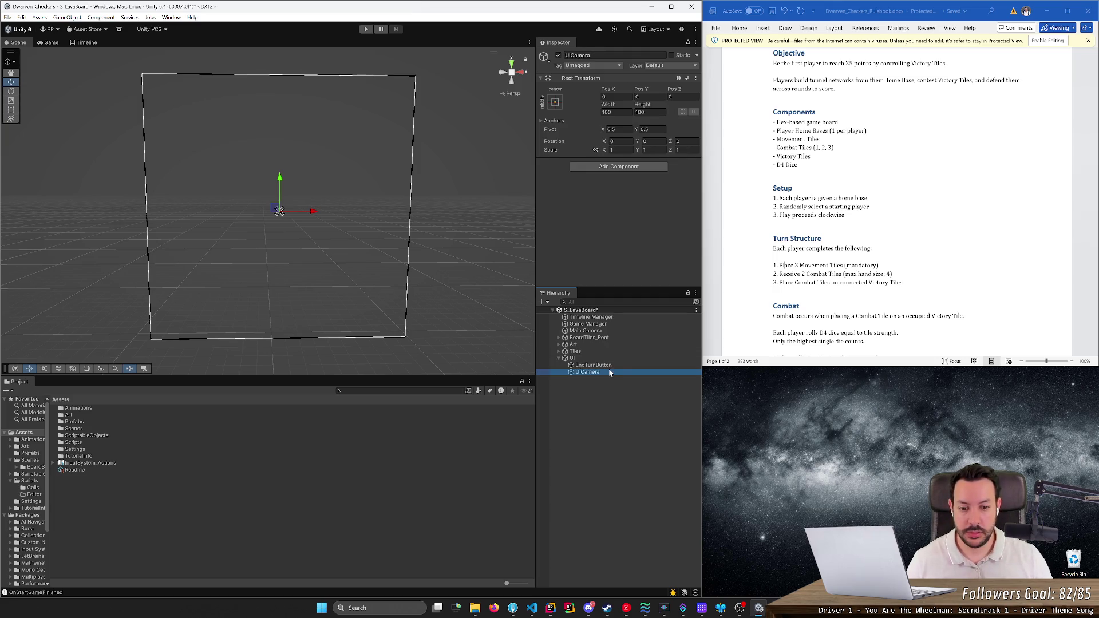
drag(608, 371, 612, 360)
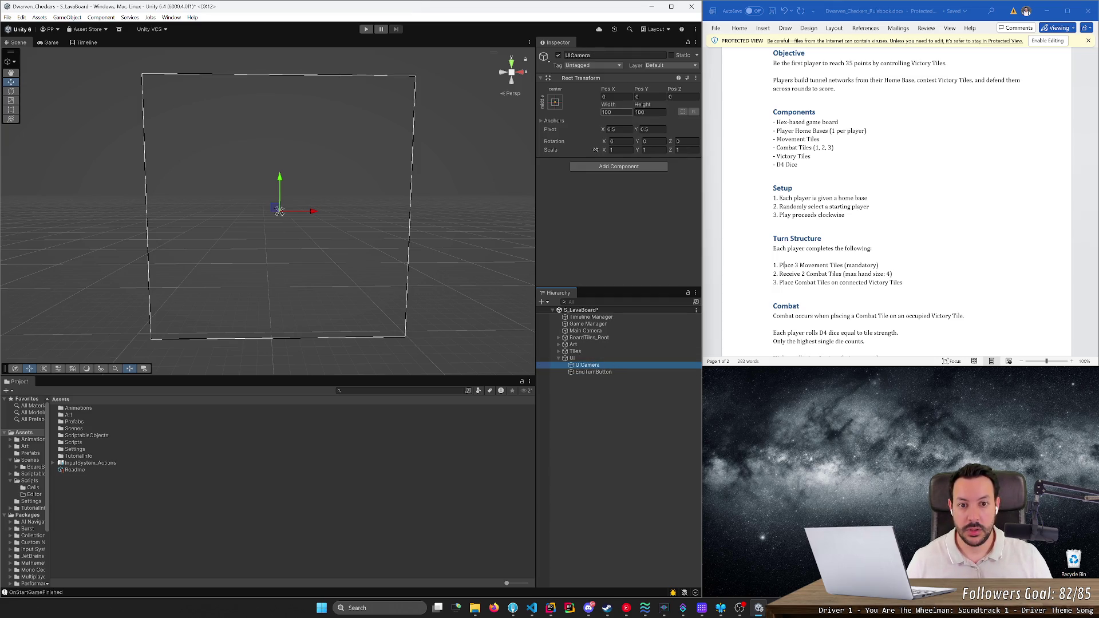
click(612, 166)
text(camera)
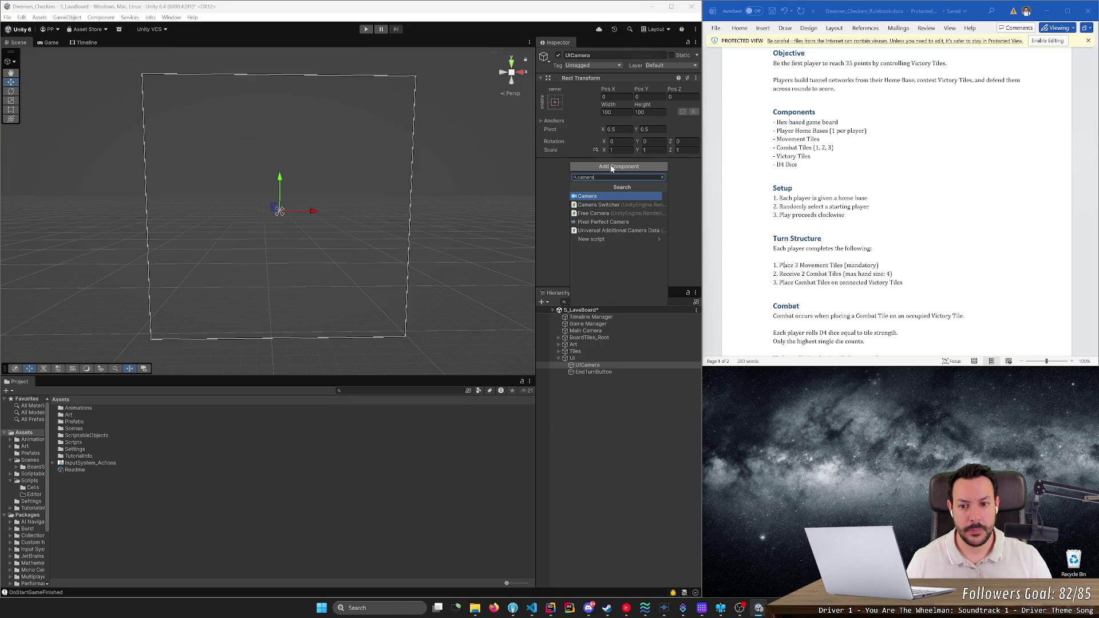
key(Return)
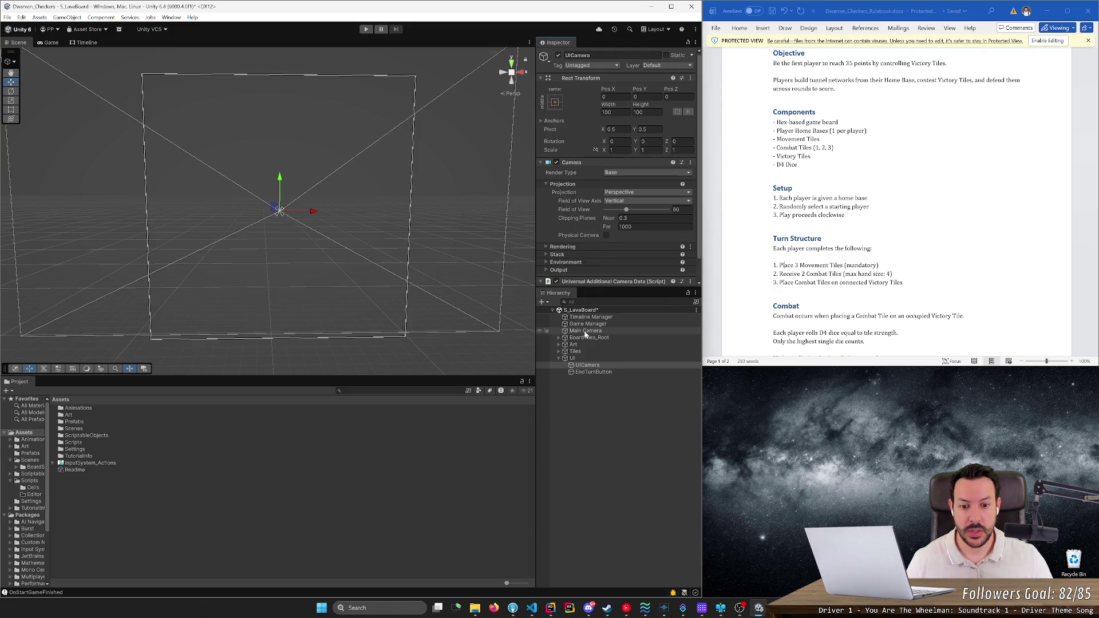
Step: Assign UICamera as the UI canvas's Event Camera
click(572, 358)
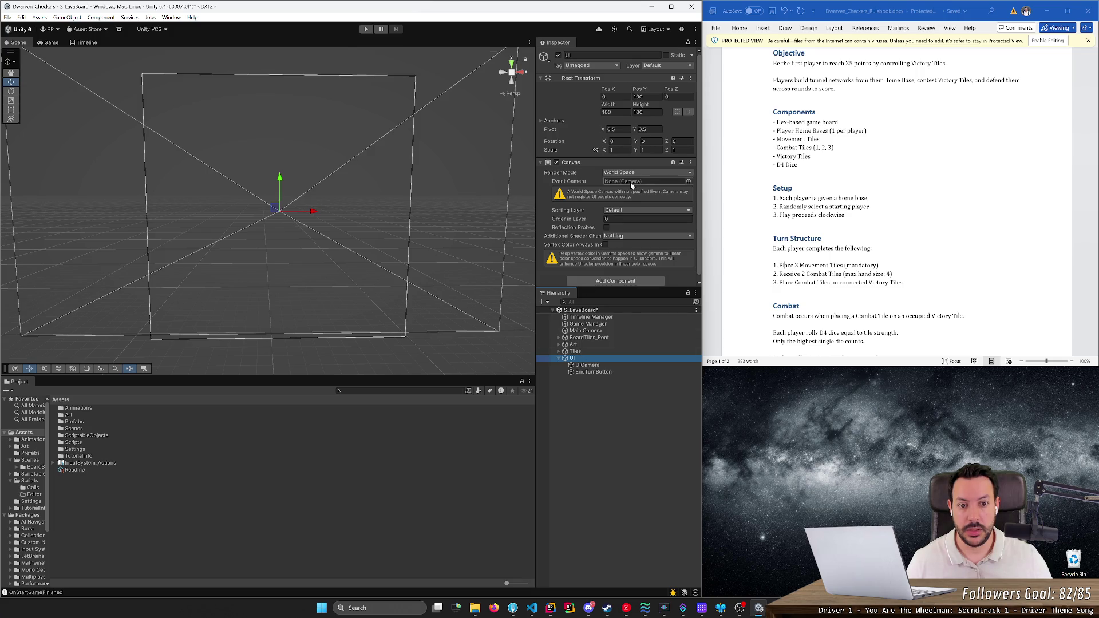
click(588, 364)
drag(600, 330, 641, 182)
scroll(373, 209, up, 2)
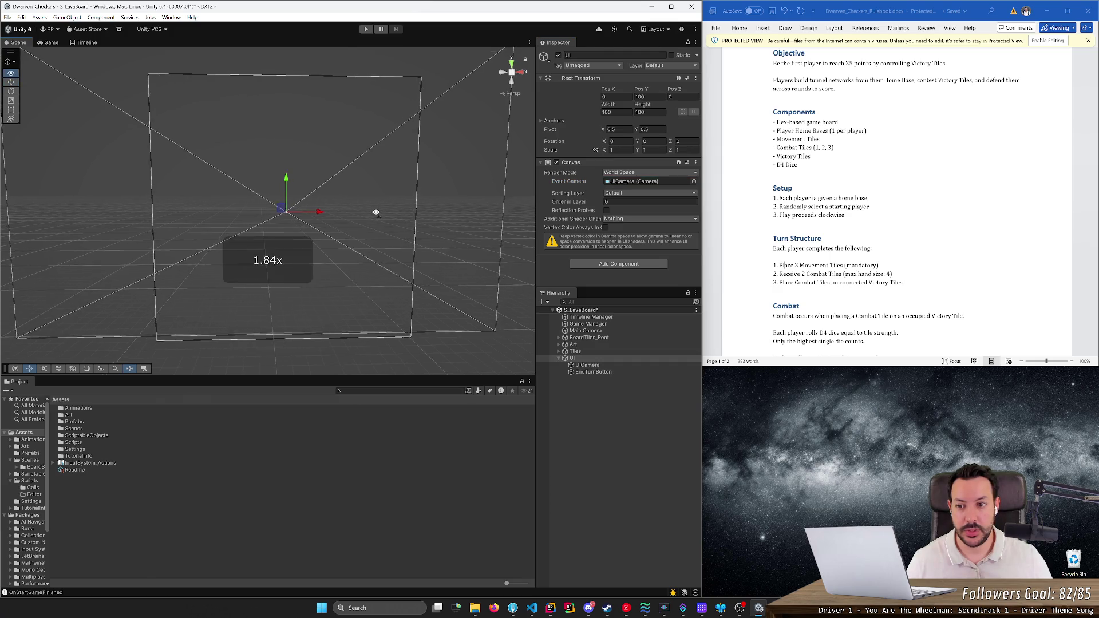
mouse_move(373, 210)
mouse_down()
mouse_move(438, 235)
mouse_move(566, 246)
mouse_move(623, 200)
mouse_up()
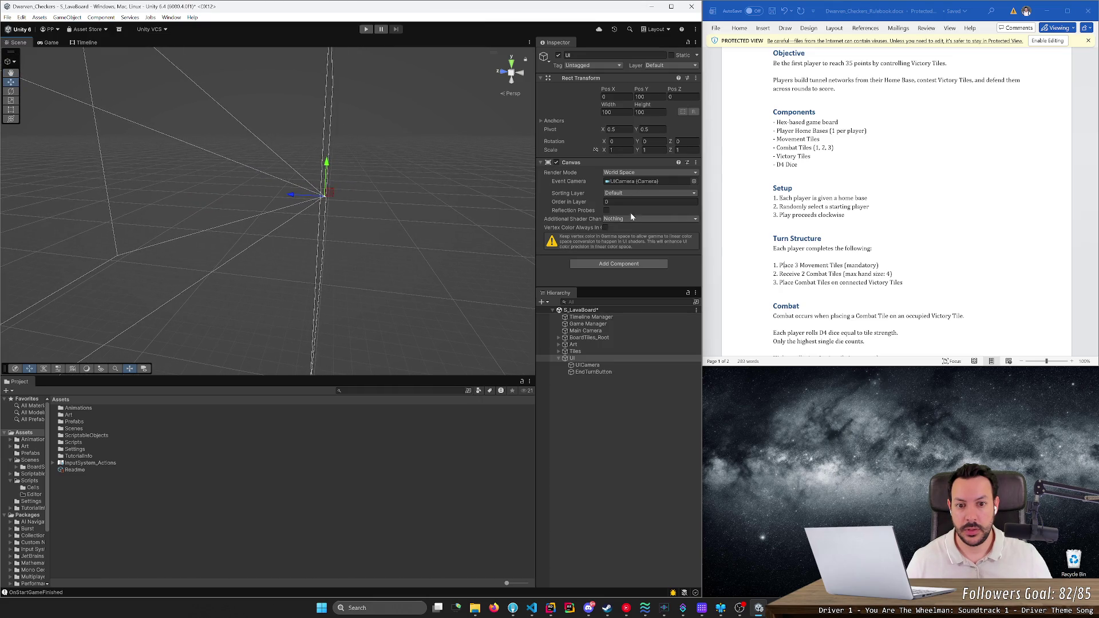
Step: Switch UICamera's Projection to Orthographic
click(588, 364)
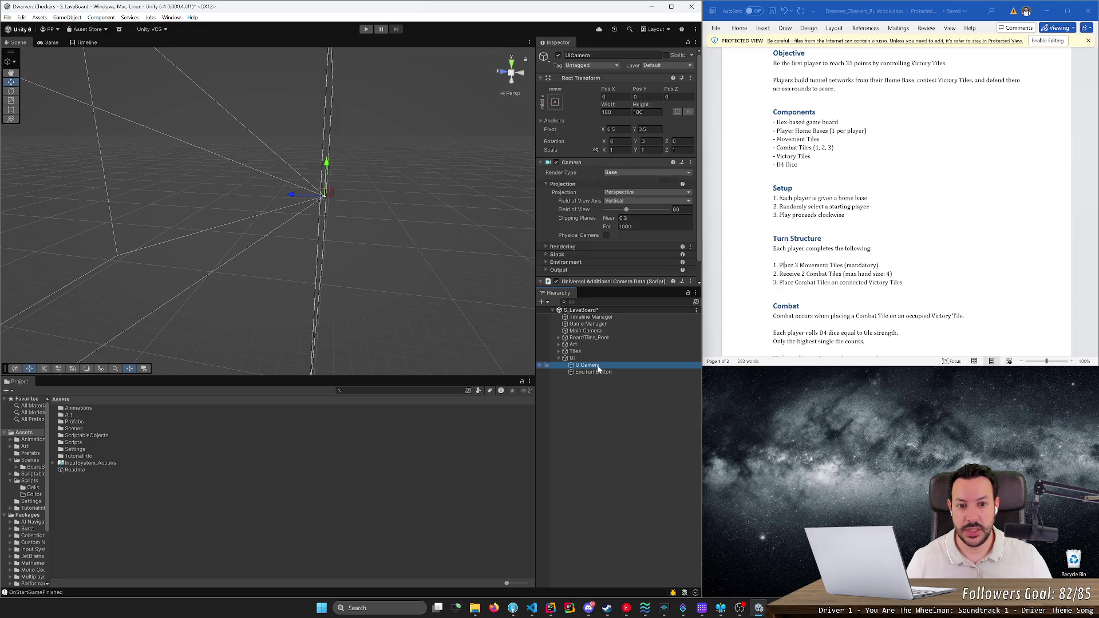
click(645, 192)
click(629, 216)
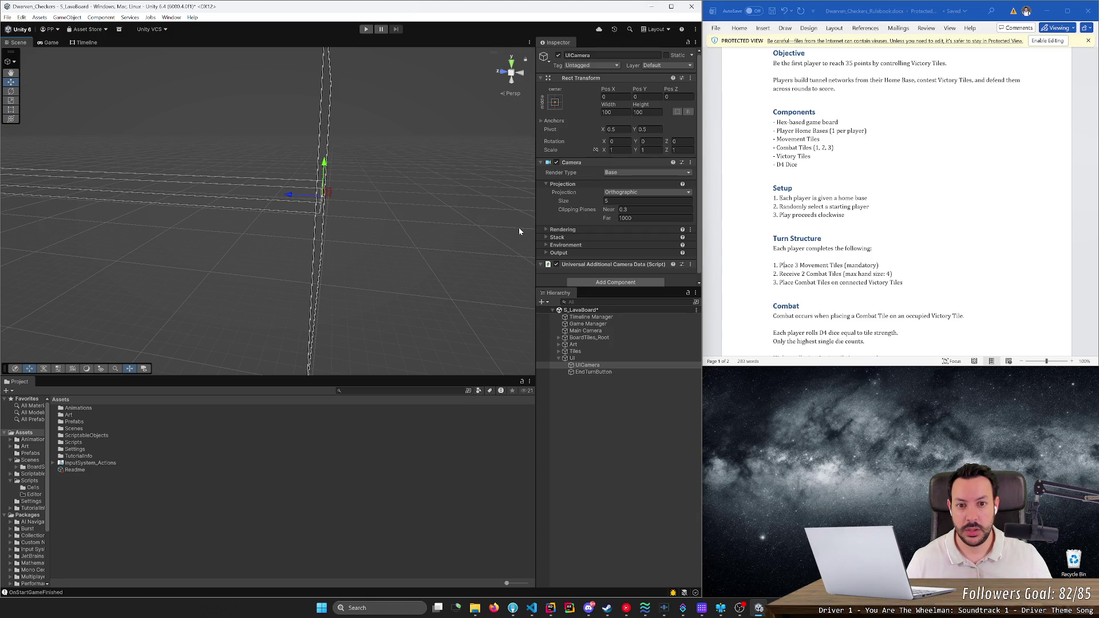
mouse_move(518, 230)
mouse_down()
mouse_move(469, 235)
mouse_move(481, 232)
mouse_up()
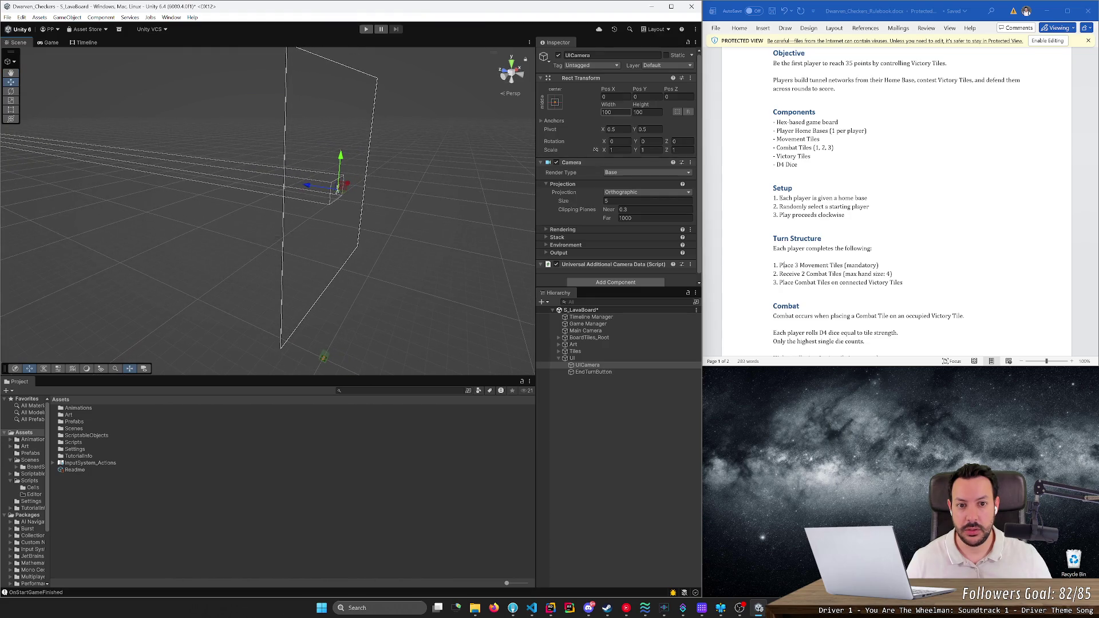
Step: Set UICamera's Rect Transform to Width 16 and Height 9, replacing the interim 1920 × 108
click(605, 112)
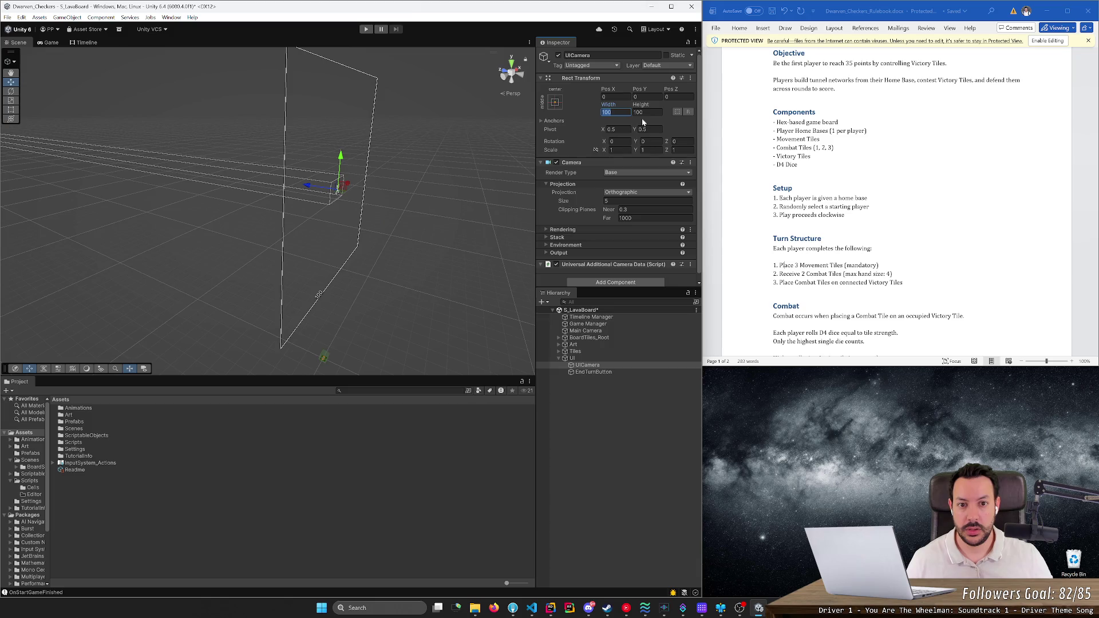
text(1920)
key(Tab)
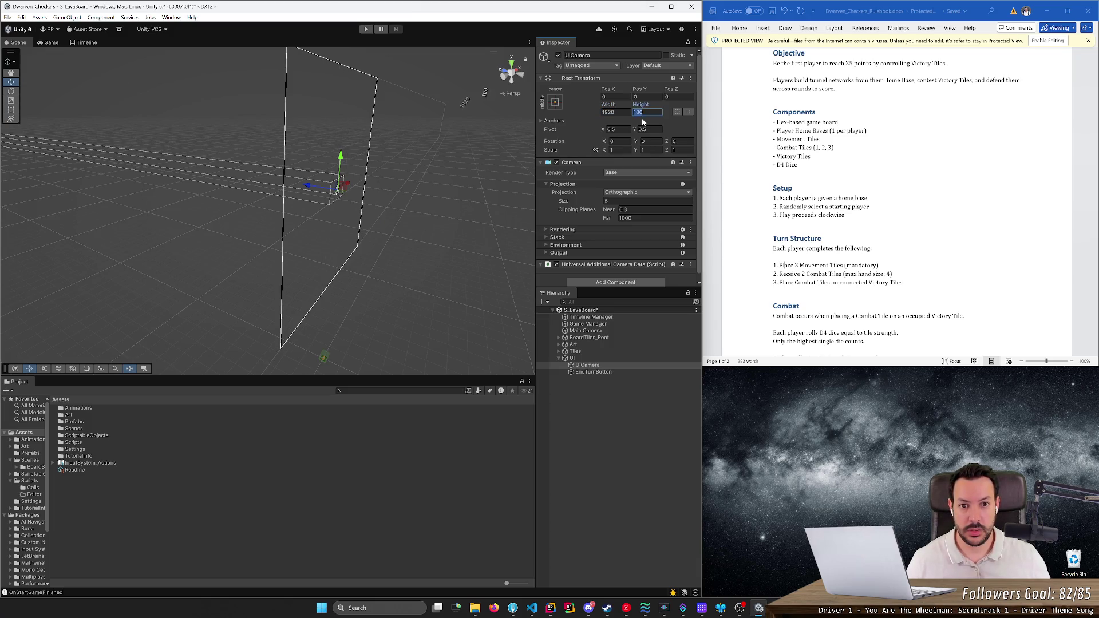
text(108)
mouse_move(427, 166)
mouse_down()
mouse_move(405, 135)
mouse_move(265, 136)
mouse_move(283, 137)
mouse_up()
click(608, 112)
text(16)
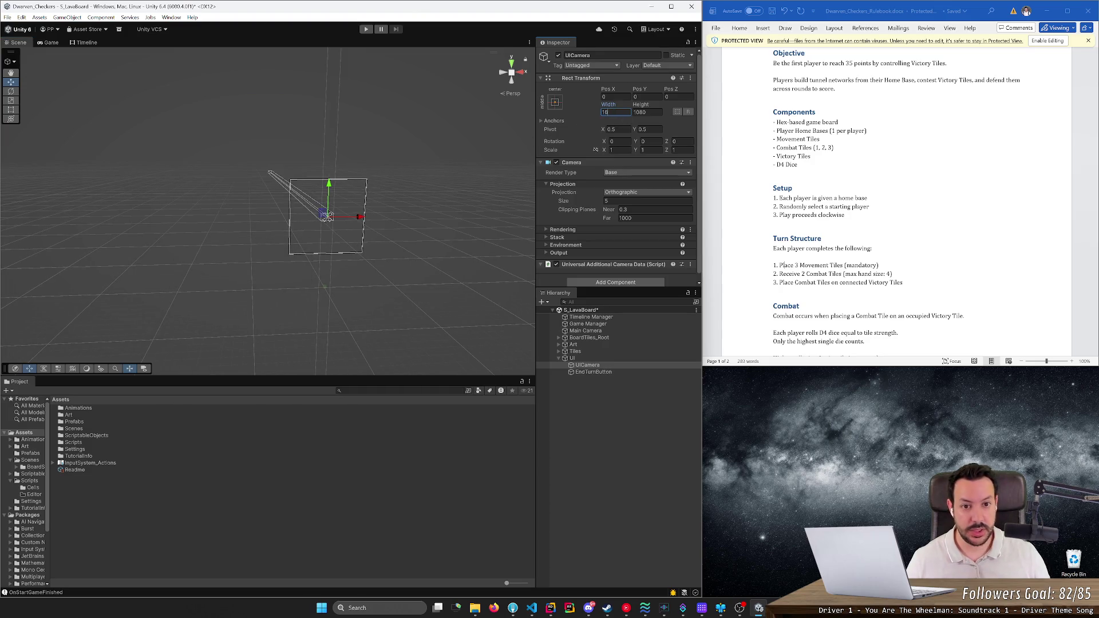
key(Tab)
text(9)
drag(438, 207, 439, 208)
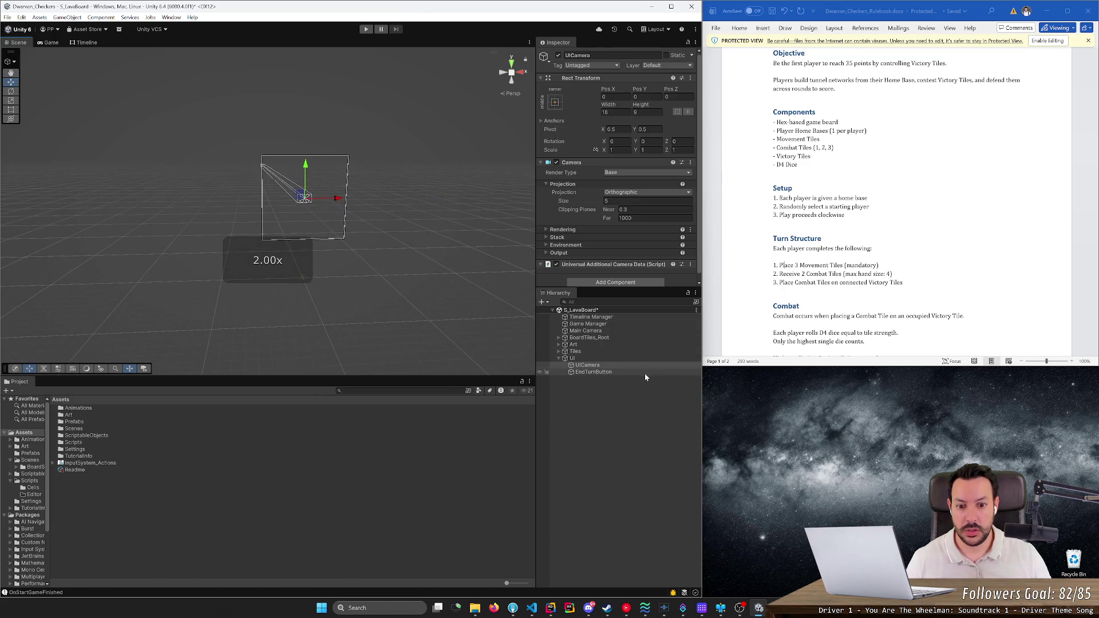
Step: Resize the UI canvas to Width 16 and Height 9
click(647, 359)
click(615, 112)
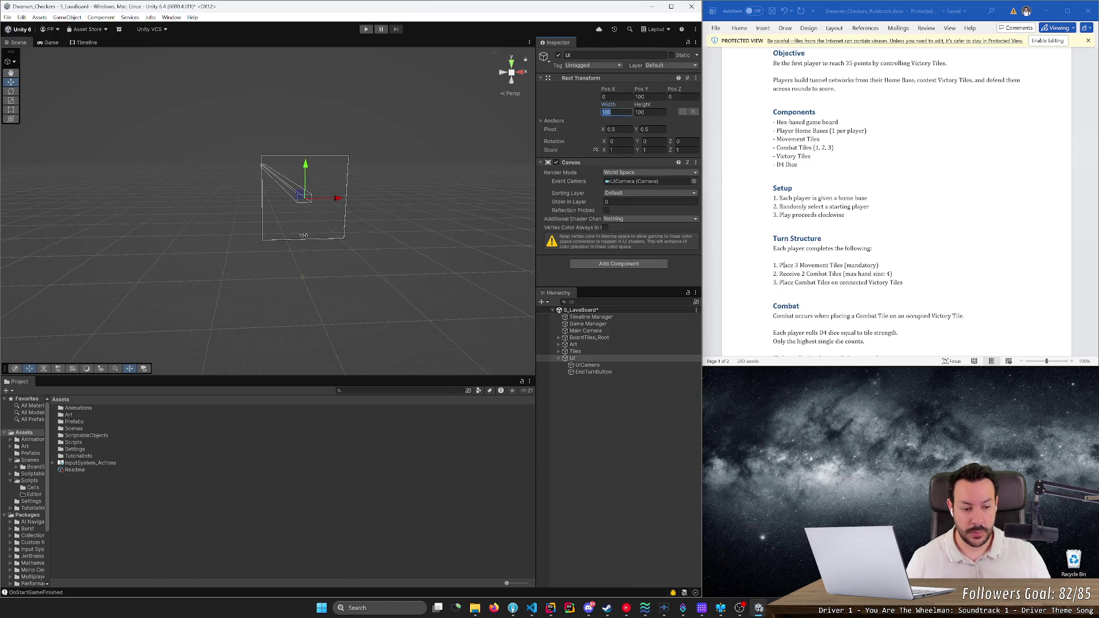
text(16)
key(Tab)
text(9)
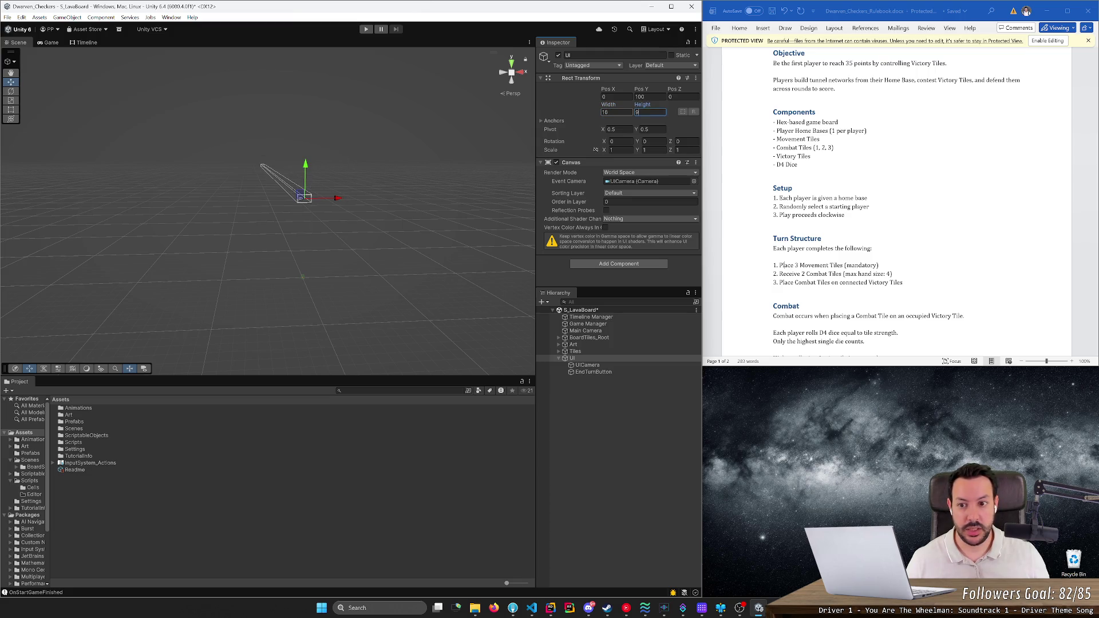
Step: Frame UICamera and pull it back along Z to Pos Z -8.1
double_click(588, 364)
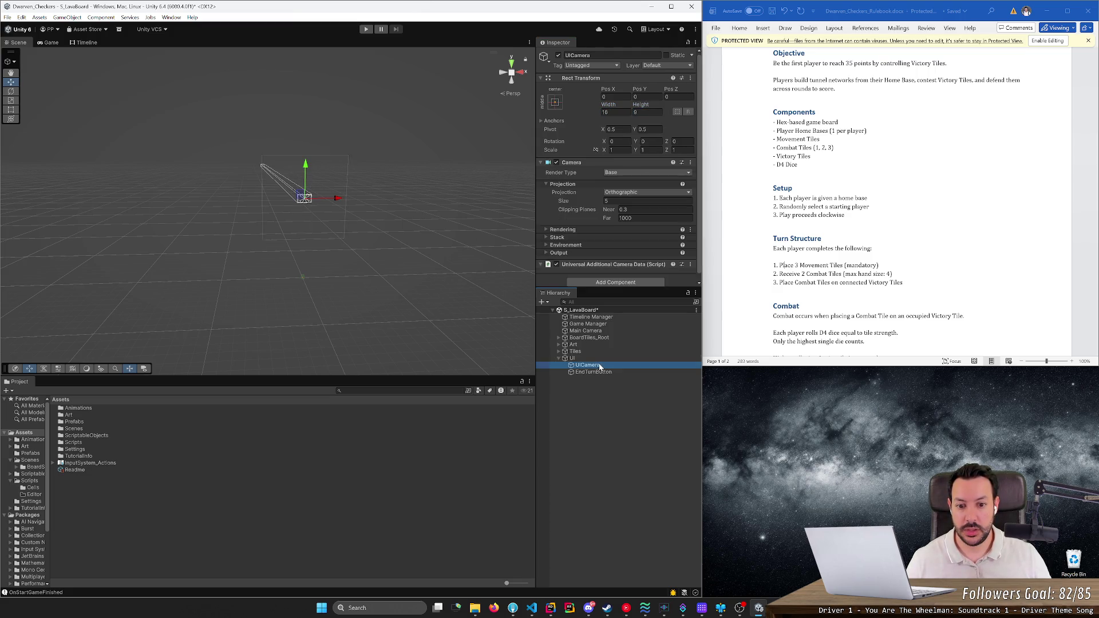
mouse_move(424, 311)
mouse_down()
mouse_move(399, 286)
mouse_move(503, 301)
mouse_move(442, 282)
mouse_up()
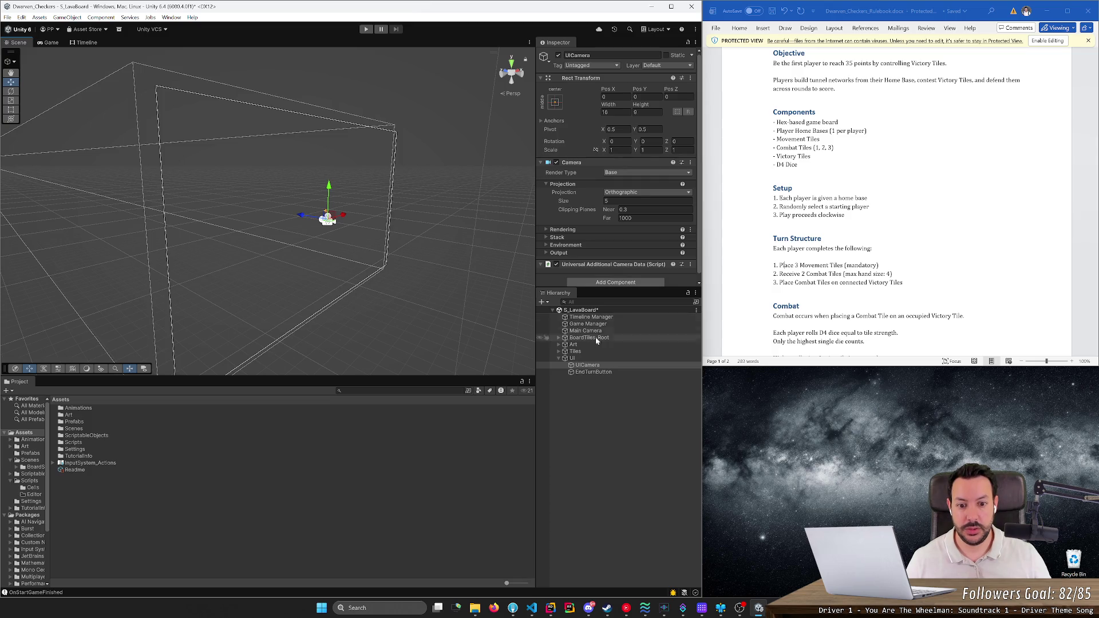
click(588, 365)
mouse_move(300, 217)
mouse_down()
mouse_move(530, 283)
mouse_move(317, 272)
mouse_up()
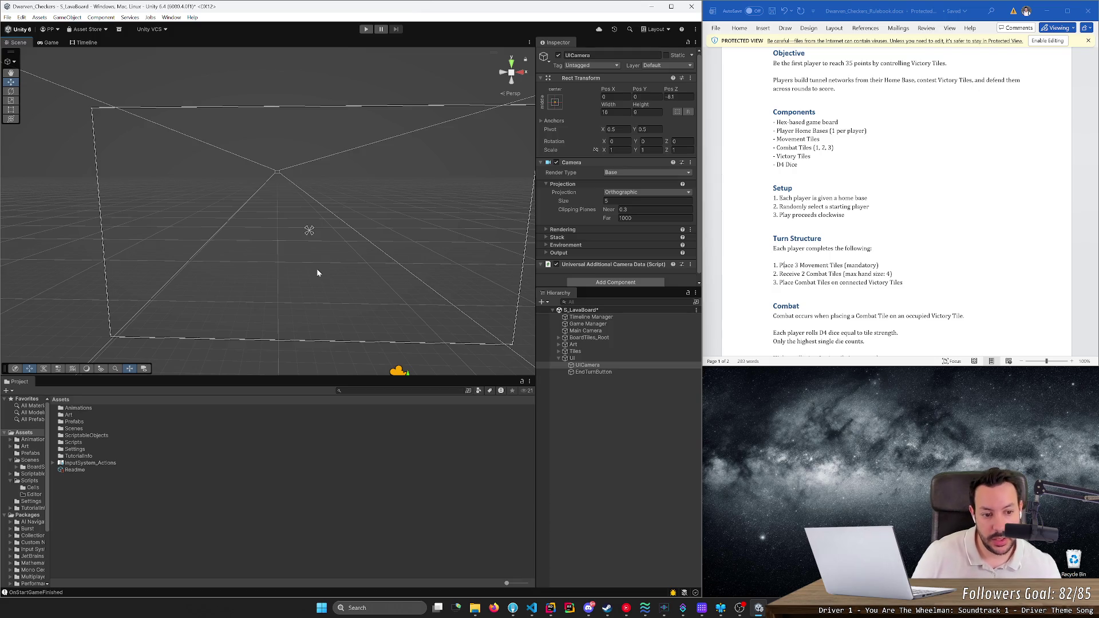
scroll(317, 273, down, 3)
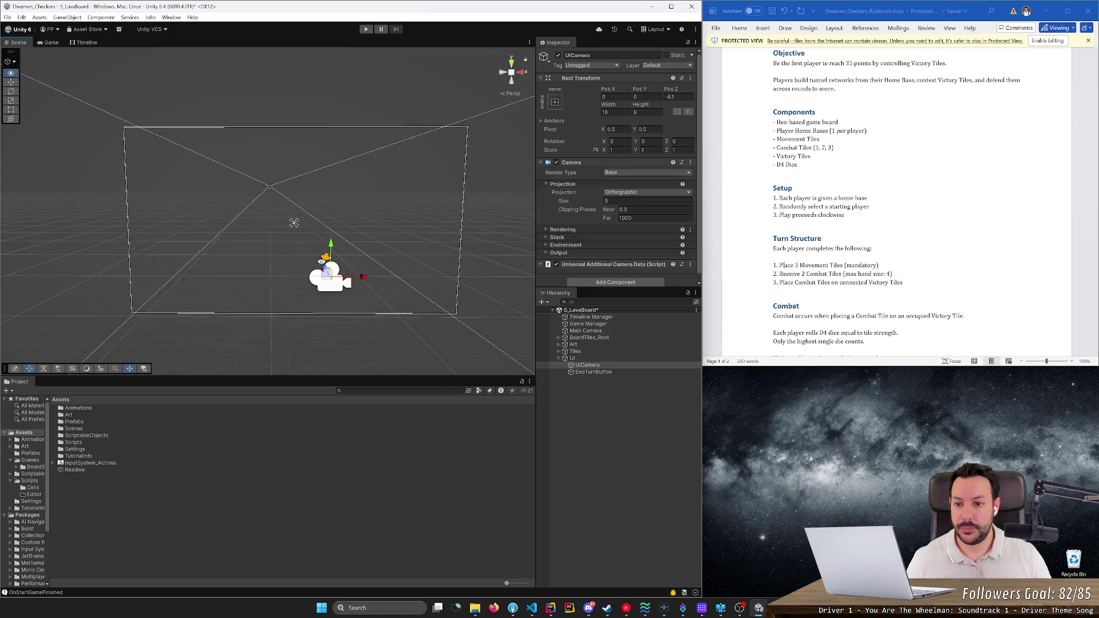
click(592, 372)
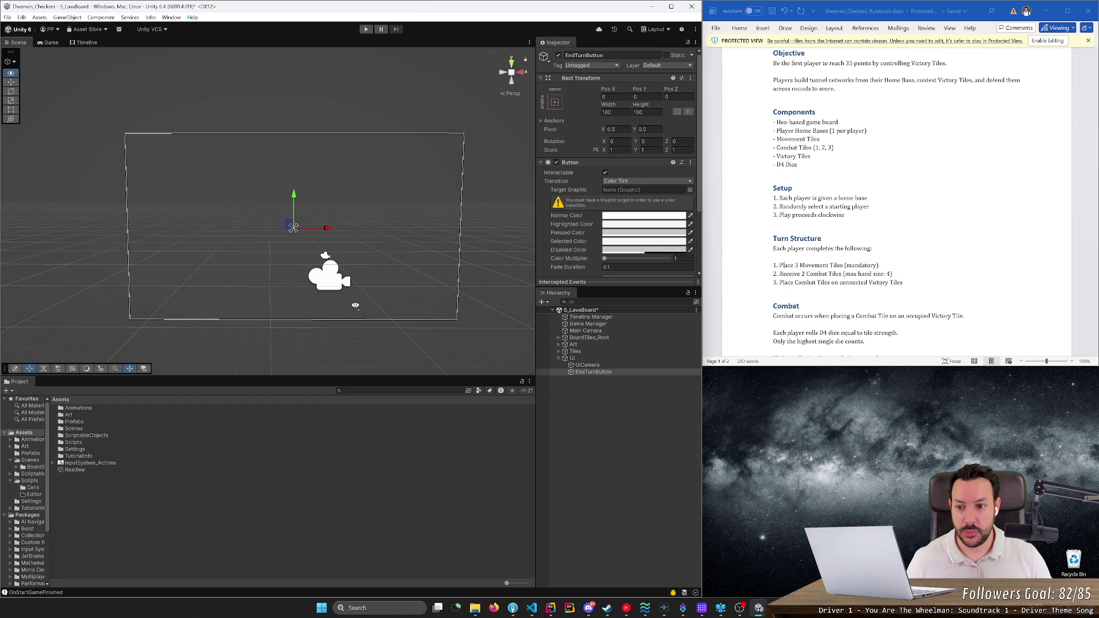
key(f)
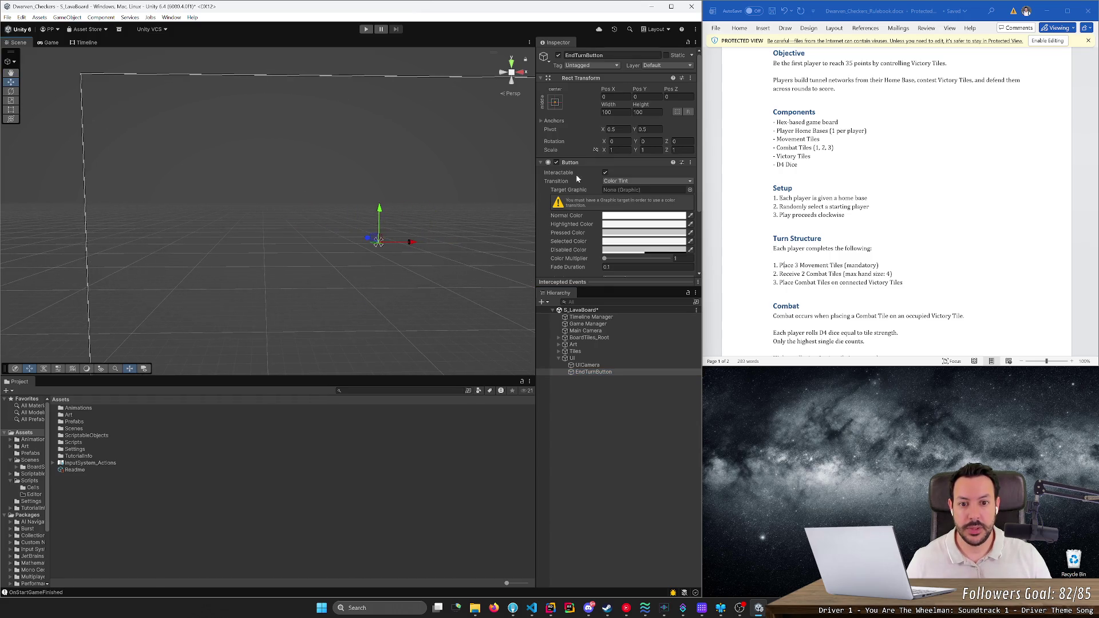
scroll(575, 174, down, 3)
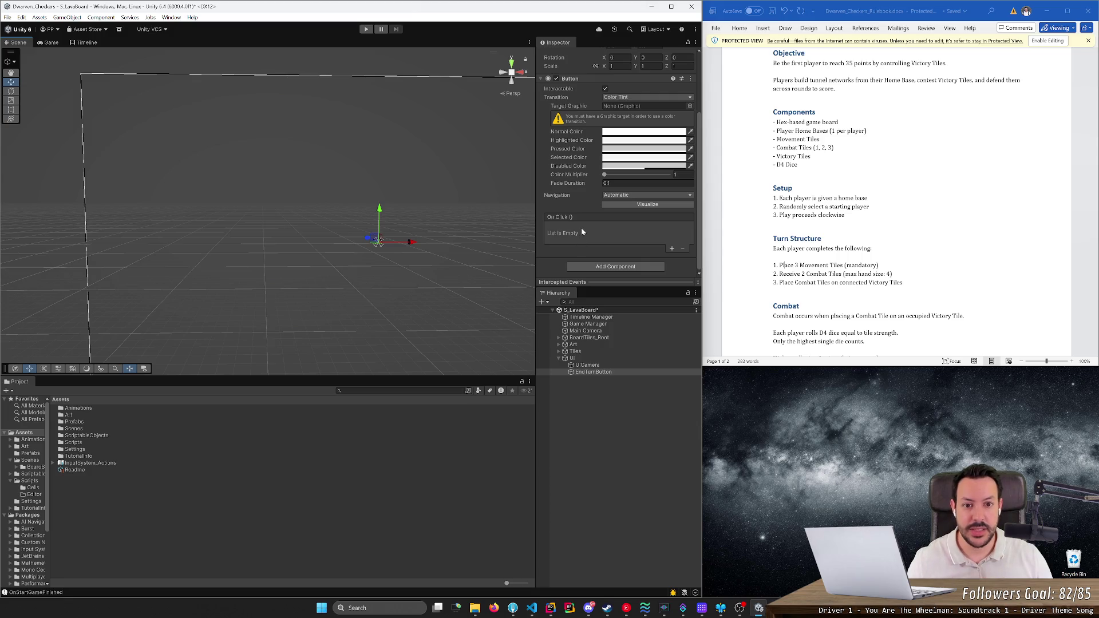
scroll(583, 235, up, 1)
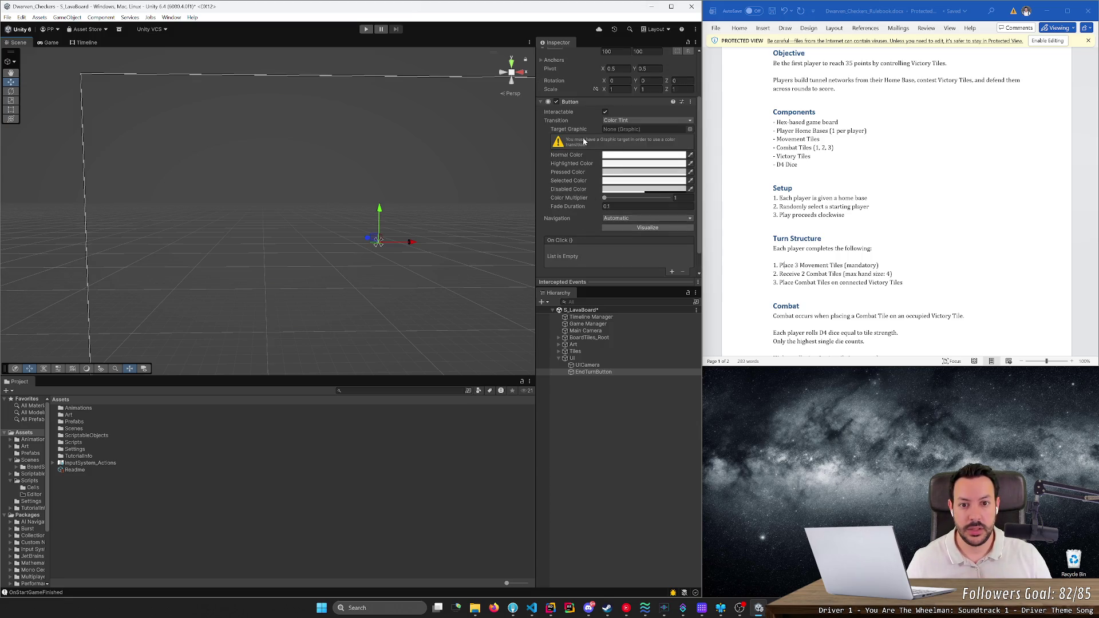
scroll(586, 261, down, 1)
right_click(595, 371)
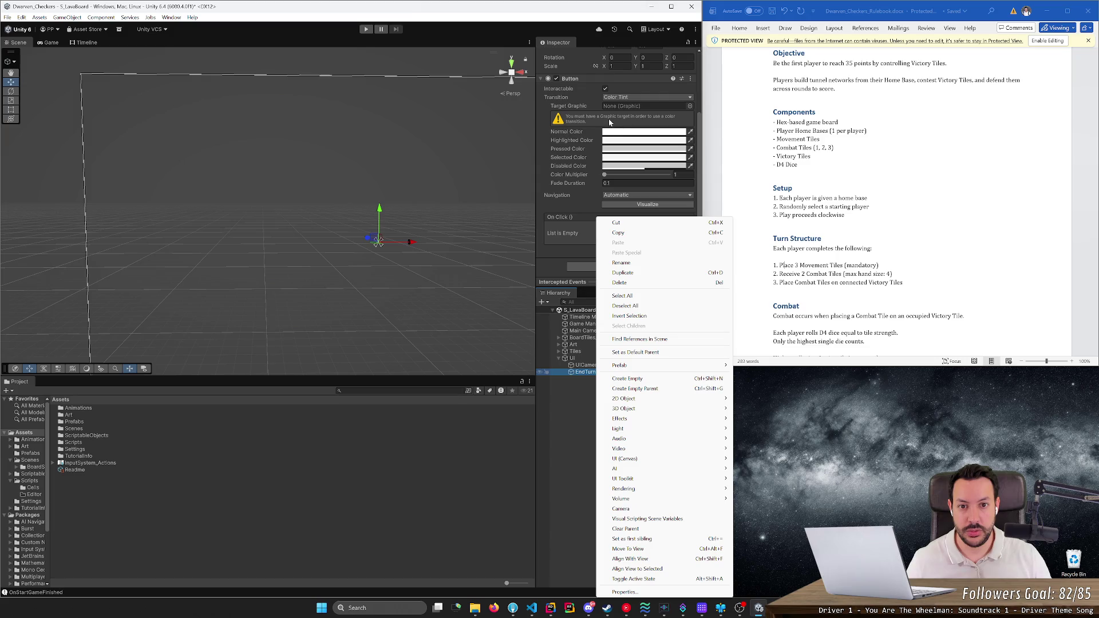
click(585, 76)
click(585, 77)
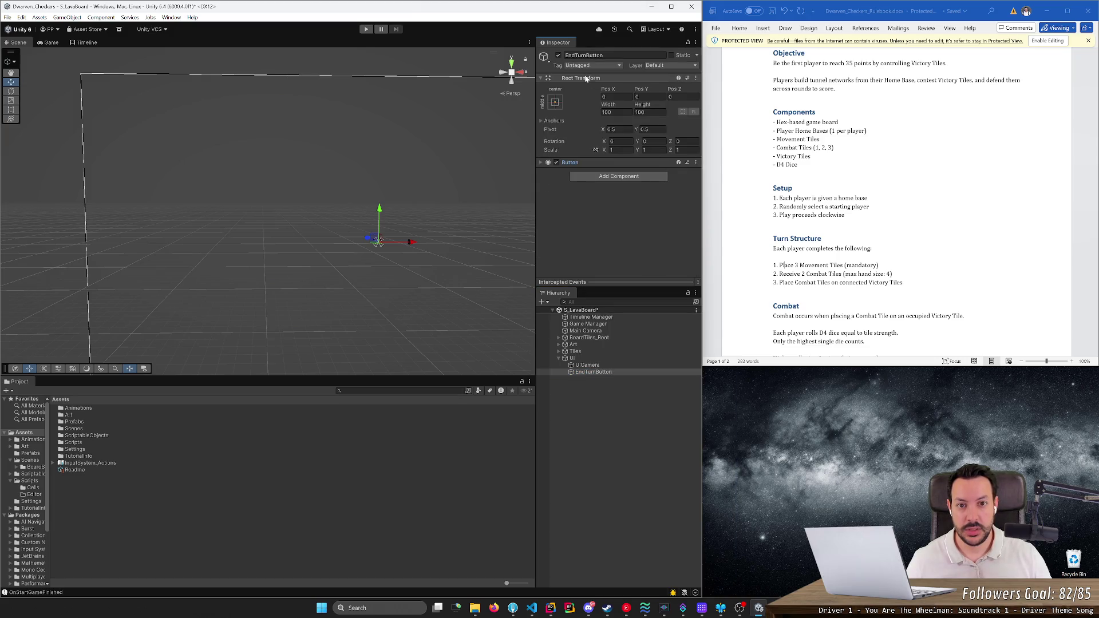
click(584, 78)
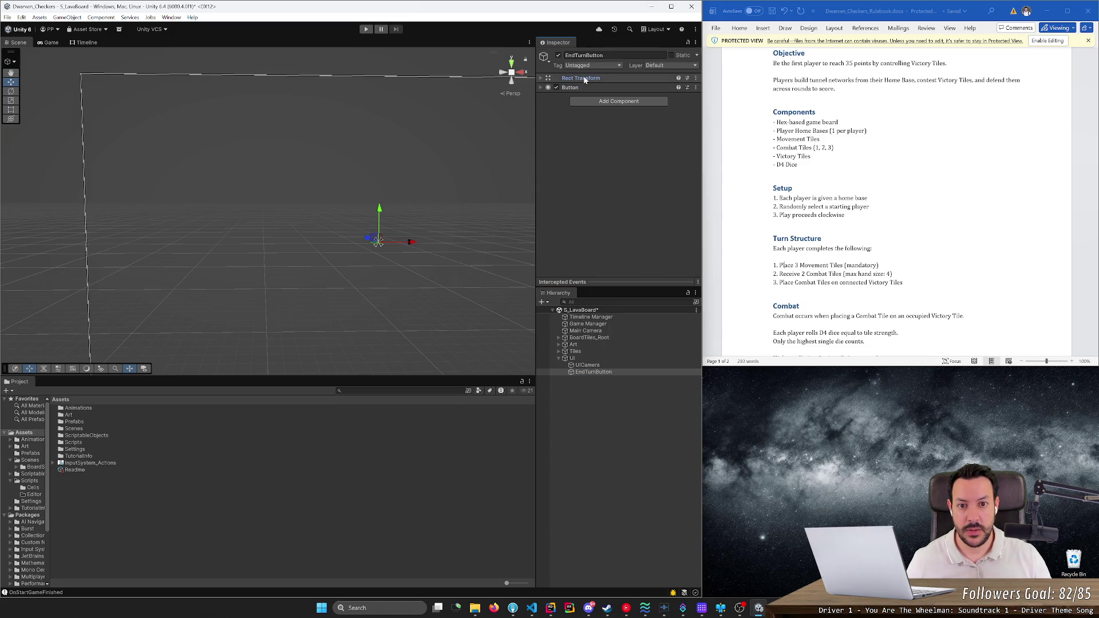
click(584, 79)
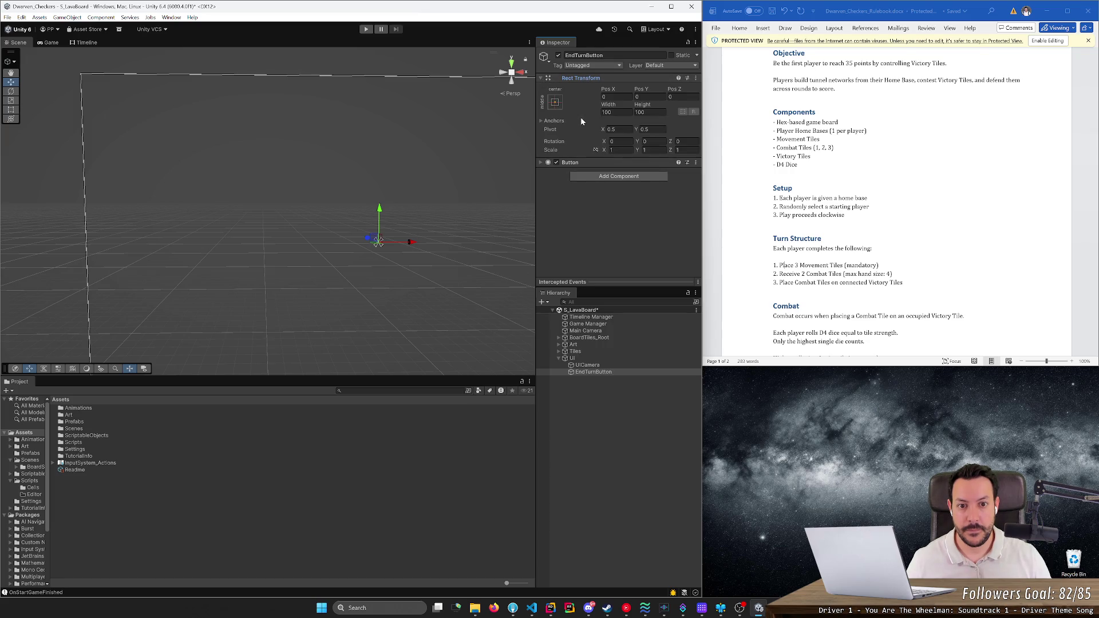
drag(449, 214, 486, 234)
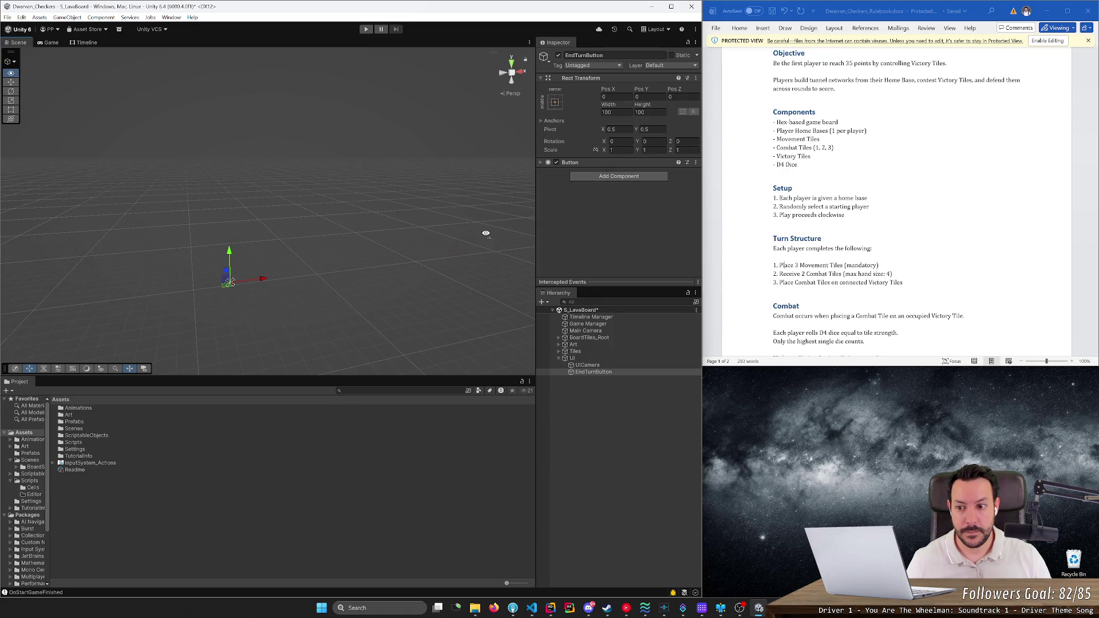
Step: Preview the Game view, then inspect S_LavaBoard, Game Manager and the main camera's Render Type
click(49, 43)
click(17, 42)
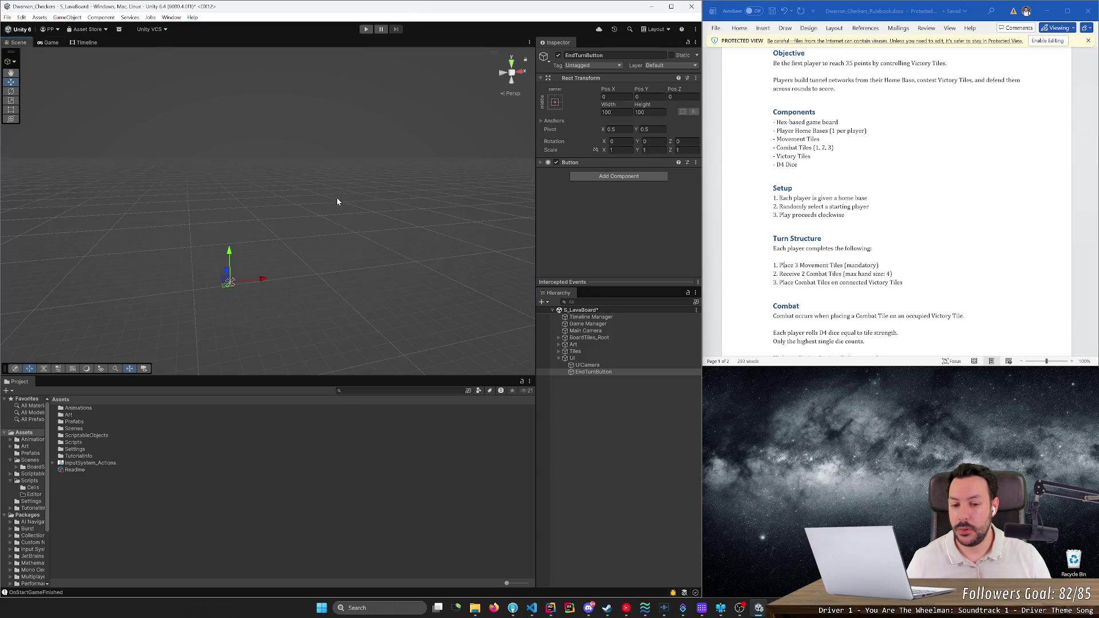
click(587, 364)
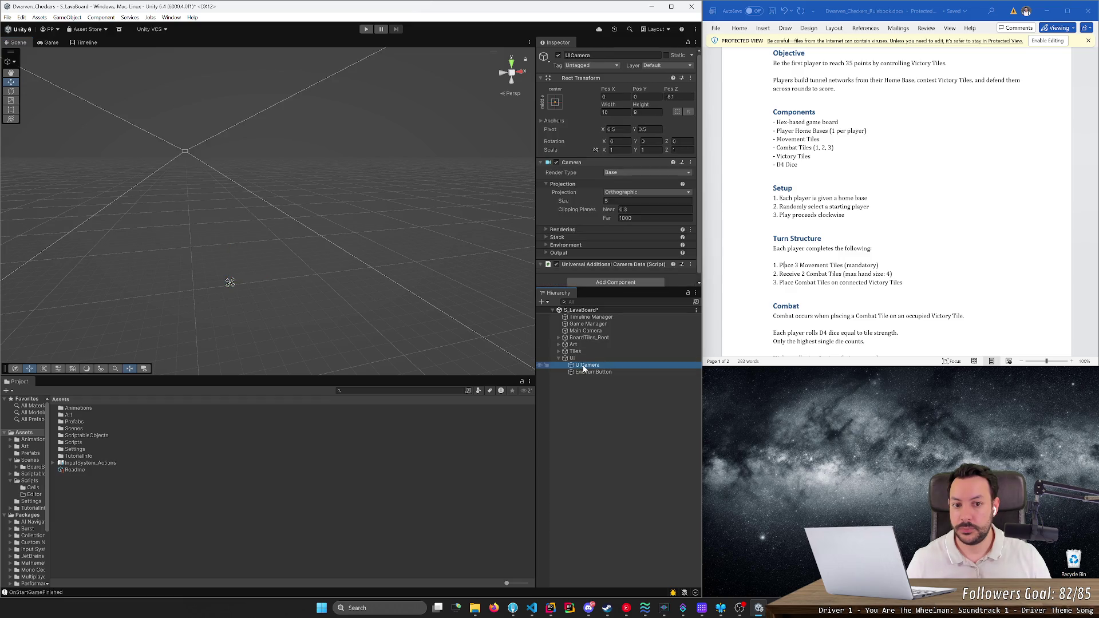
click(589, 311)
click(595, 317)
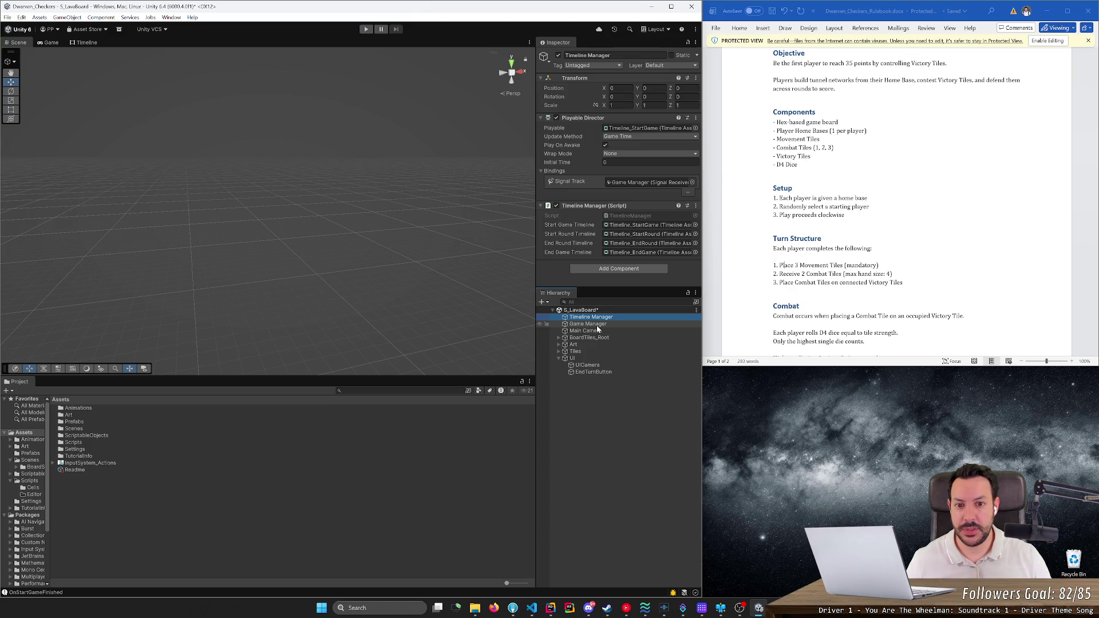
click(596, 324)
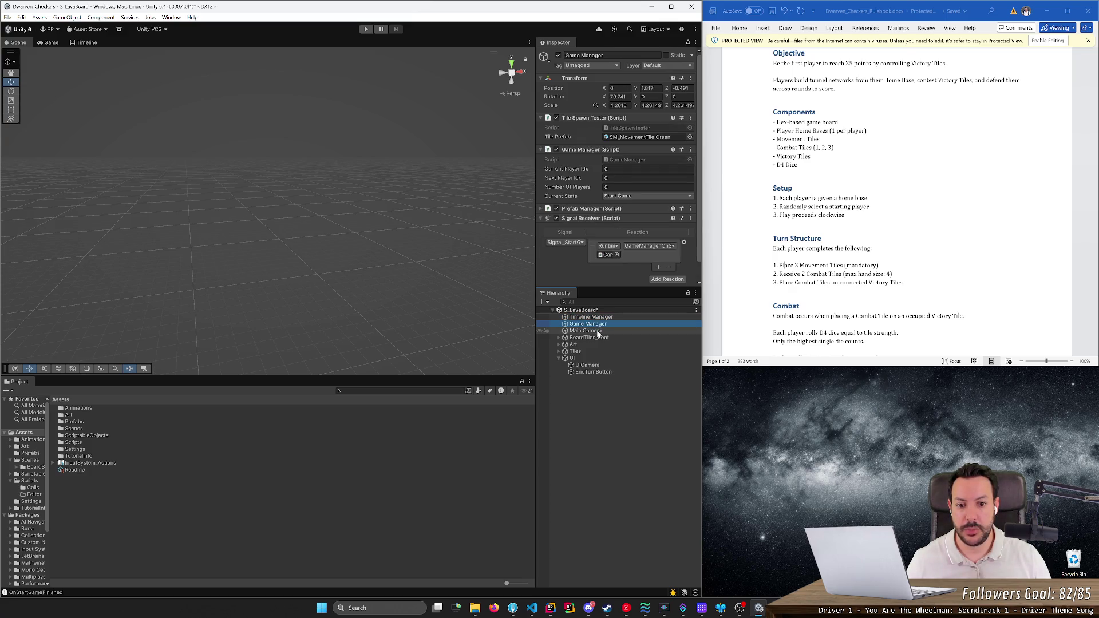
click(601, 330)
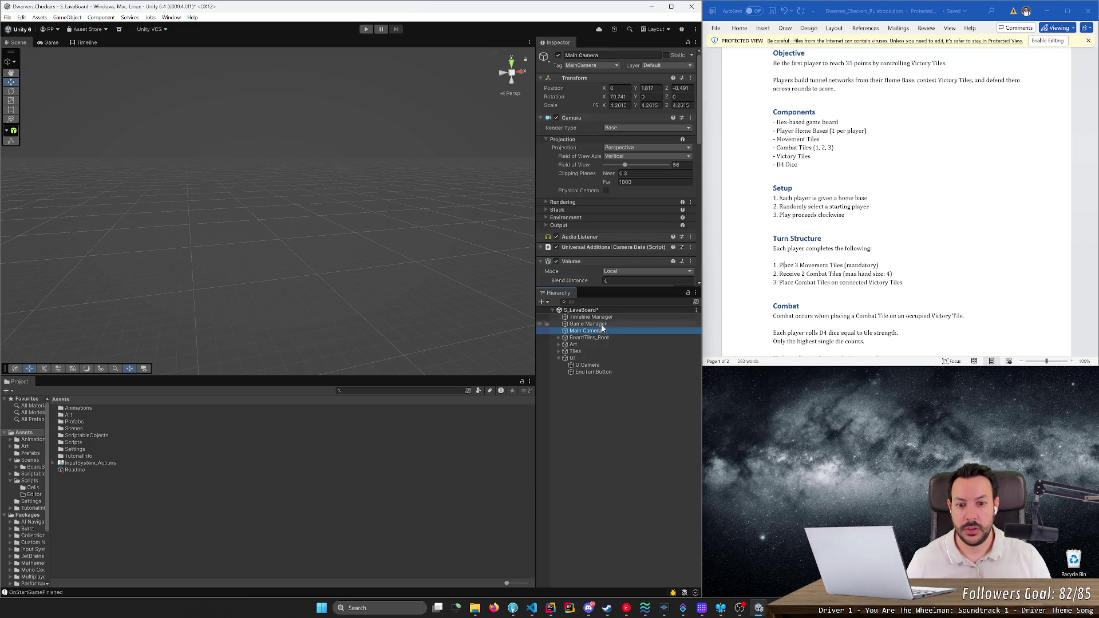
click(622, 129)
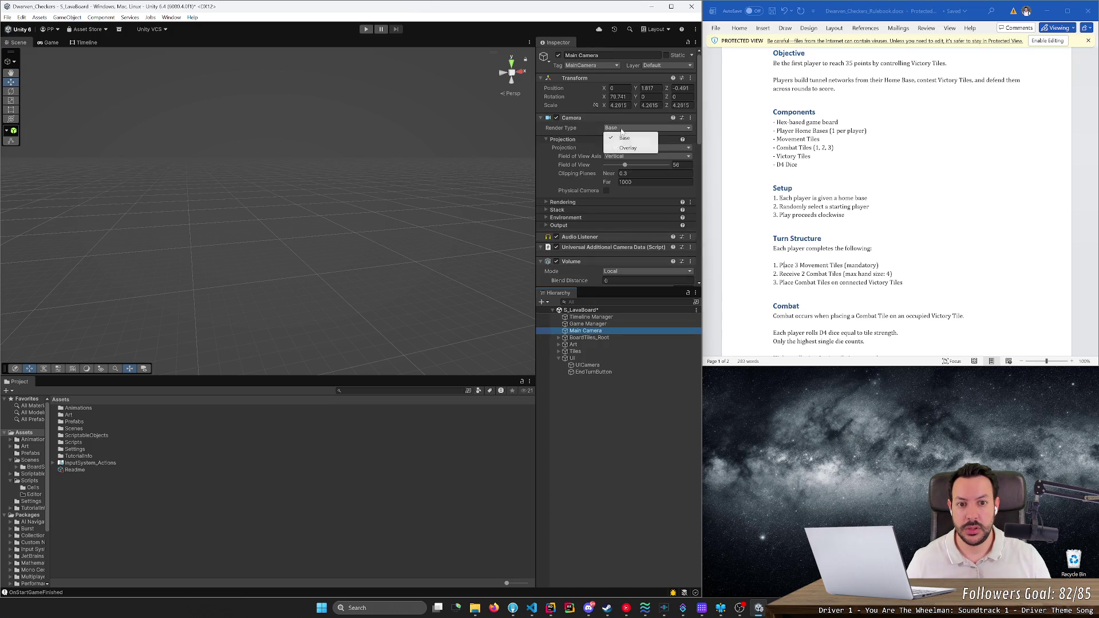
Step: Set UICamera's Render Type to Overlay and check the result in the Game view
click(590, 364)
click(640, 173)
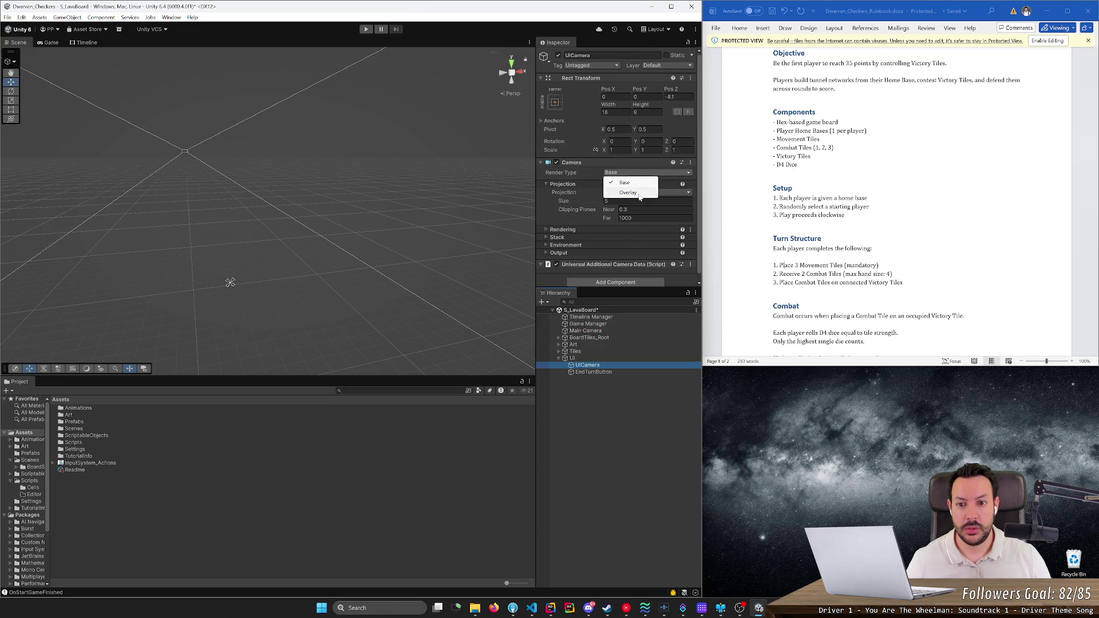
click(628, 193)
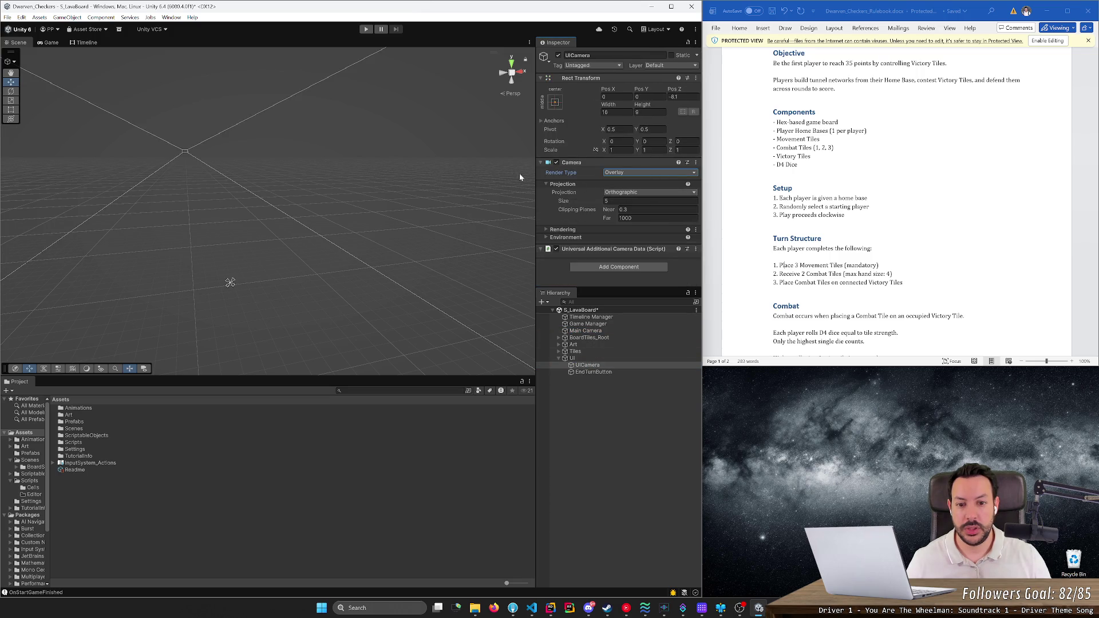
click(50, 42)
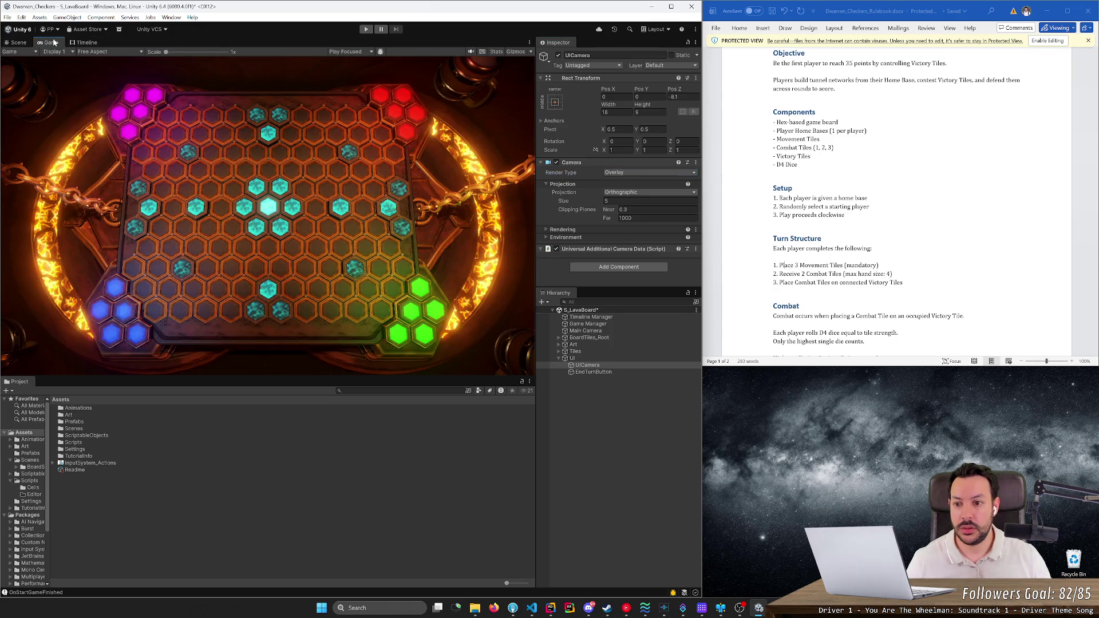
click(19, 42)
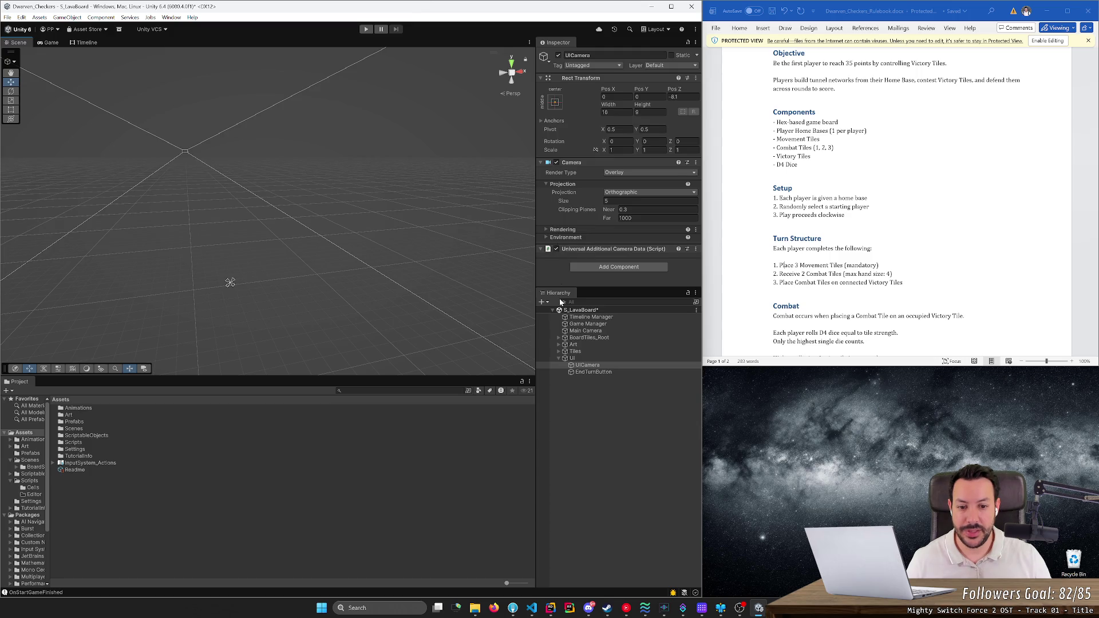
click(585, 373)
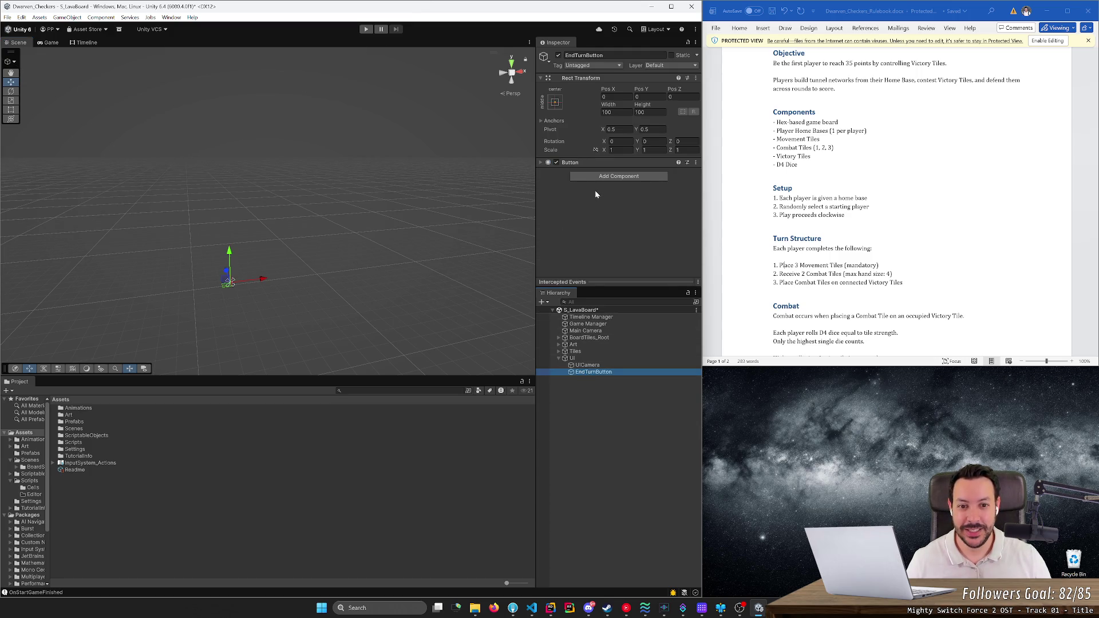
Step: Add TextMeshPro - Text (UI) to EndTurnButton, importing TMP Essentials and Examples & Extras
click(601, 177)
text(text)
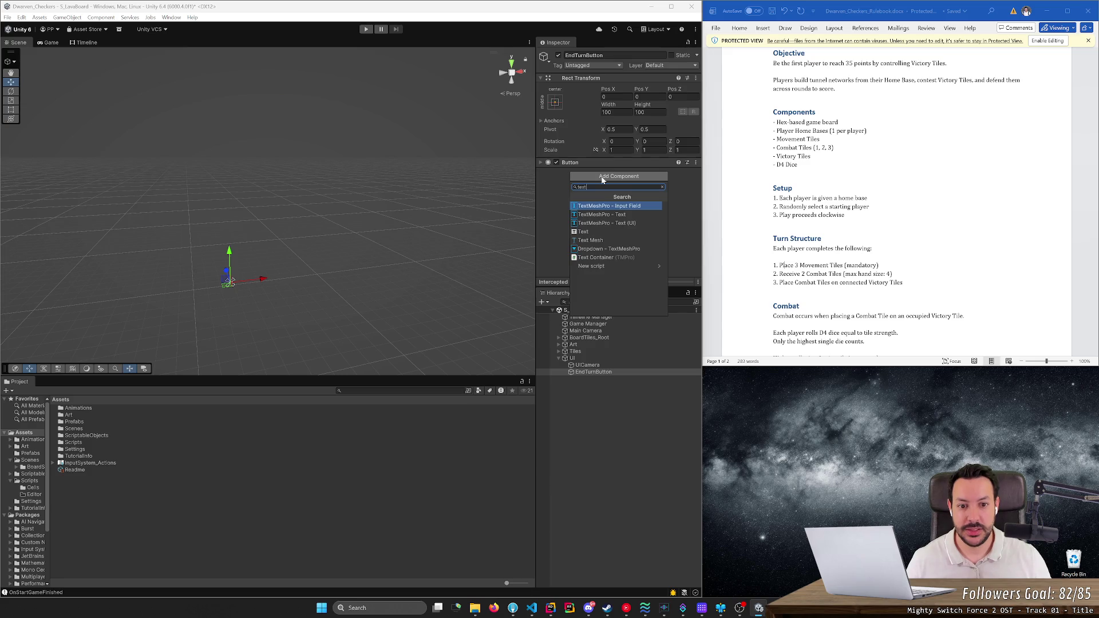
click(605, 224)
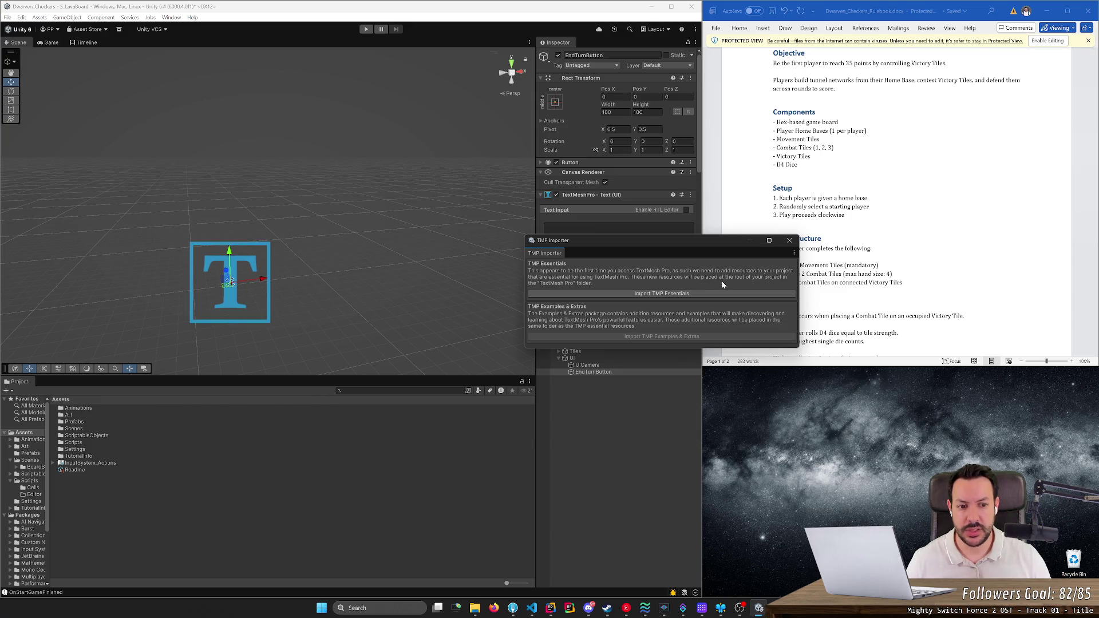
click(594, 294)
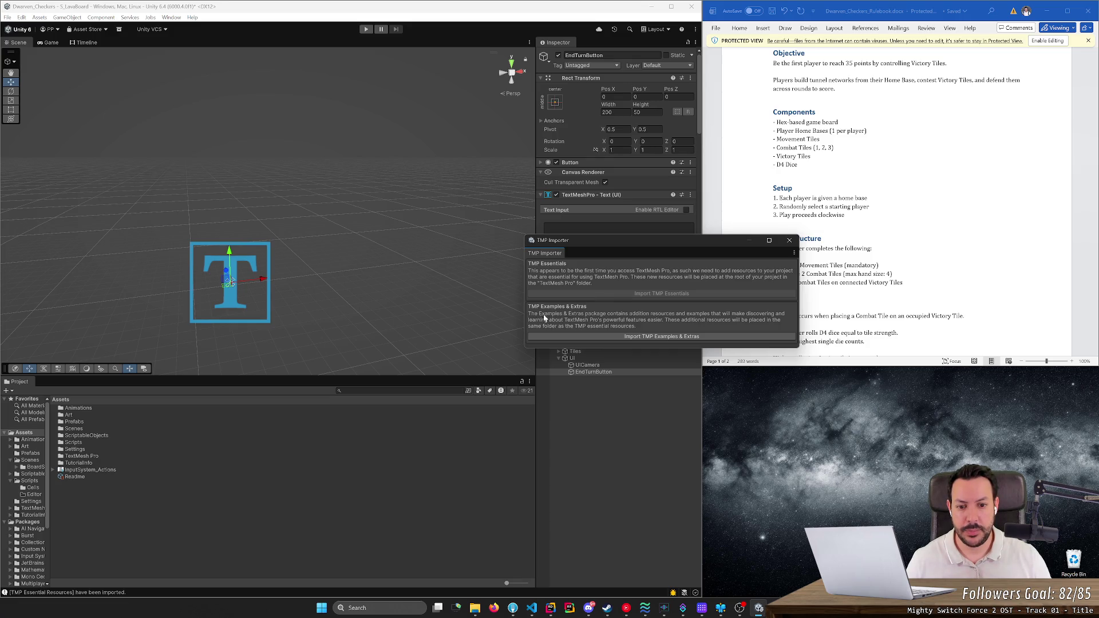
click(632, 341)
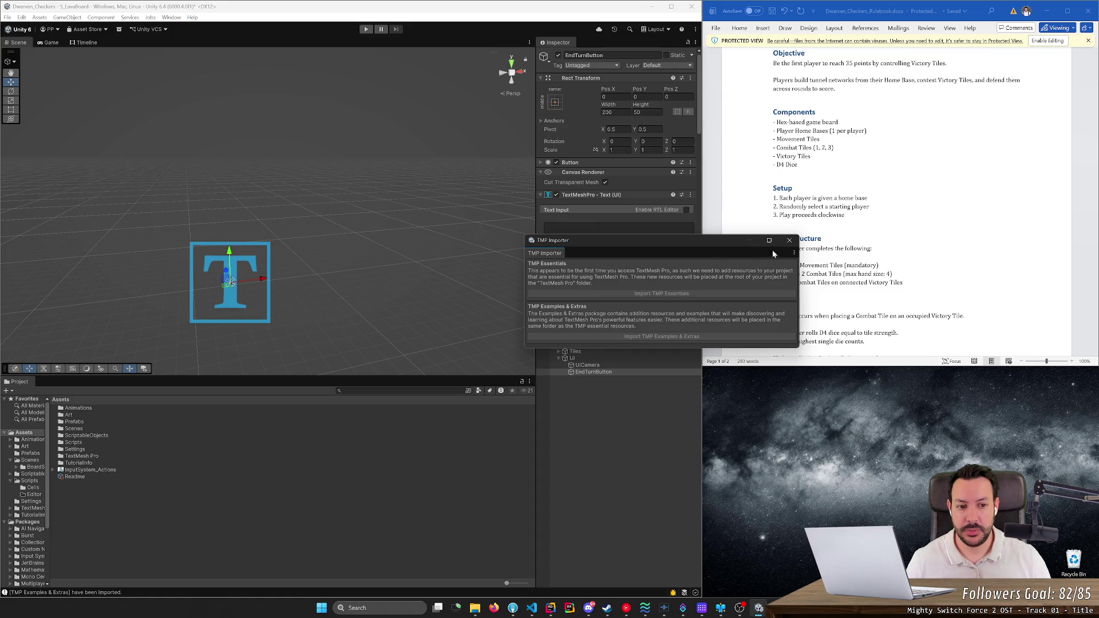
click(789, 240)
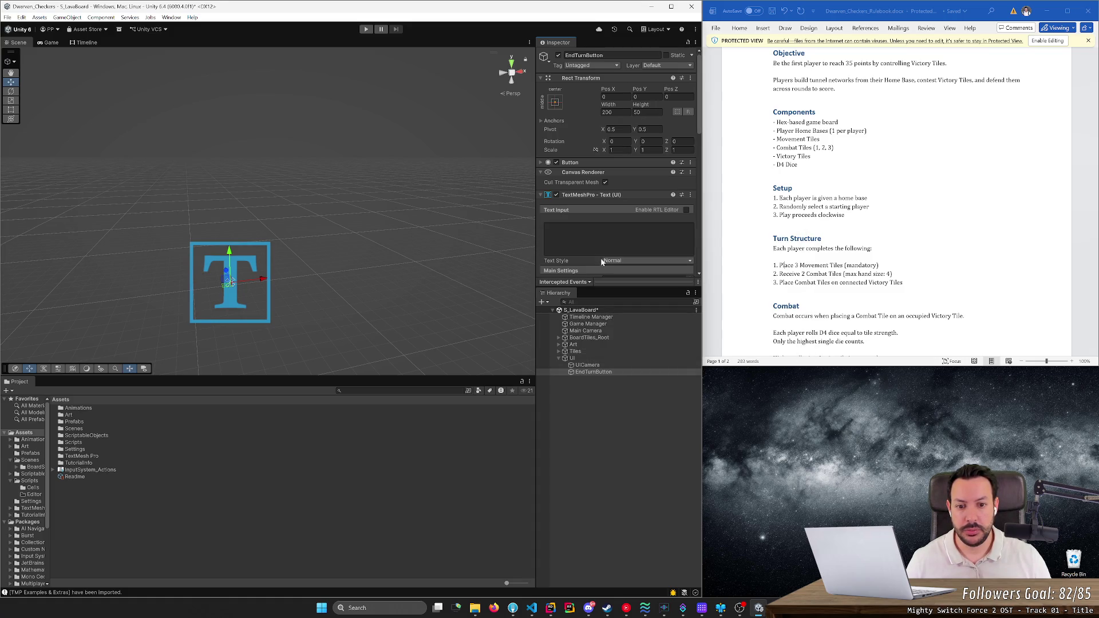
Step: Open the '01 - Single Line TextMesh Pro' scene from TextMesh Pro > Examples & Extras > Scenes
double_click(58, 456)
double_click(78, 409)
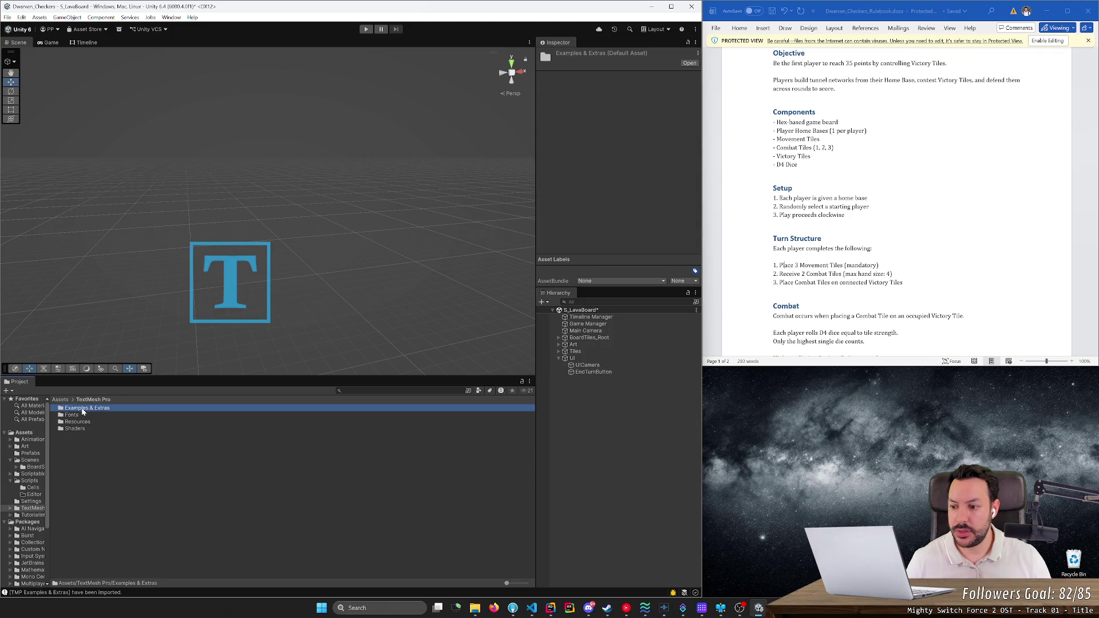
double_click(80, 436)
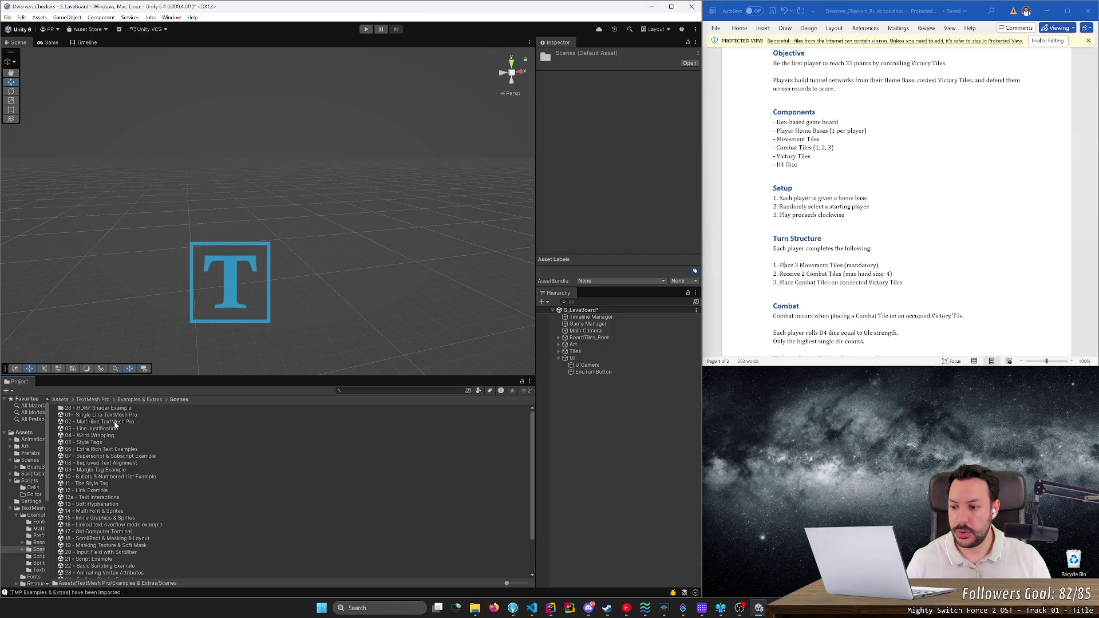
scroll(114, 424, down, 3)
scroll(114, 424, up, 3)
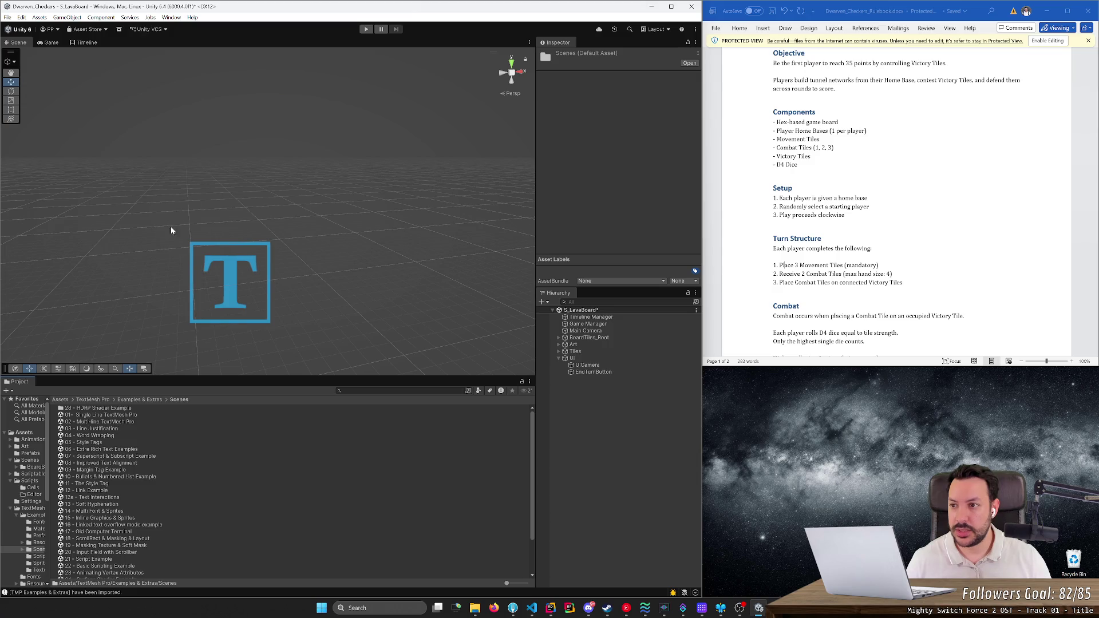
double_click(111, 417)
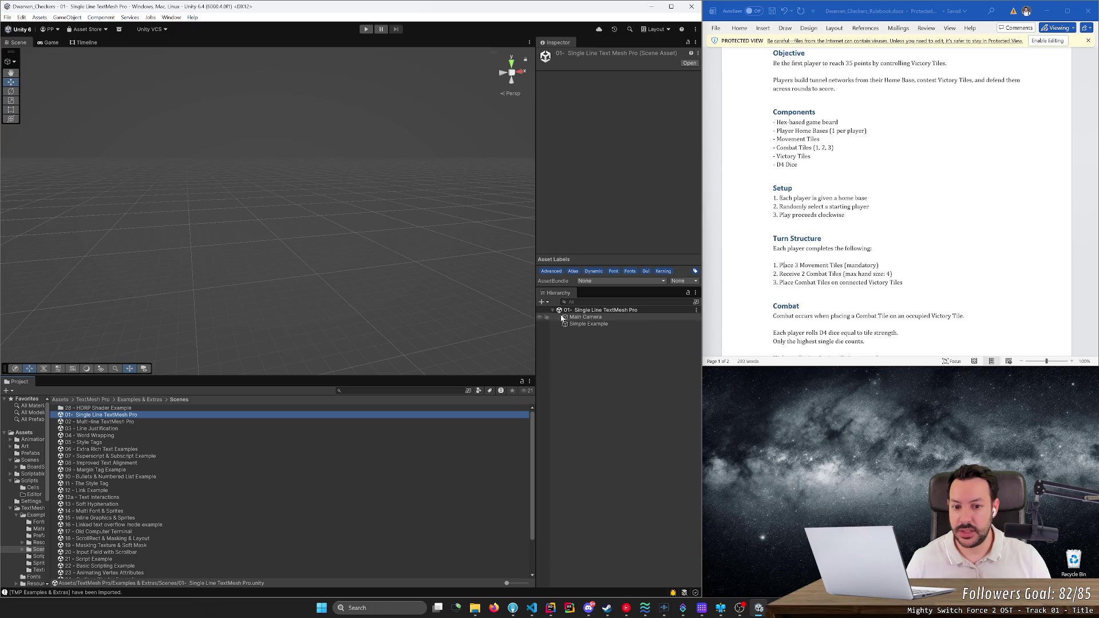
Step: Frame the Simple Example text, preview it in the Game view, and select its object
drag(480, 292, 421, 282)
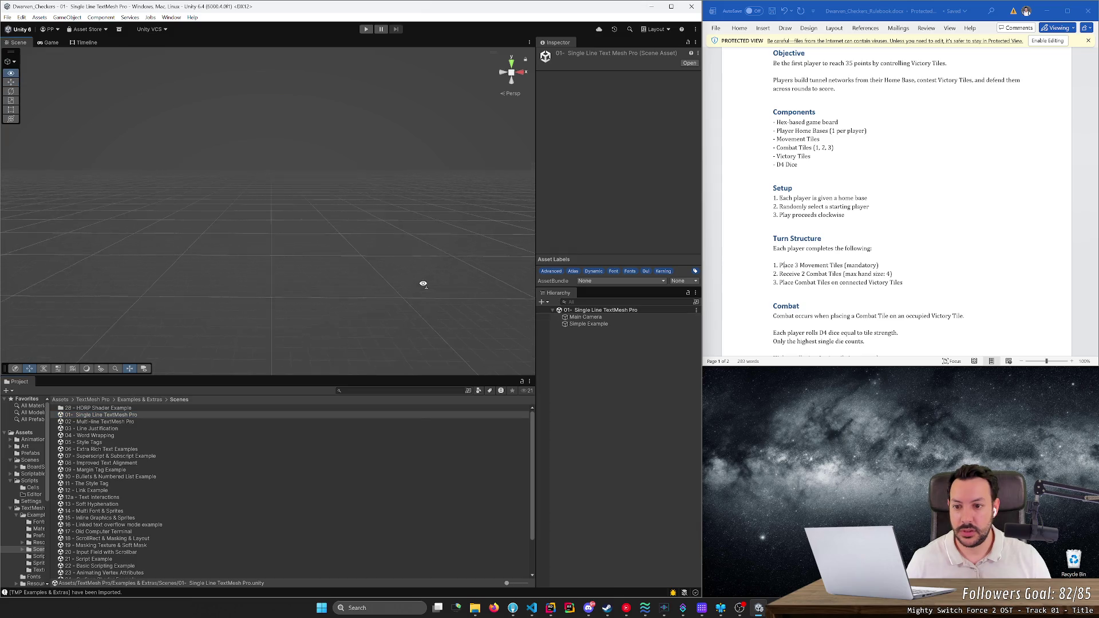
double_click(589, 326)
click(41, 43)
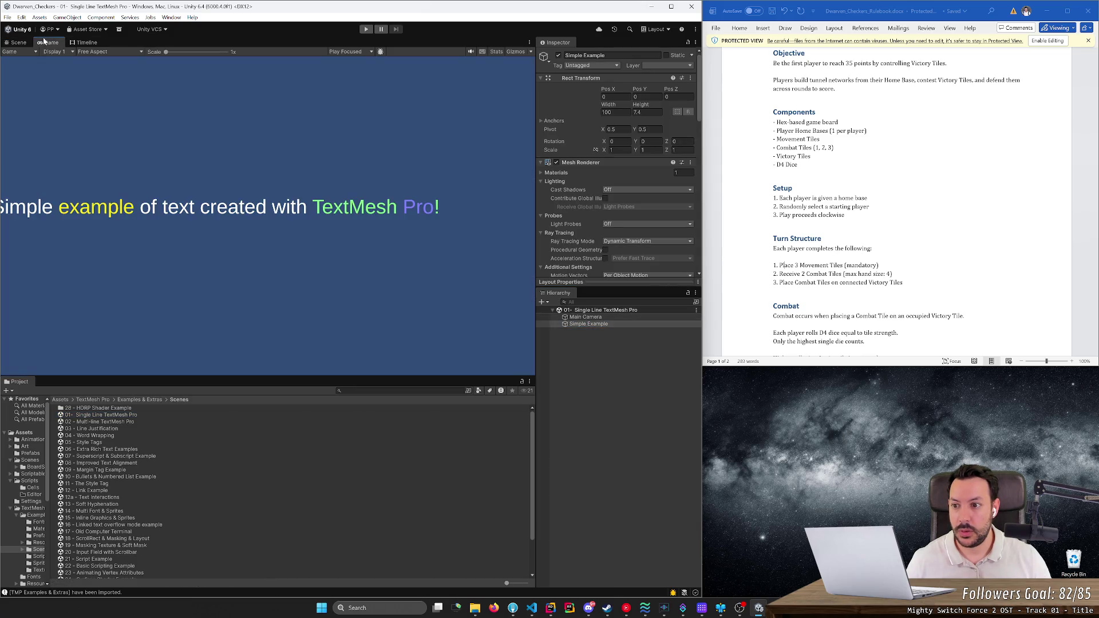
click(18, 43)
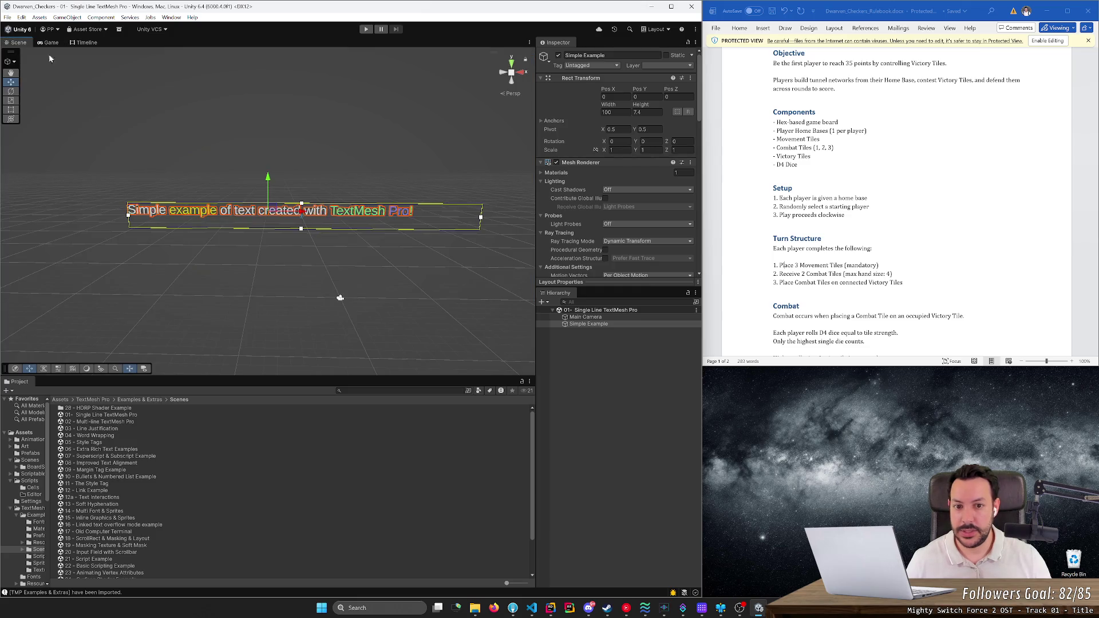
click(585, 317)
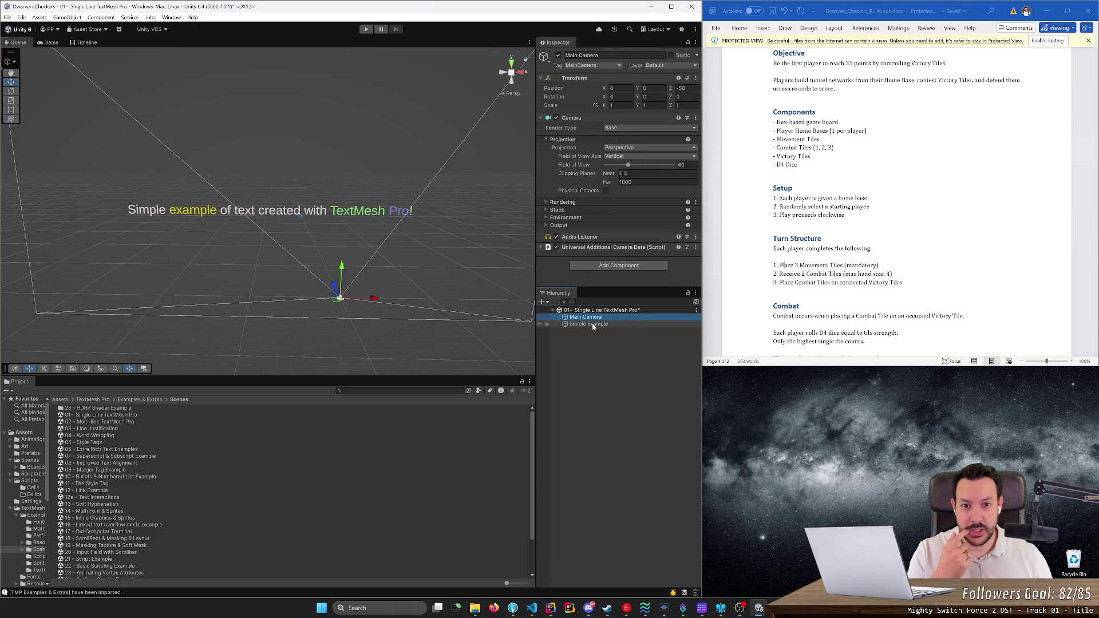
click(592, 324)
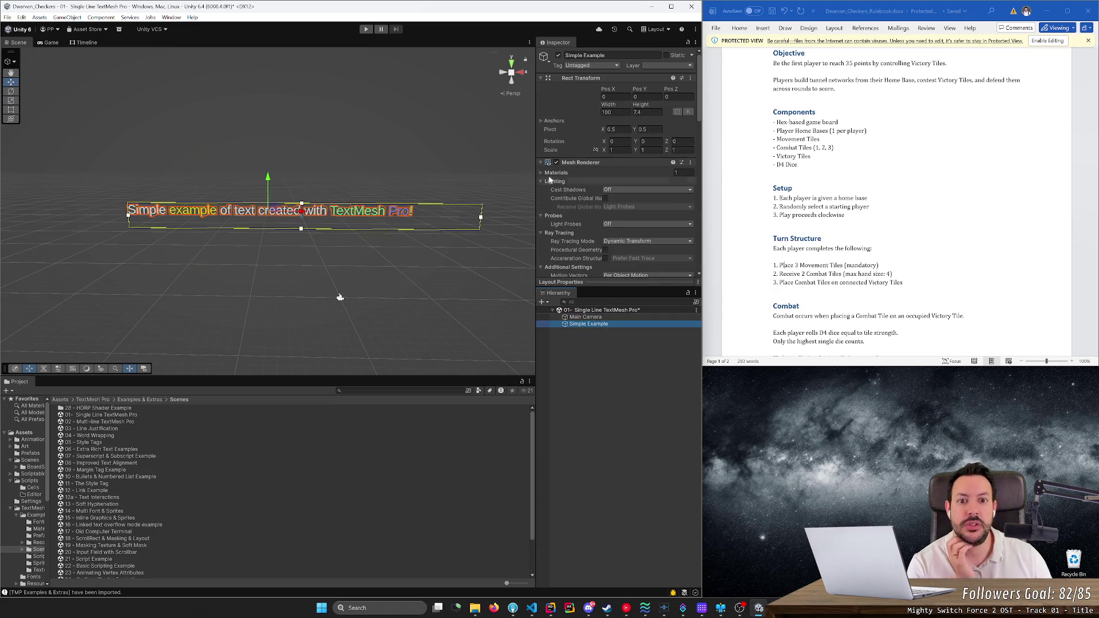
click(589, 317)
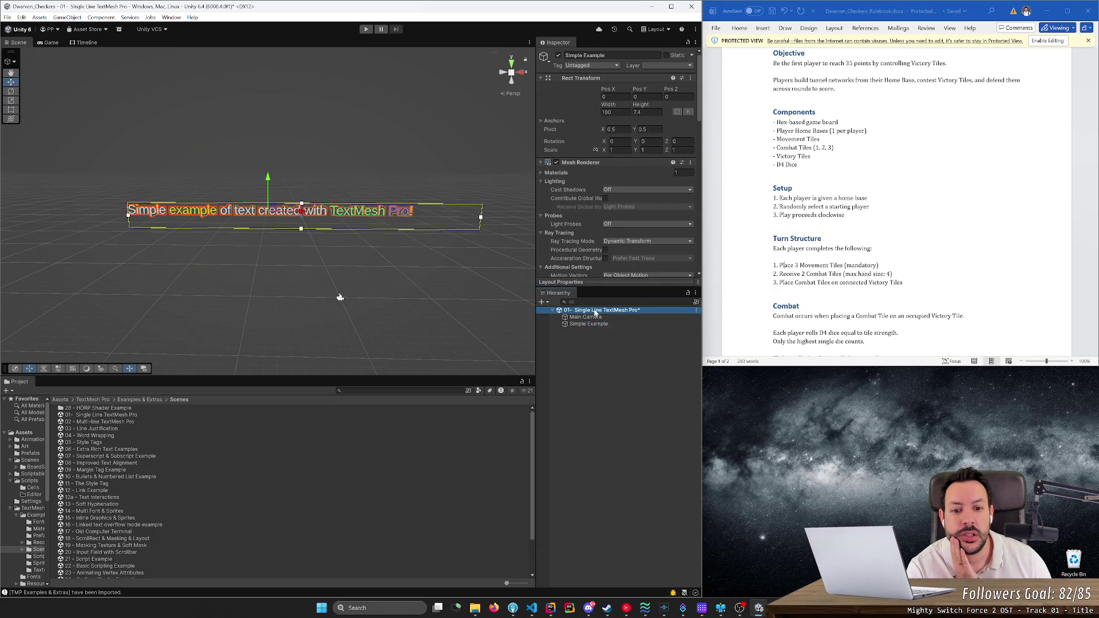
click(595, 324)
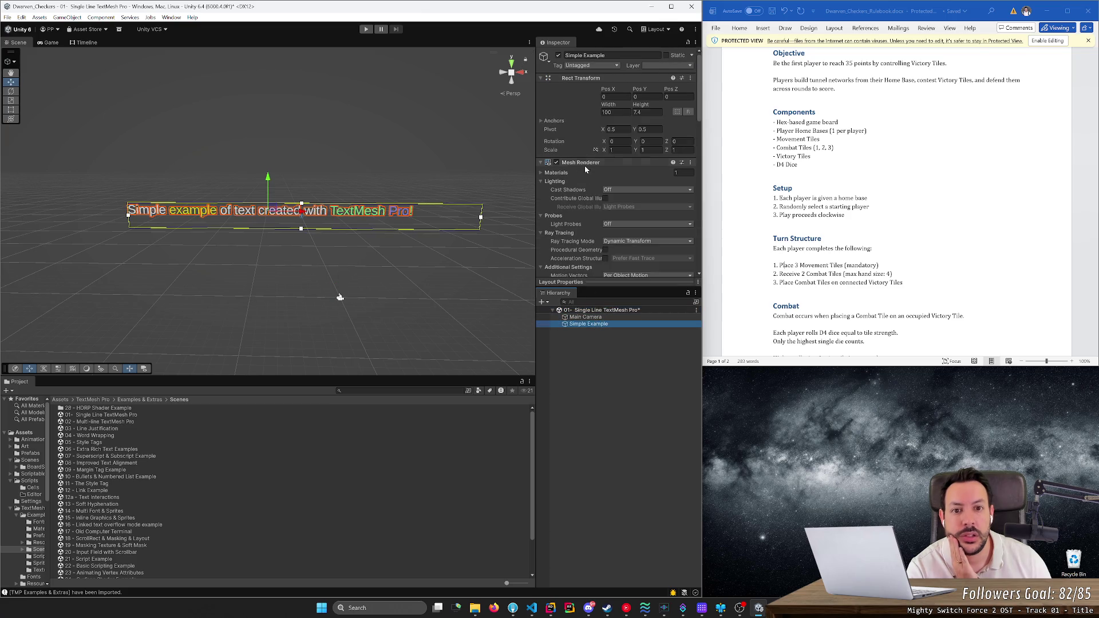
Step: Scroll through Simple Example's TextMesh Pro settings, then return to the Assets folder
scroll(605, 197, down, 3)
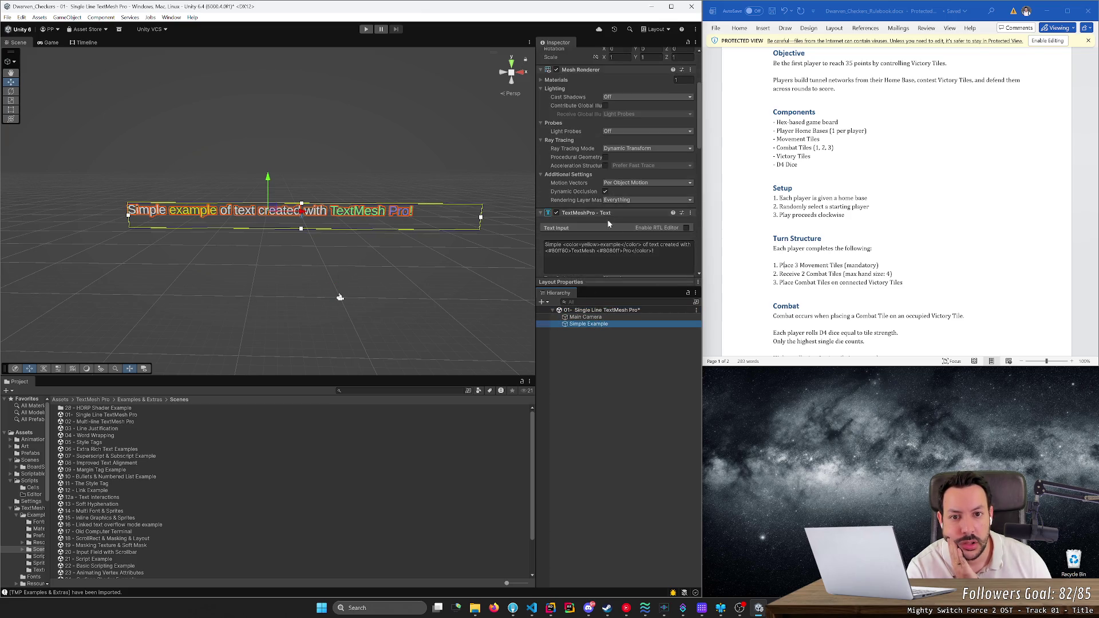
scroll(636, 261, down, 4)
scroll(636, 260, down, 10)
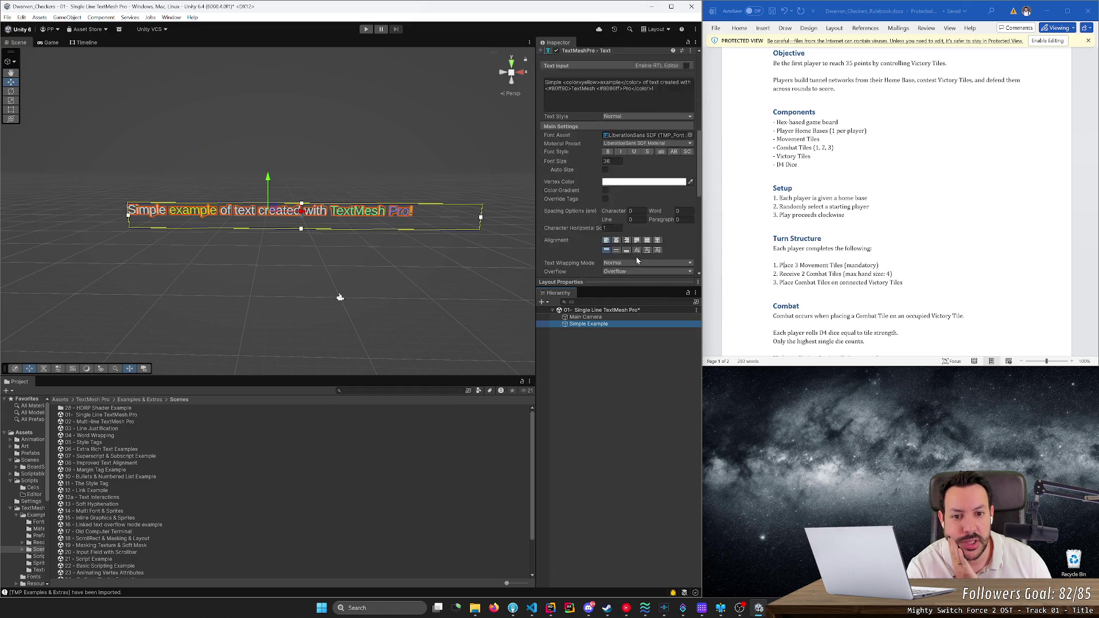
scroll(637, 256, down, 2)
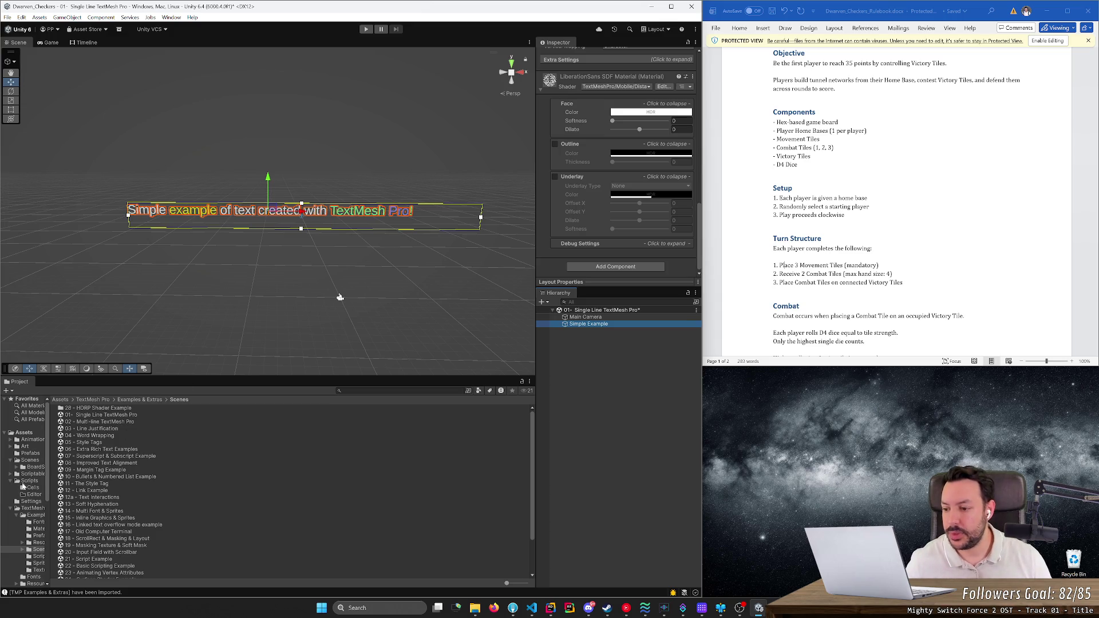
click(11, 508)
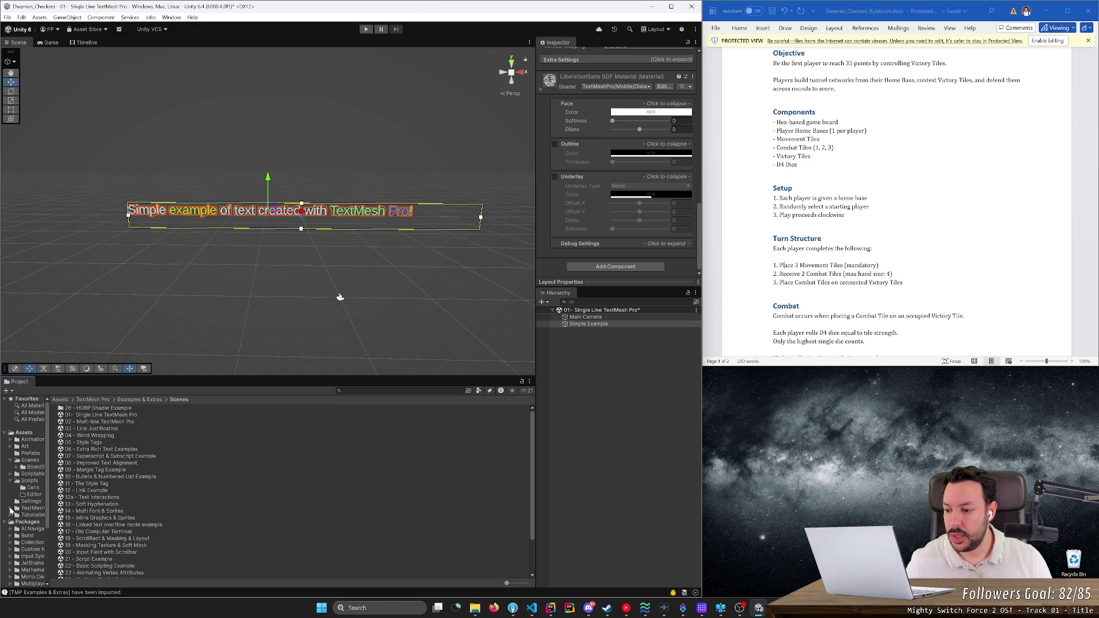
click(60, 399)
Step: Open Scenes > BoardScenes > S_LavaBoard without saving the example scene, and frame the UI canvas
click(73, 429)
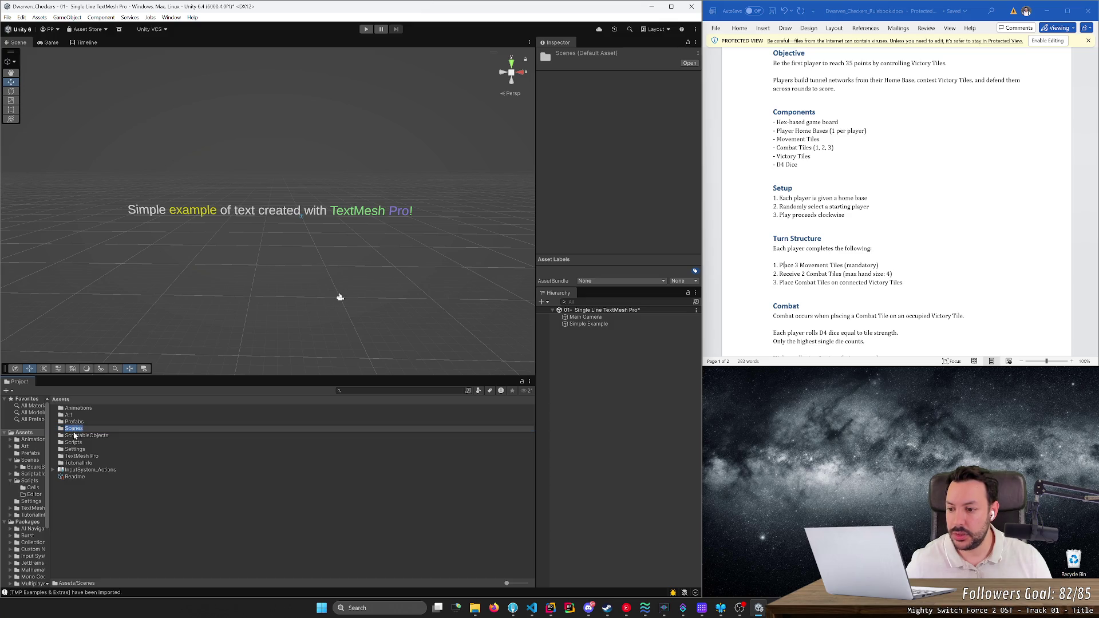
double_click(86, 428)
double_click(87, 408)
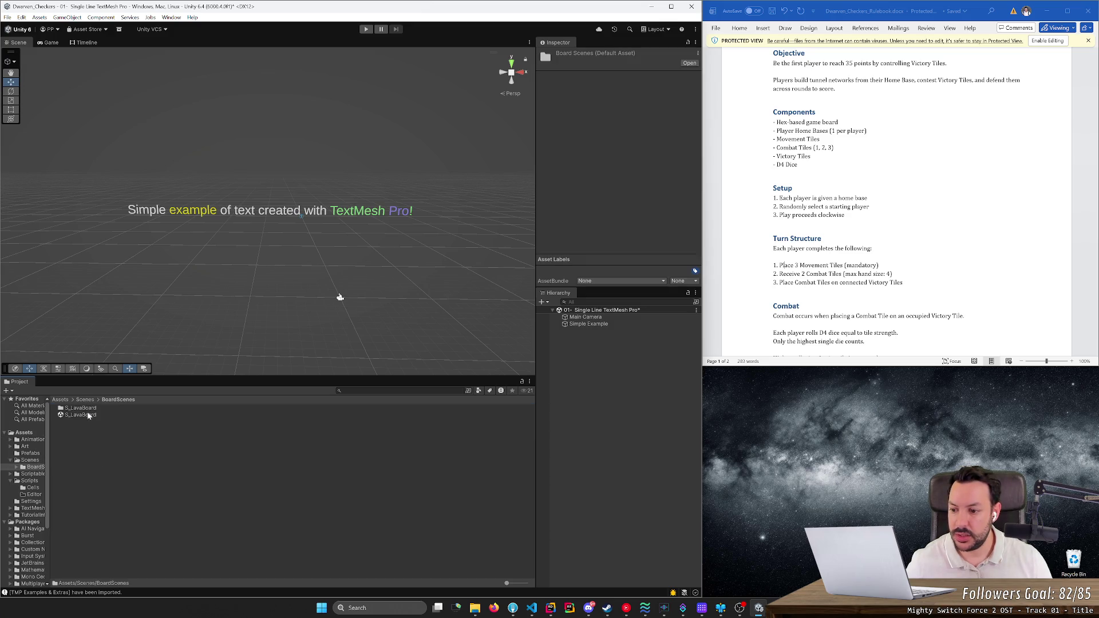
double_click(86, 414)
click(378, 321)
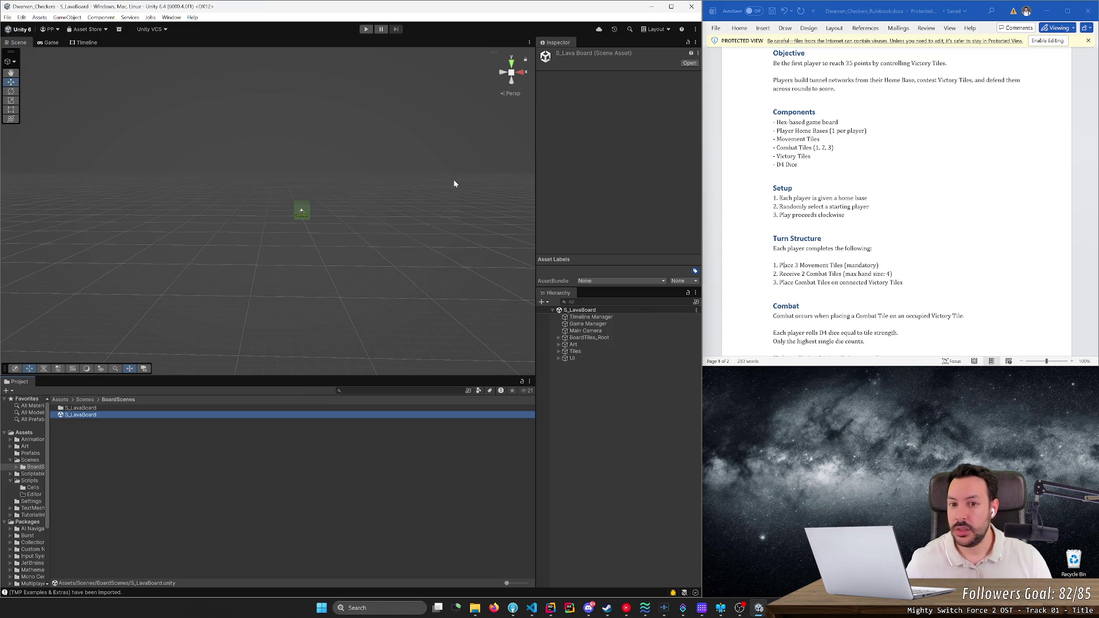
double_click(574, 351)
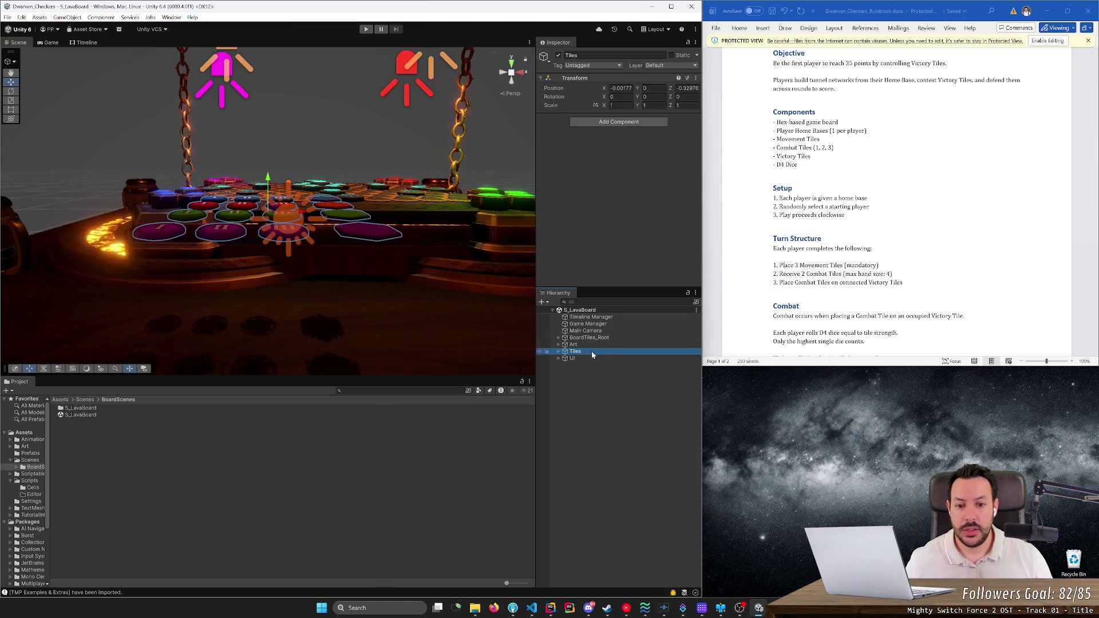
double_click(588, 357)
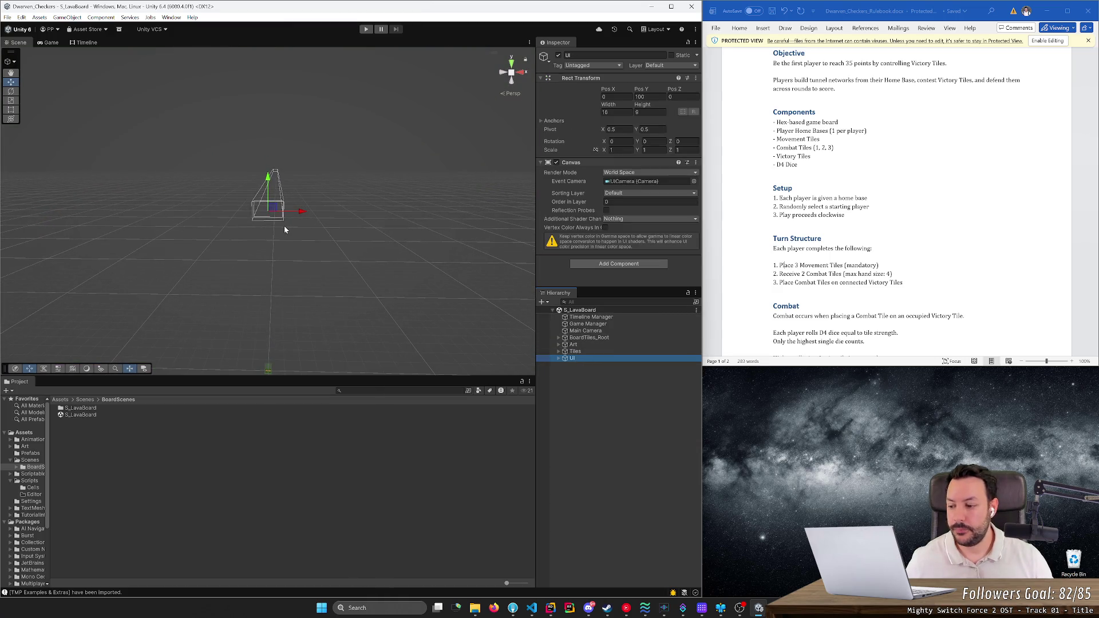
scroll(286, 223, up, 2)
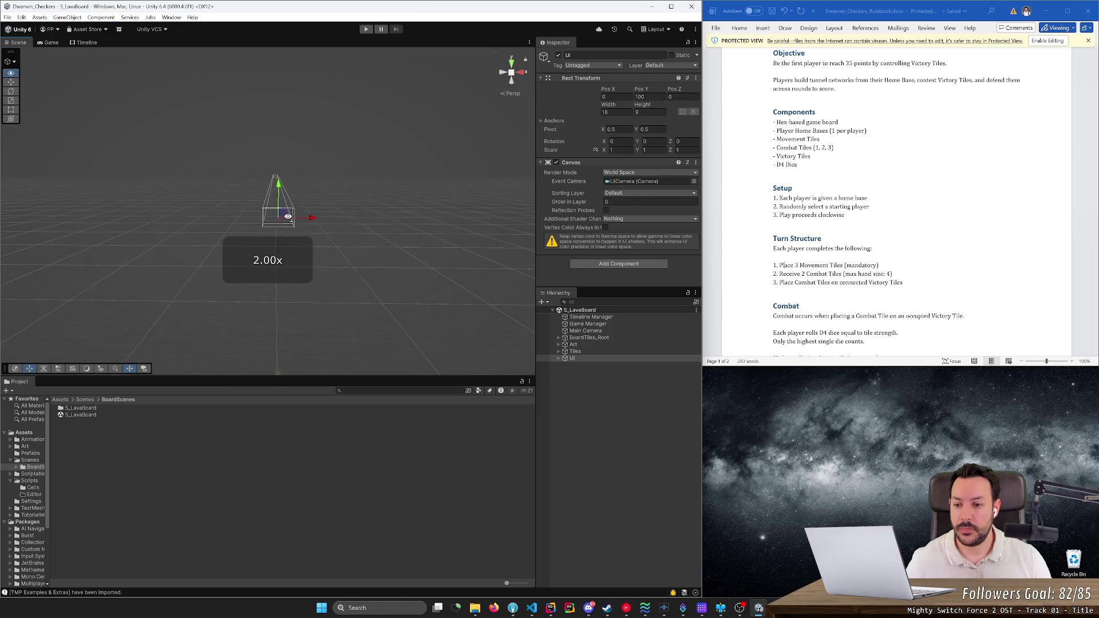
Step: Fly to the UI canvas and set EndTurnButton's text to 'End Turn'
key(w)
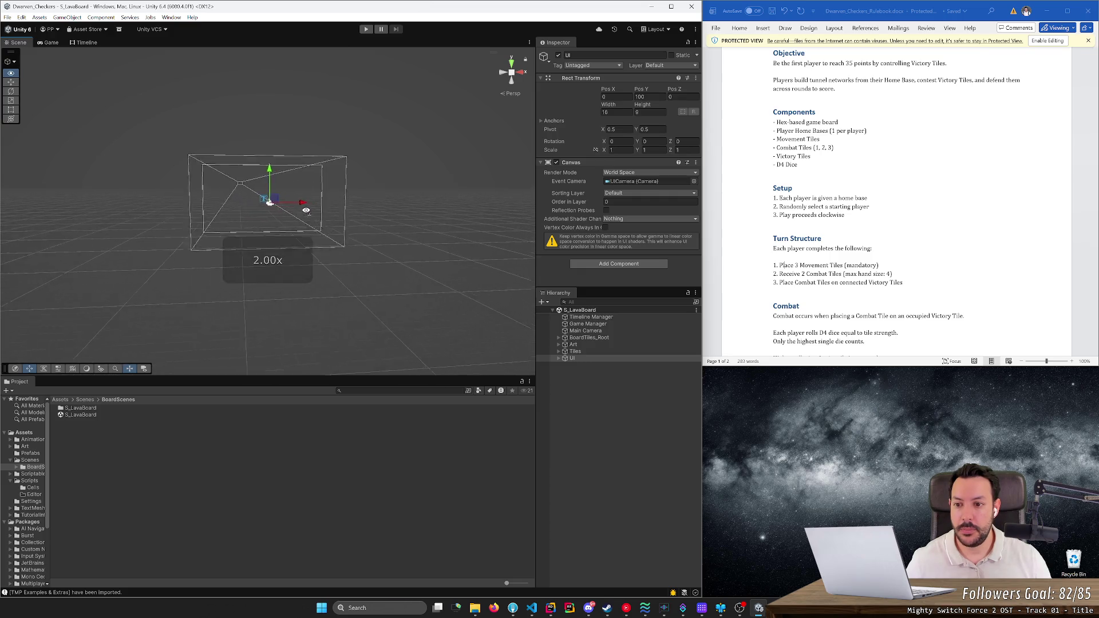
key(w)
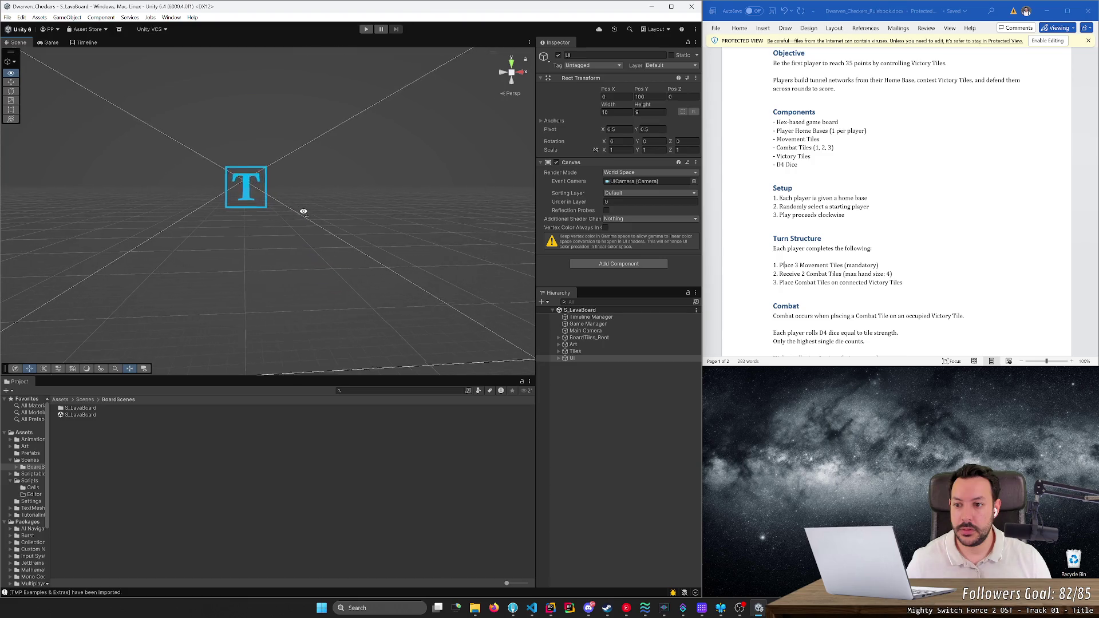
key(w)
click(559, 359)
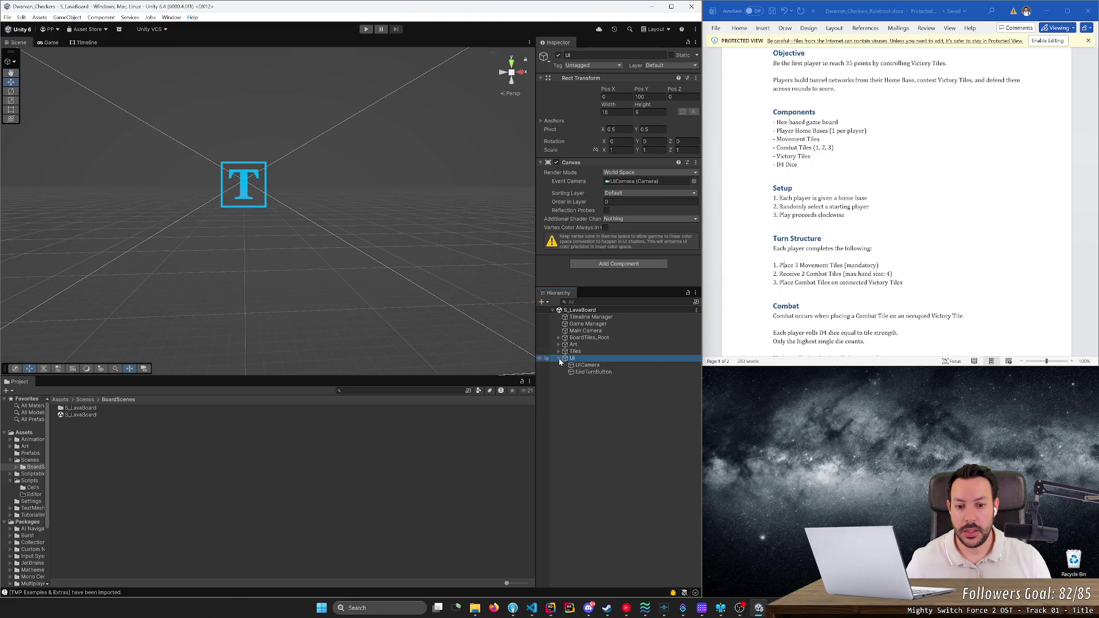
click(578, 372)
click(585, 239)
text(asdasdsadas)
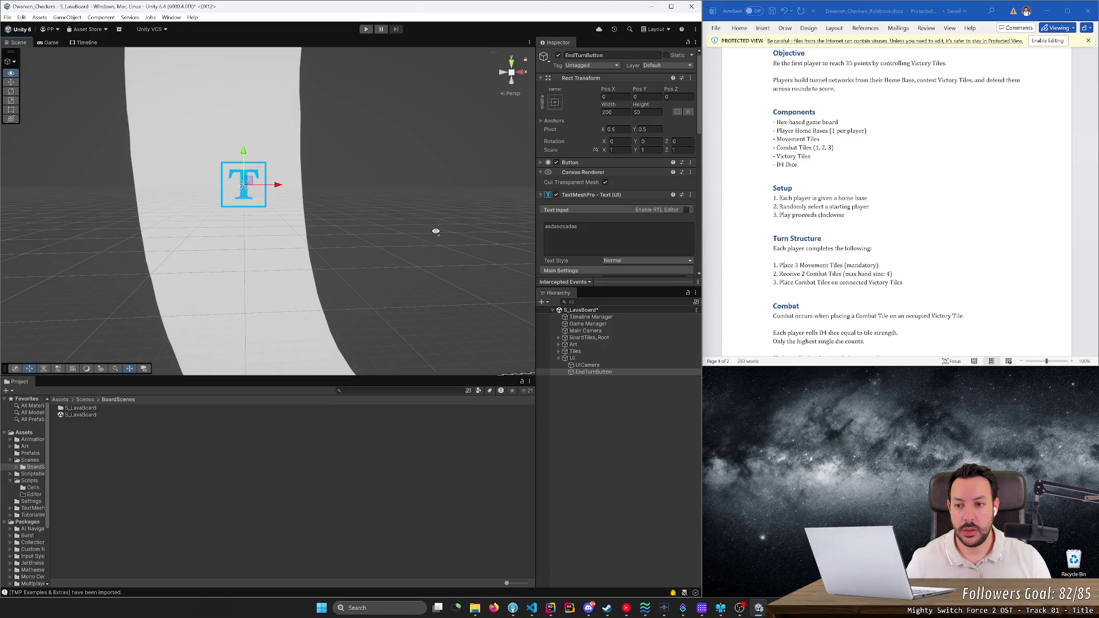
scroll(436, 232, up, 5)
scroll(436, 232, down, 5)
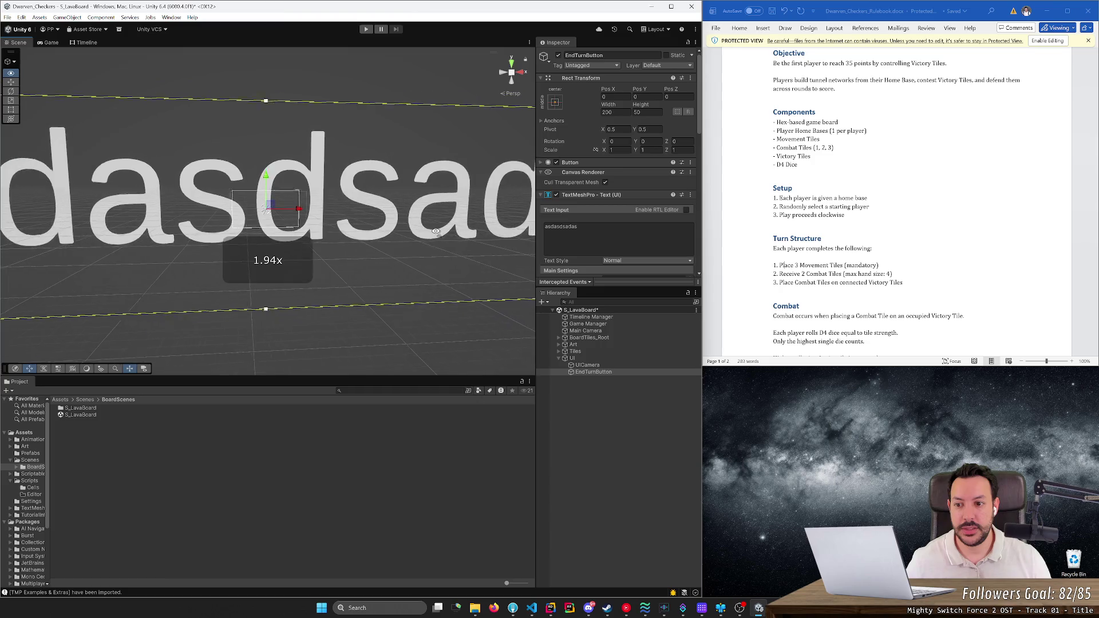
click(600, 255)
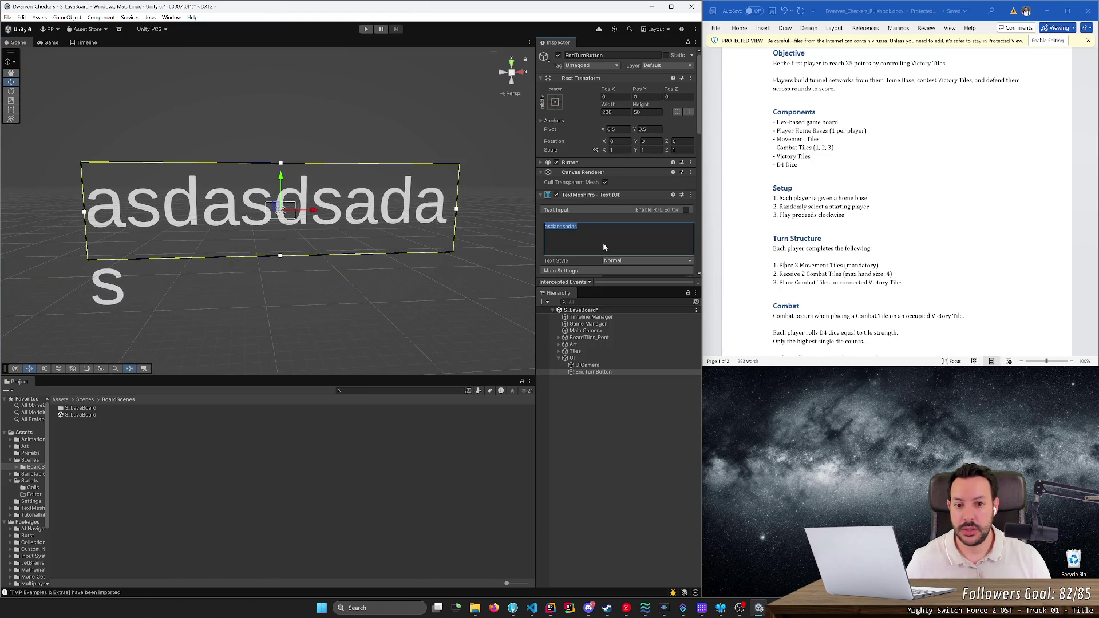
key(ctrl+a)
text(E)
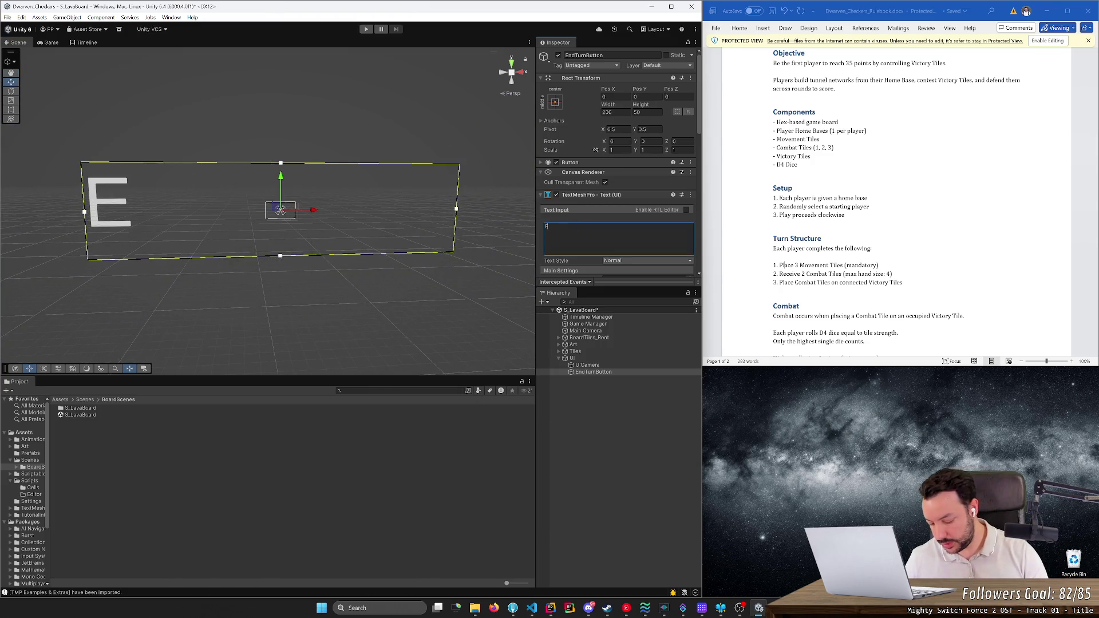
text(nd Turn)
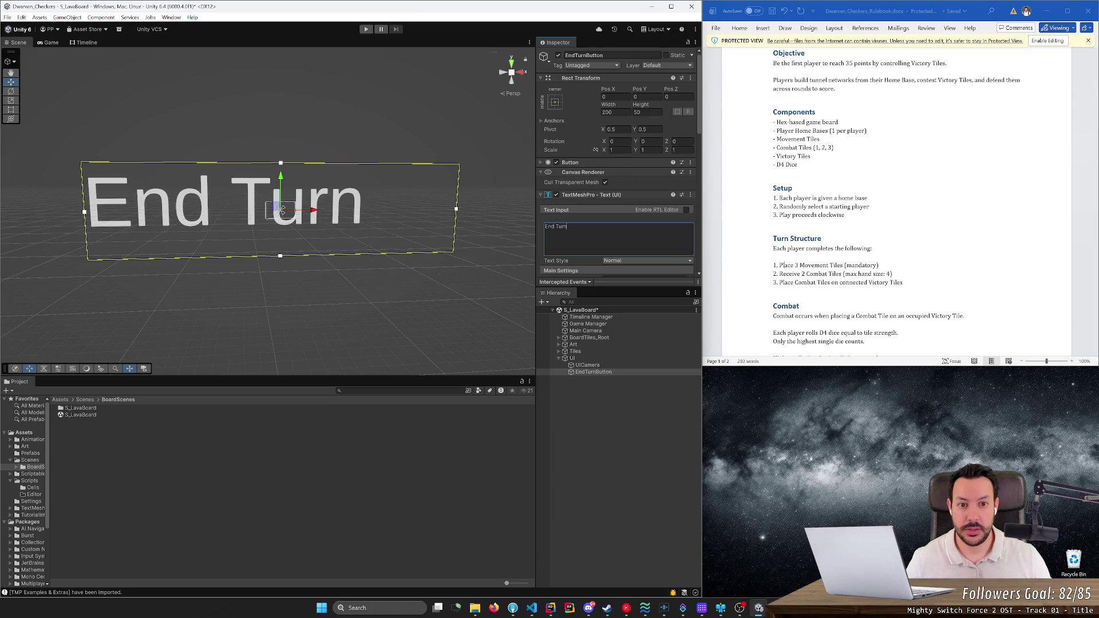
Step: Set EndTurnButton's Width to 16 and Height to 8
click(615, 112)
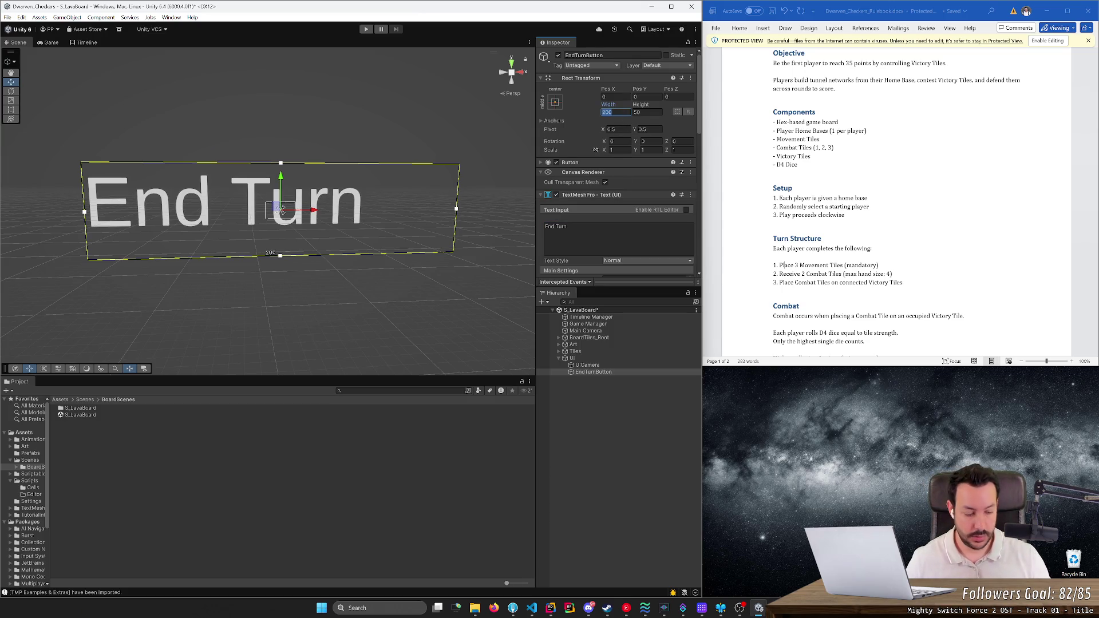
text(16)
key(Tab)
text(8)
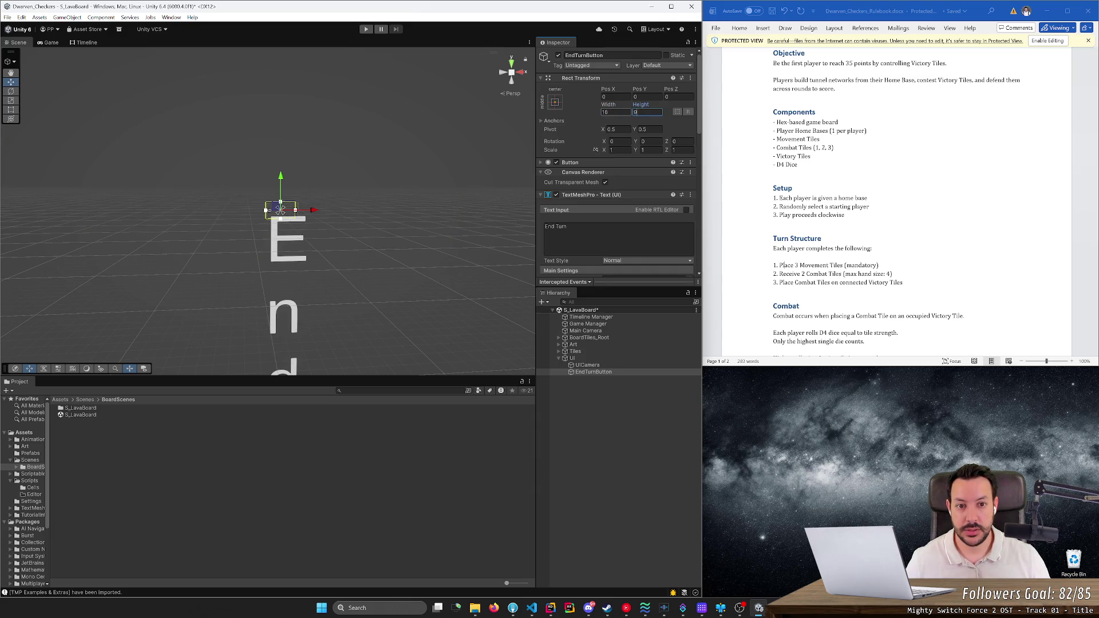
key(shift+Tab)
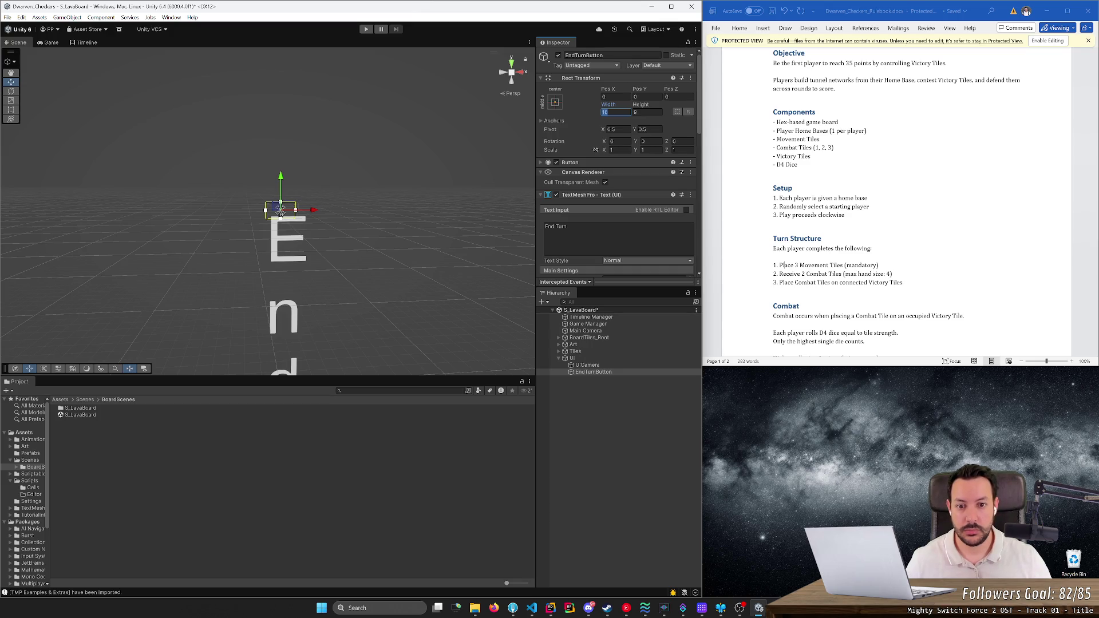
Step: Shrink the End Turn text's Font Size, frame the button, and check the Game view
scroll(608, 243, down, 3)
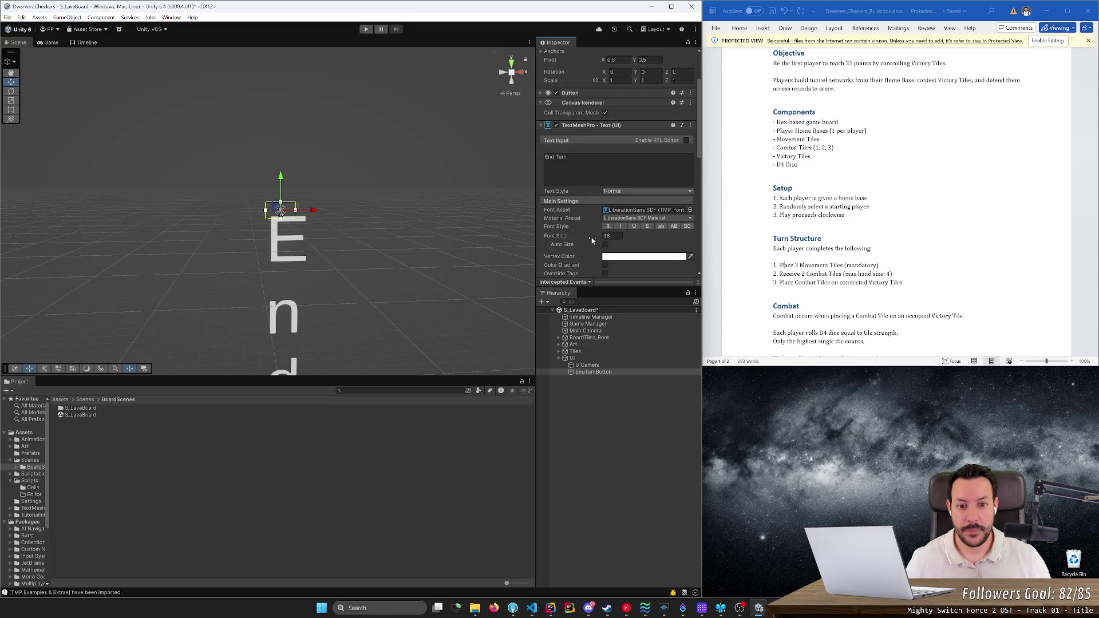
mouse_move(592, 238)
mouse_down()
mouse_move(166, 252)
mouse_move(99, 242)
mouse_up()
right_click(240, 250)
click(260, 235)
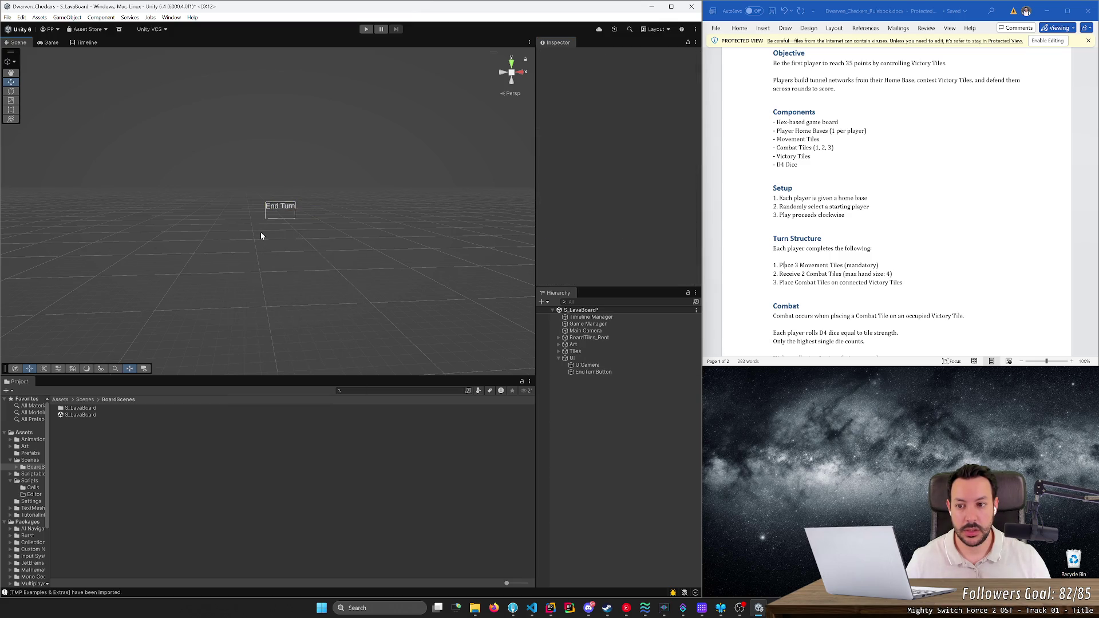
double_click(593, 372)
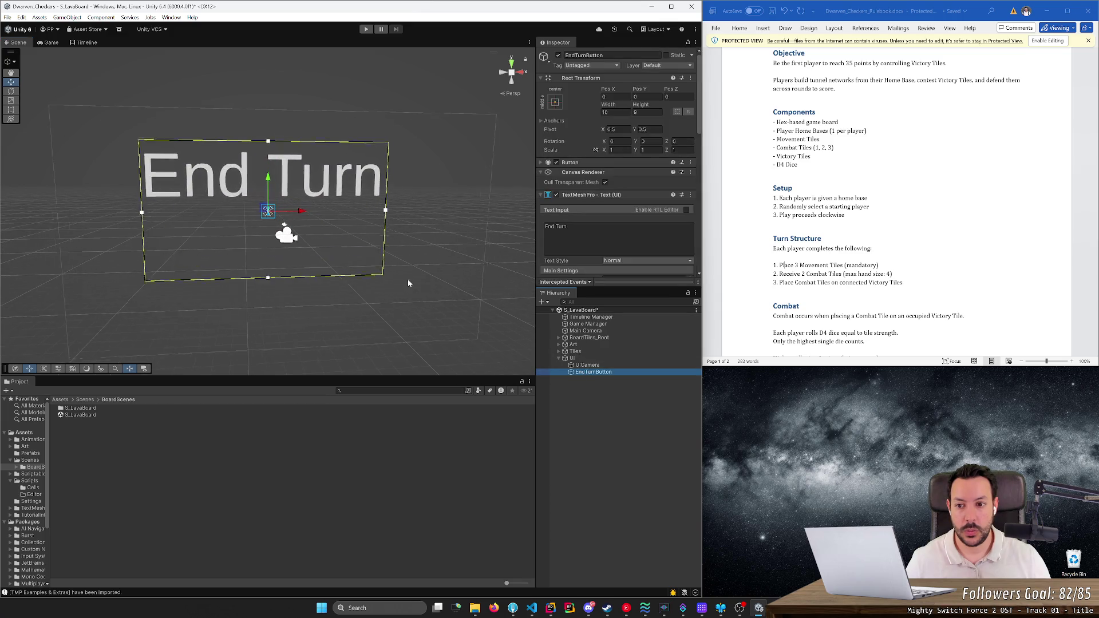
scroll(406, 282, up, 3)
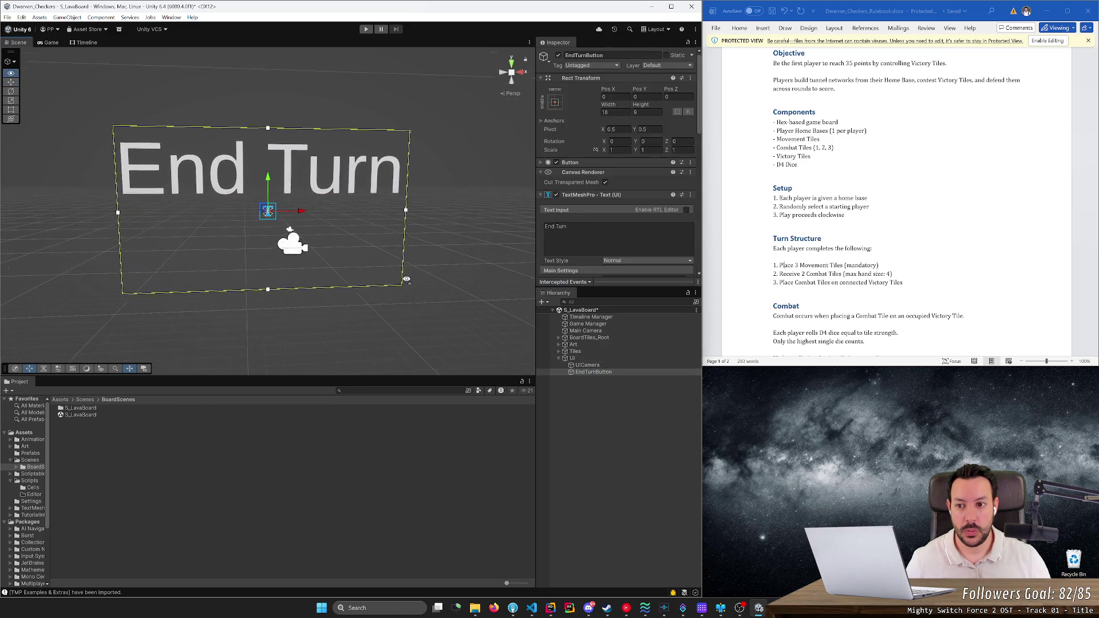
click(609, 366)
click(607, 373)
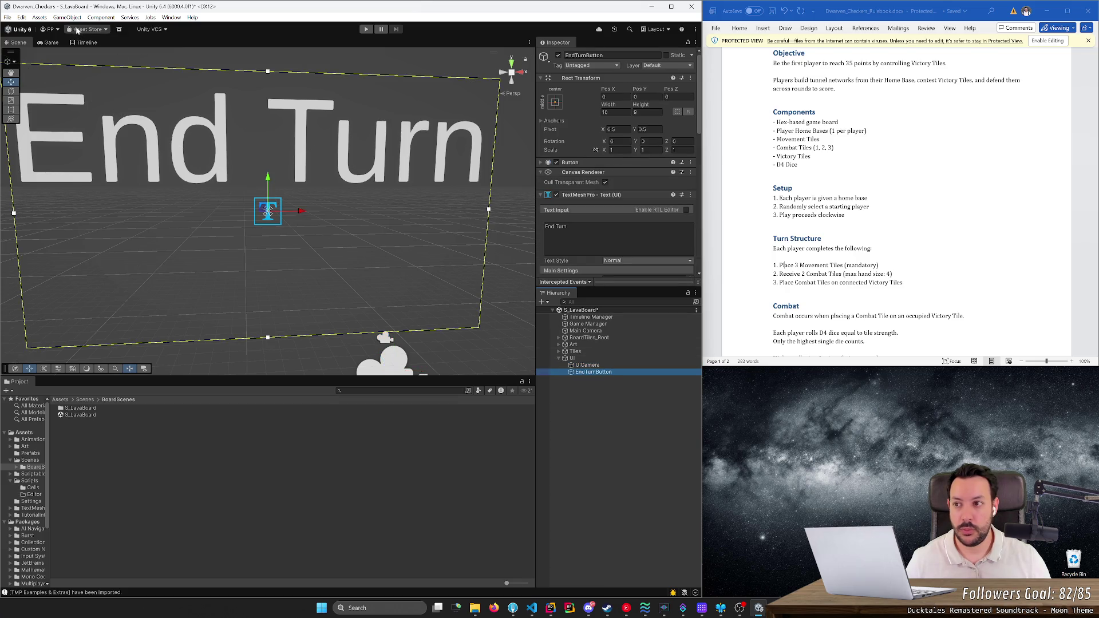
click(51, 42)
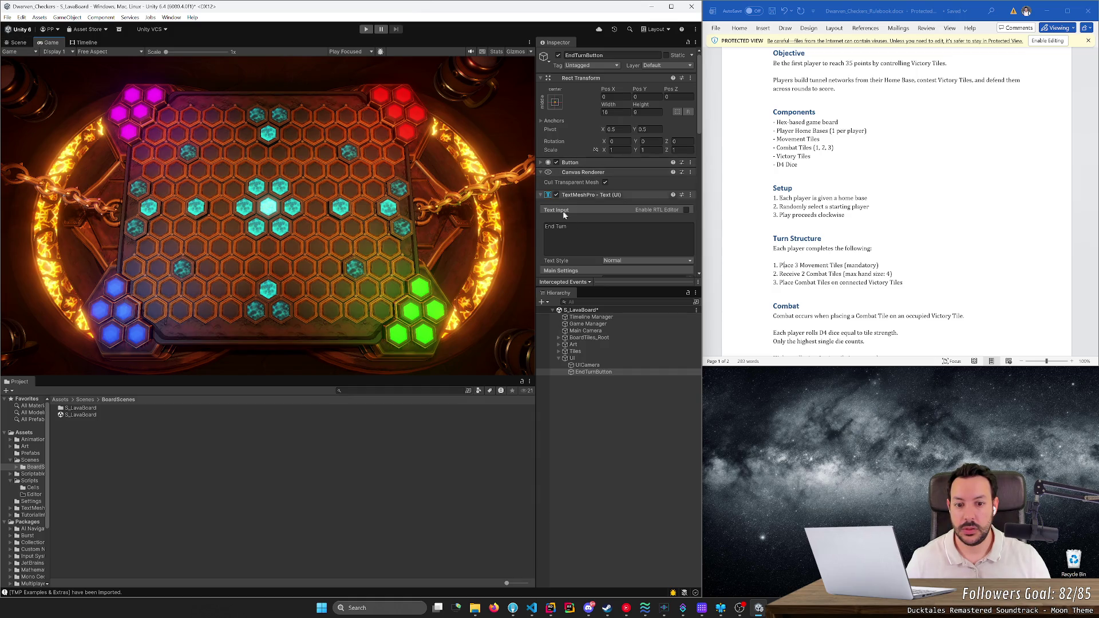
Step: Review UICamera's Rendering options, leaving the Culling Mask at Everything
click(587, 364)
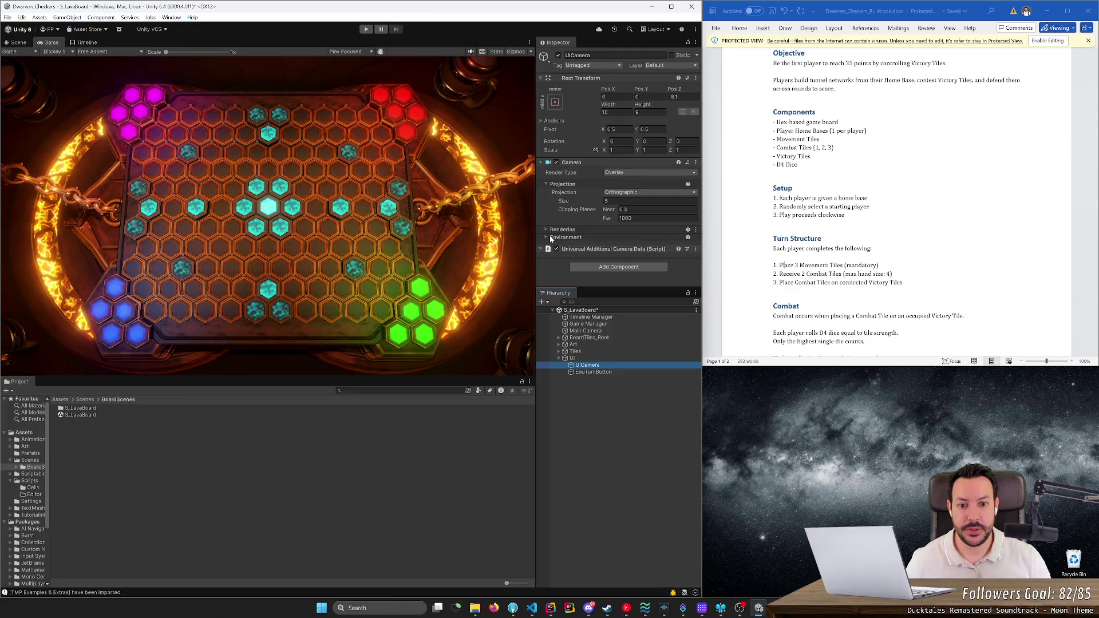
click(545, 229)
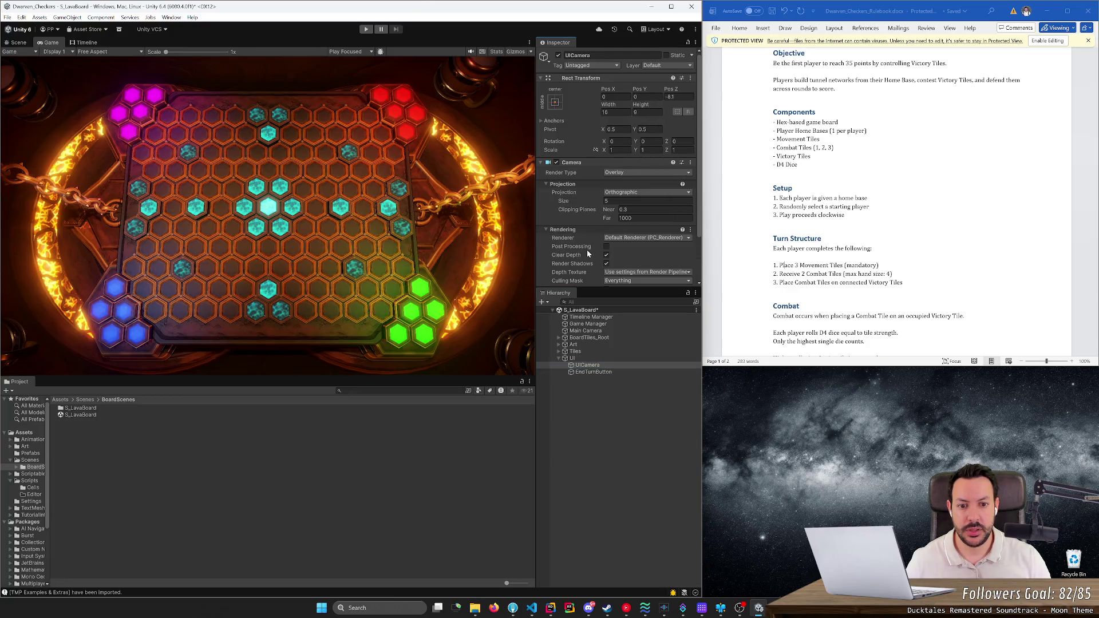
scroll(576, 252, down, 2)
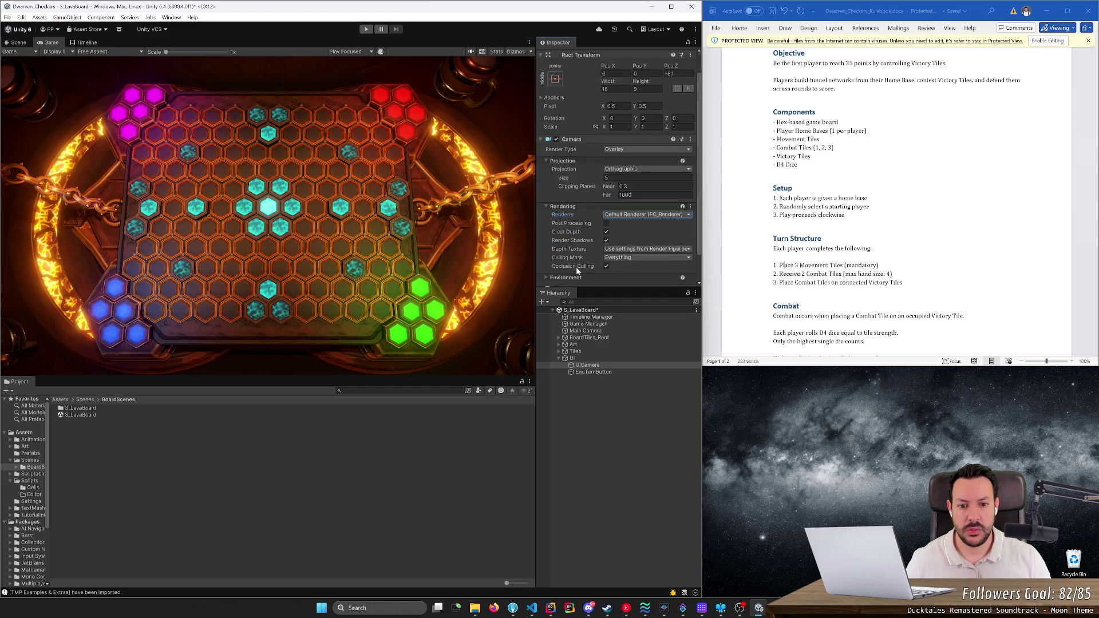
scroll(575, 267, down, 2)
click(621, 235)
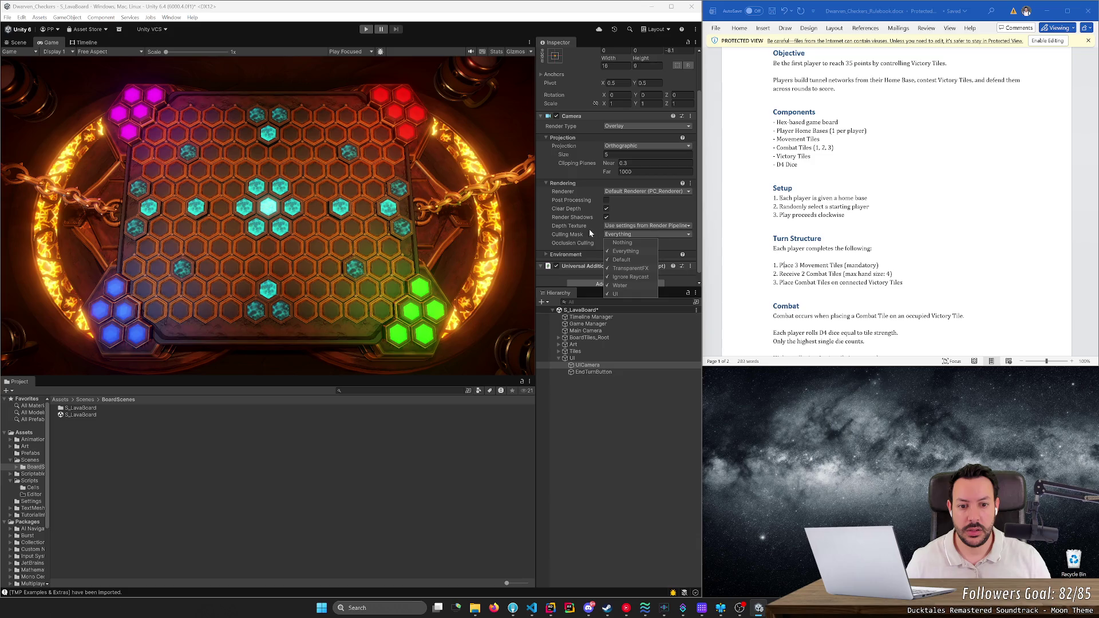
click(570, 235)
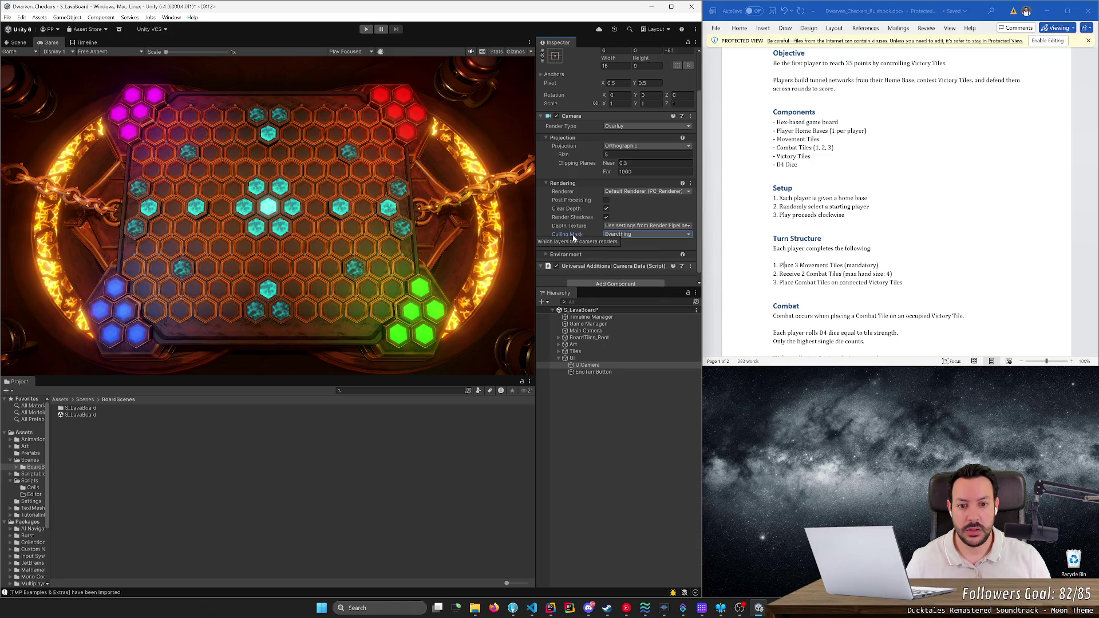
Step: Expand UICamera's Environment options, then launch Firefox and choose a profile
click(546, 254)
scroll(555, 255, down, 4)
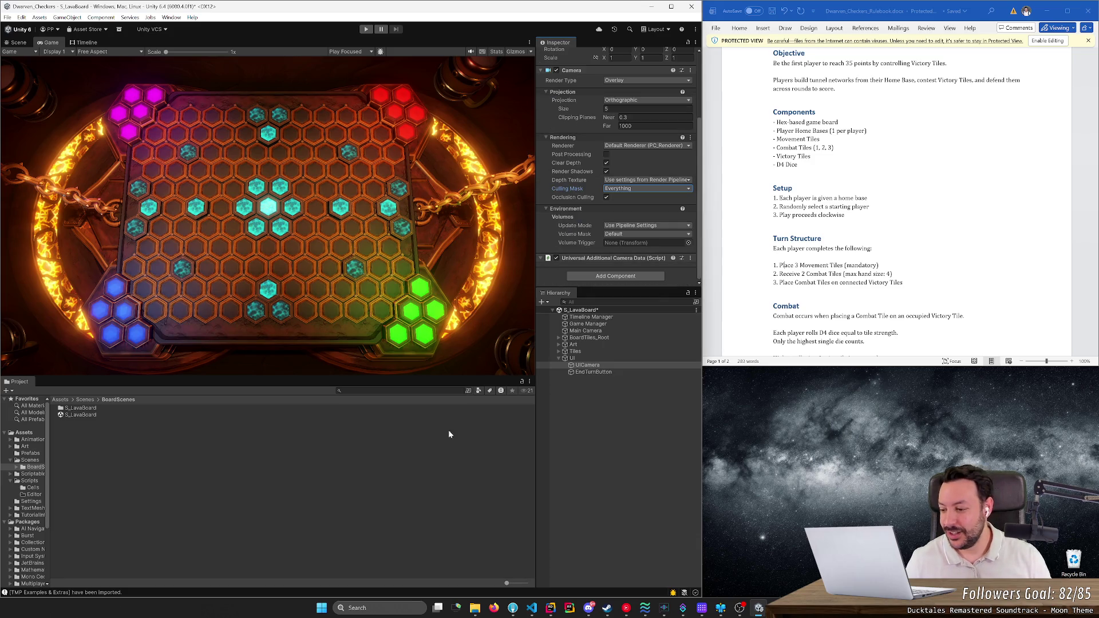
click(493, 610)
click(423, 288)
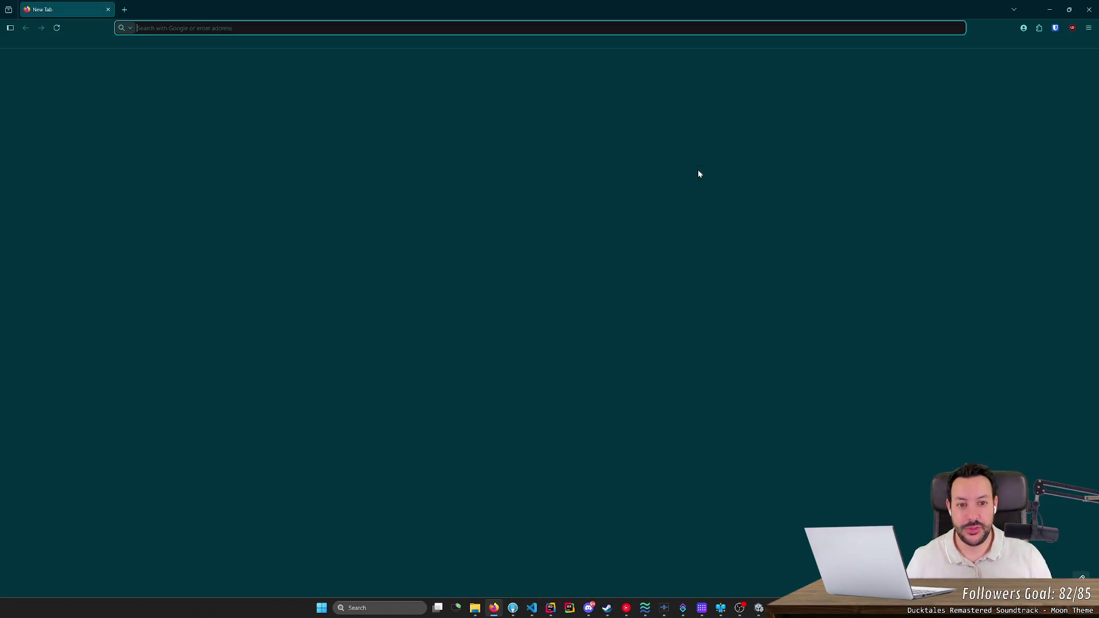
Step: Widen the Firefox window, search 'unity ui', and open the Unity Manual 'UI systems' result
mouse_move(699, 7)
mouse_down()
mouse_move(346, 10)
mouse_move(769, 163)
mouse_move(1095, 201)
mouse_up()
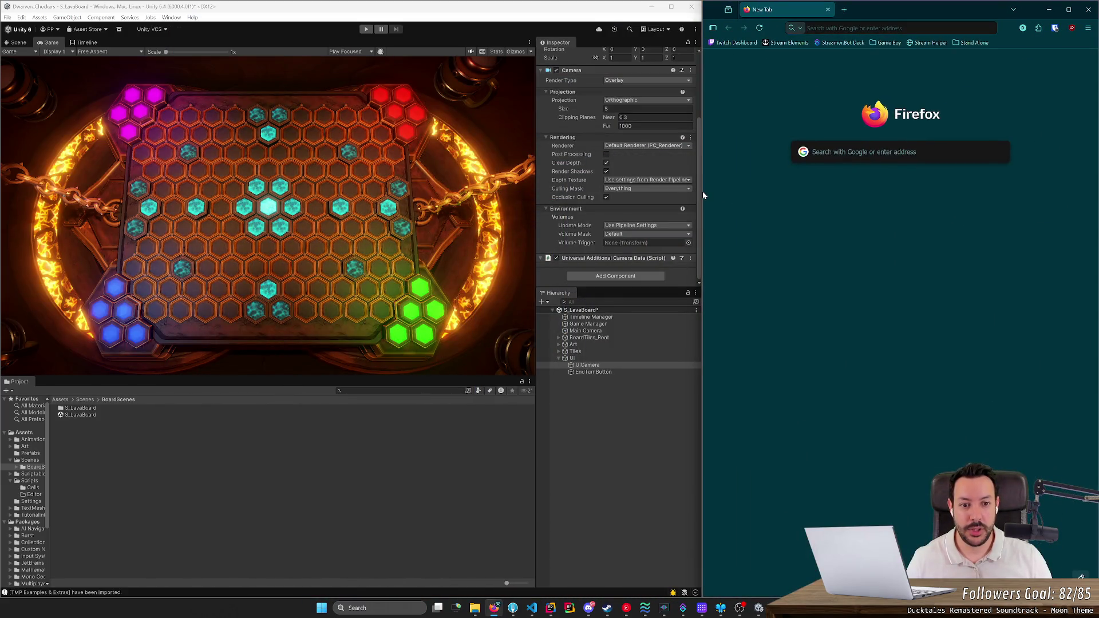
drag(702, 191, 516, 191)
click(807, 152)
text(unity ui)
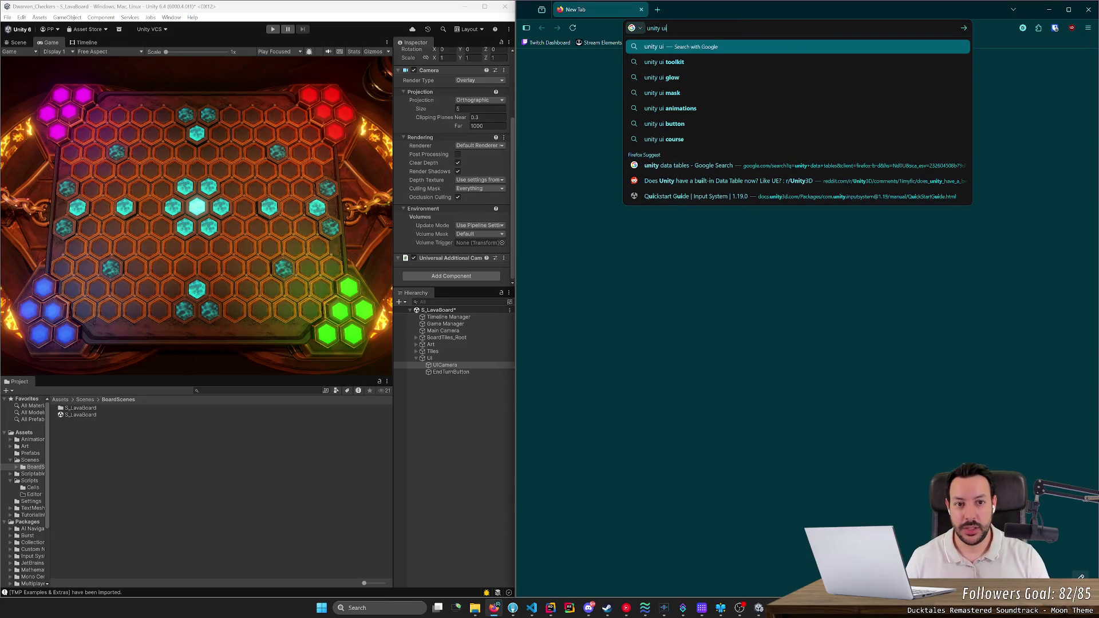
key(Return)
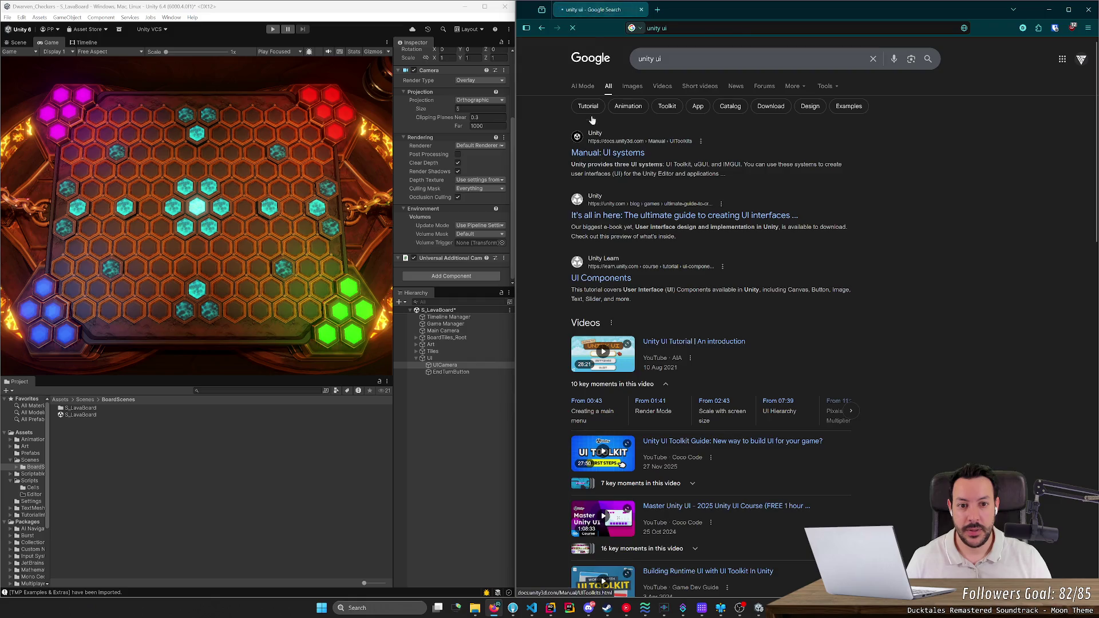
click(595, 152)
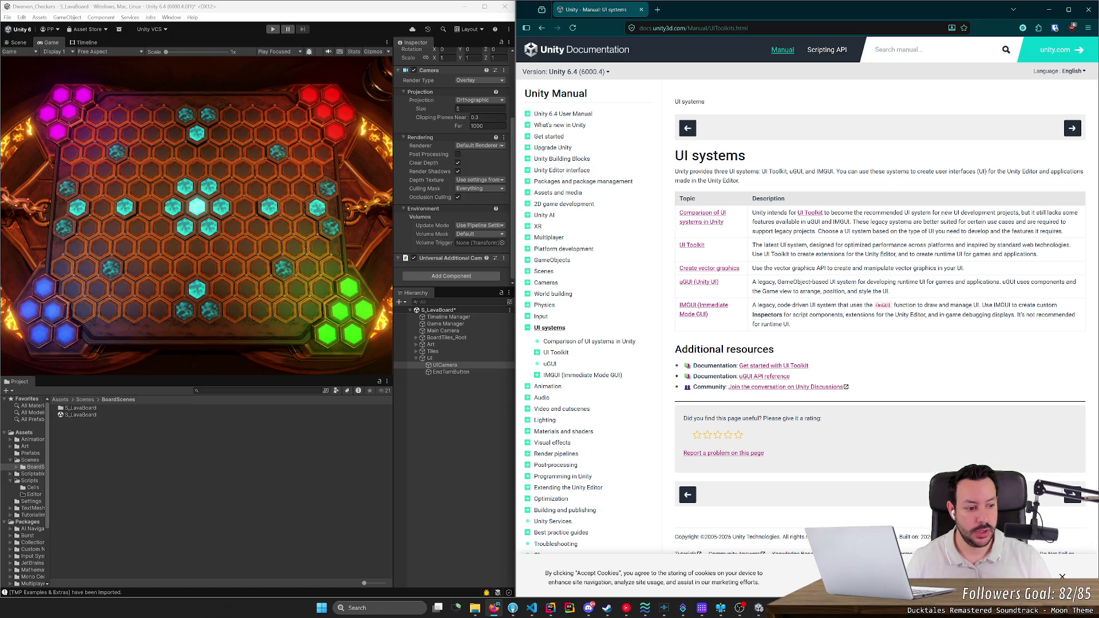
Step: Open the manual's Comparison of UI systems in Unity page and scroll through its comparison tables
click(590, 341)
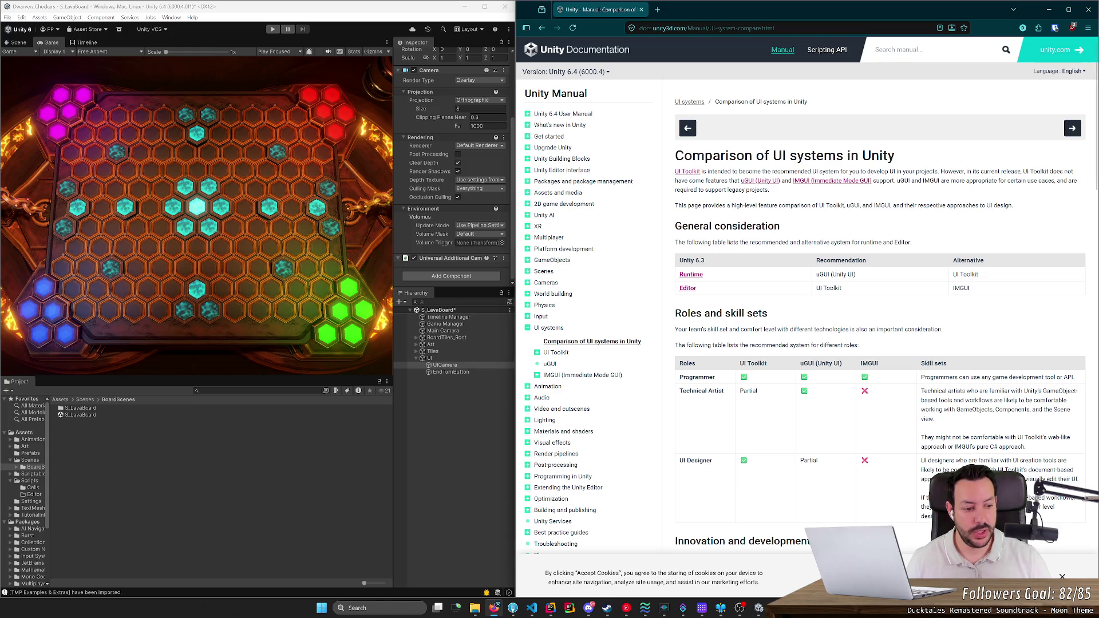
scroll(880, 321, down, 2)
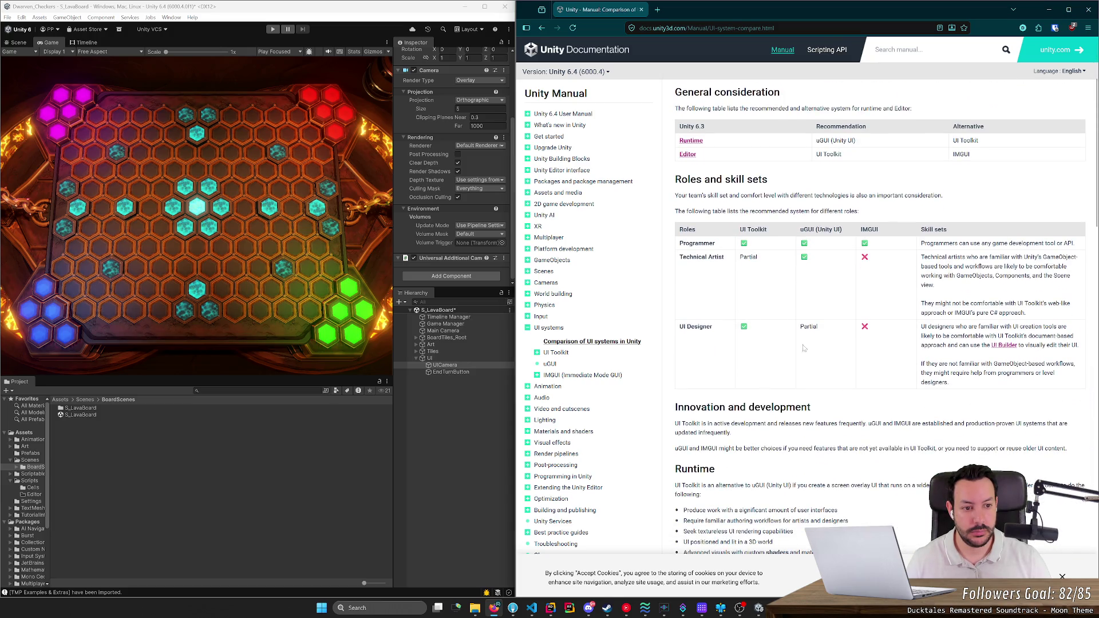
scroll(855, 338, down, 3)
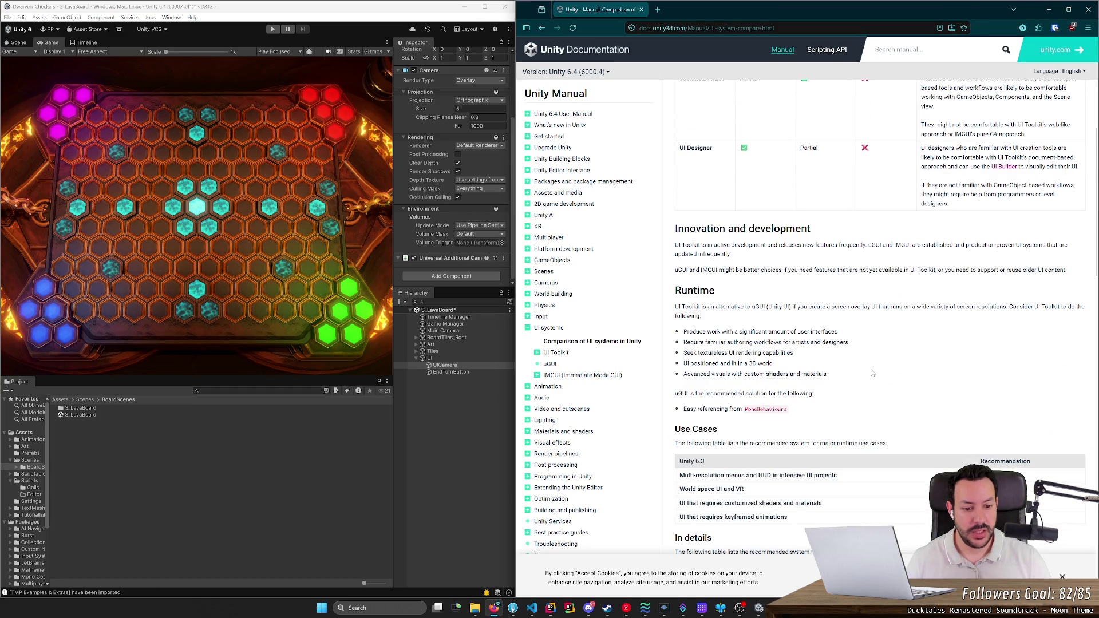
Step: Go from the UI Toolkit overview page on to Introduction to UI Toolkit and read through it
click(555, 352)
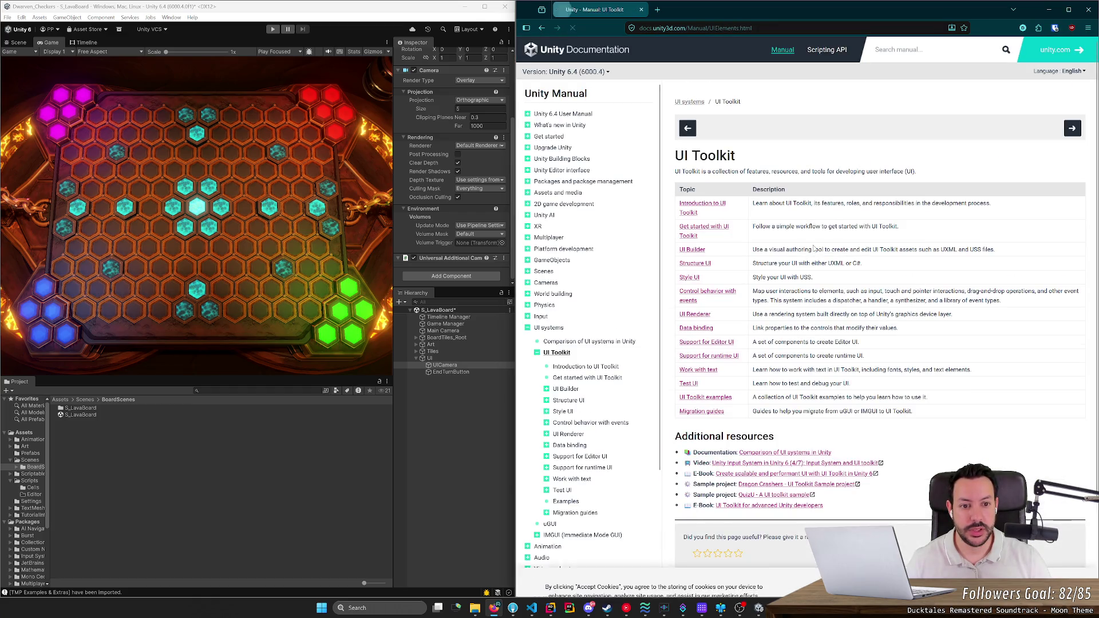
scroll(915, 355, down, 2)
scroll(1030, 401, up, 2)
click(1072, 130)
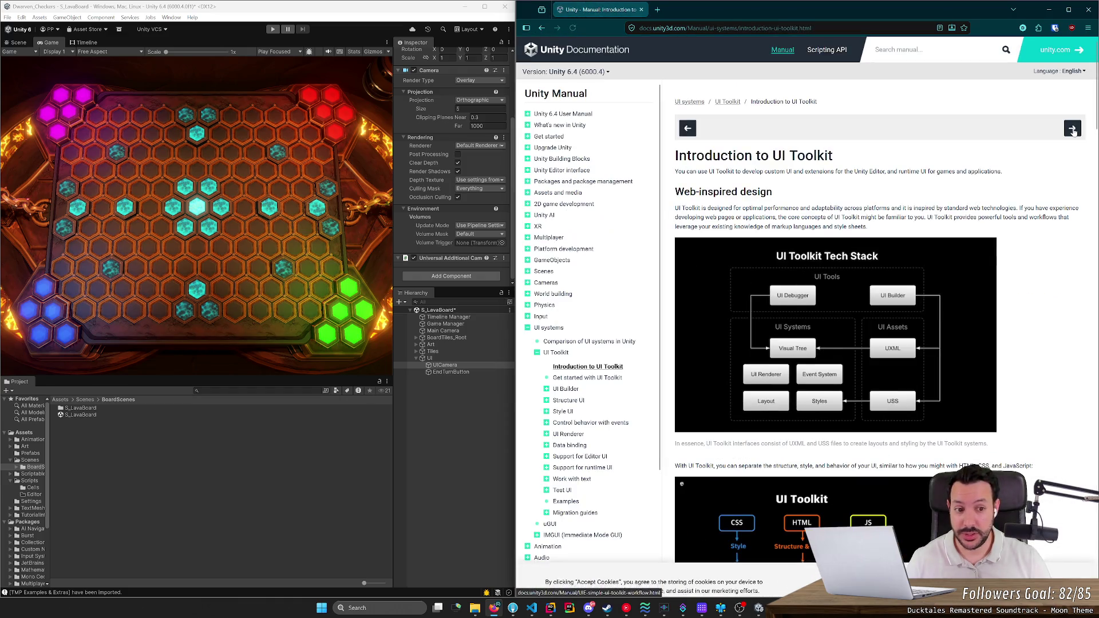
scroll(880, 320, down, 4)
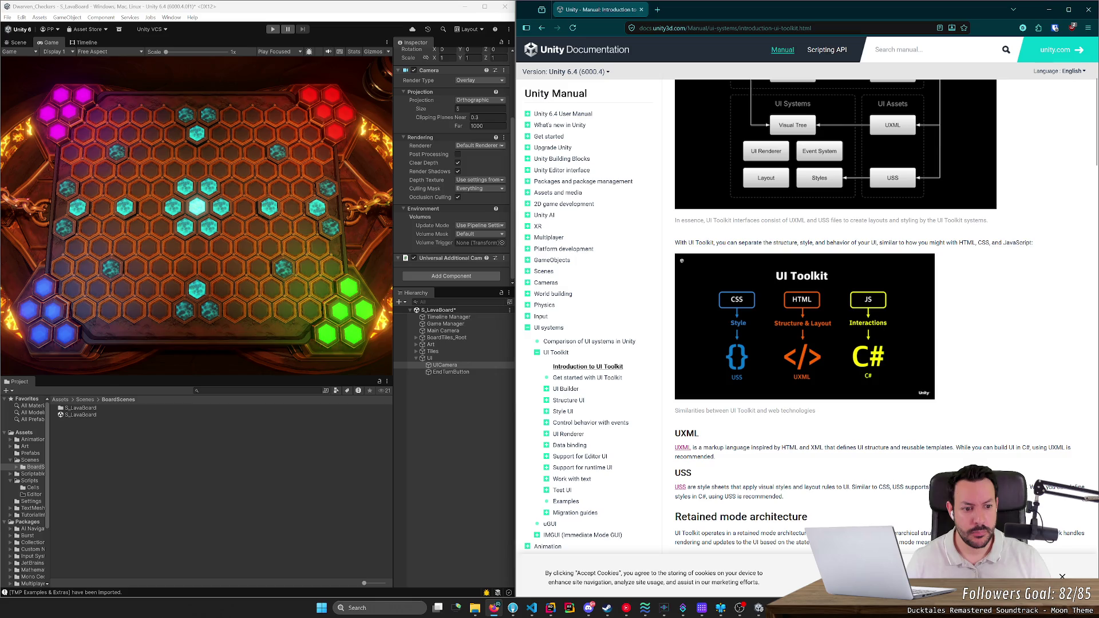
scroll(817, 309, down, 1)
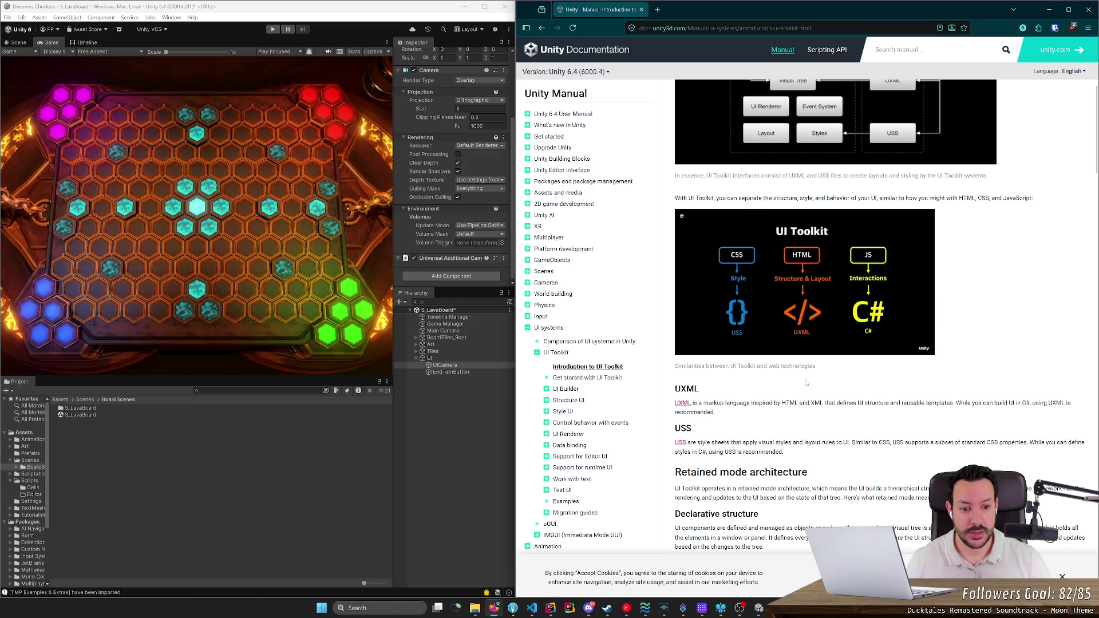
scroll(863, 379, down, 1)
scroll(861, 376, down, 5)
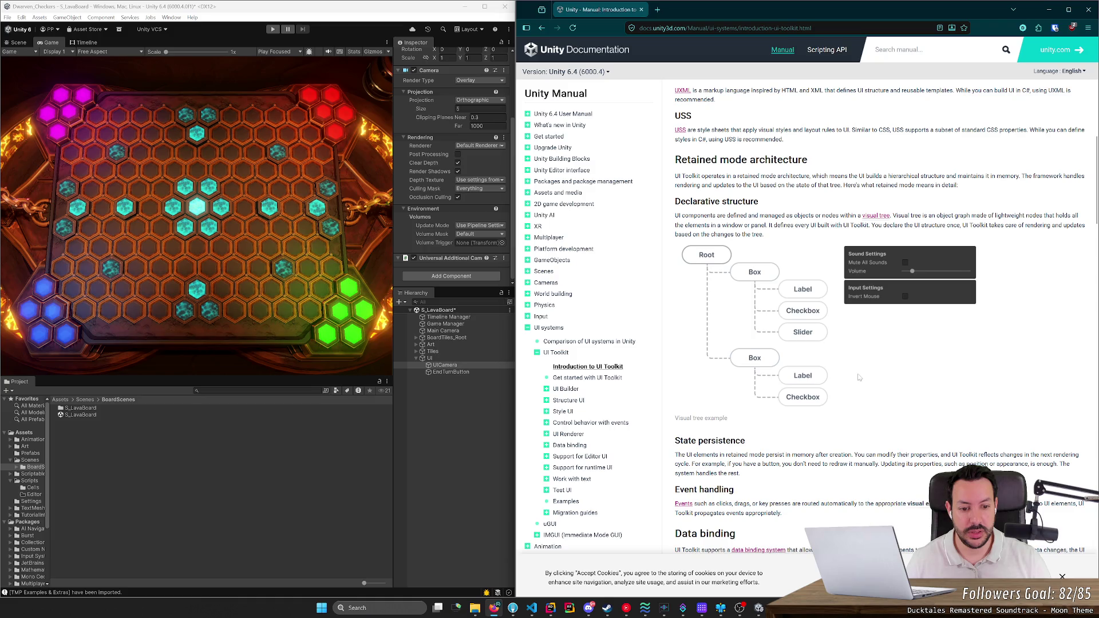
scroll(859, 377, down, 5)
scroll(859, 377, down, 3)
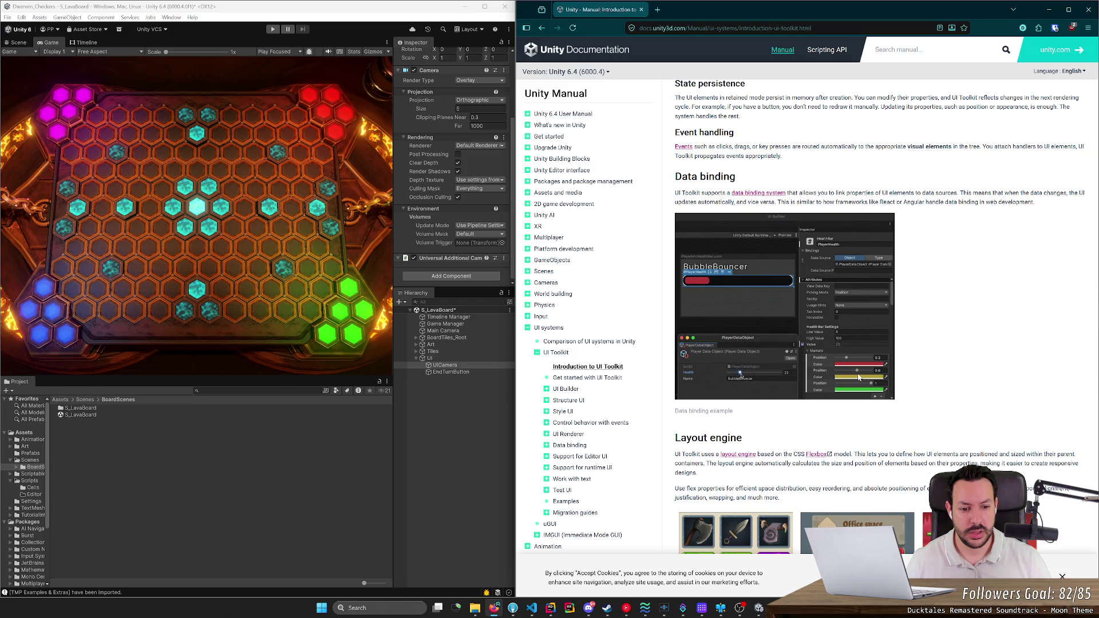
scroll(858, 377, down, 3)
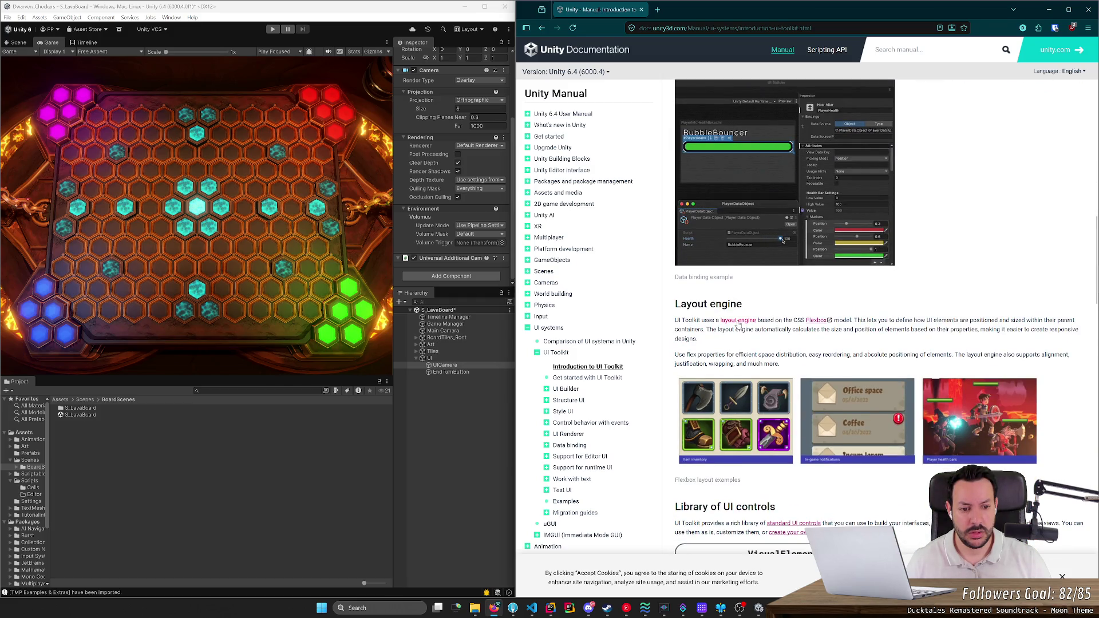
scroll(738, 324, down, 3)
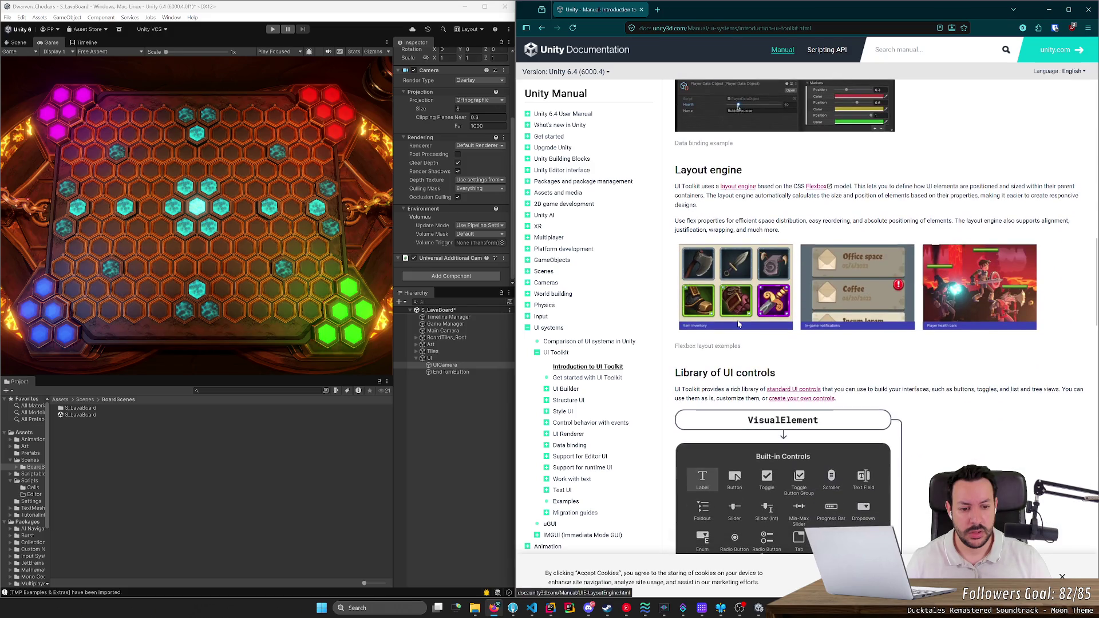
scroll(738, 324, down, 1)
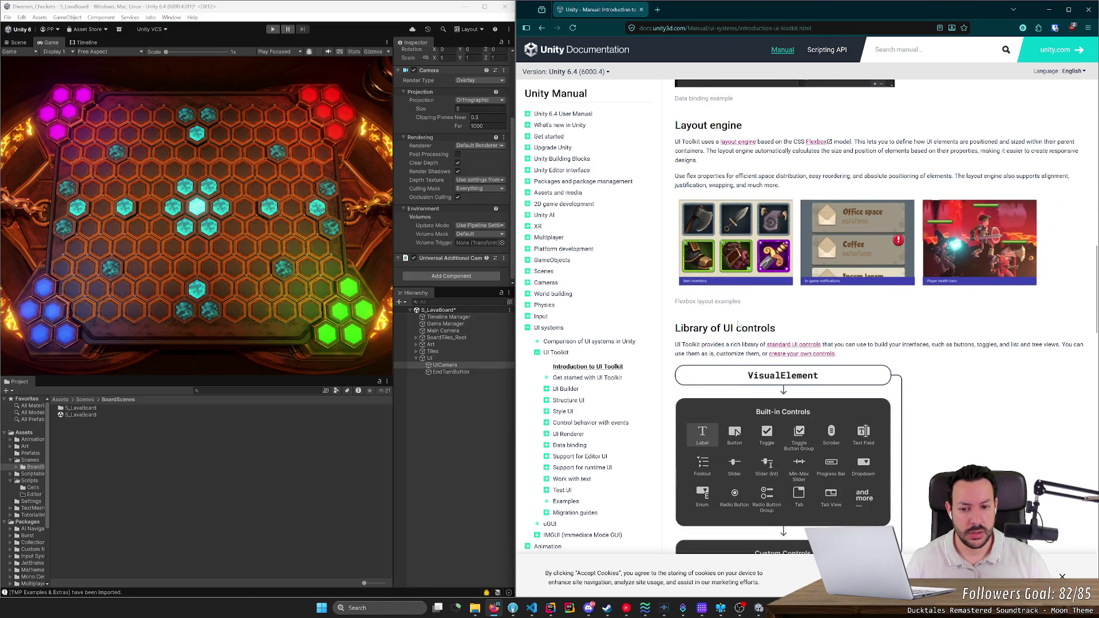
Step: Inspect the EndTurnButton's components in the scene, then open the Get started with UI Toolkit page
click(463, 373)
click(463, 373)
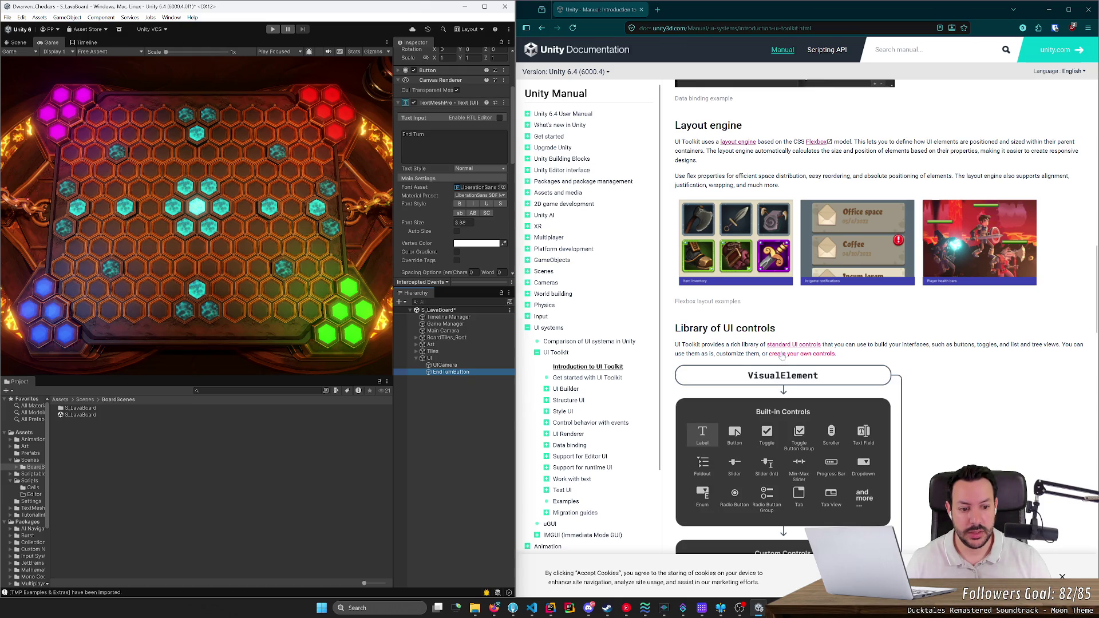
scroll(786, 357, down, 3)
scroll(828, 408, down, 5)
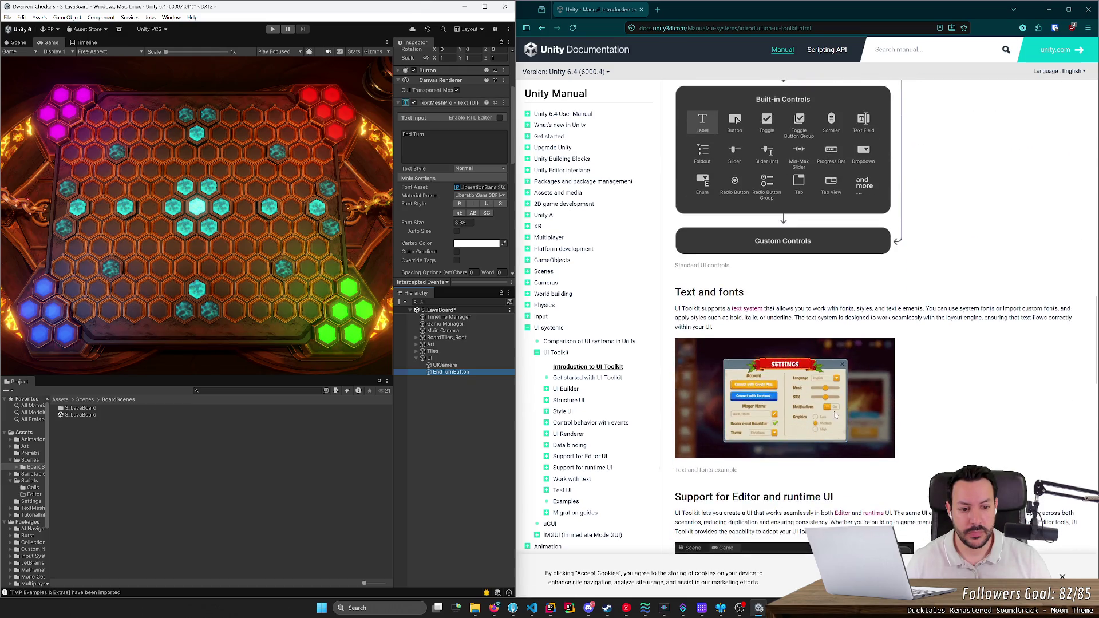
scroll(828, 408, down, 5)
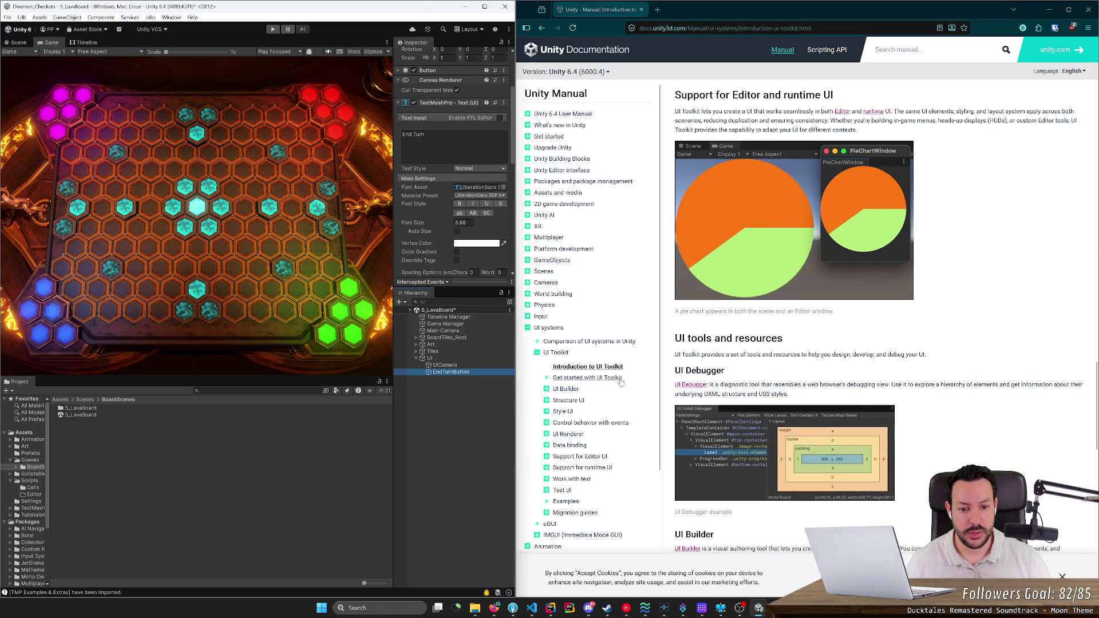
click(616, 379)
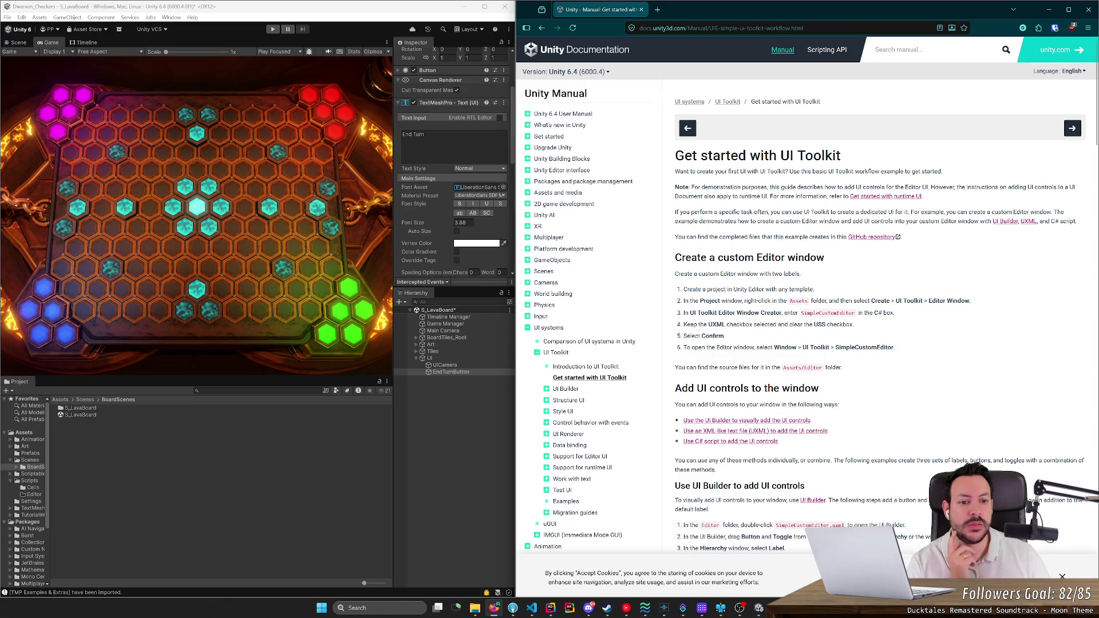
Step: Scroll the guide to 'Add UI controls to the window' and select the old UI object in the scene
scroll(763, 311, down, 2)
scroll(763, 311, down, 1)
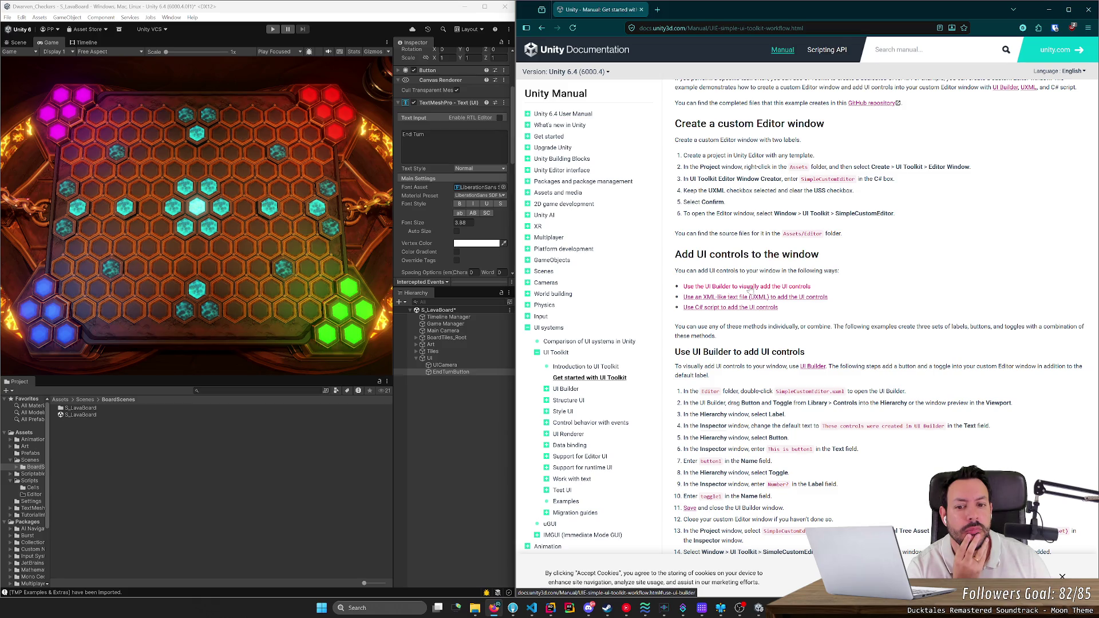
click(463, 359)
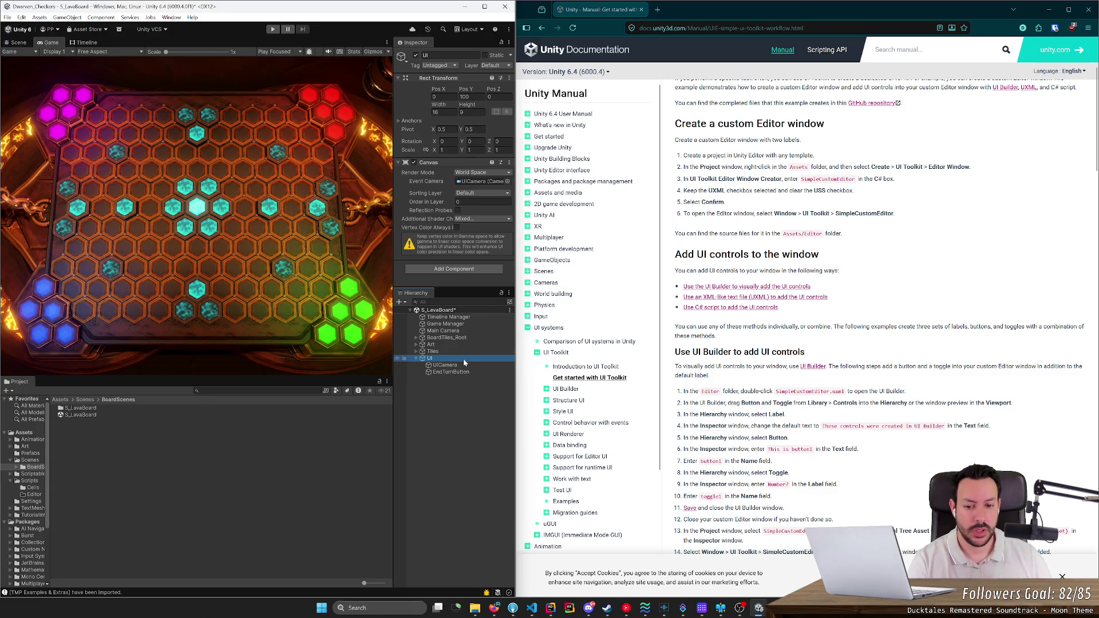
Step: Delete the old UI object and create a new UI folder in Assets
key(Delete)
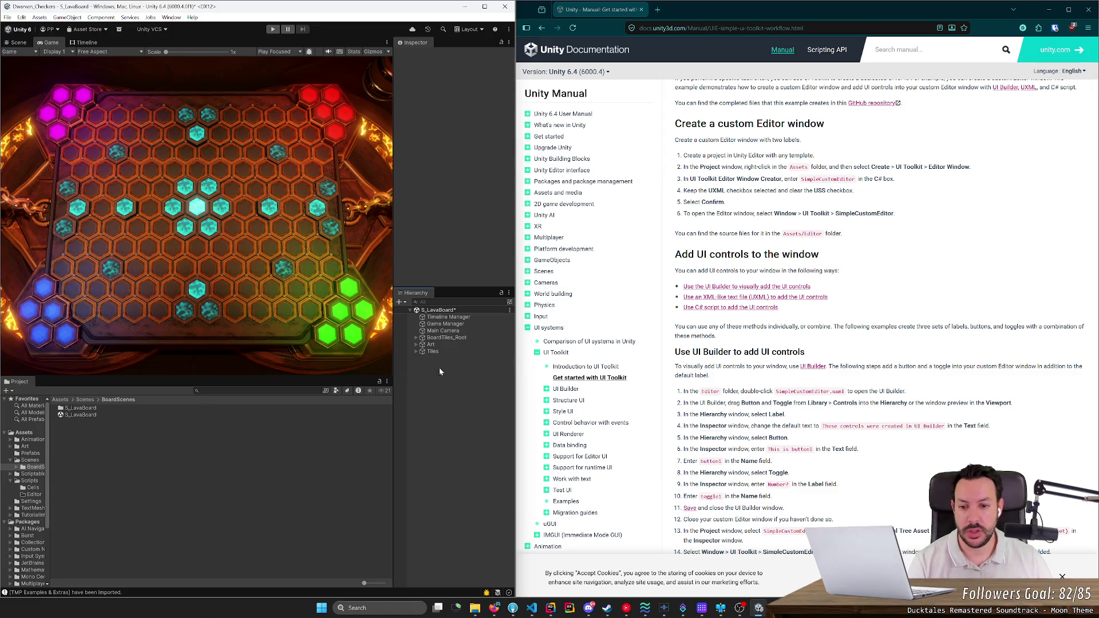
click(60, 400)
right_click(153, 503)
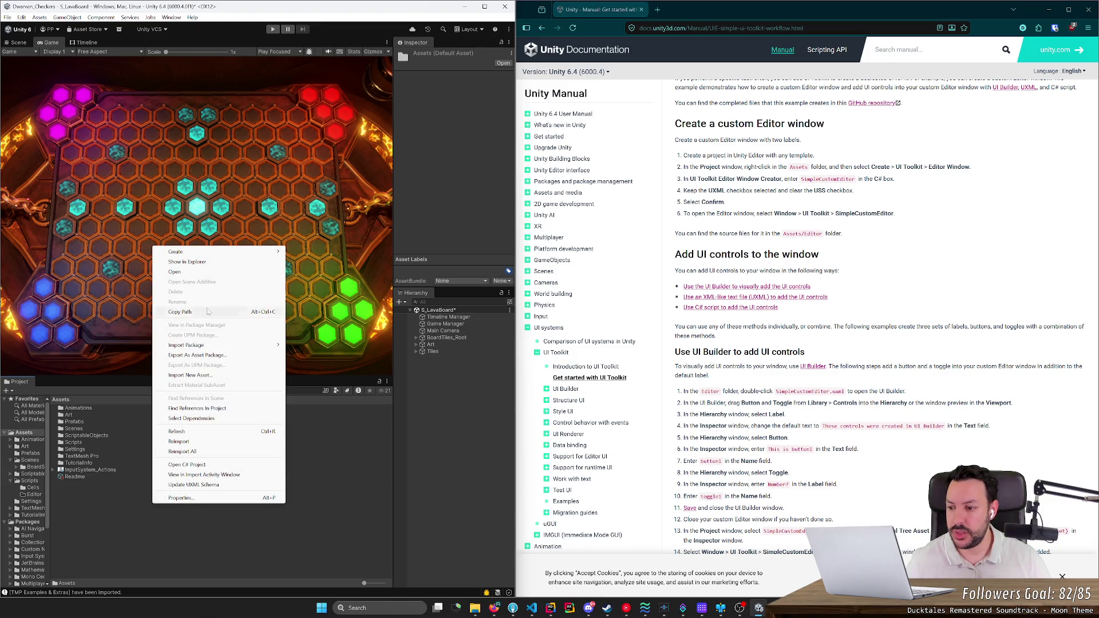
mouse_move(215, 252)
click(312, 252)
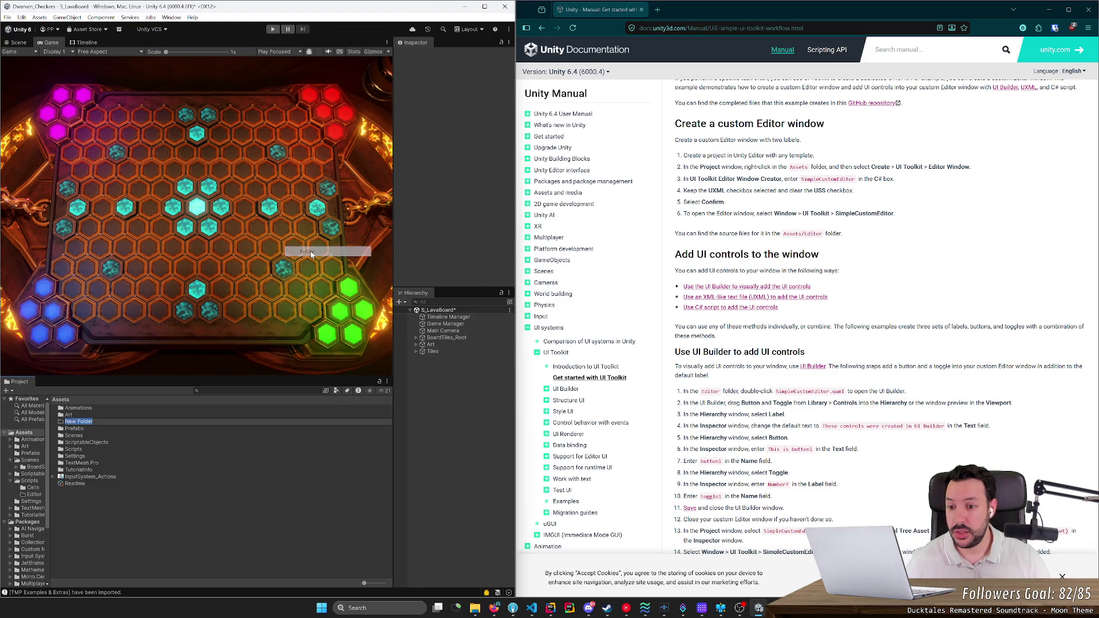
text(UI)
key(Return)
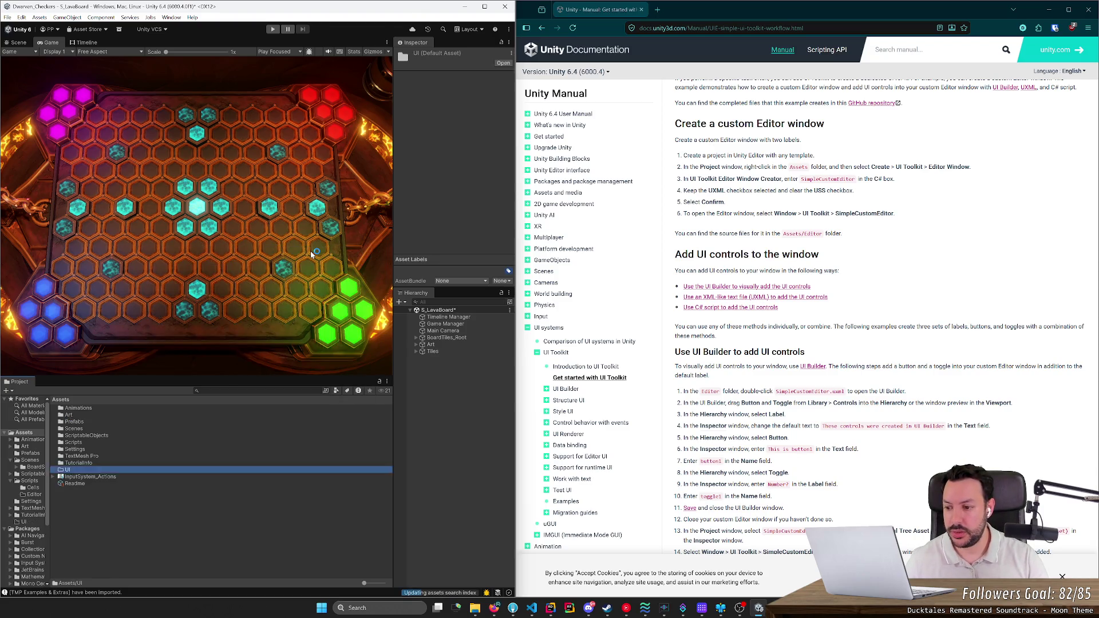
key(Return)
Step: Add a UI Toolkit UI Document named Game to the UI folder and open Game.uxml
right_click(103, 432)
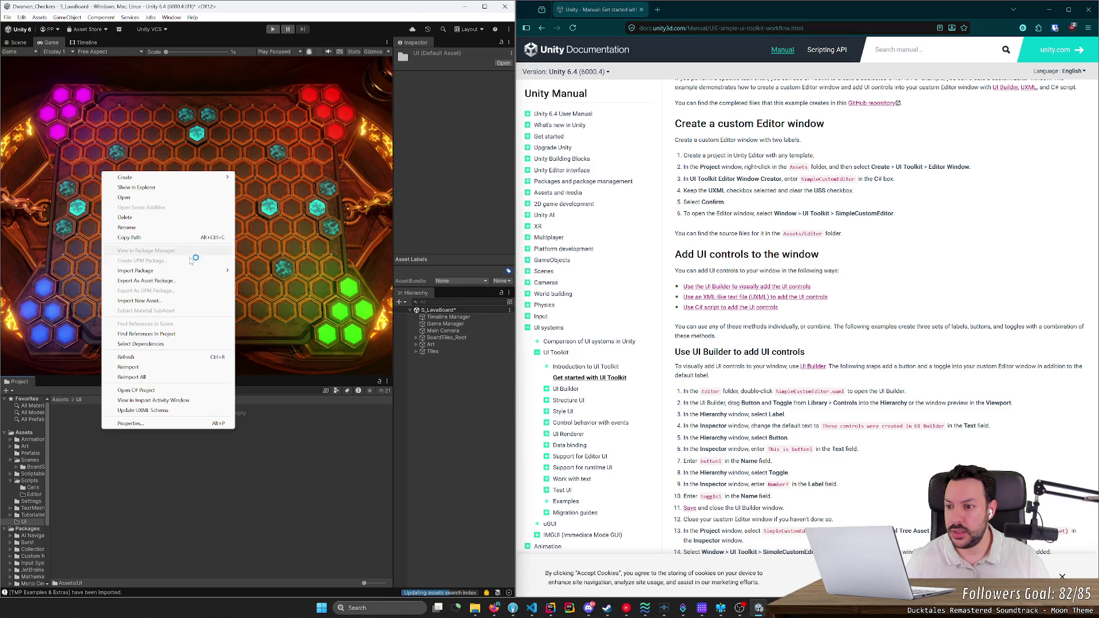
mouse_move(201, 182)
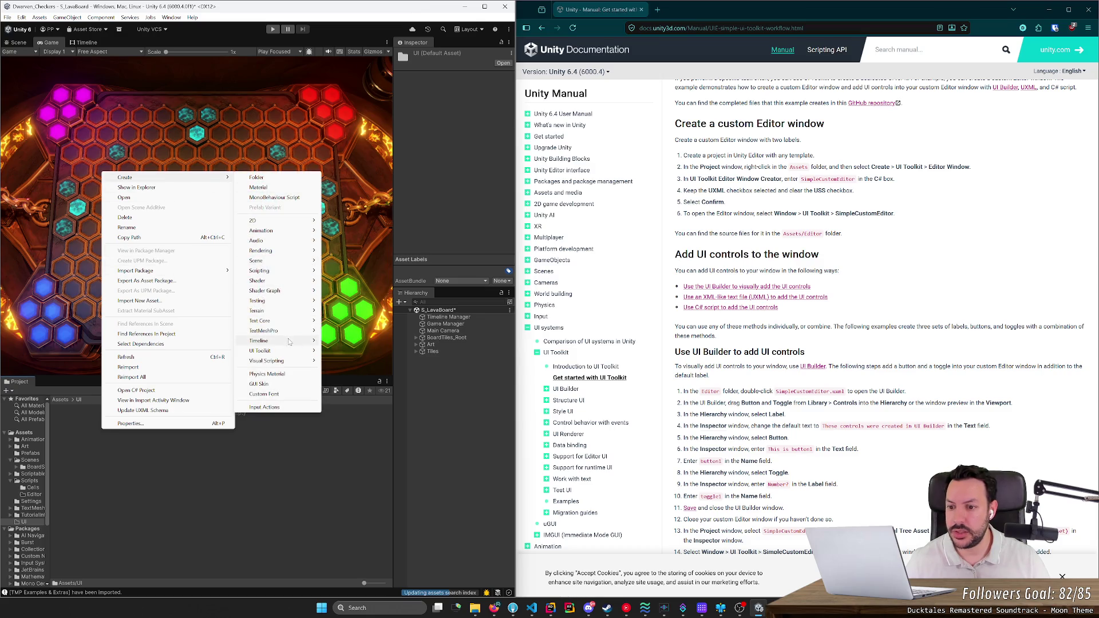
mouse_move(289, 353)
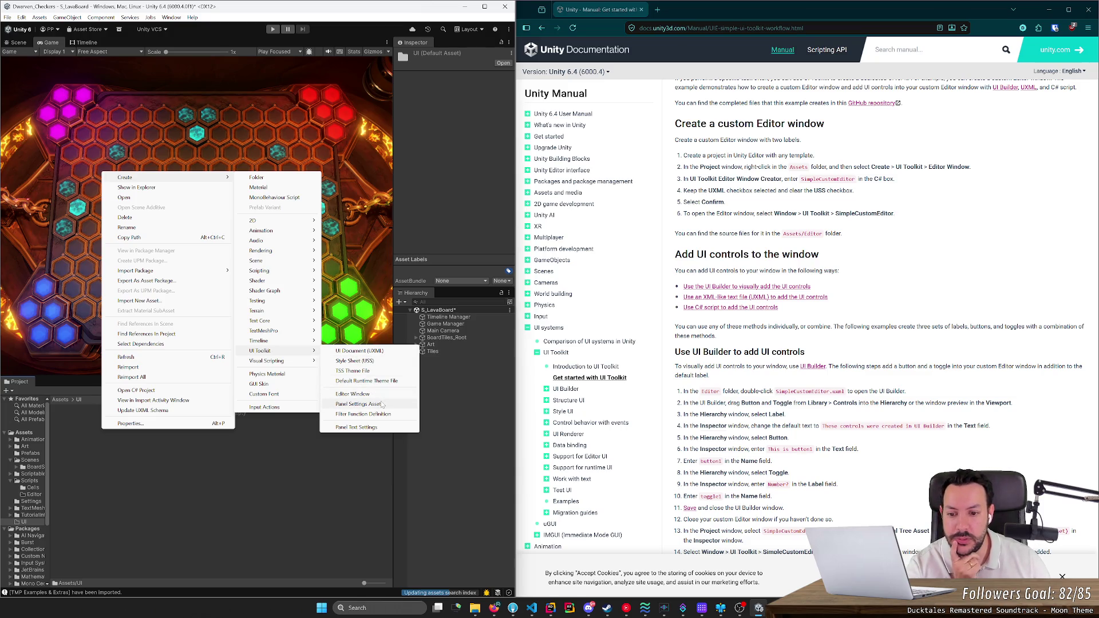
scroll(865, 408, up, 2)
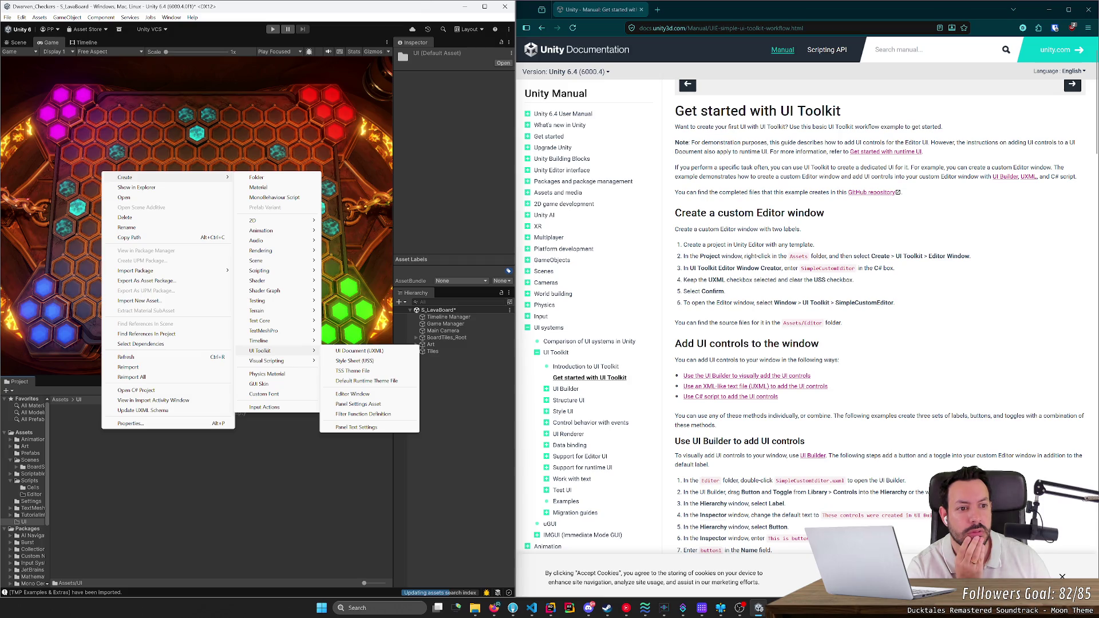
click(395, 353)
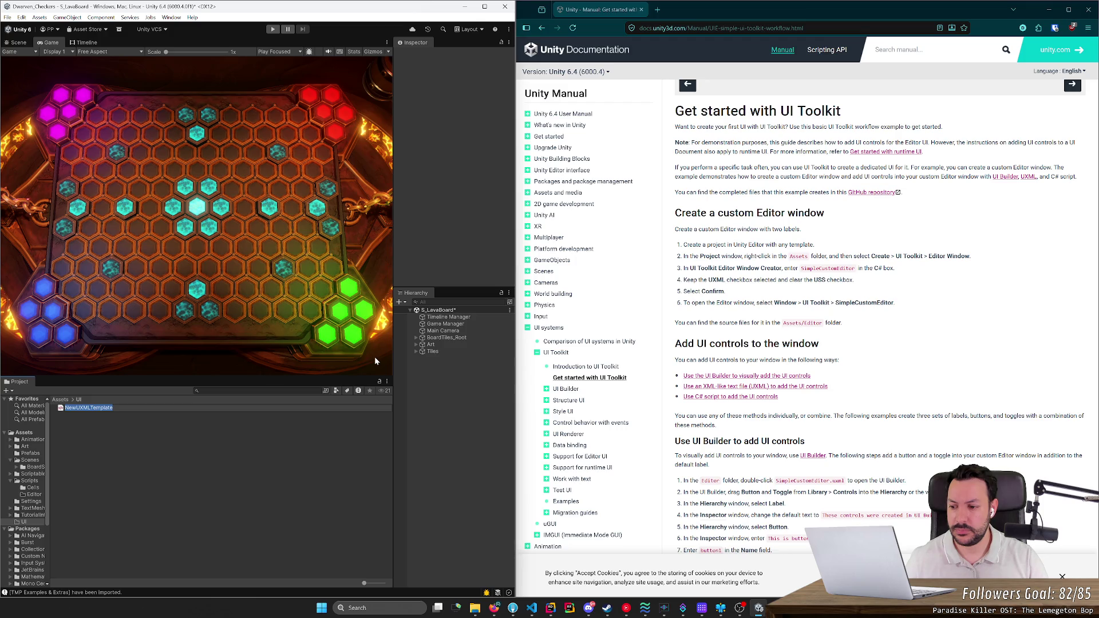
text(Game)
key(BackSpace)
key(BackSpace)
key(BackSpace)
text(game)
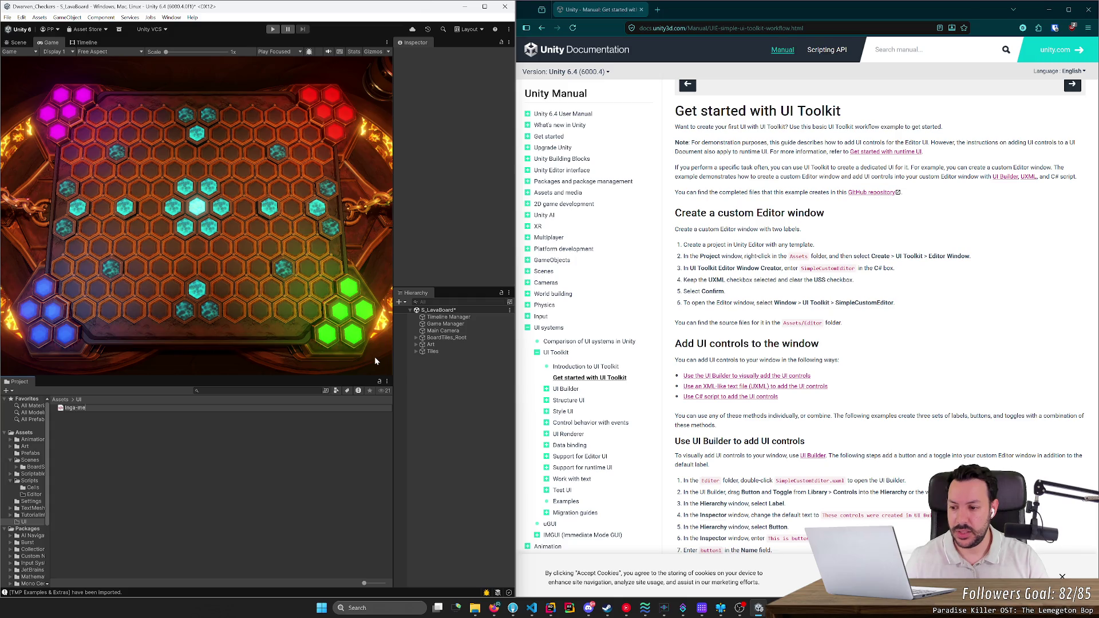
text(Game)
key(Return)
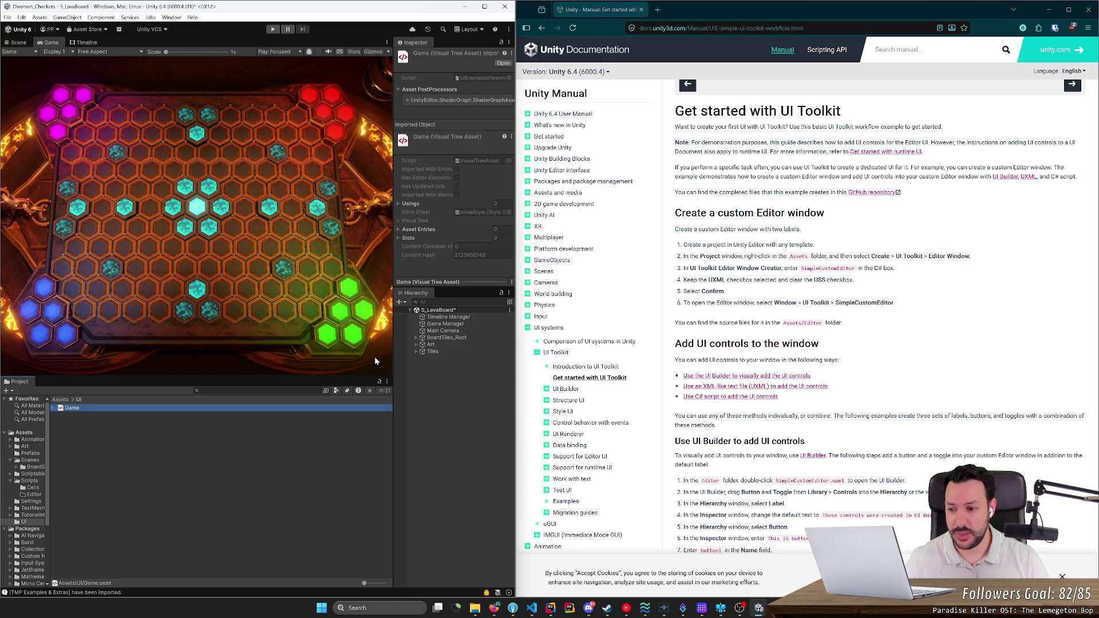
click(54, 408)
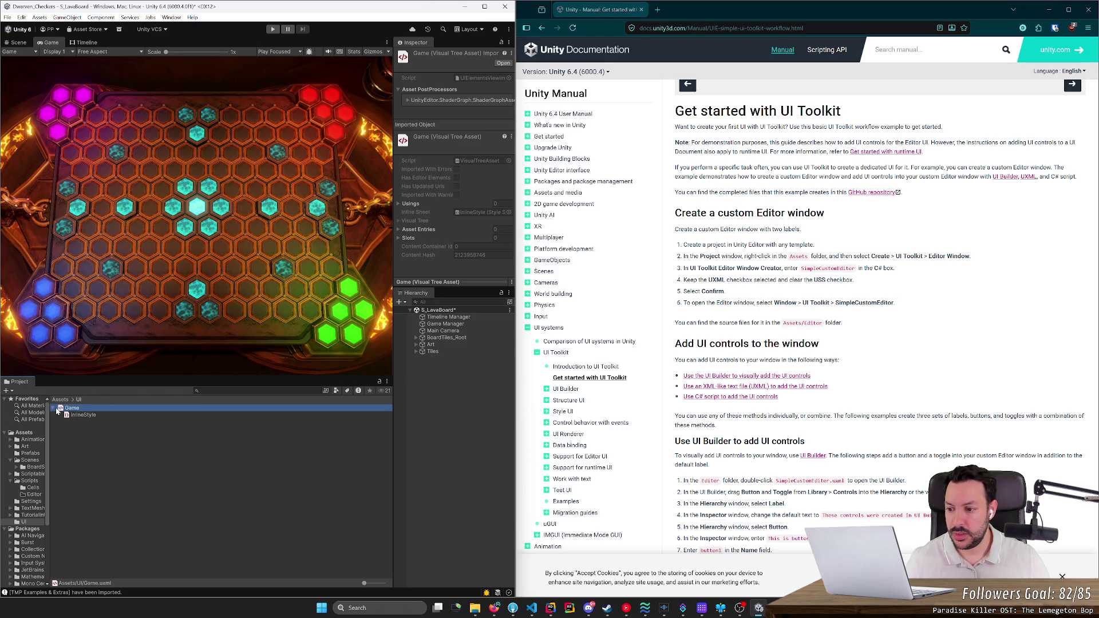
double_click(93, 409)
Step: Move the UI Builder window higher and enlarge it, making it wider and taller
drag(196, 355, 181, 180)
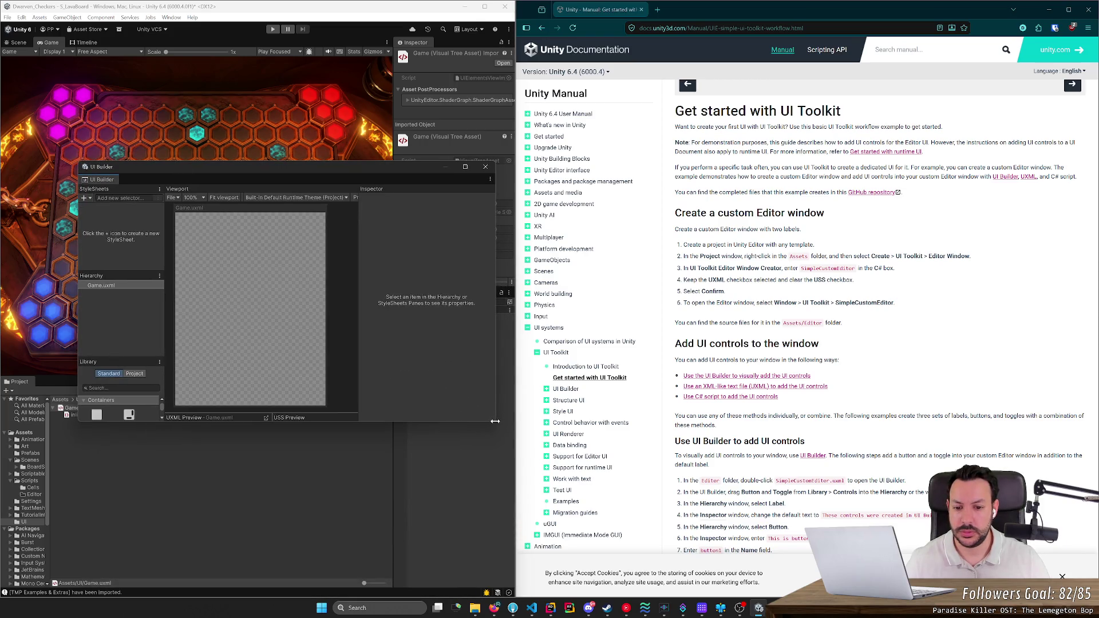
drag(495, 419, 845, 441)
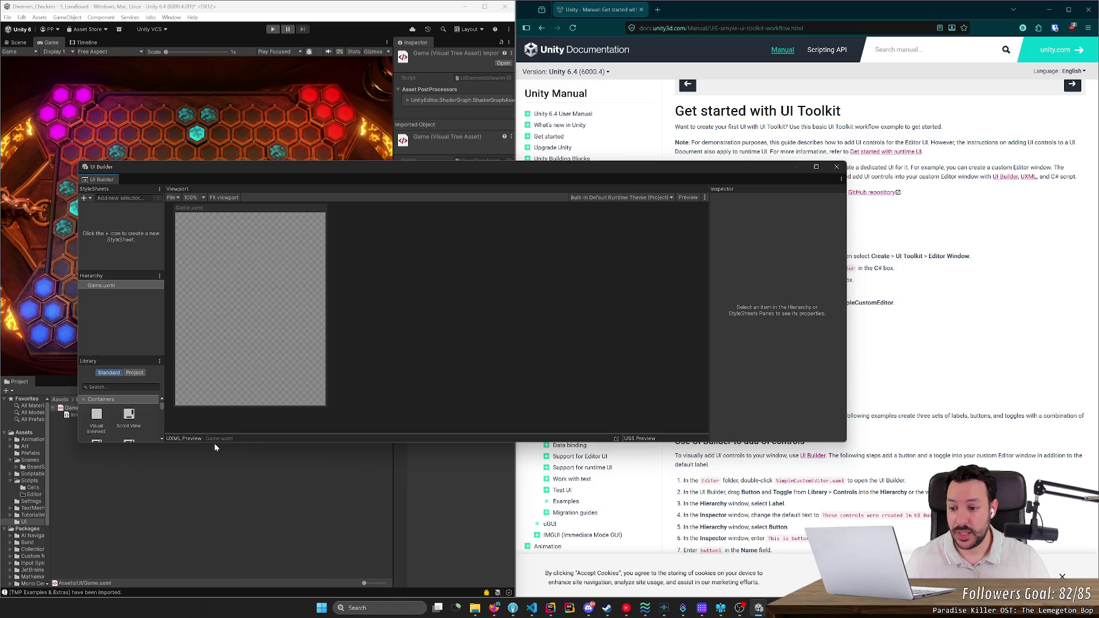
drag(223, 442, 218, 558)
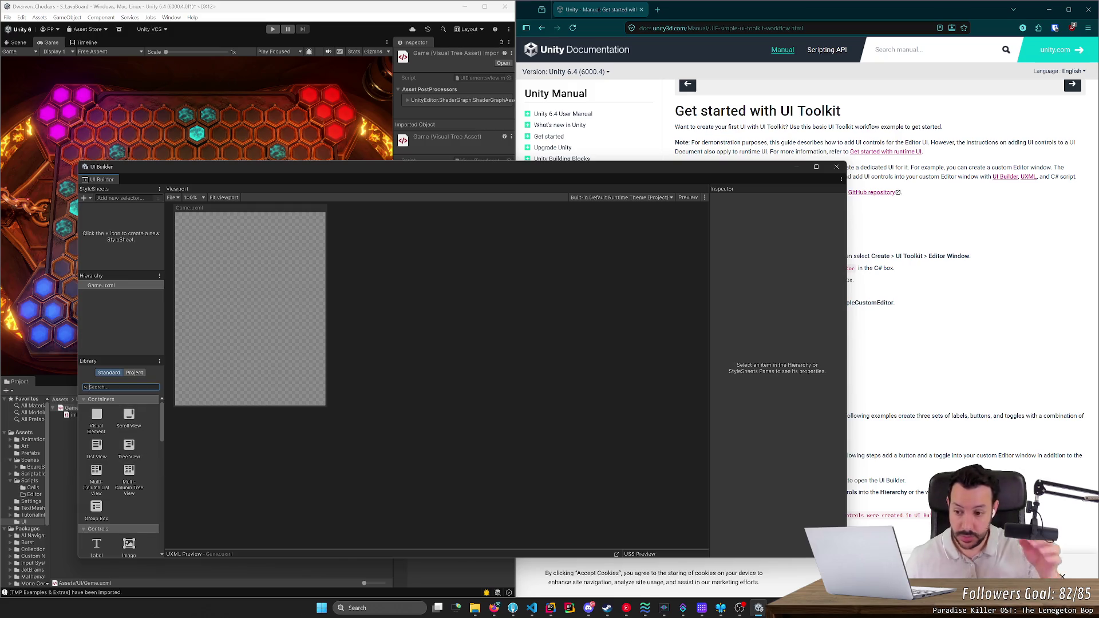
Step: Search the Library for 'button' and drop a Button at the top of the canvas
text(butto)
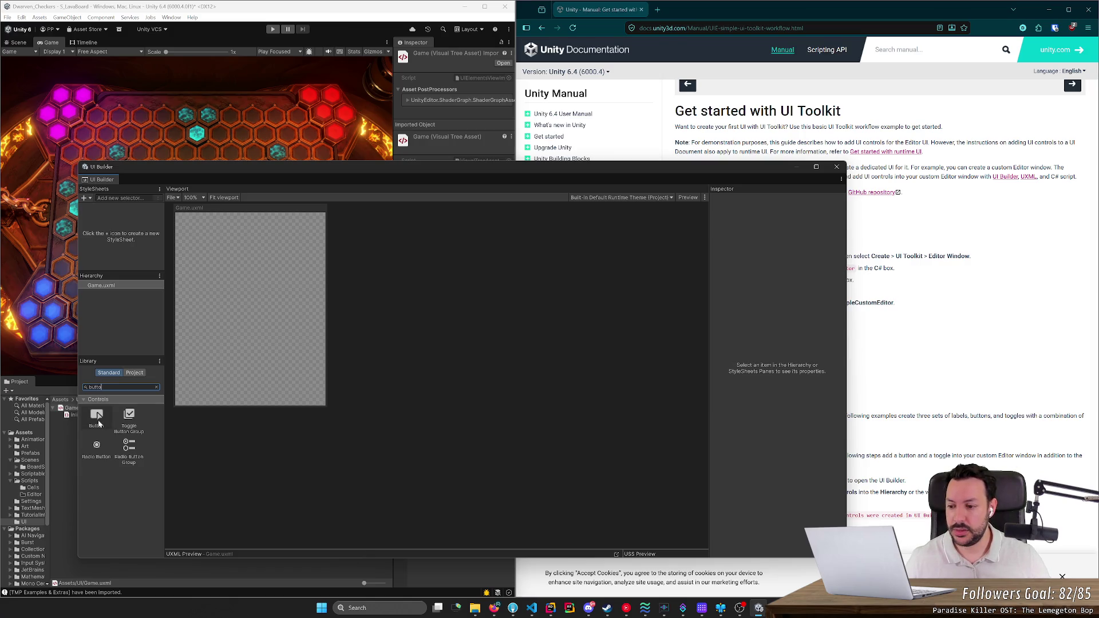
drag(98, 420, 247, 358)
click(297, 381)
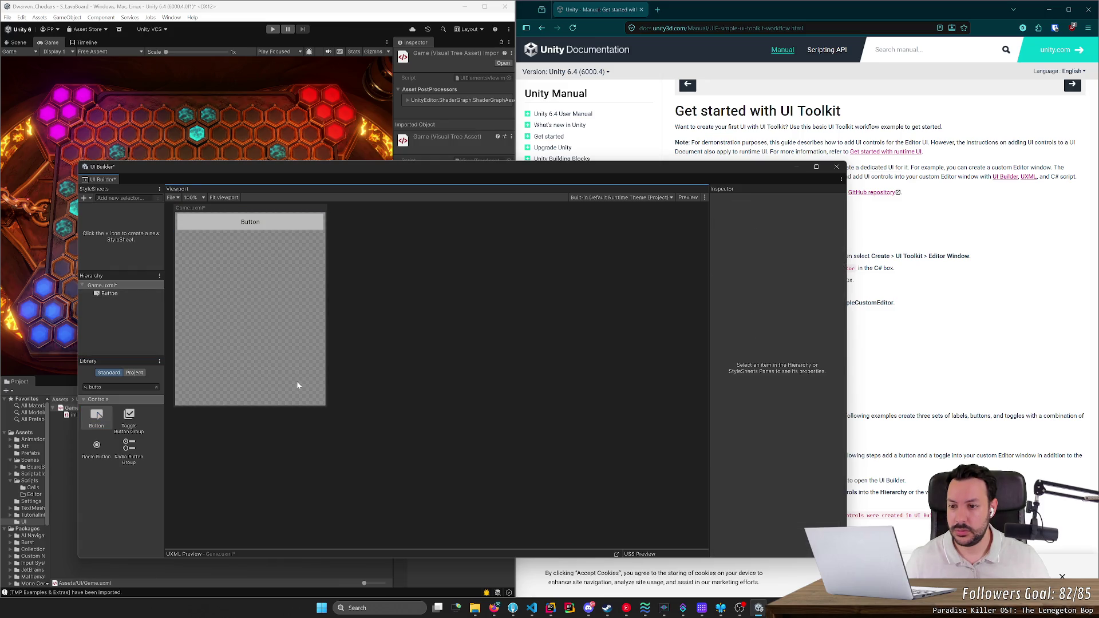
Step: After checking the canvas size settings, set the button's Name to EndTurnButton
click(262, 232)
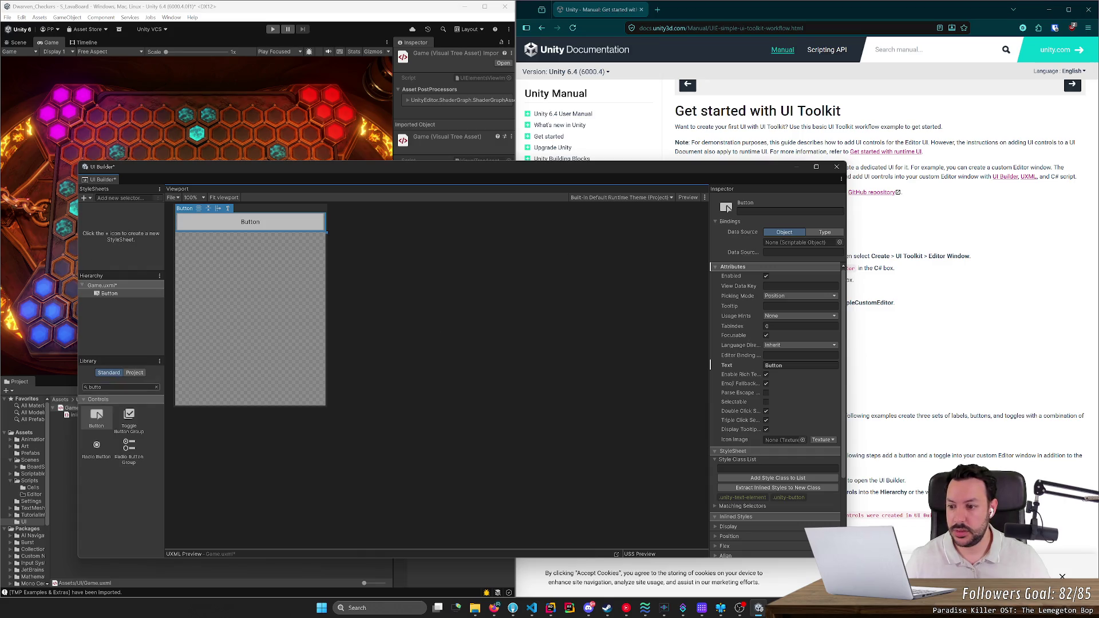
click(102, 285)
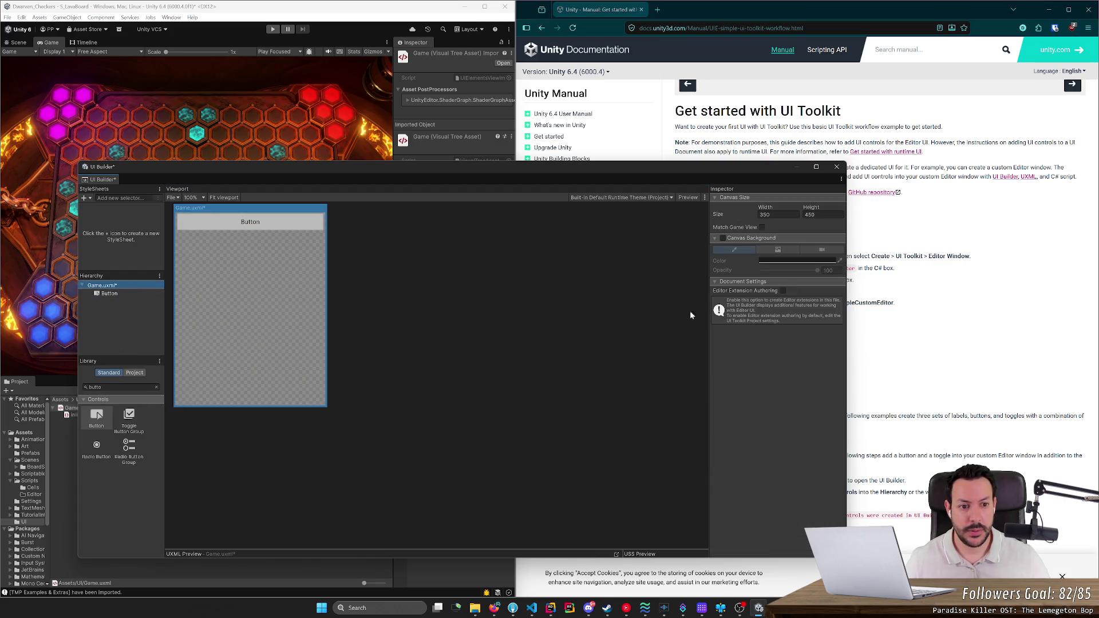
click(778, 214)
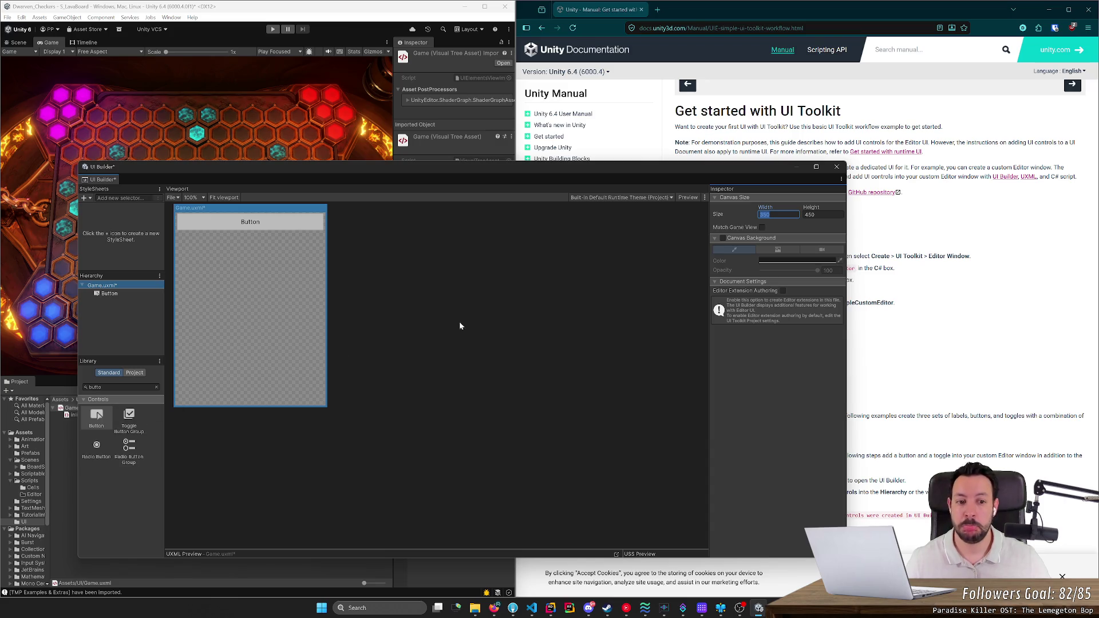
click(110, 293)
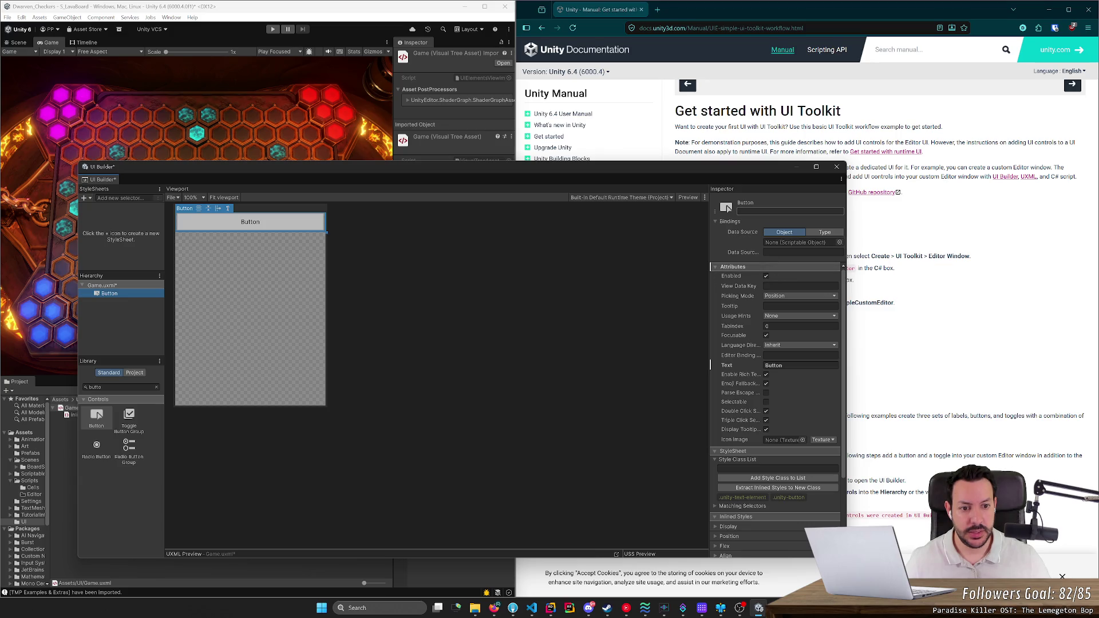
click(790, 212)
text(asdasda)
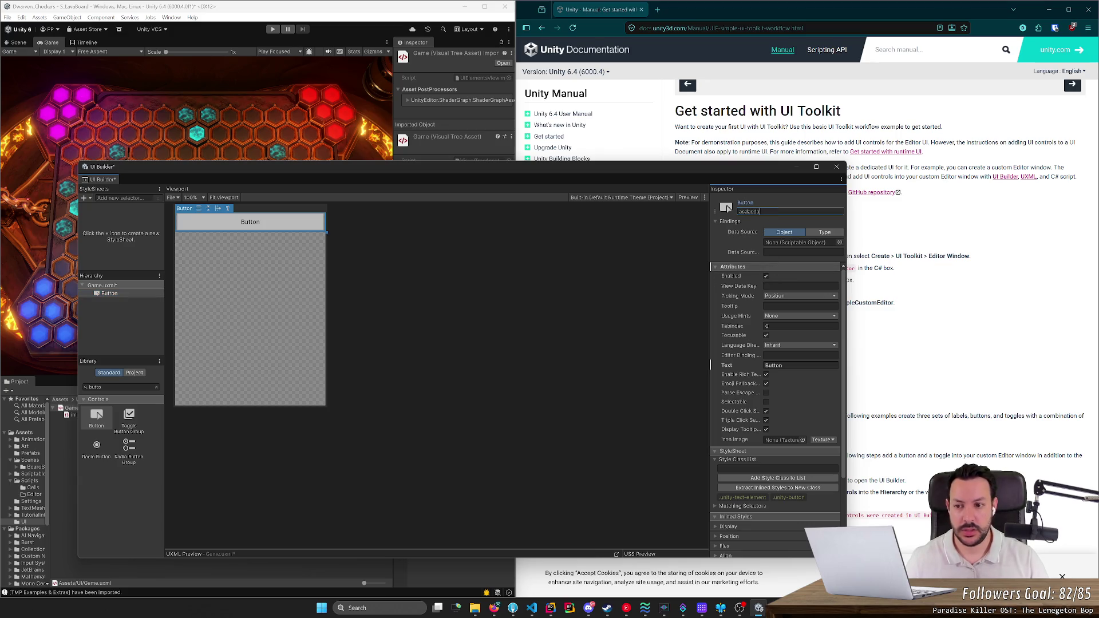
key(BackSpace)
key(BackSpace)
key(BackSpace)
text(EndrnBun)
key(Return)
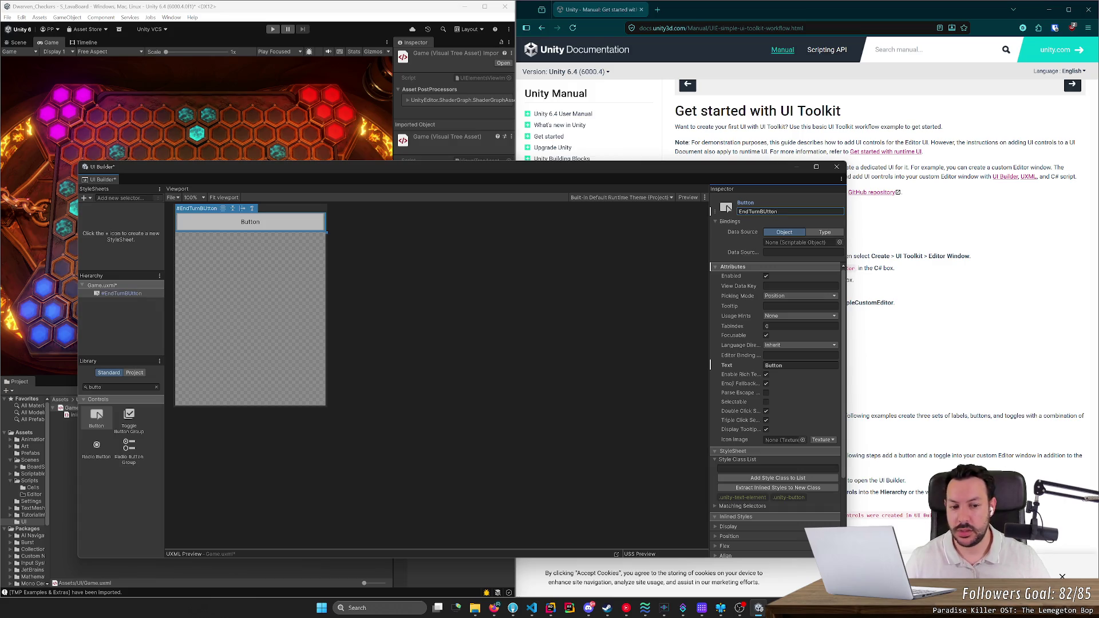
Step: Change the button's Text attribute from Button to 'End Turn'
scroll(740, 461, down, 3)
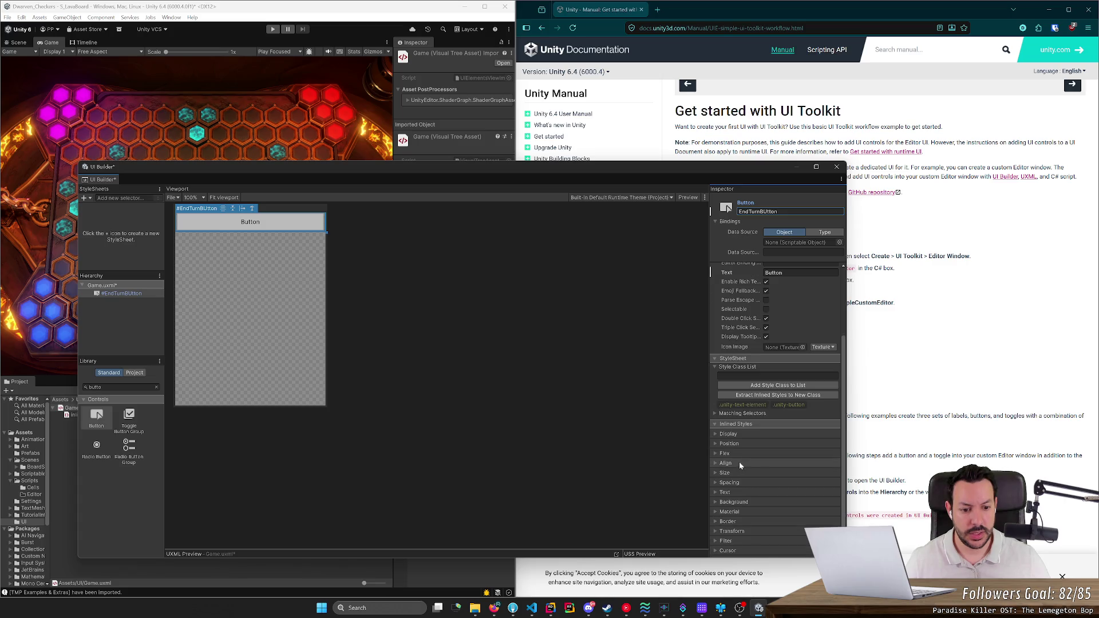
scroll(739, 462, down, 2)
click(720, 484)
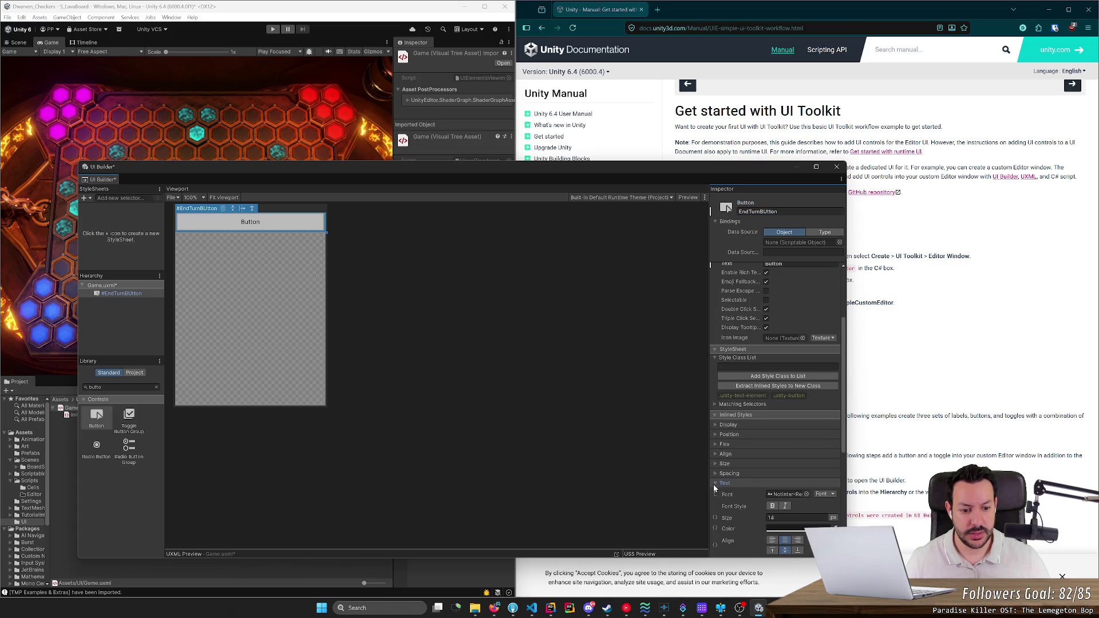
scroll(760, 493, down, 2)
scroll(750, 489, down, 3)
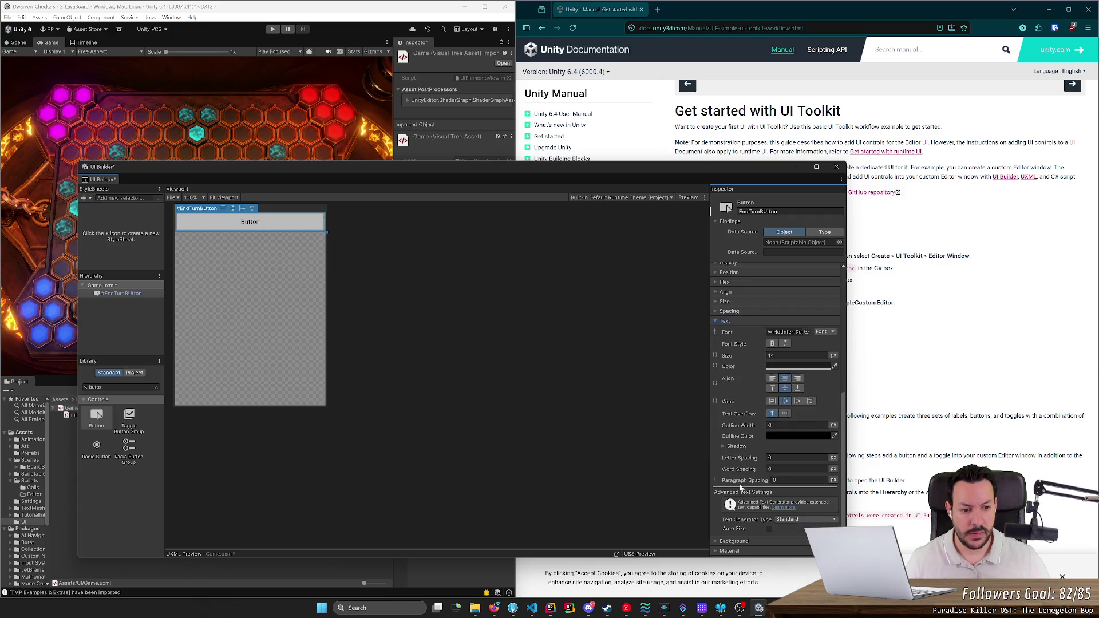
scroll(727, 471, down, 2)
scroll(732, 465, up, 8)
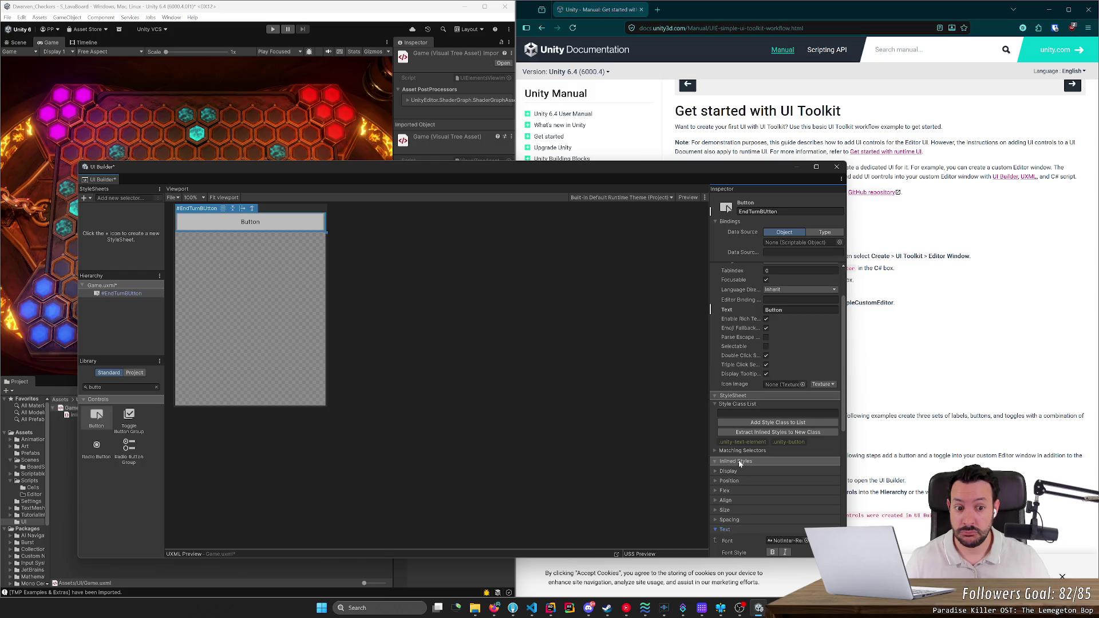
scroll(739, 464, up, 1)
click(795, 332)
text(End Turn)
key(Return)
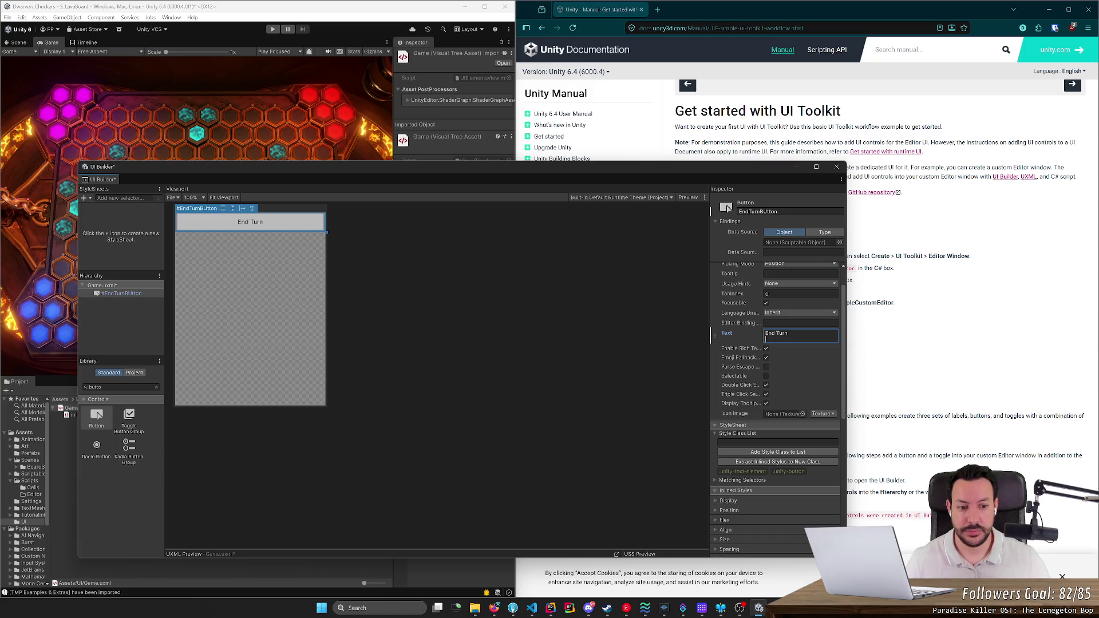
key(BackSpace)
scroll(822, 324, up, 1)
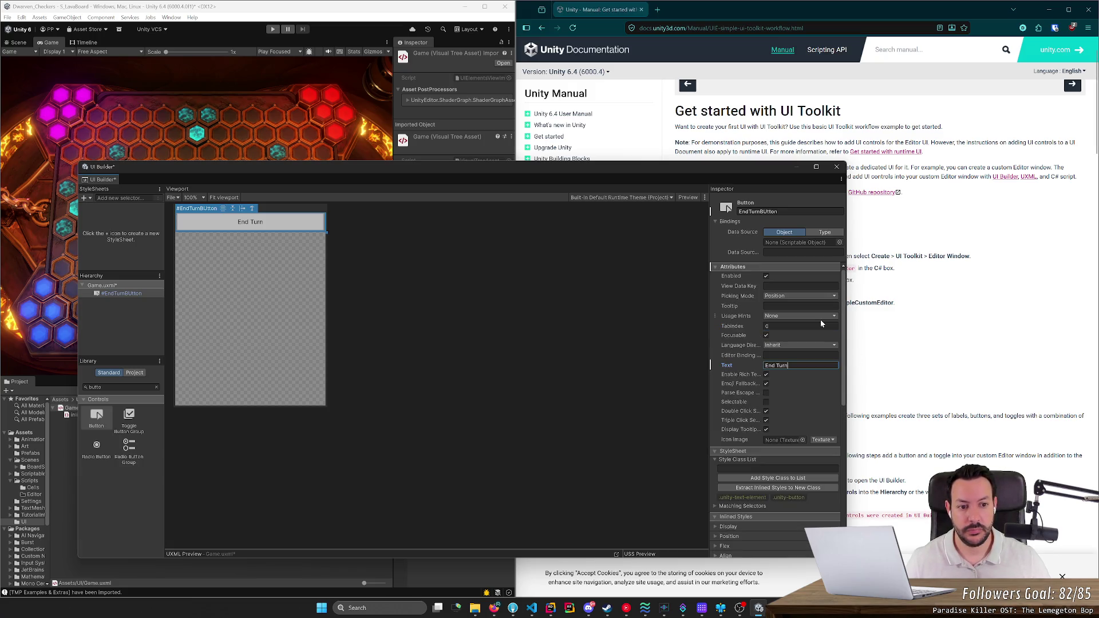
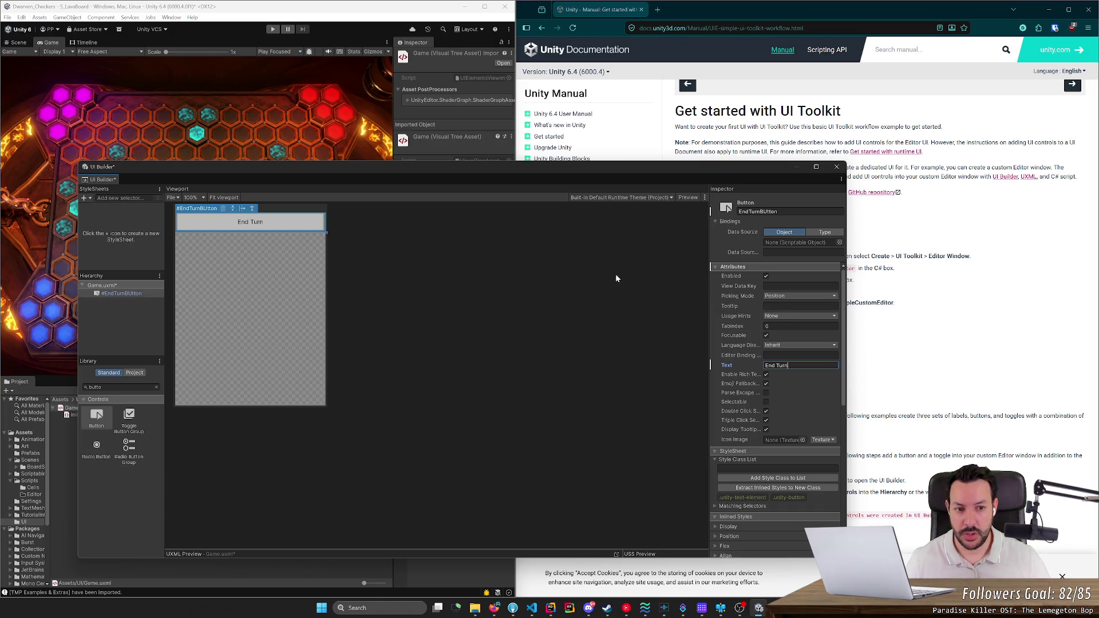
Step: Inspect the EndTurnButton's picking mode, display and position styles without changing them
click(511, 288)
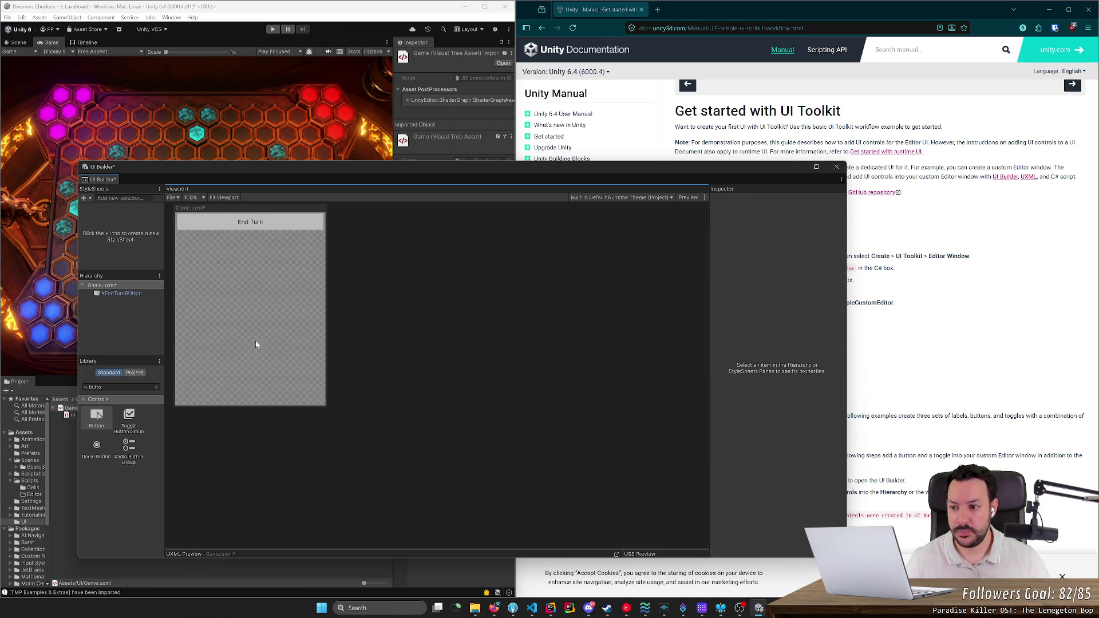
click(129, 294)
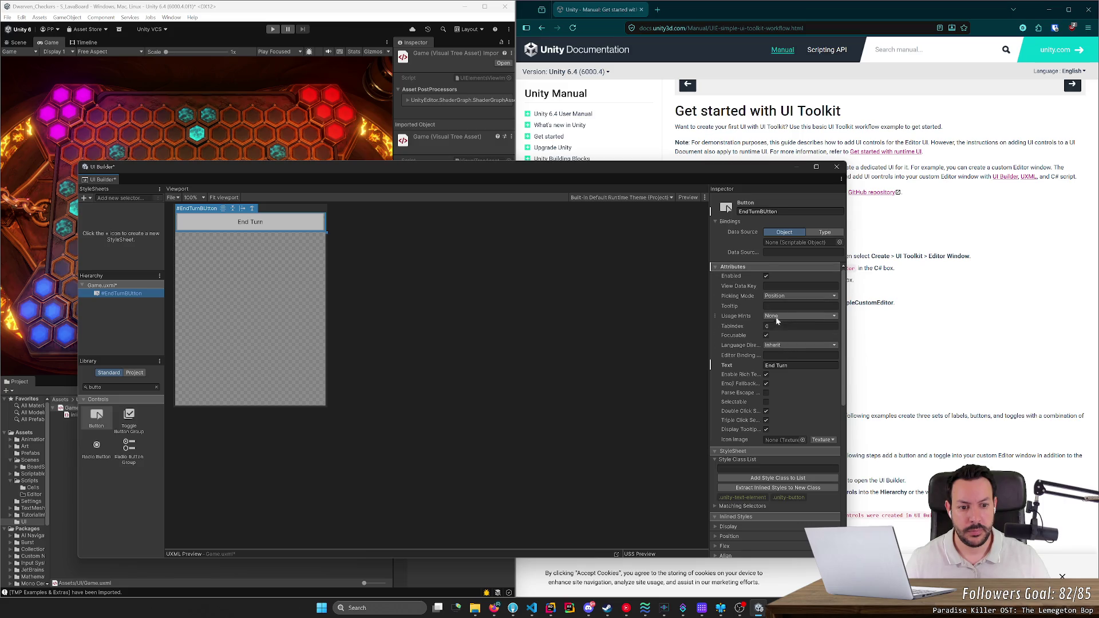
click(770, 297)
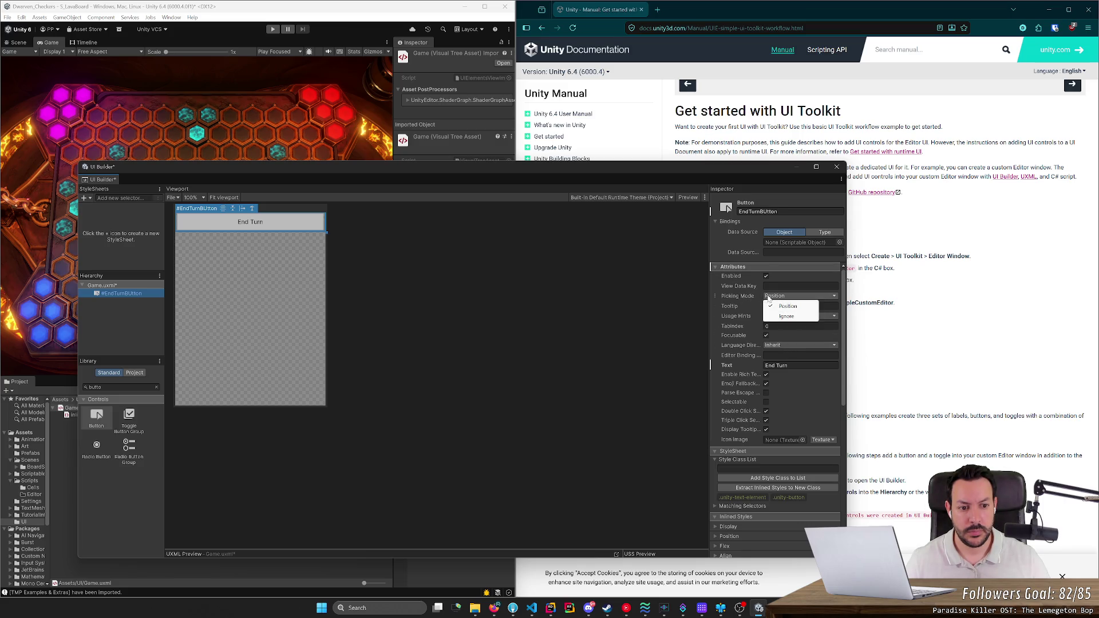
scroll(837, 366, down, 5)
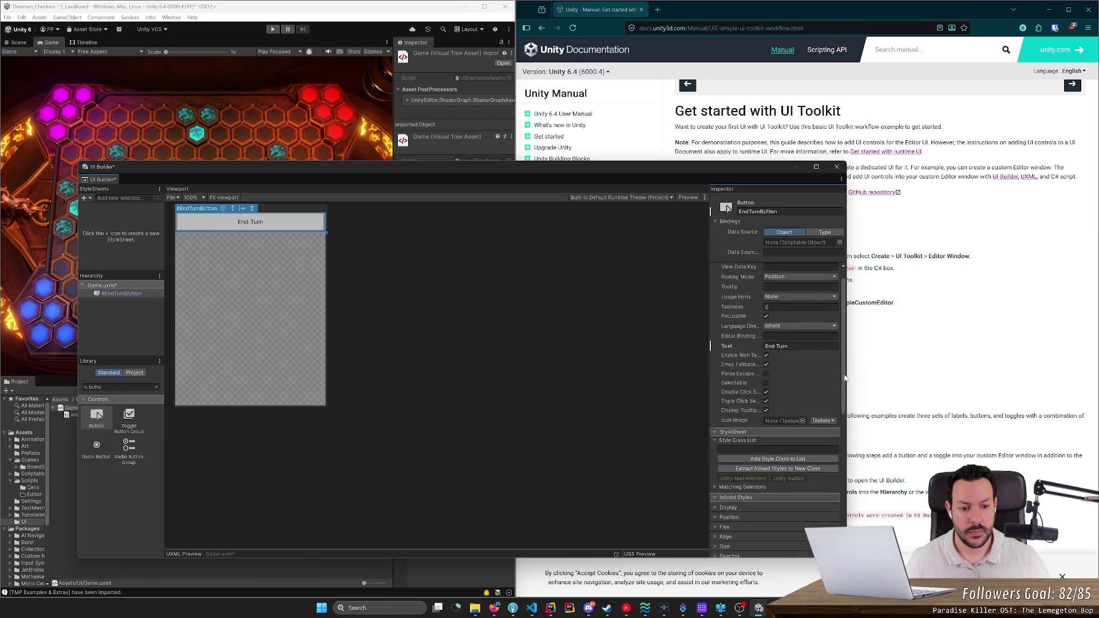
scroll(834, 455, down, 1)
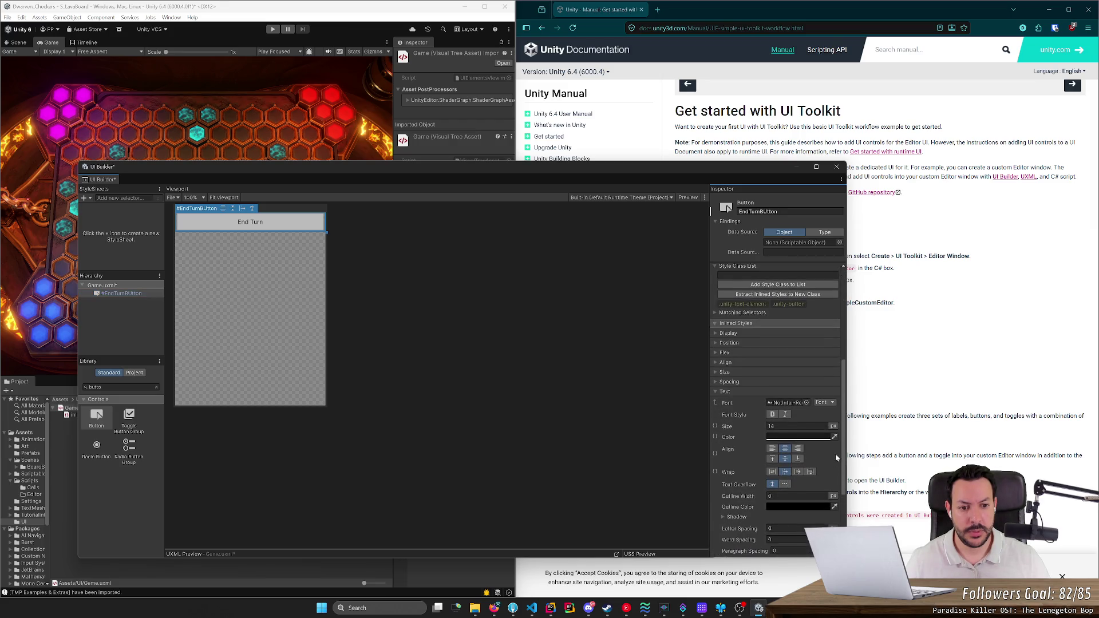
click(716, 347)
click(714, 346)
click(716, 356)
click(714, 356)
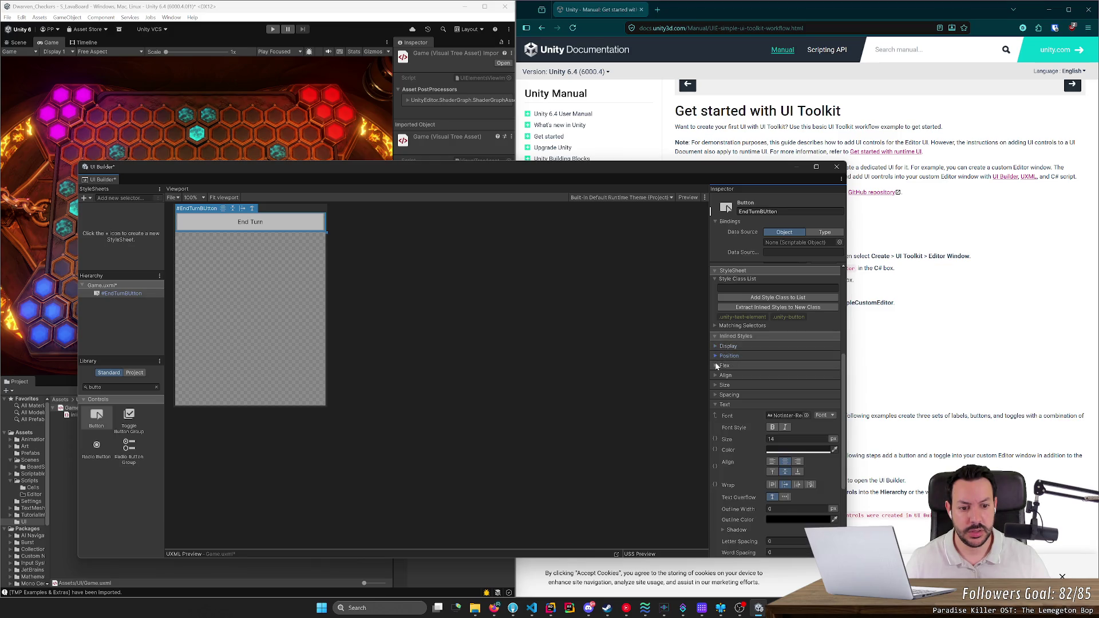
click(270, 315)
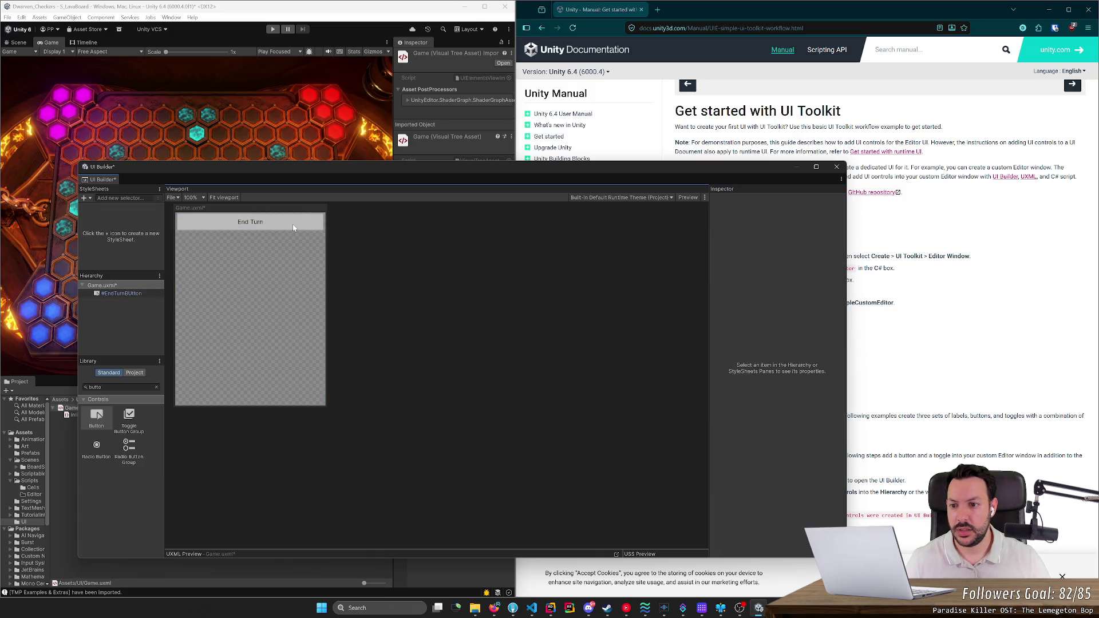
Step: Set the Game.uxml canvas height to 100
click(111, 285)
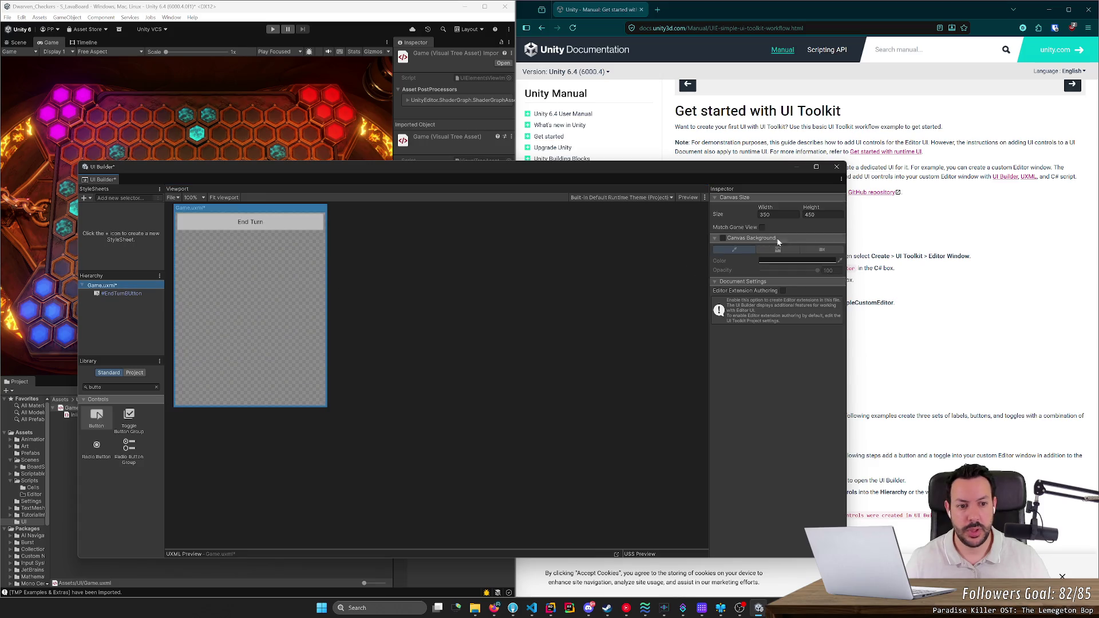
click(822, 215)
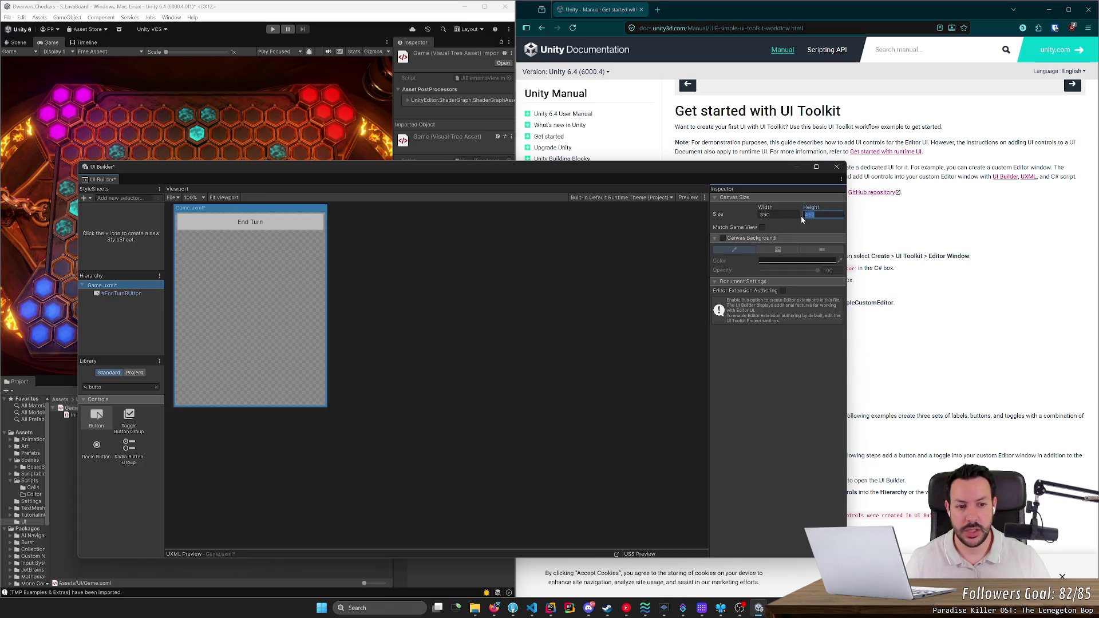
text(100)
key(Return)
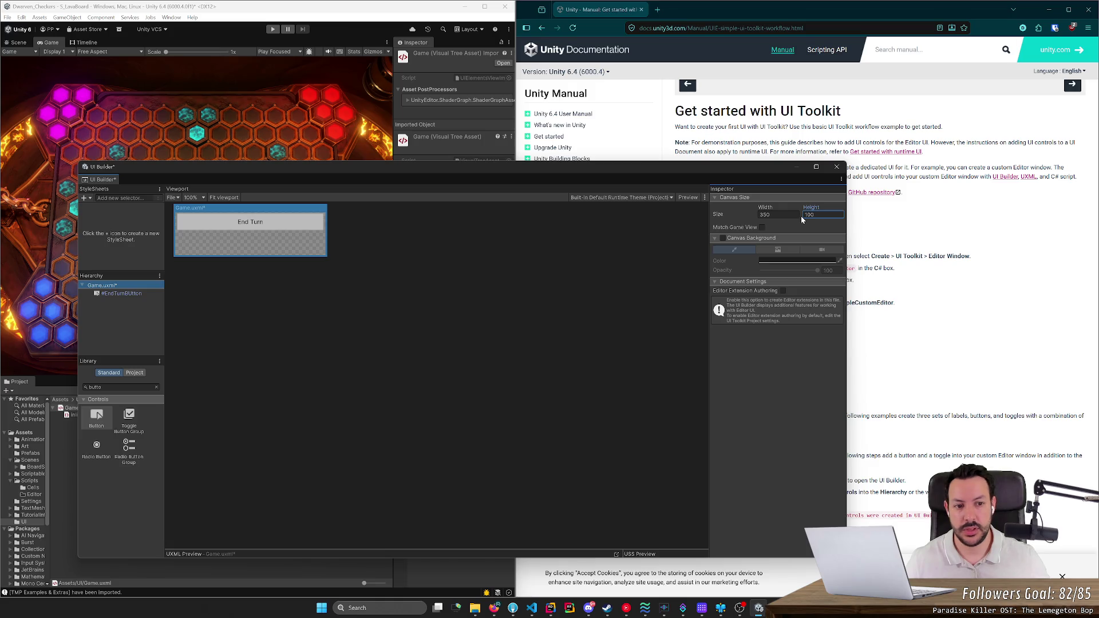
Step: Align the End Turn button's text to the top and make overflowing text end in an ellipsis
click(114, 294)
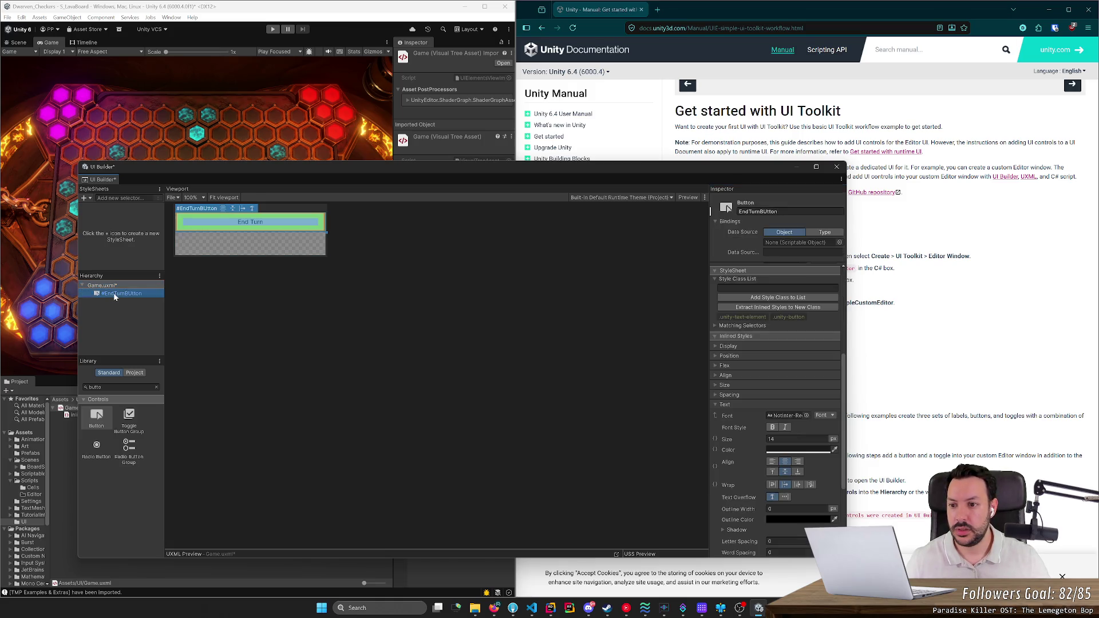
right_click(114, 294)
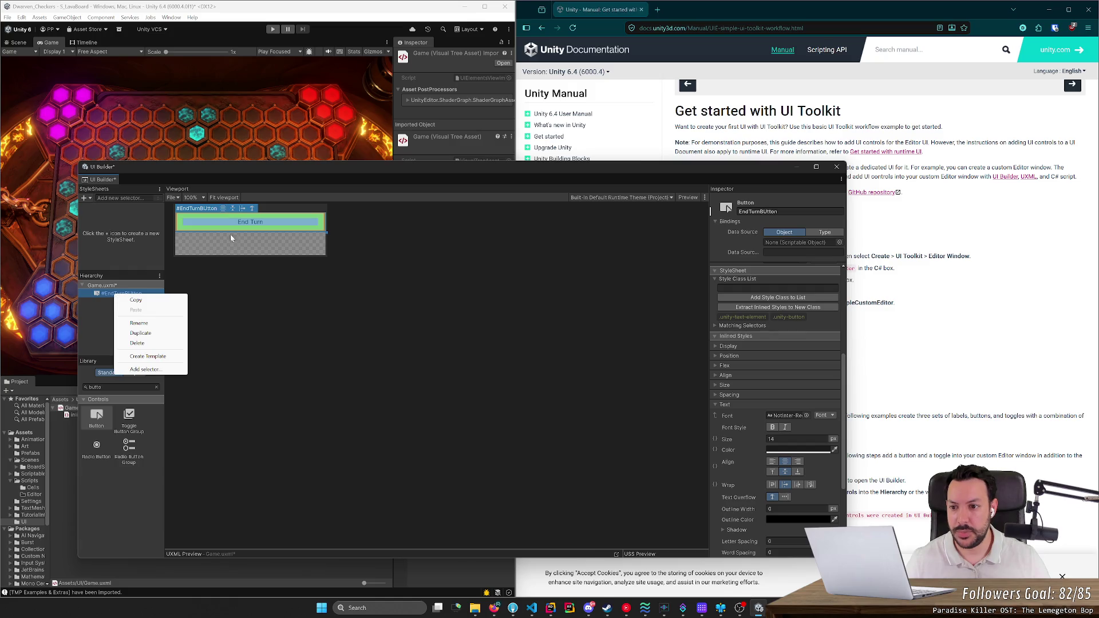
click(231, 239)
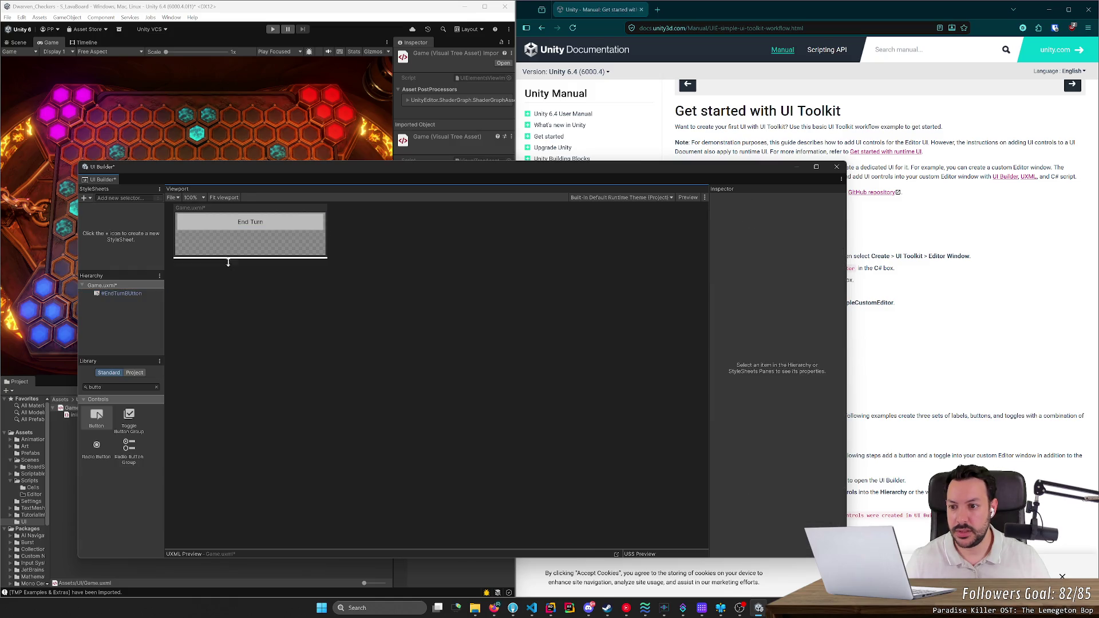
click(128, 293)
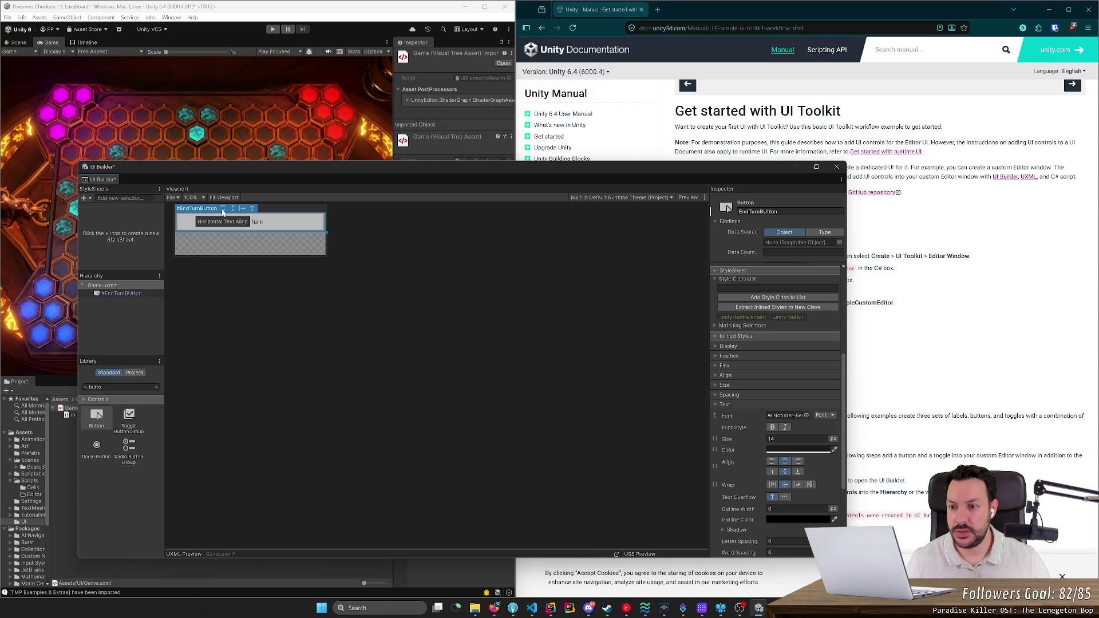
click(232, 211)
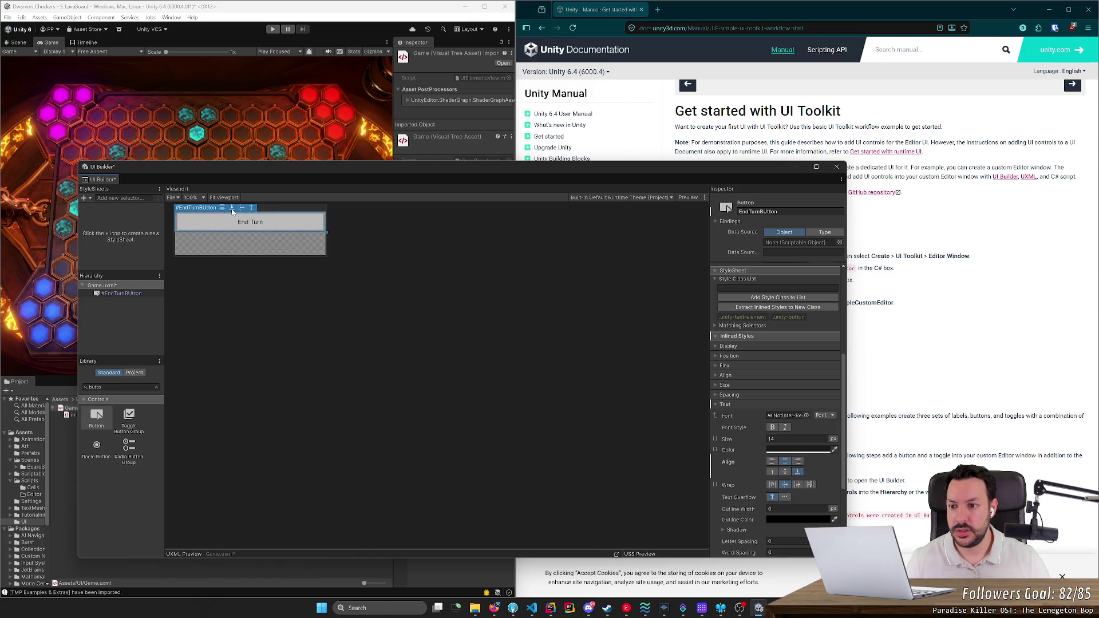
click(232, 209)
click(250, 210)
click(136, 285)
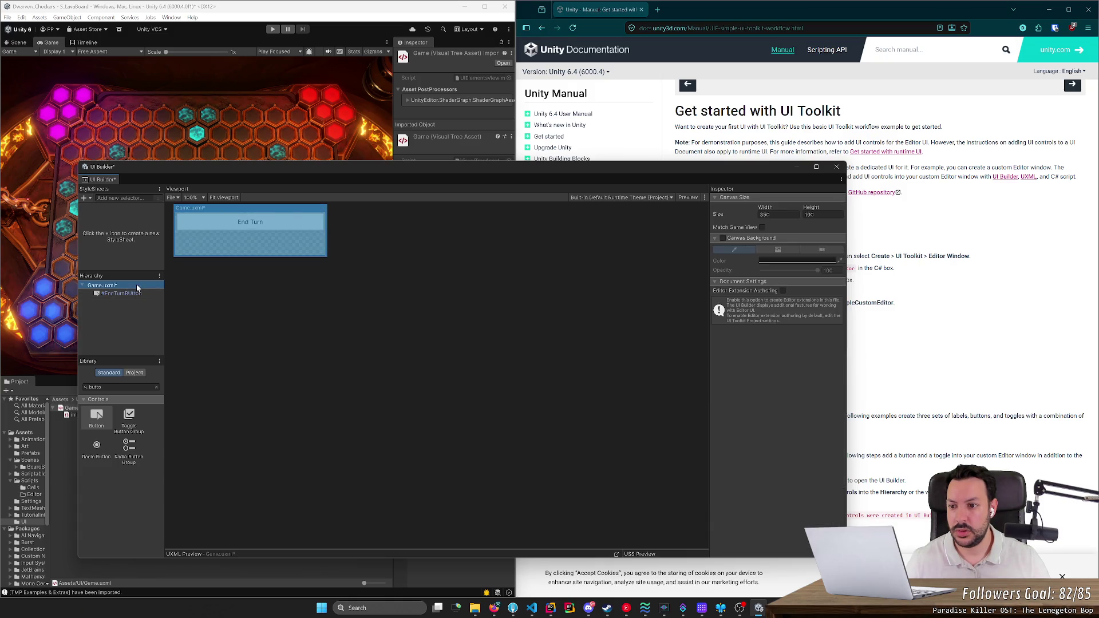
Step: Try the Game.uxml canvas background and Match Game View options, leaving both turned off
right_click(237, 214)
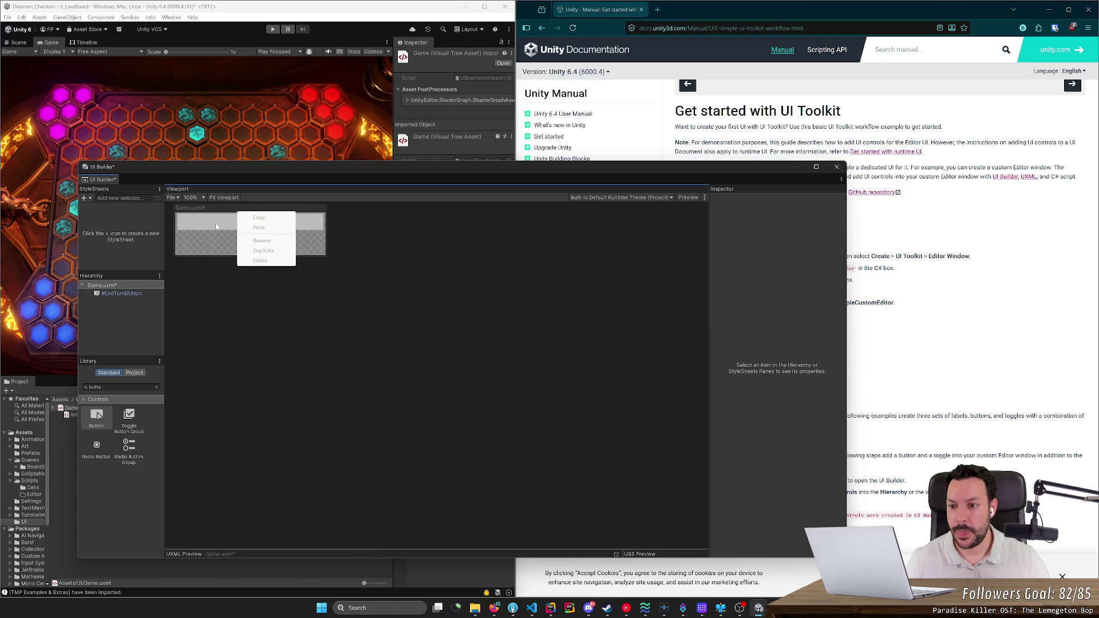
click(207, 254)
right_click(207, 254)
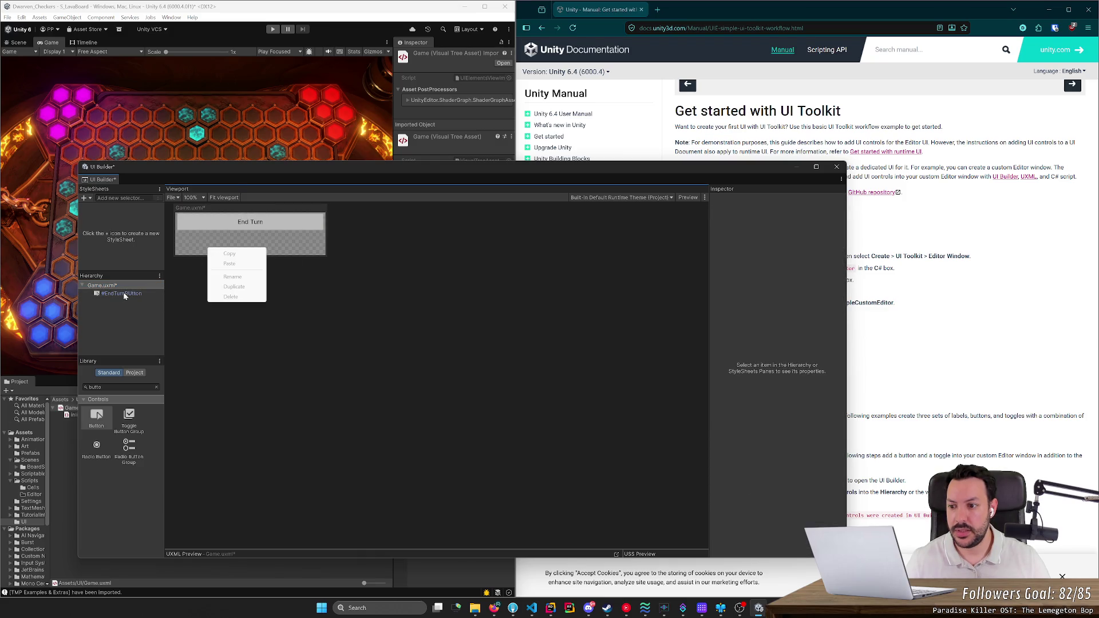
click(108, 285)
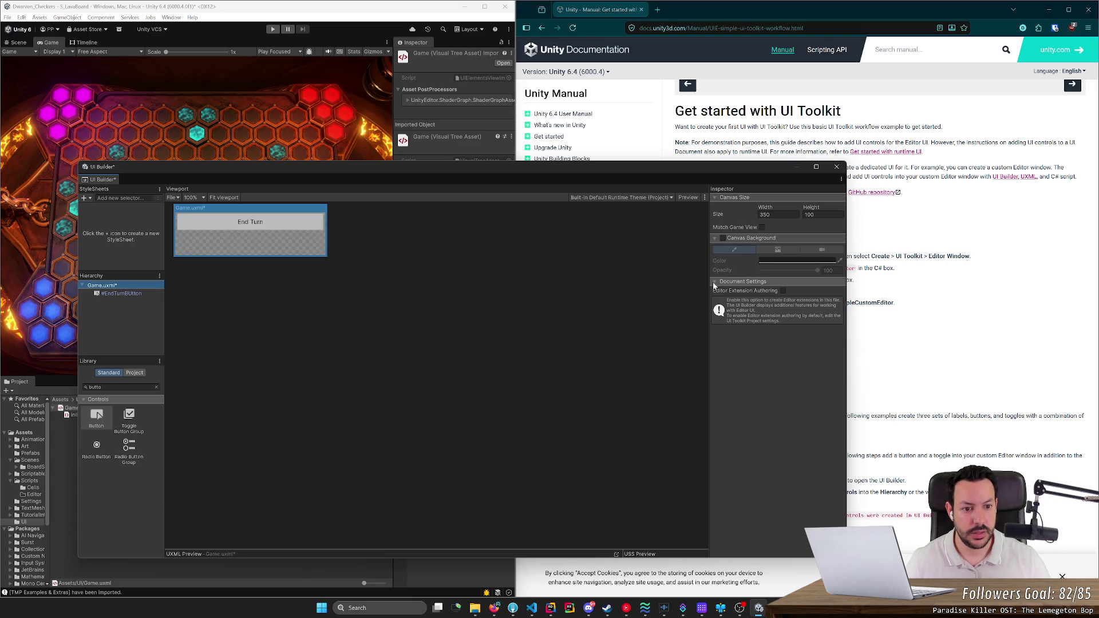
click(723, 238)
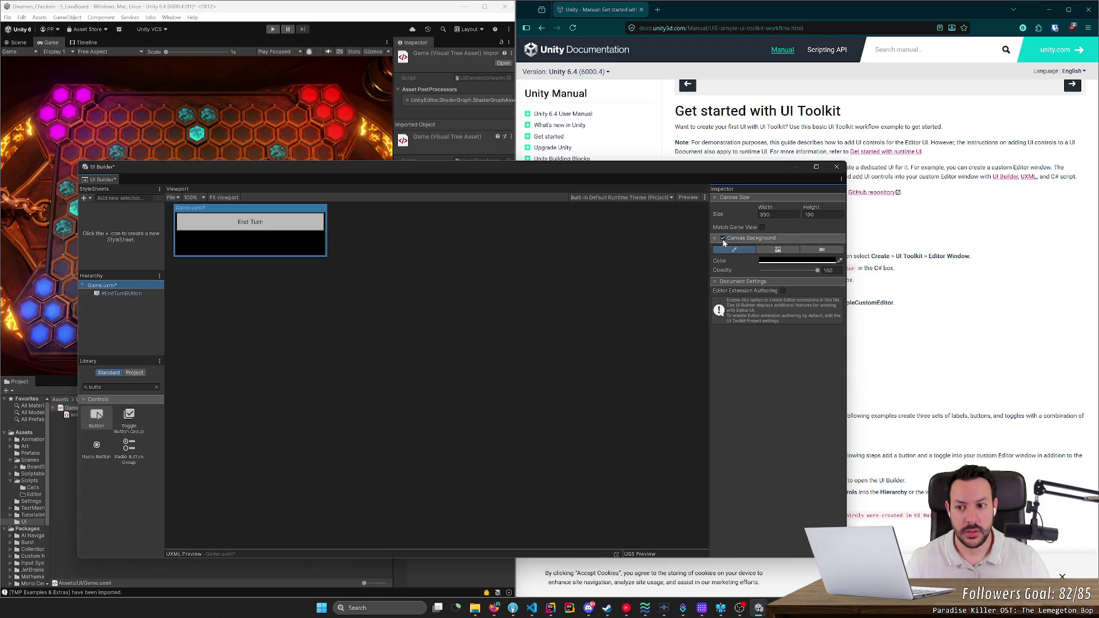
click(723, 238)
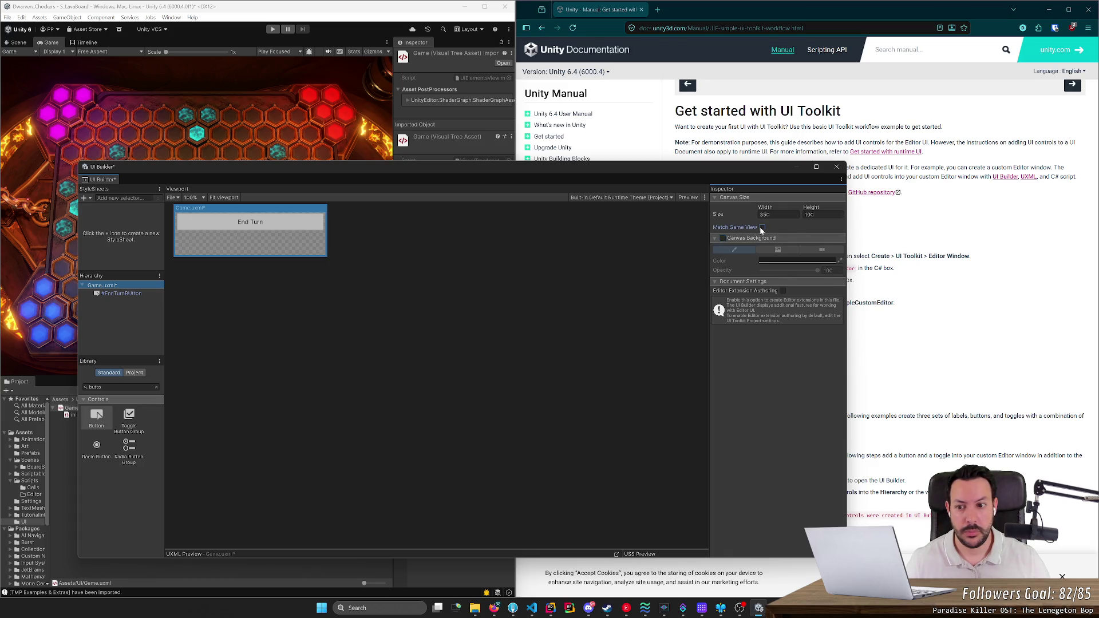
click(761, 227)
click(761, 228)
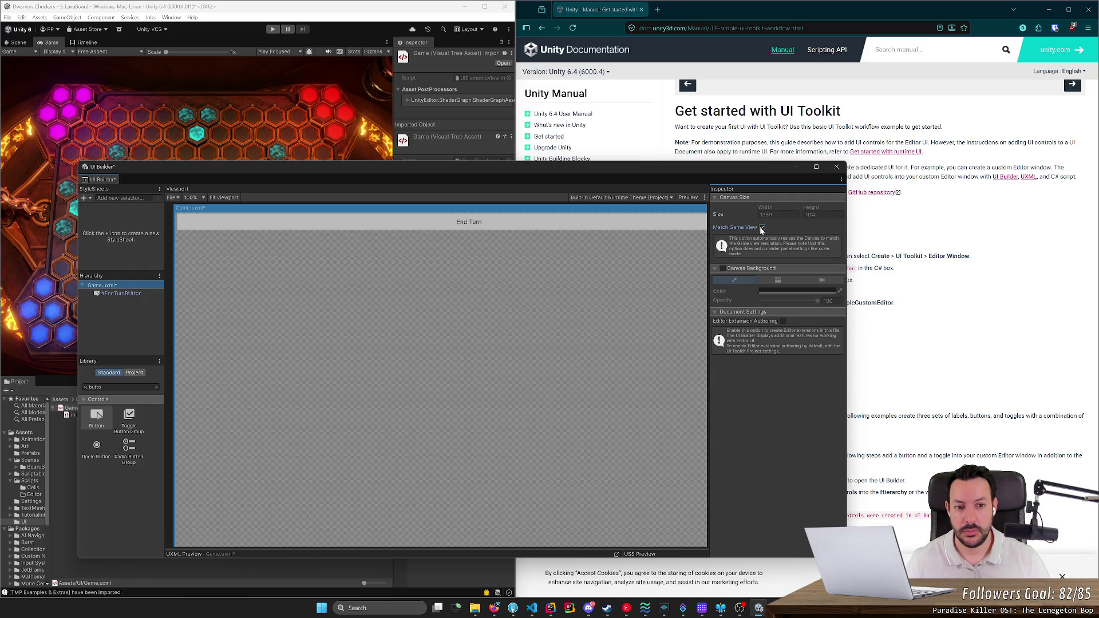
Step: Set the Game.uxml canvas size to 350 wide by 50 high, then select the End Turn button
click(764, 214)
text(350)
key(Tab)
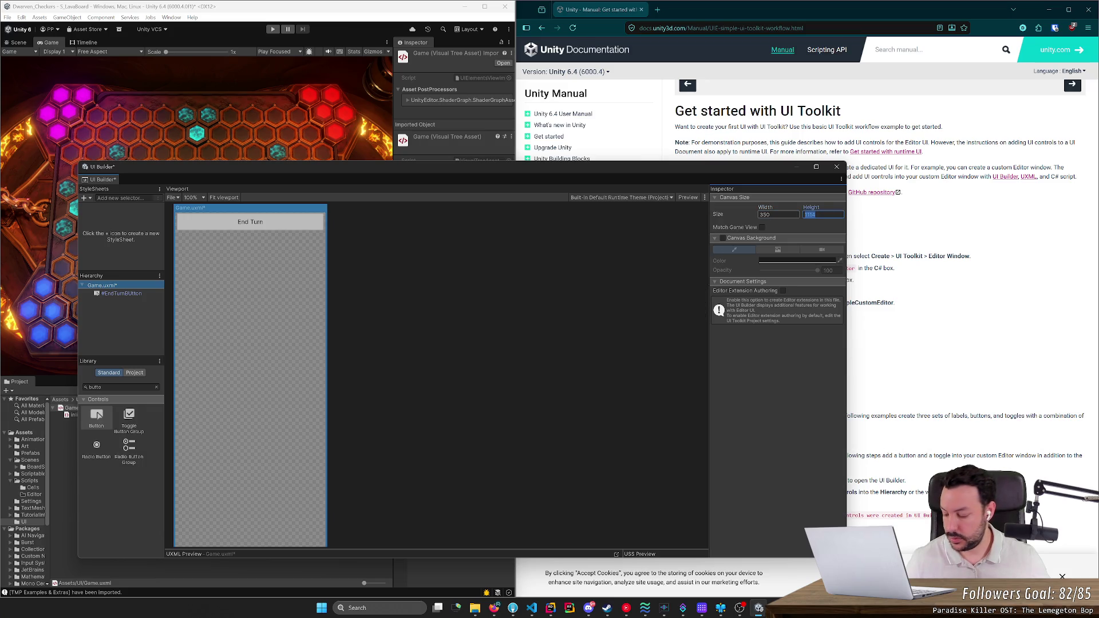
text(50)
key(Tab)
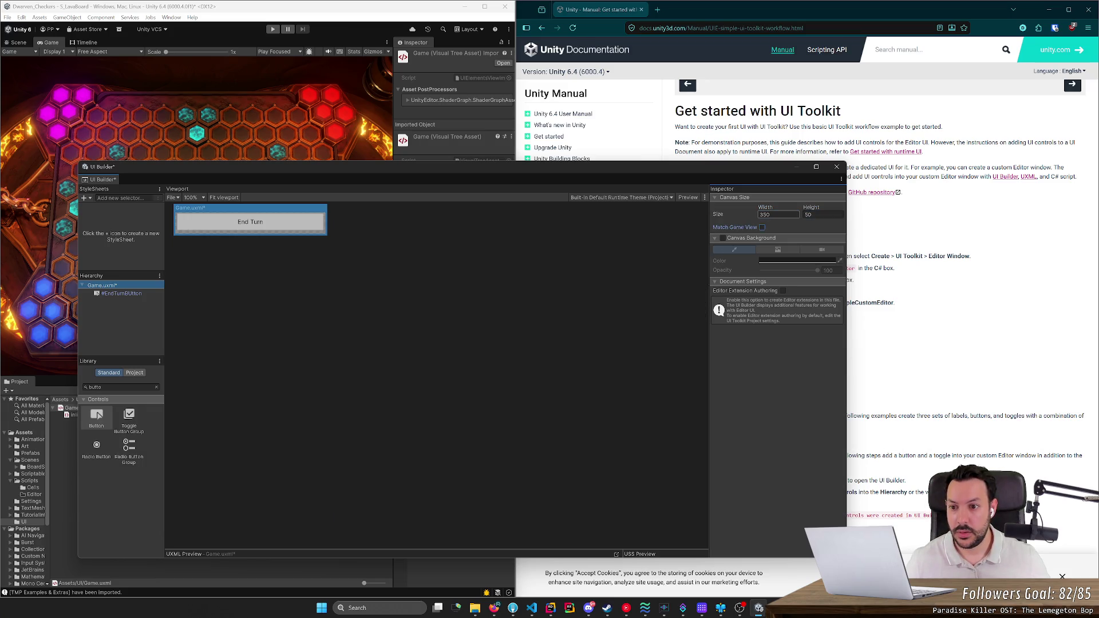
click(277, 228)
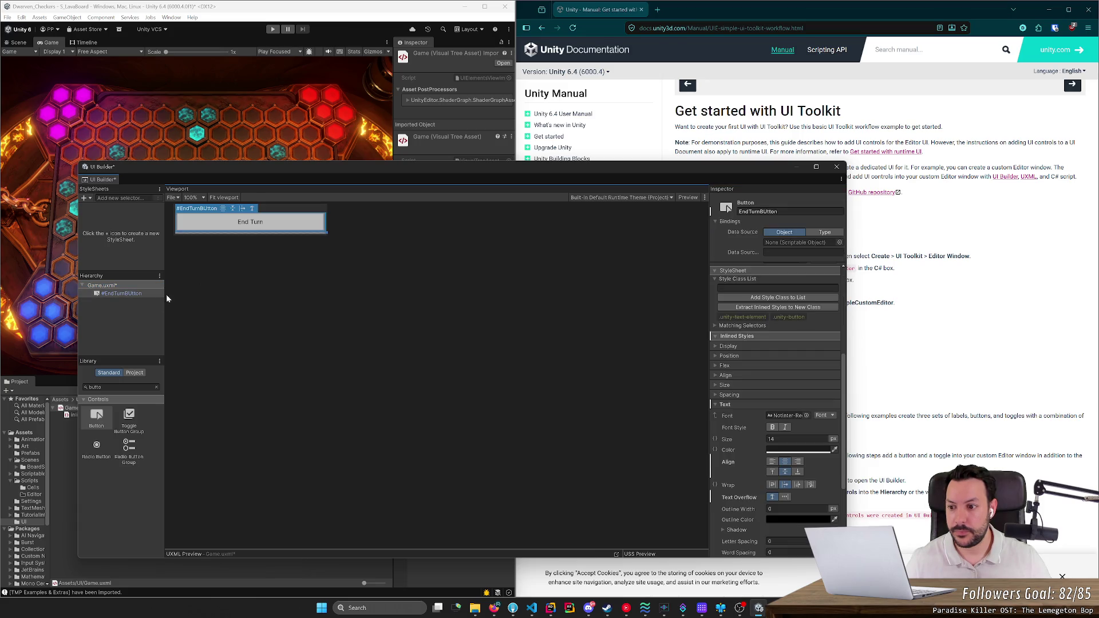
Step: Review the End Turn button's position and flex styles, leaving the Top offset unit on auto
click(731, 356)
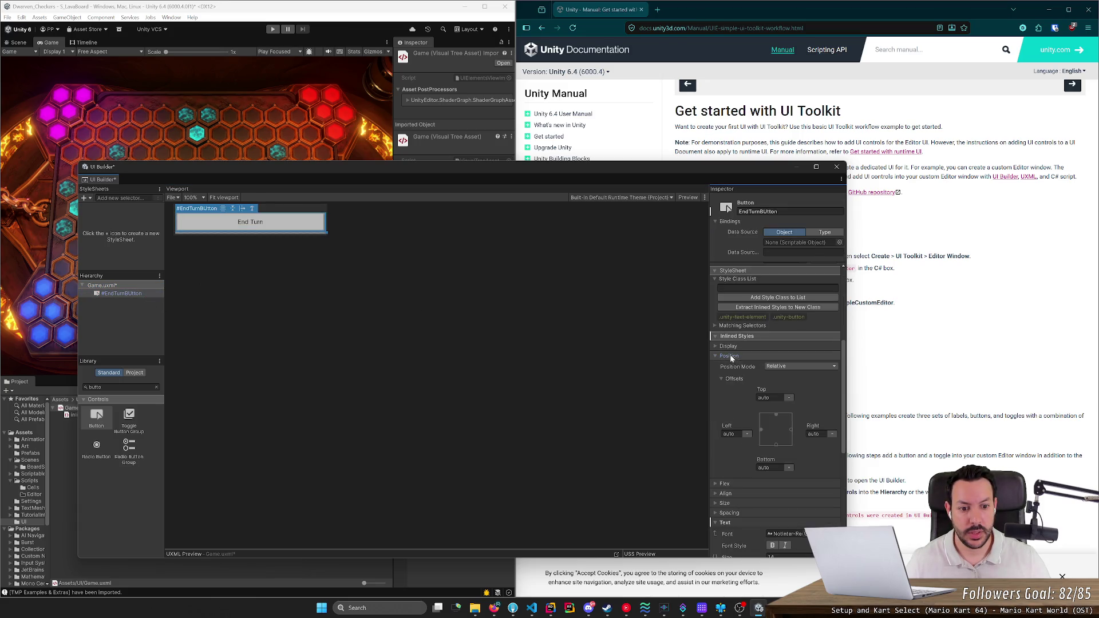
click(770, 397)
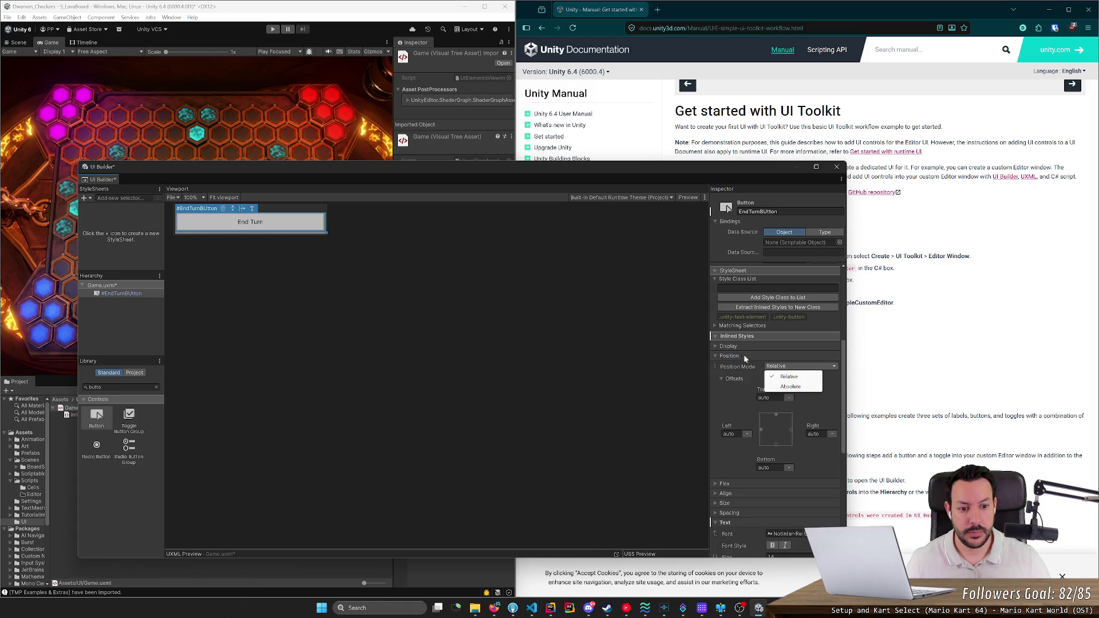
click(718, 348)
click(717, 347)
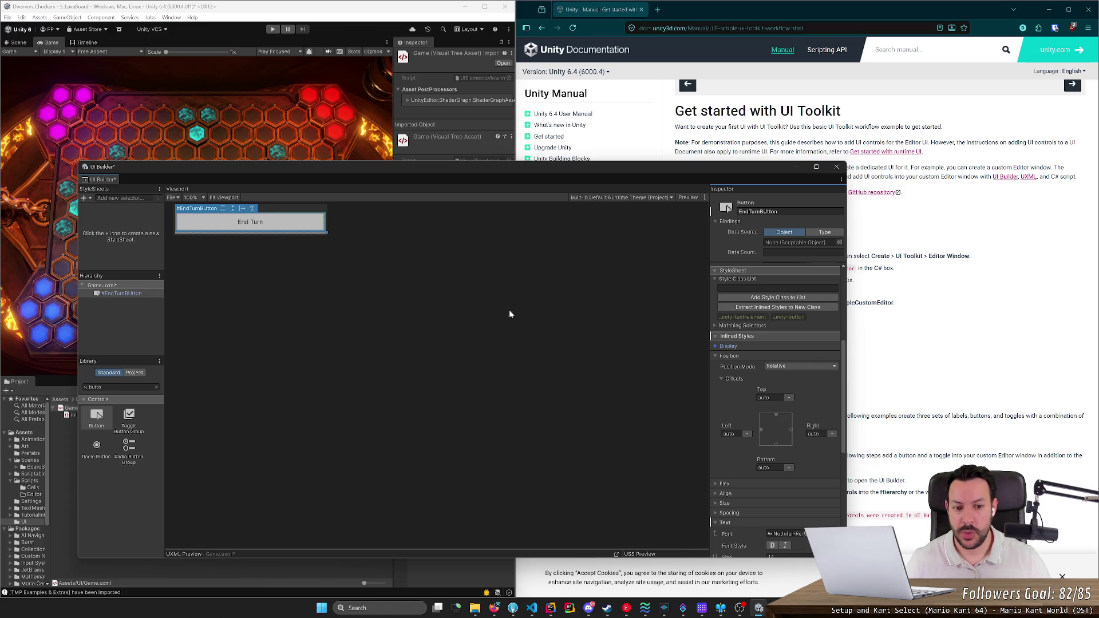
click(789, 398)
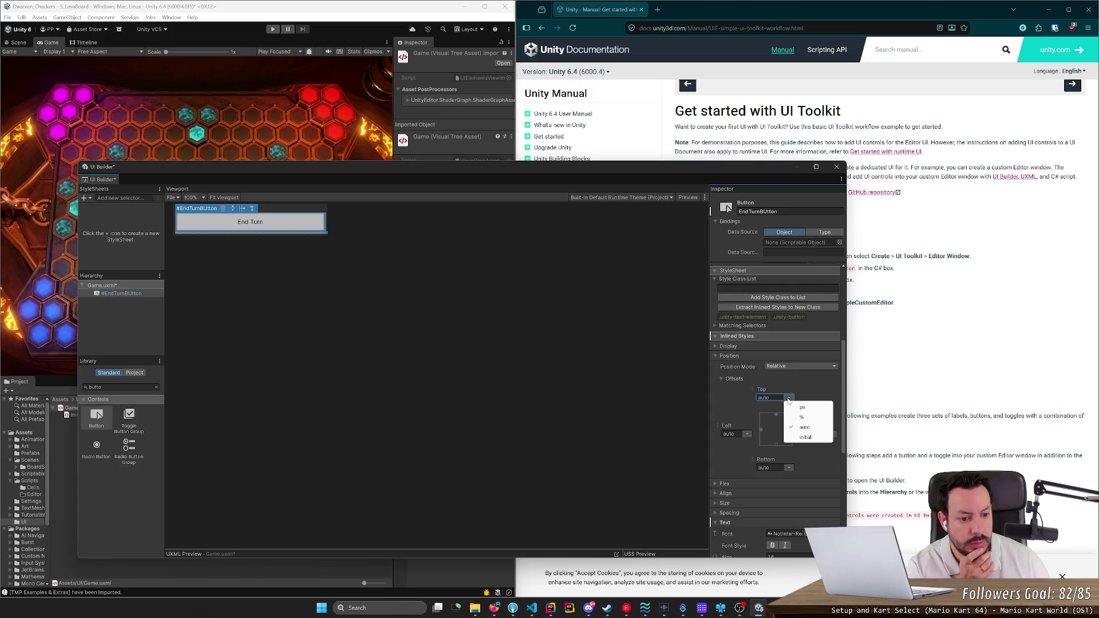
click(770, 483)
click(757, 483)
scroll(758, 483, down, 2)
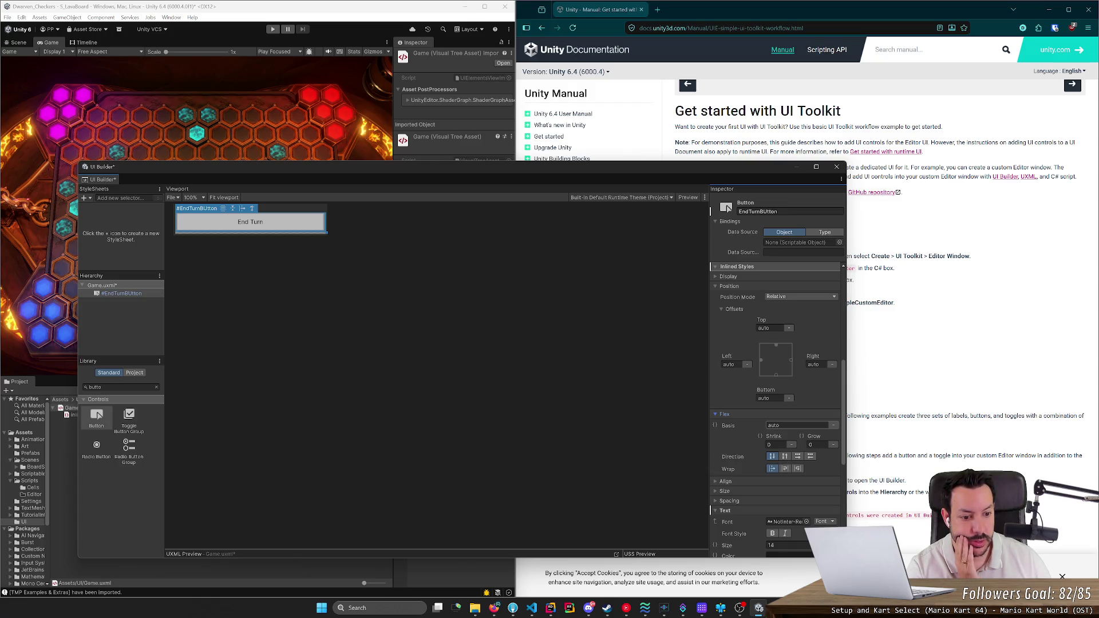
Step: Centre the End Turn button's justify content, align items and align self settings
click(828, 426)
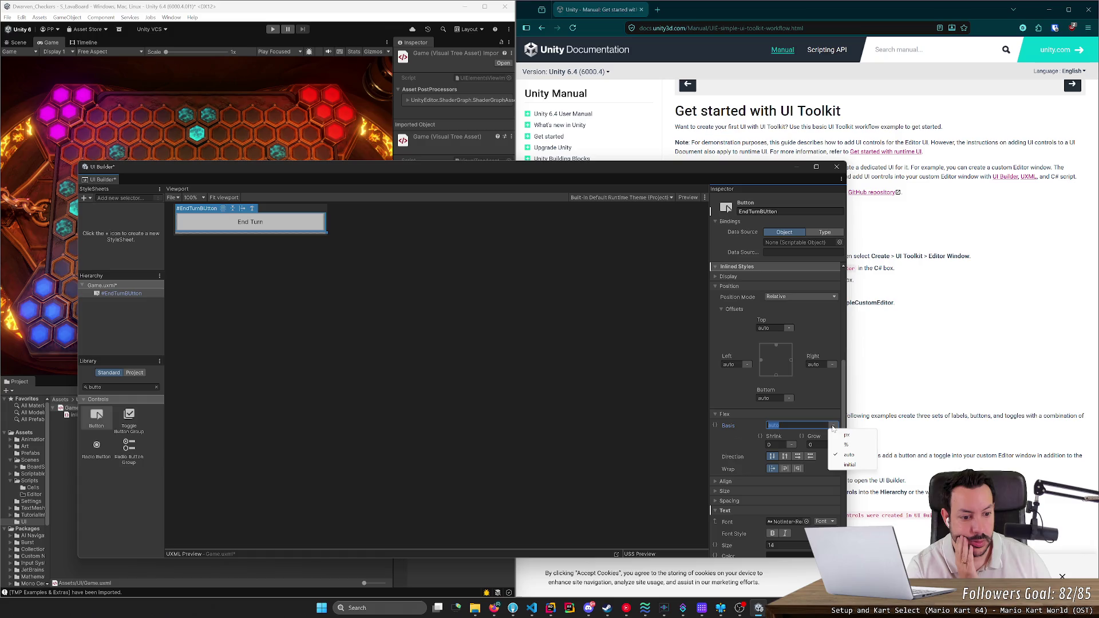
click(725, 481)
scroll(755, 475, down, 2)
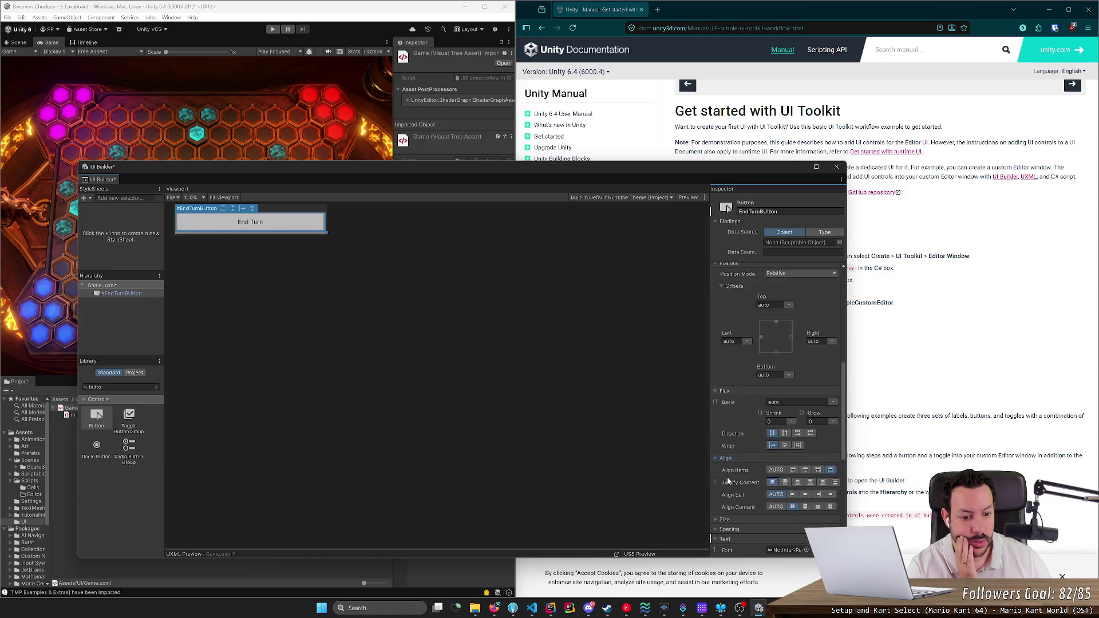
click(785, 460)
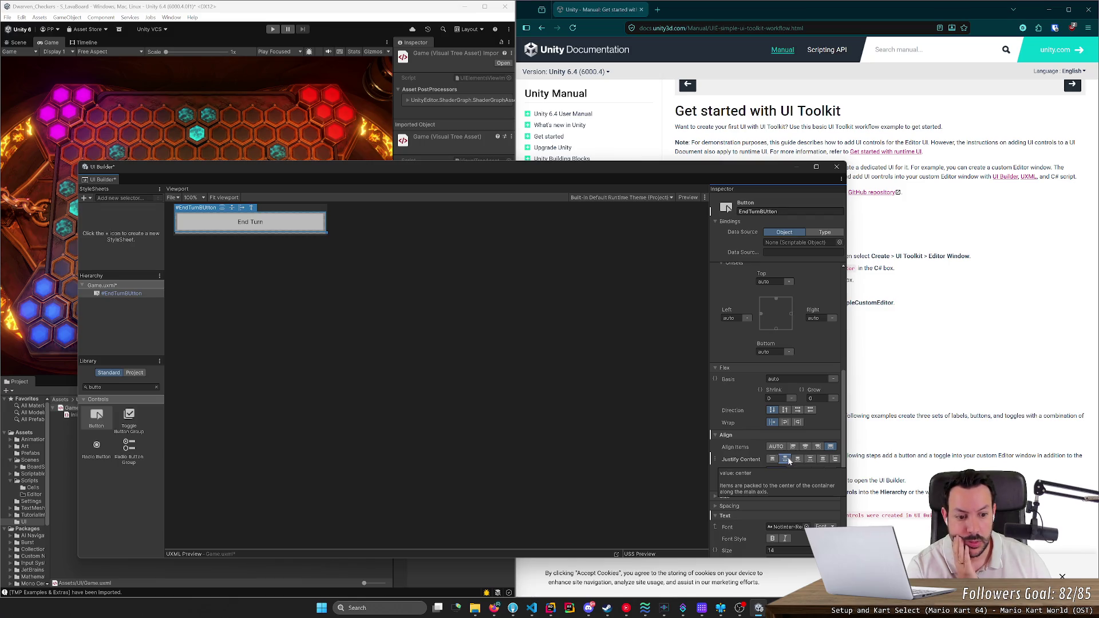
click(804, 447)
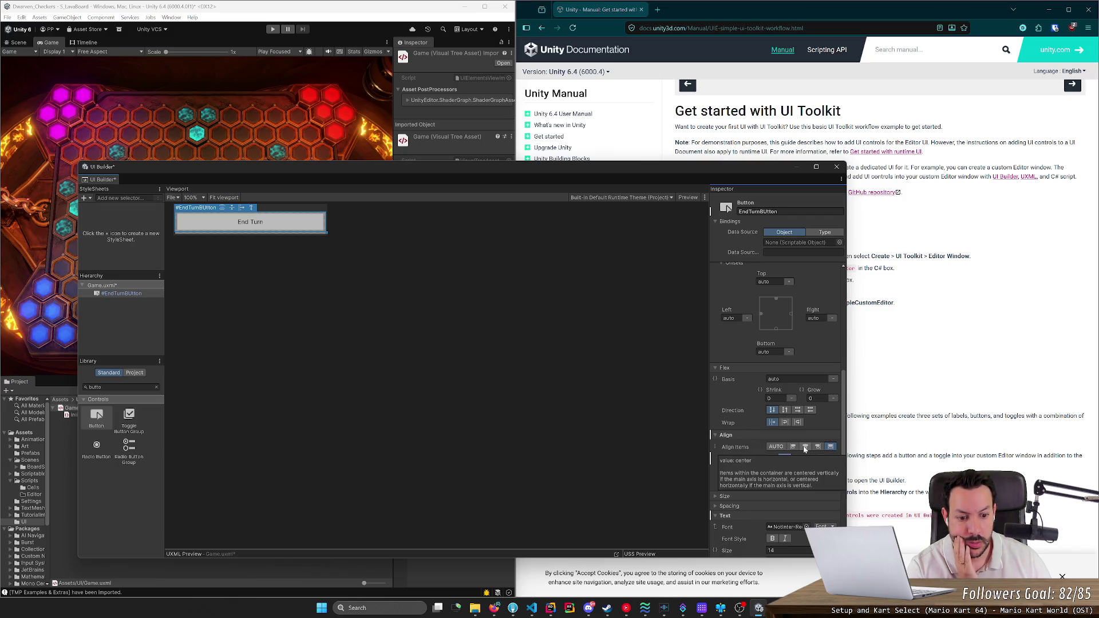
click(806, 471)
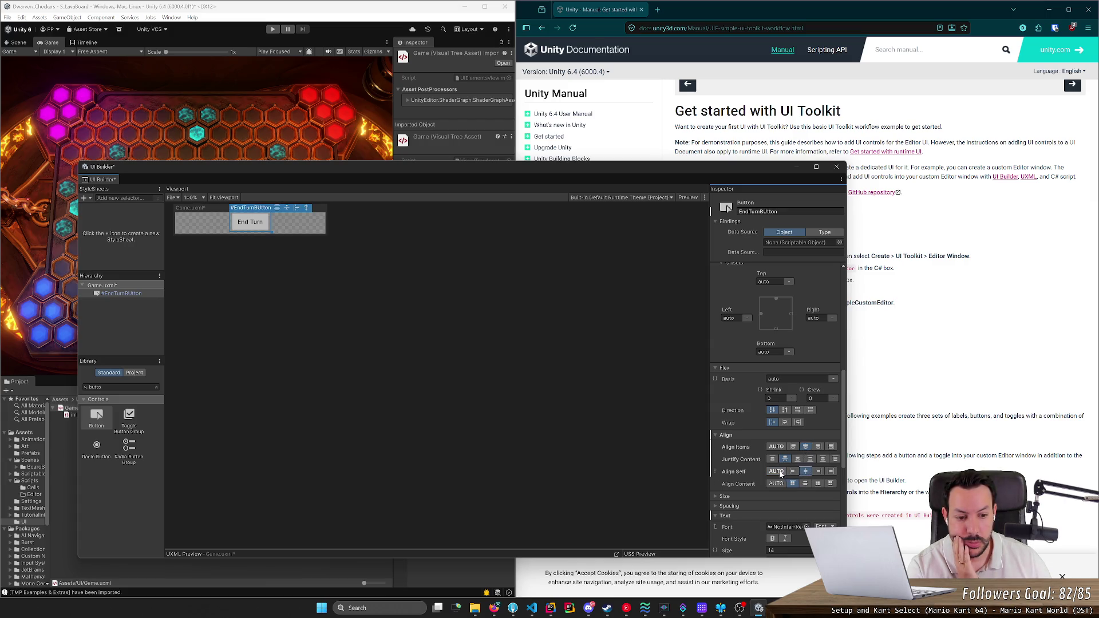
Step: Try align-self start, centre and stretch on the End Turn button, then different align-content options
click(778, 472)
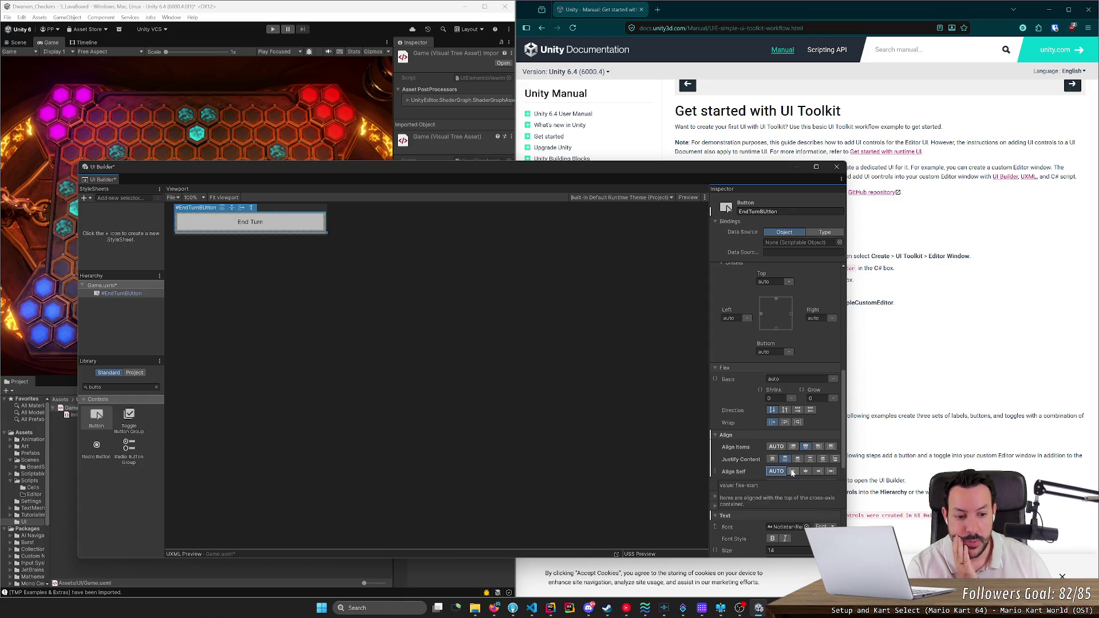
click(792, 471)
click(806, 471)
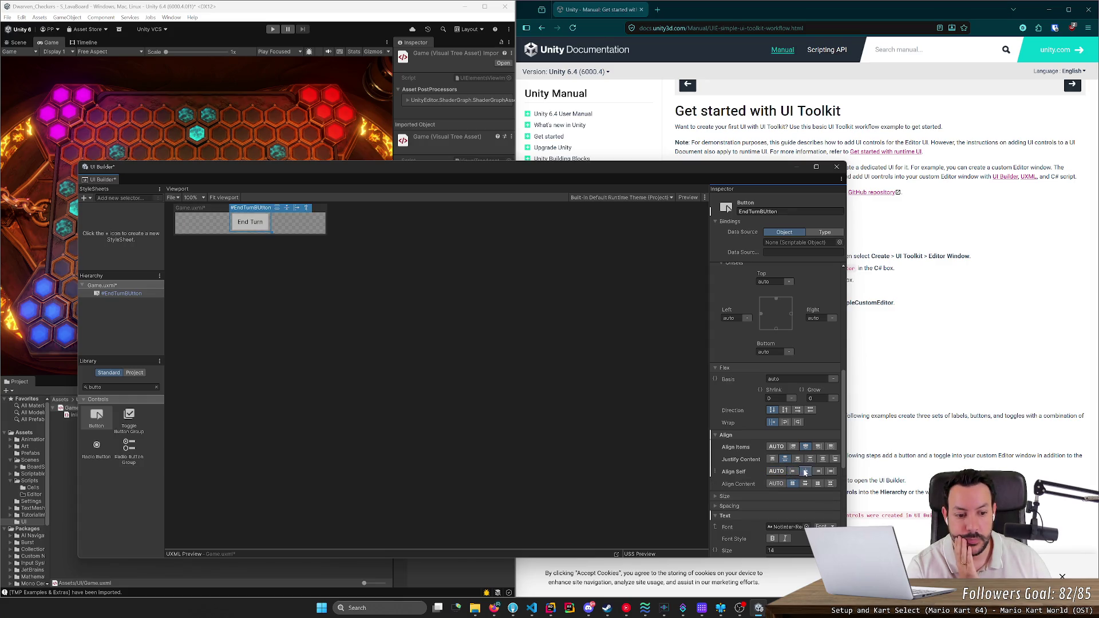
click(830, 470)
click(776, 471)
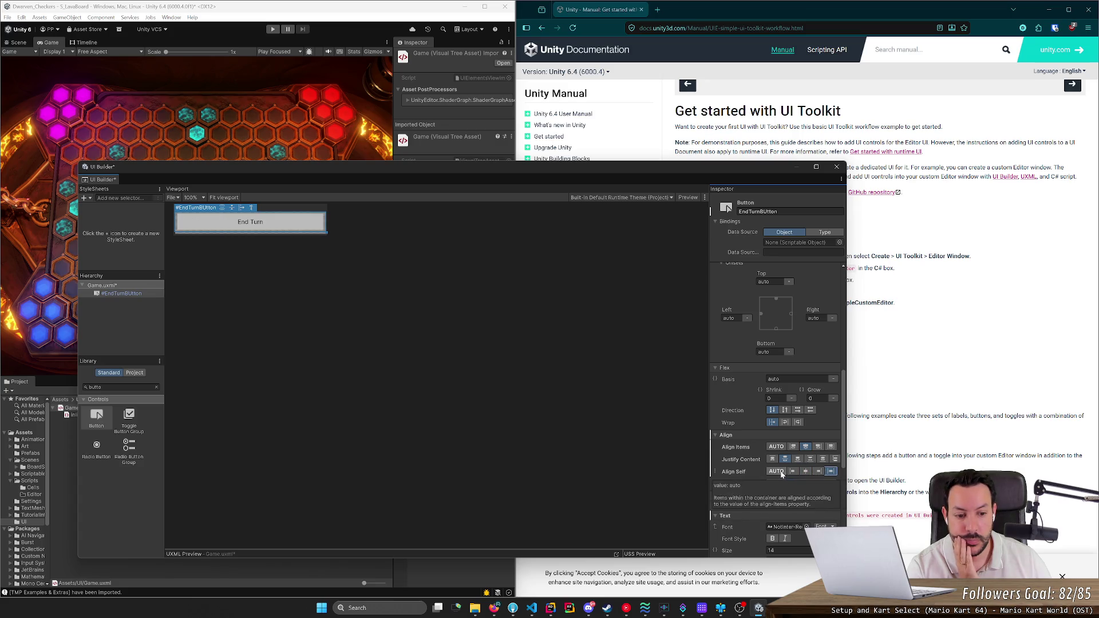
click(805, 484)
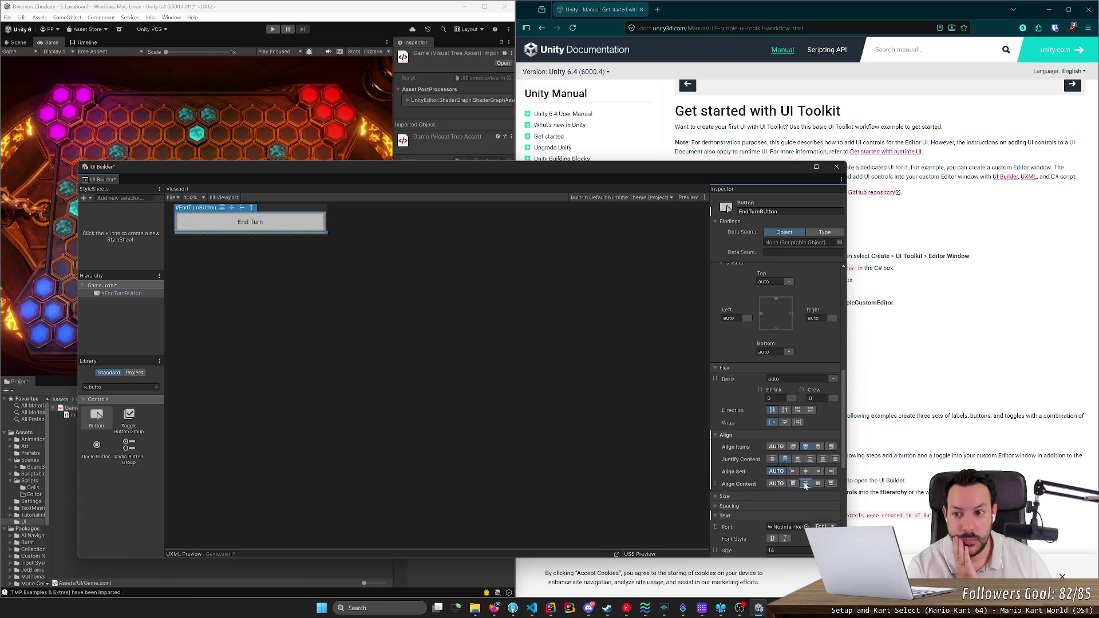
click(795, 484)
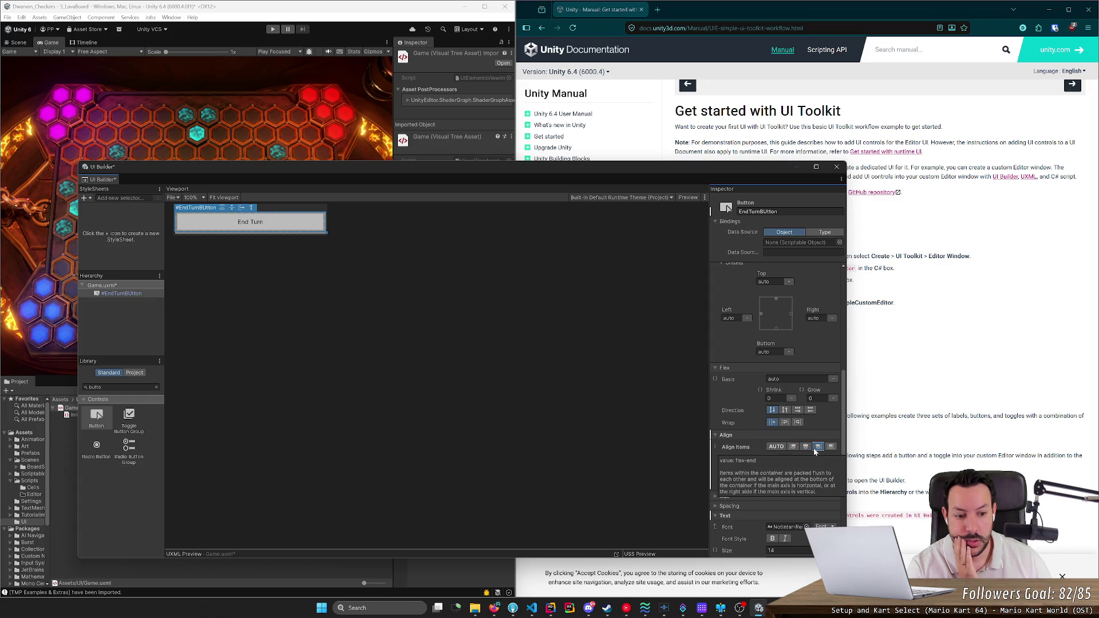
Step: Reset item alignment to auto and justify content back to flex-start after previewing
click(776, 447)
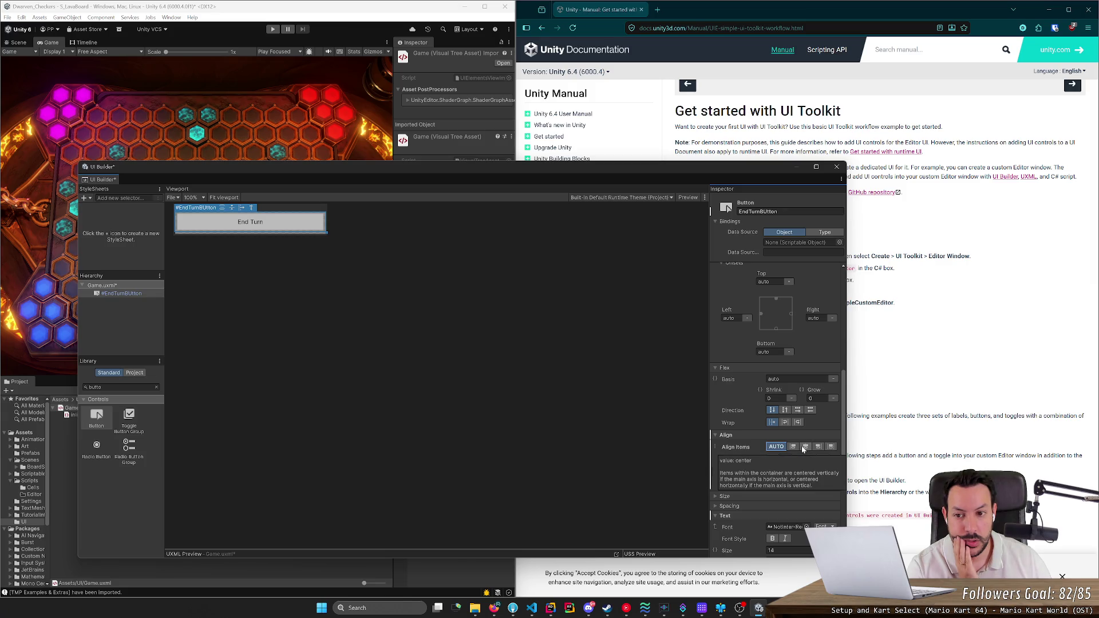
click(541, 407)
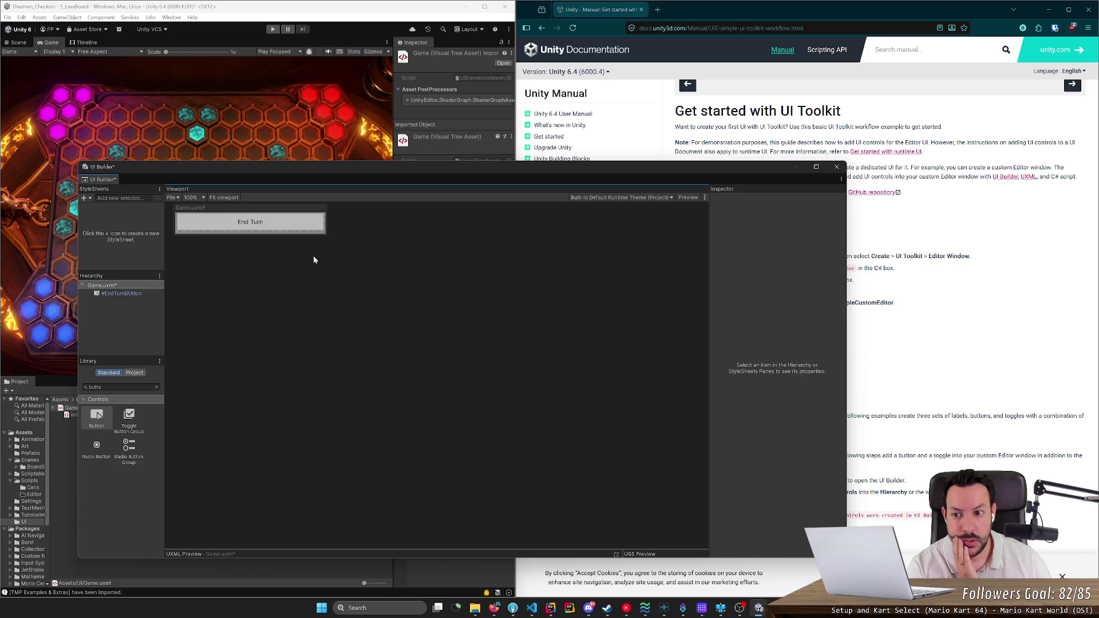
key(ctrl+z)
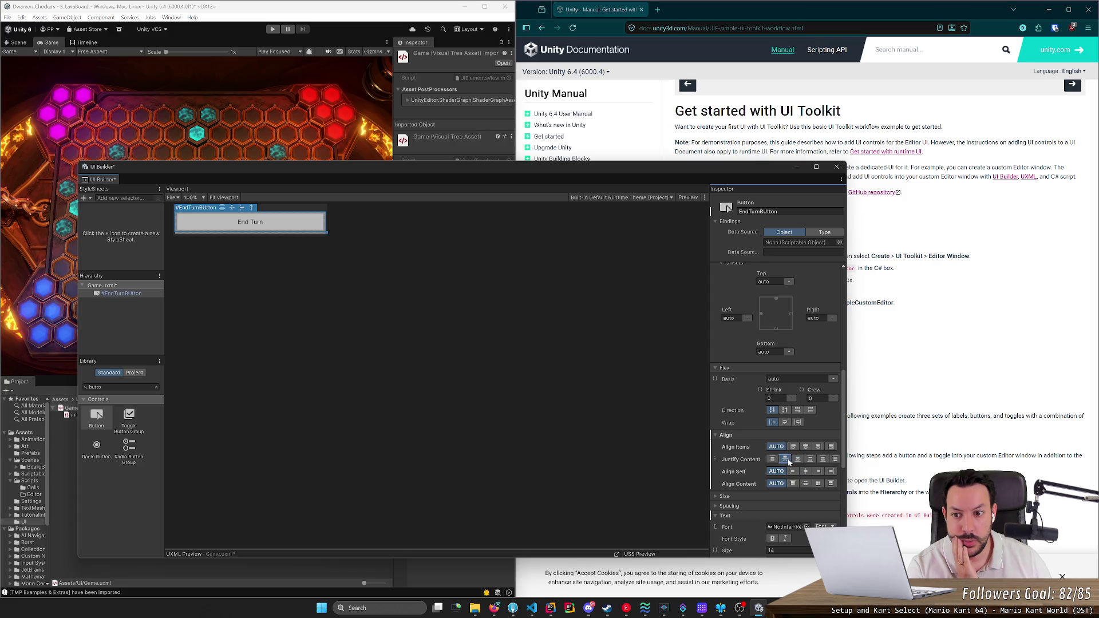
click(774, 460)
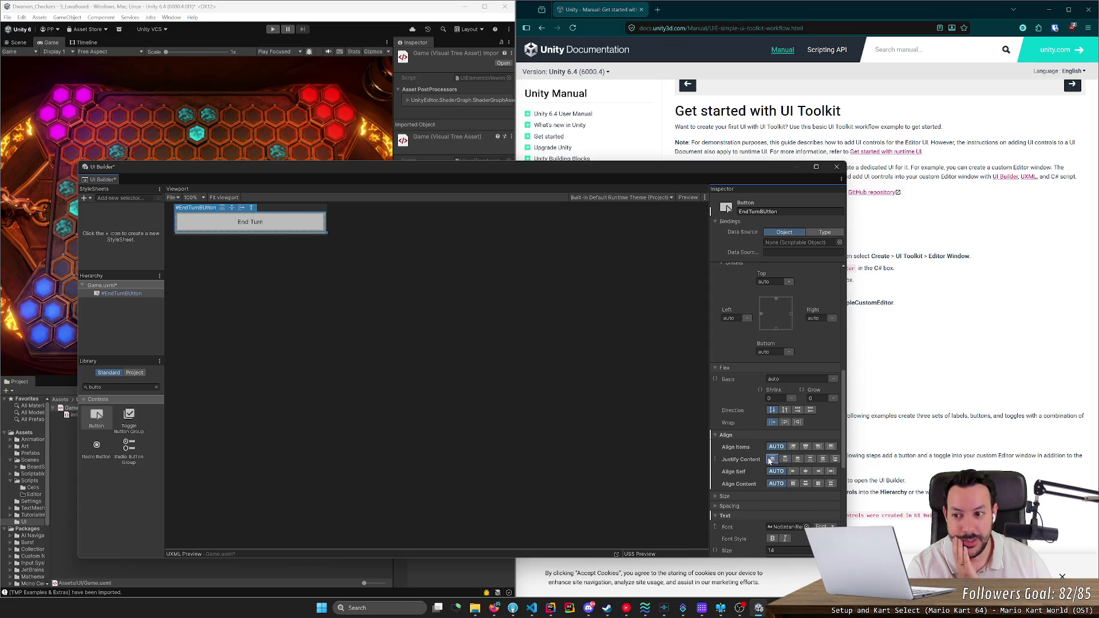
Step: Set the Game.uxml canvas height to 100
click(122, 286)
click(822, 215)
text(00)
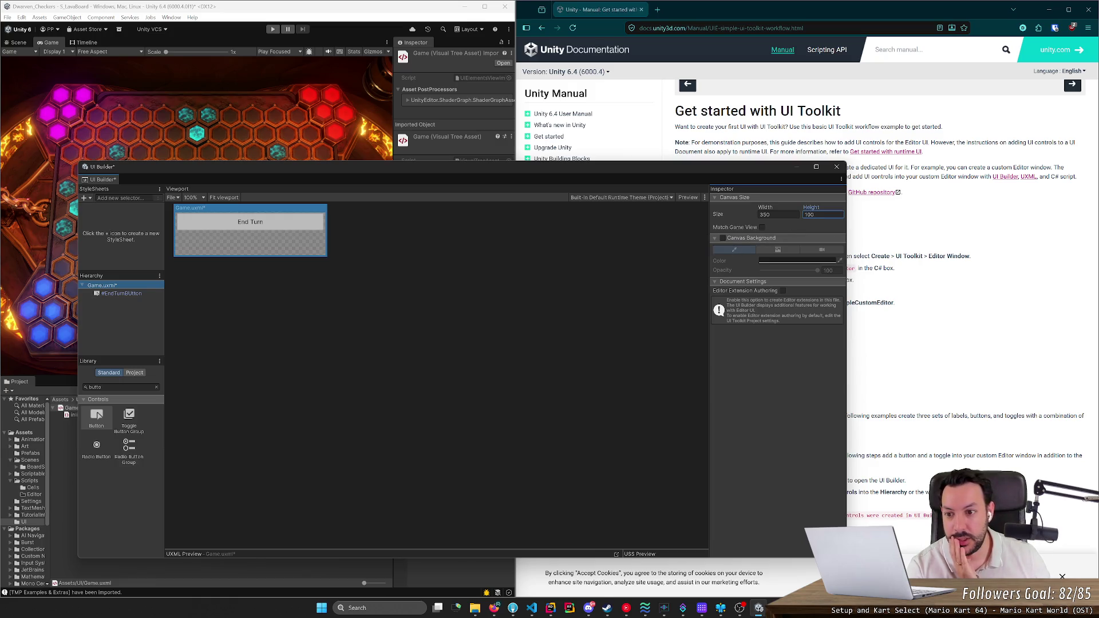
Step: Retry the button's justify and align options, ending on flex-start with content alignment on auto
click(115, 293)
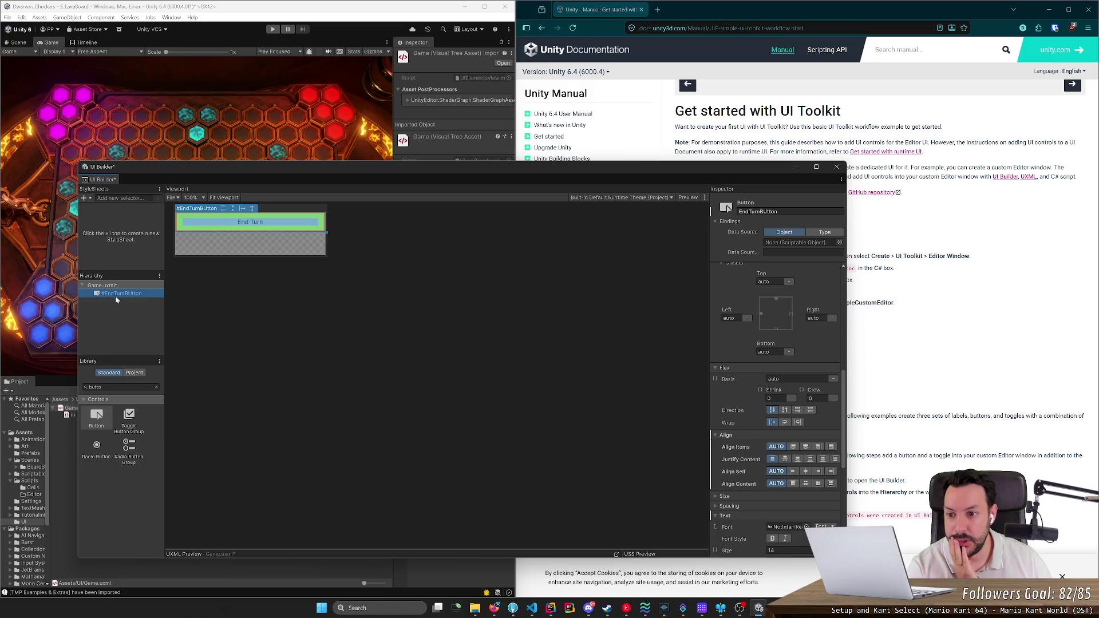
click(784, 459)
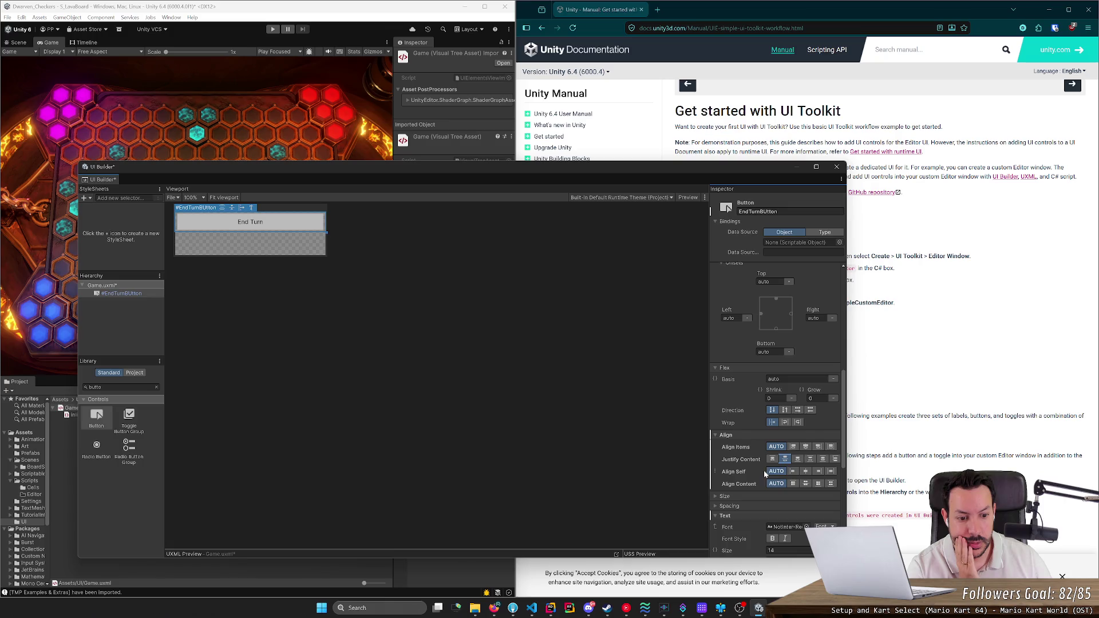
click(801, 447)
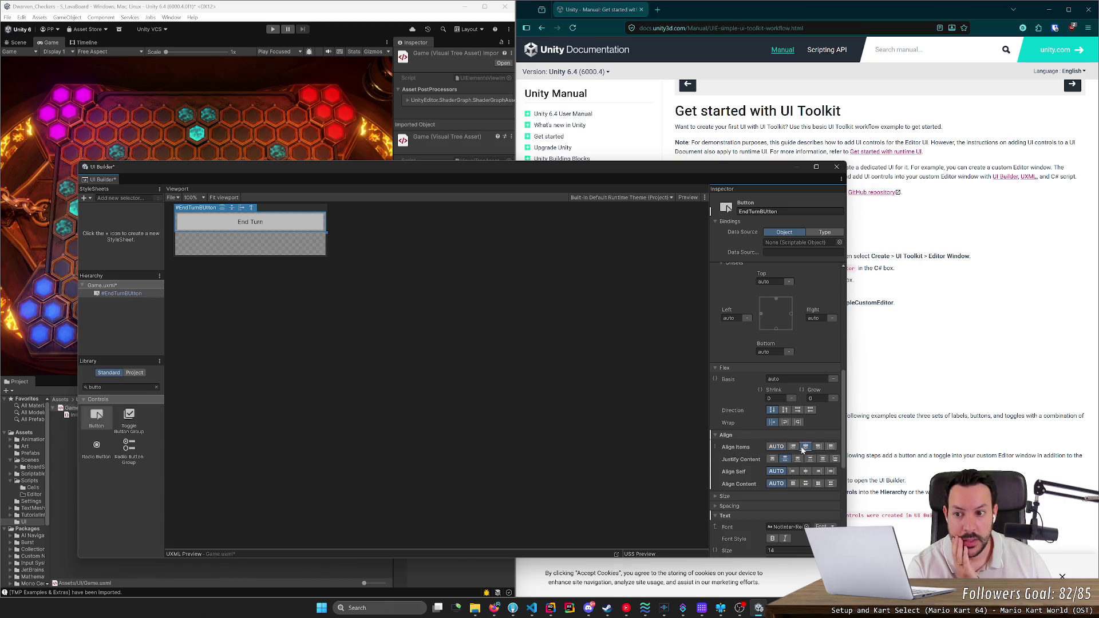
click(835, 459)
click(771, 459)
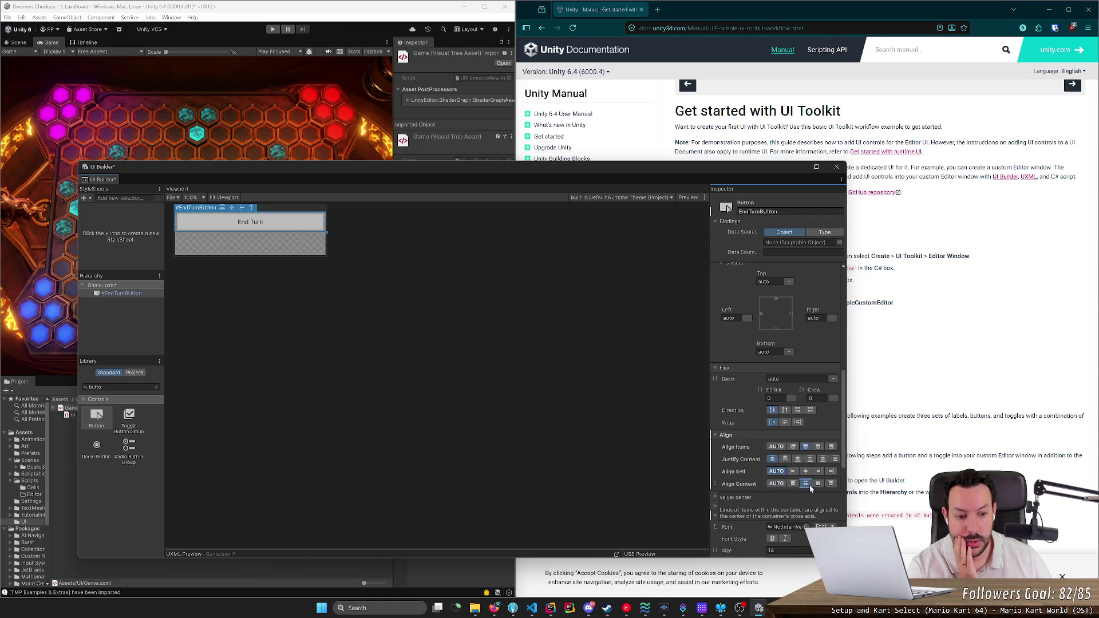
click(776, 483)
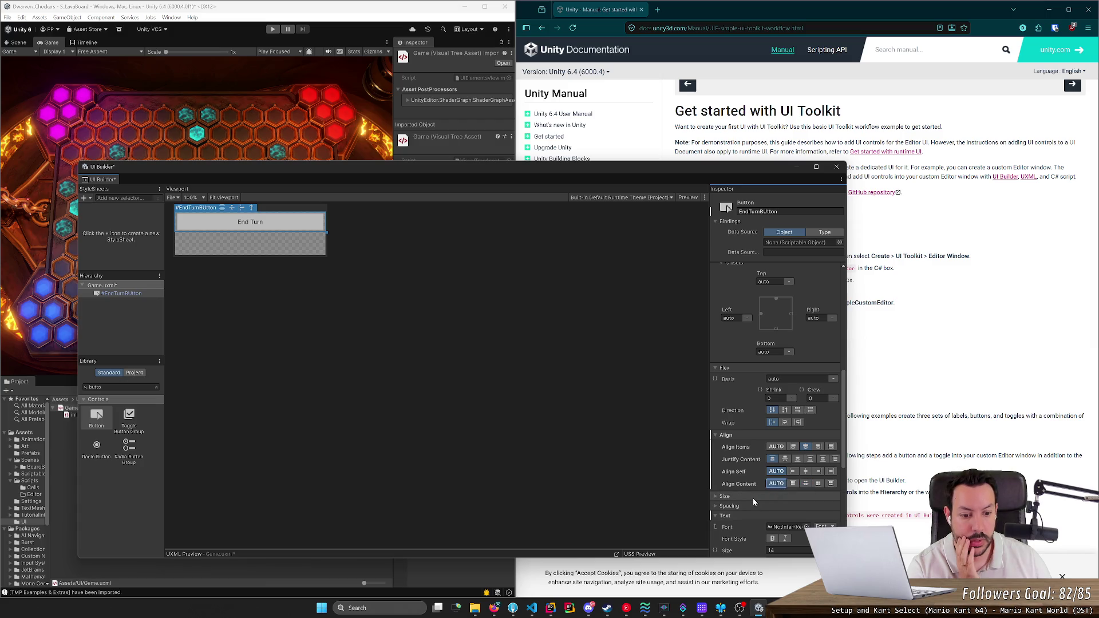
Step: Pin the End Turn button to the top with a 0 px Top offset, other offsets auto
click(720, 506)
scroll(778, 492, down, 3)
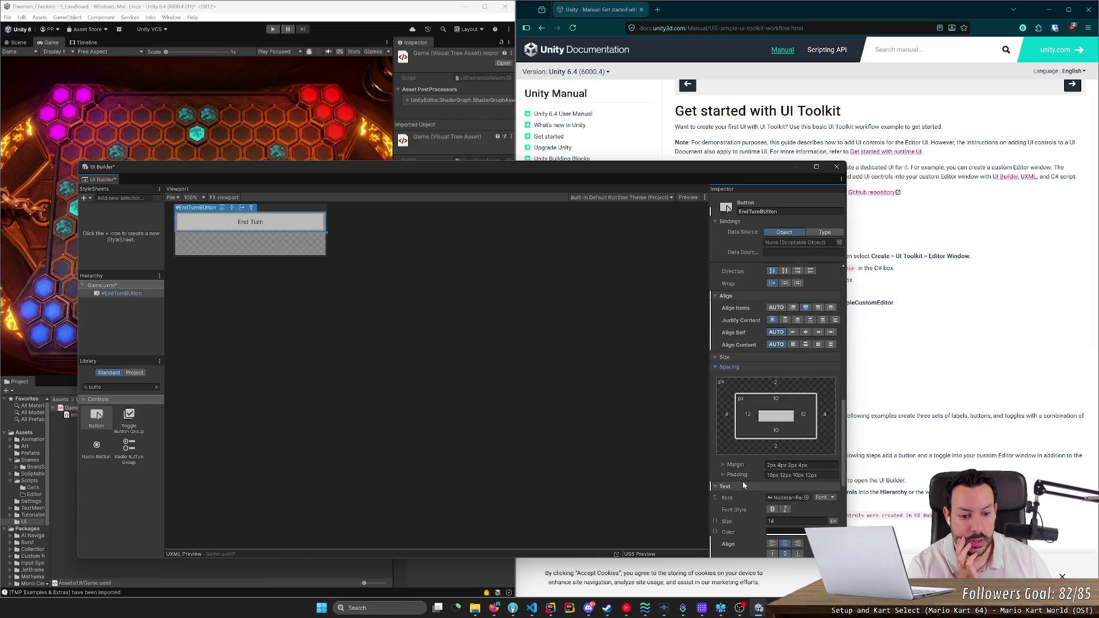
scroll(735, 394, up, 4)
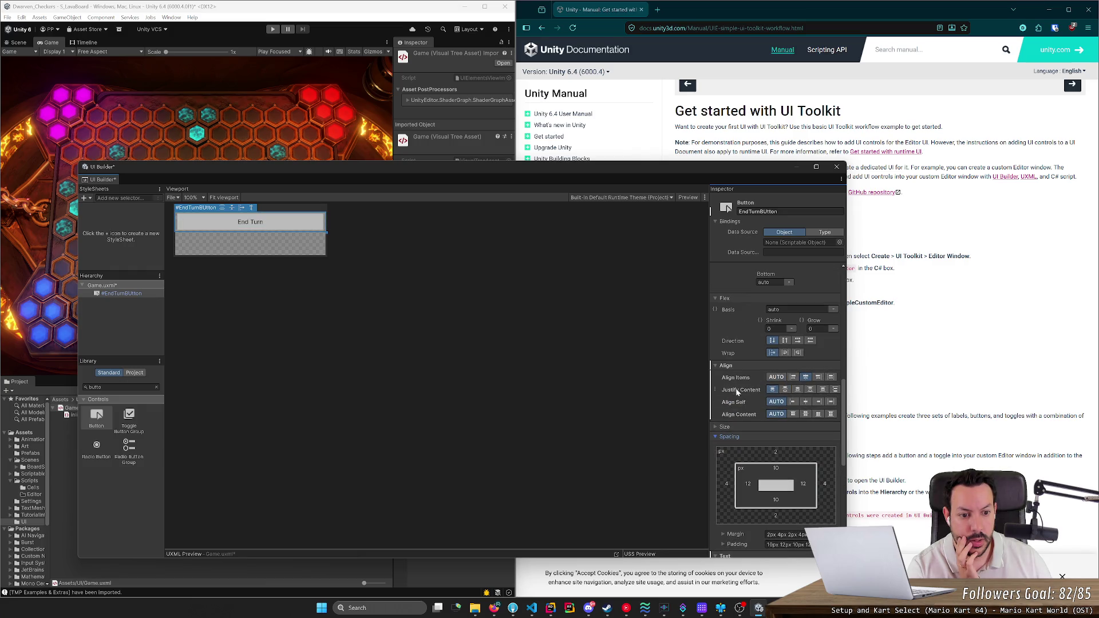
scroll(784, 352, up, 7)
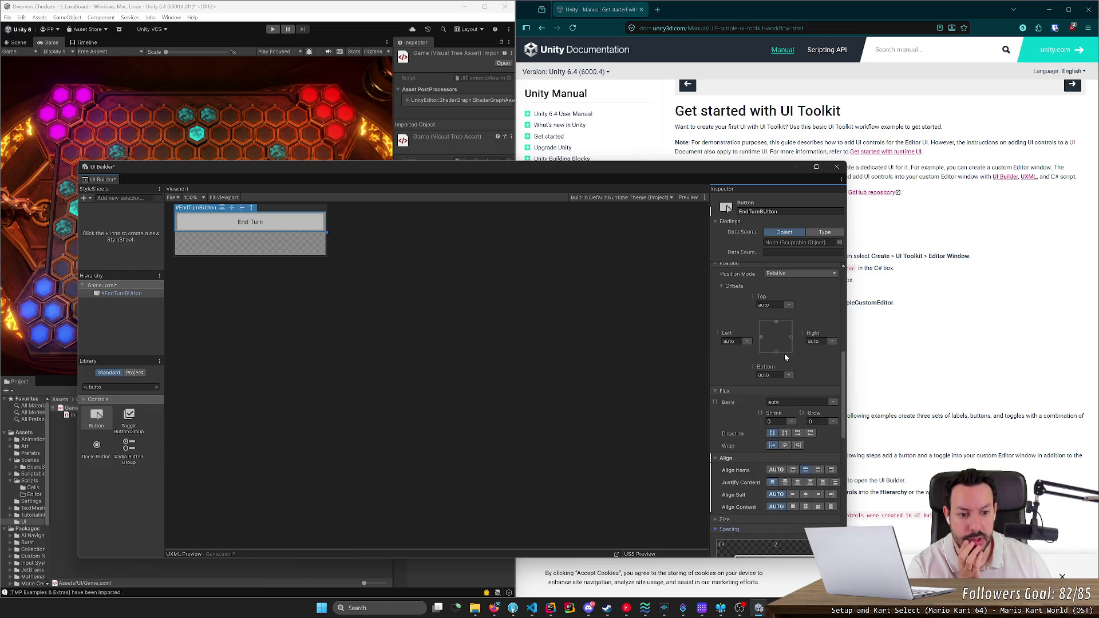
click(775, 446)
click(791, 430)
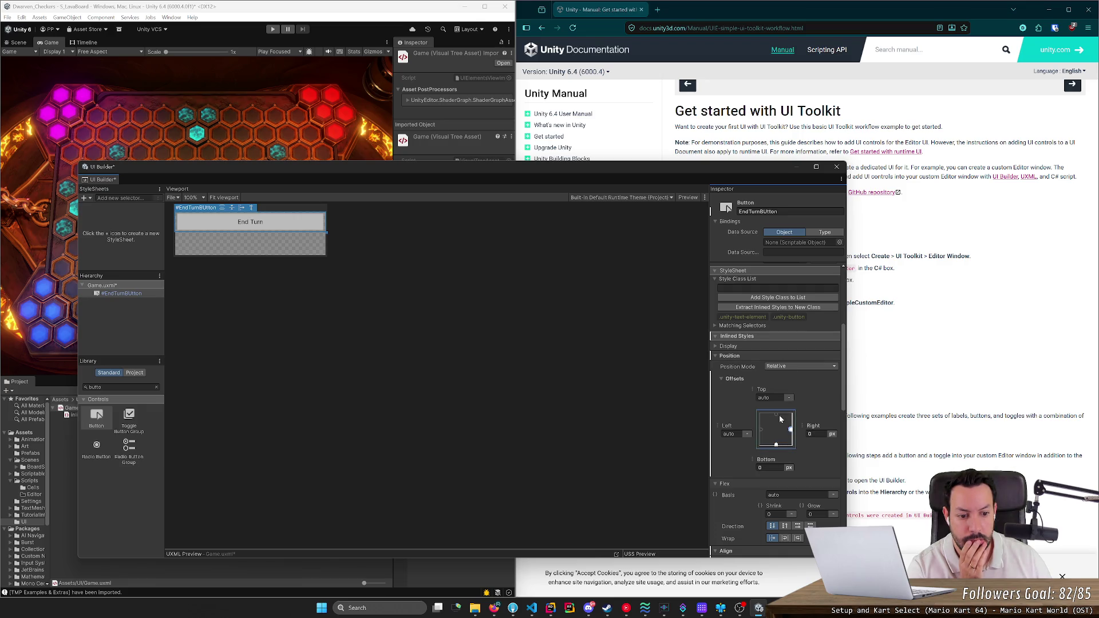
click(775, 414)
click(761, 430)
click(791, 431)
click(775, 446)
click(761, 430)
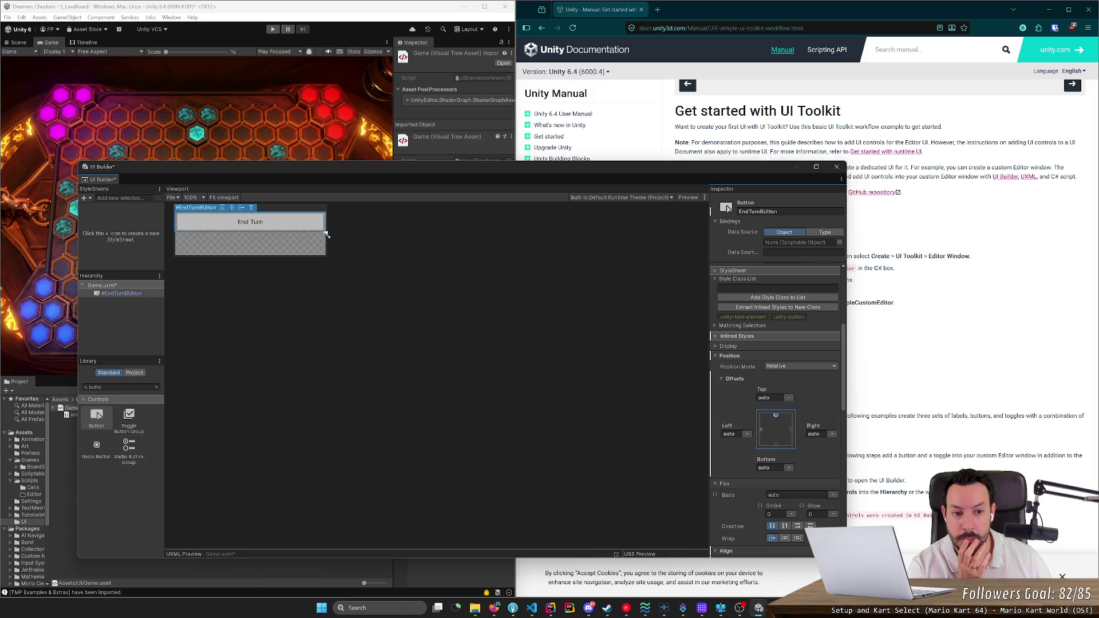
scroll(736, 272, up, 5)
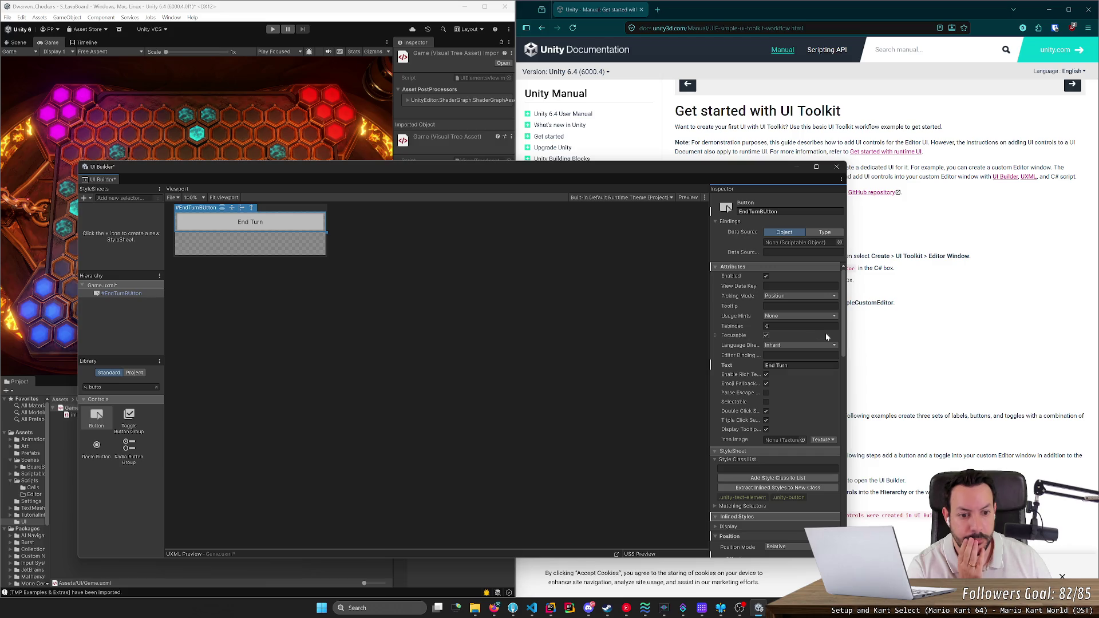
click(290, 253)
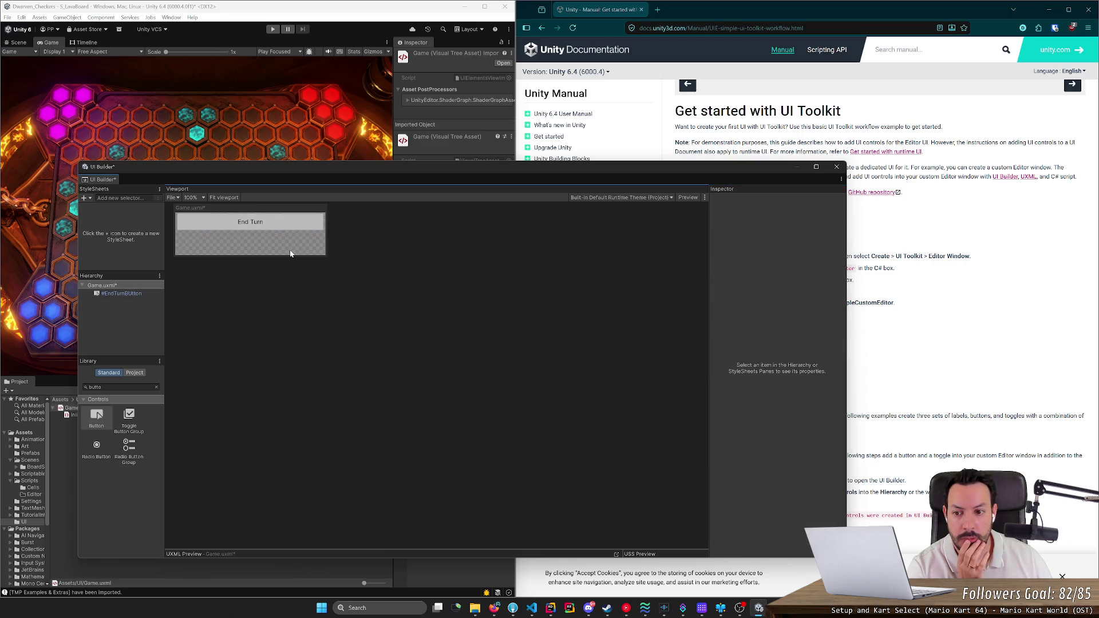
Step: Save Game.uxml, close the UI Builder, and start renaming the asset to EndTurnButton
mouse_move(291, 257)
mouse_down()
mouse_move(296, 216)
mouse_move(297, 243)
mouse_move(321, 223)
mouse_move(206, 224)
mouse_move(260, 224)
mouse_up()
key(ctrl+s)
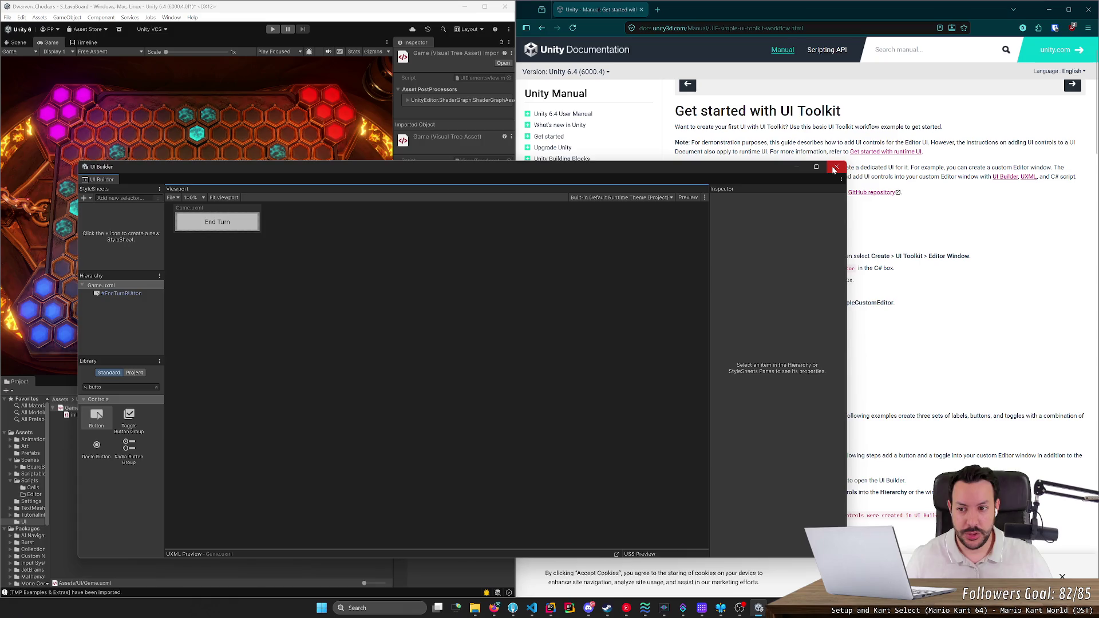
click(836, 166)
key(F2)
text(EndTurnButton)
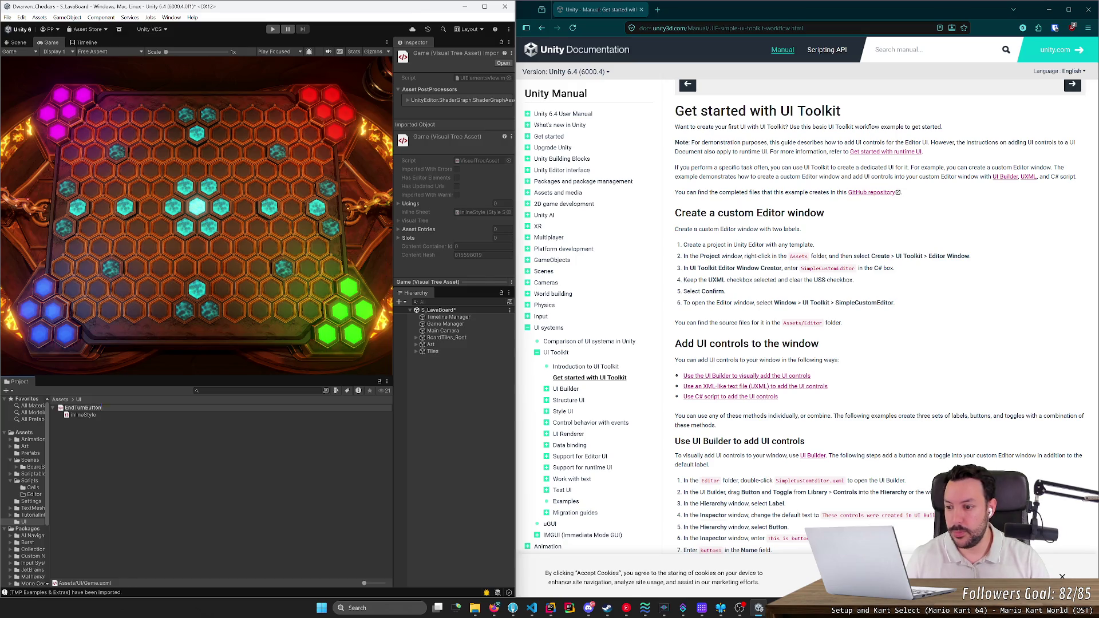
Step: Commit the name EndTurnButton and reopen EndTurnButton.uxml in the UI Builder with its button selected
key(Return)
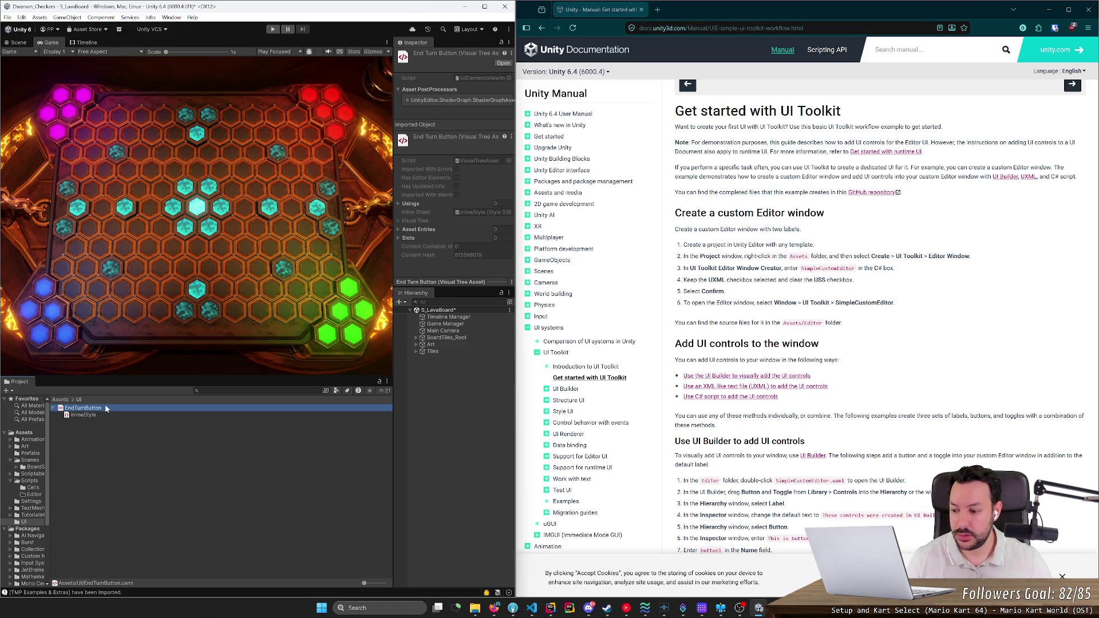
right_click(106, 439)
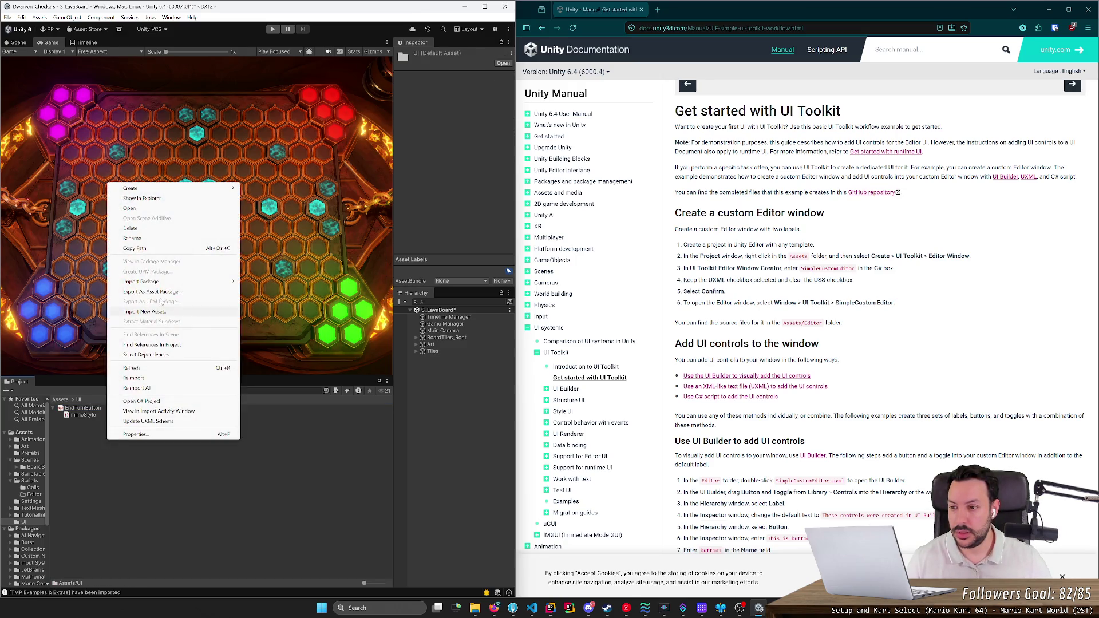
click(89, 414)
right_click(108, 435)
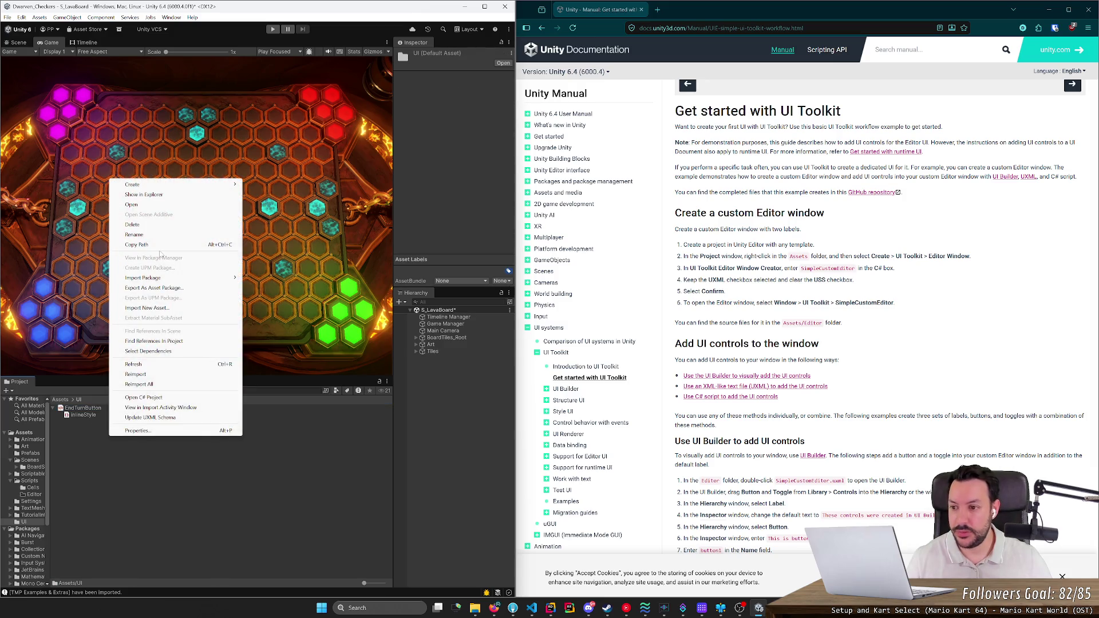
mouse_move(199, 188)
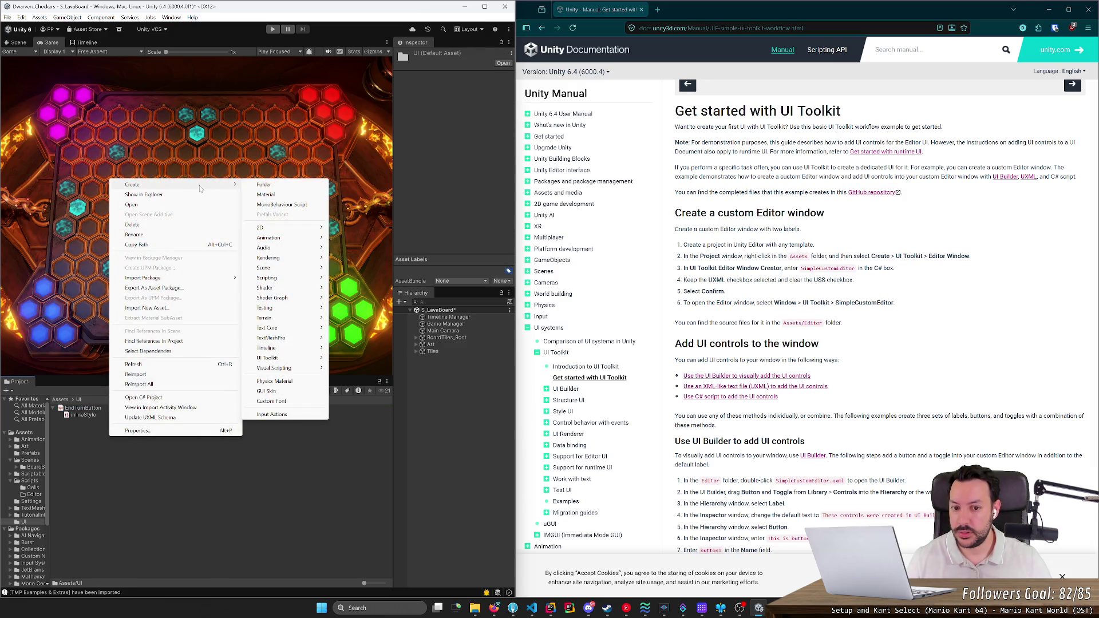
click(78, 410)
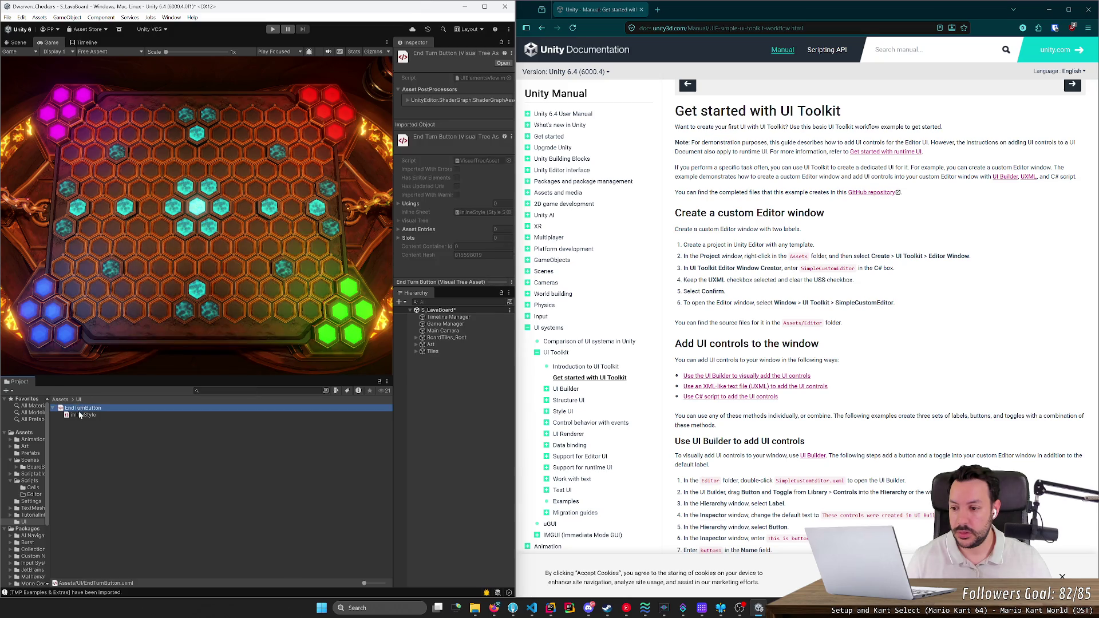
double_click(78, 408)
click(277, 230)
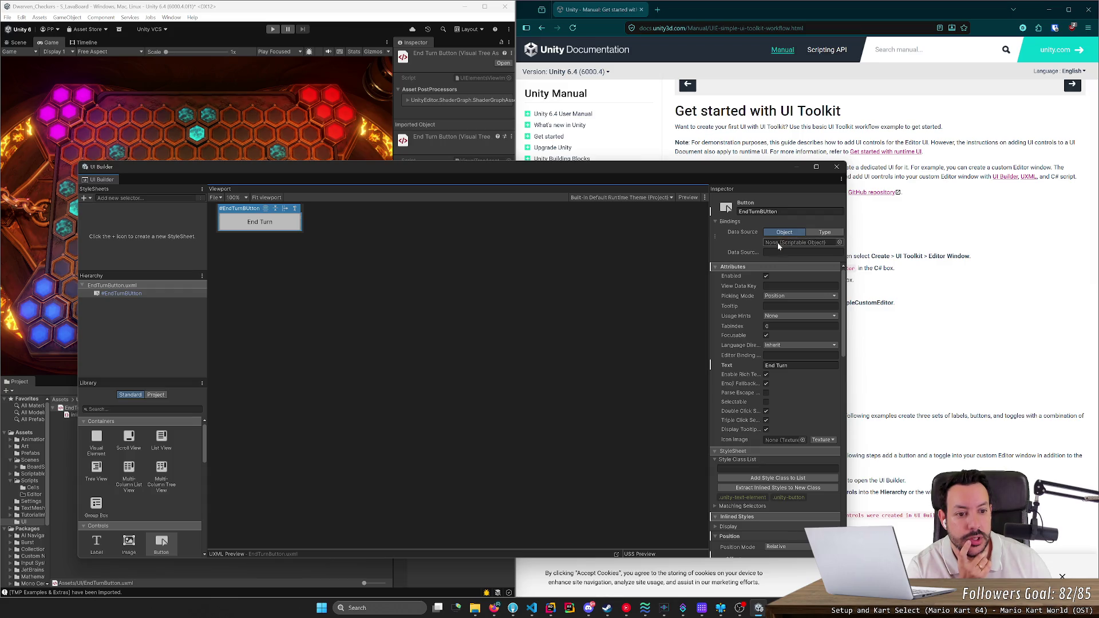
drag(845, 303, 845, 464)
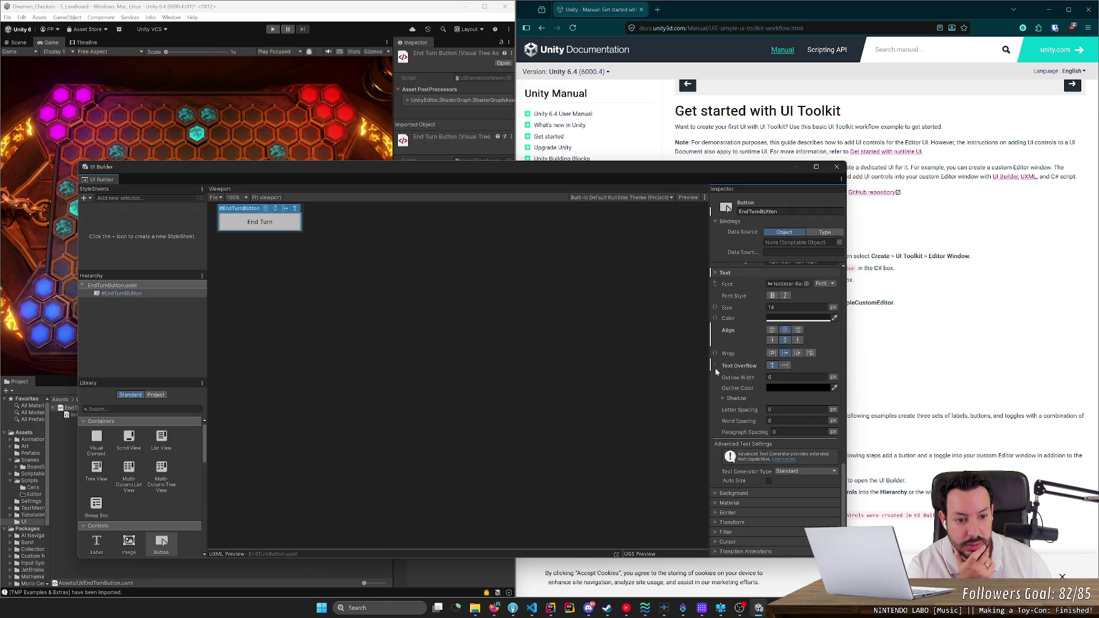
click(716, 273)
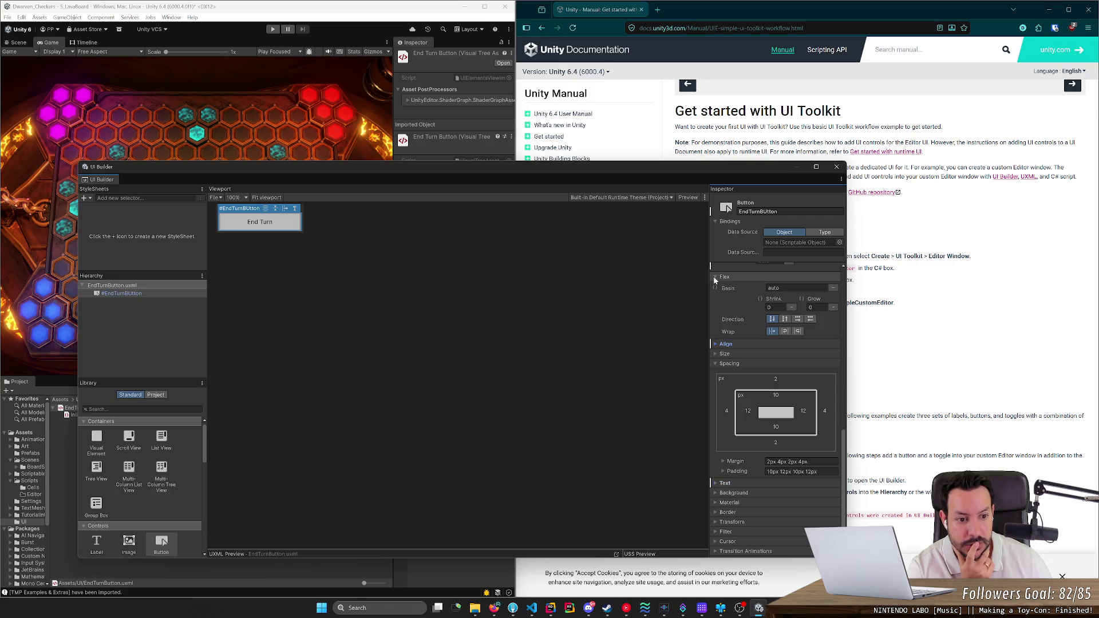
click(791, 308)
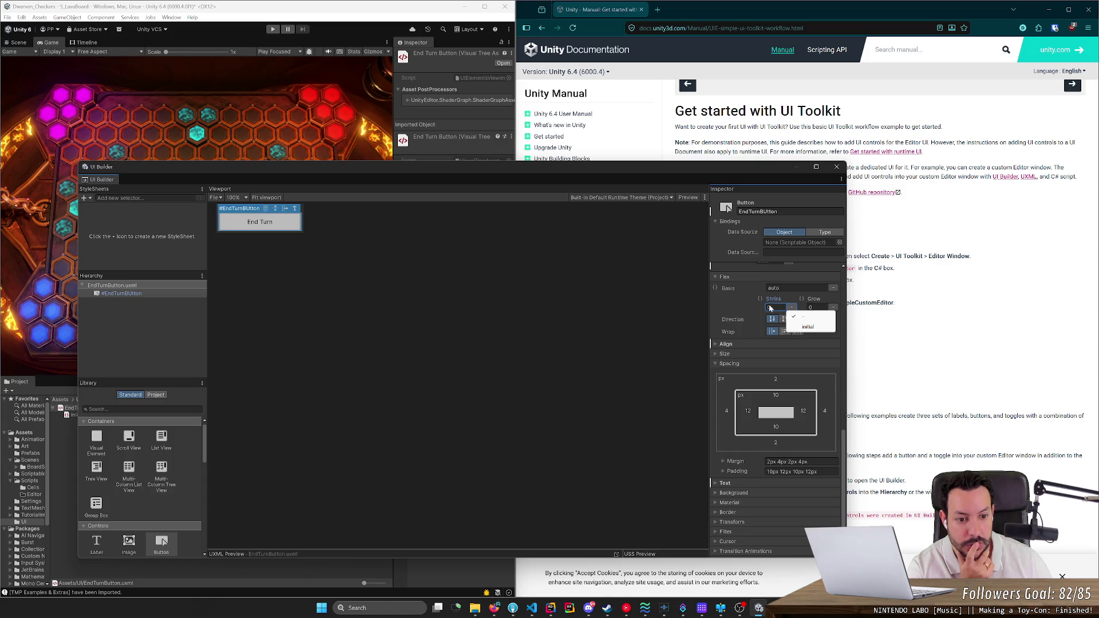
click(730, 315)
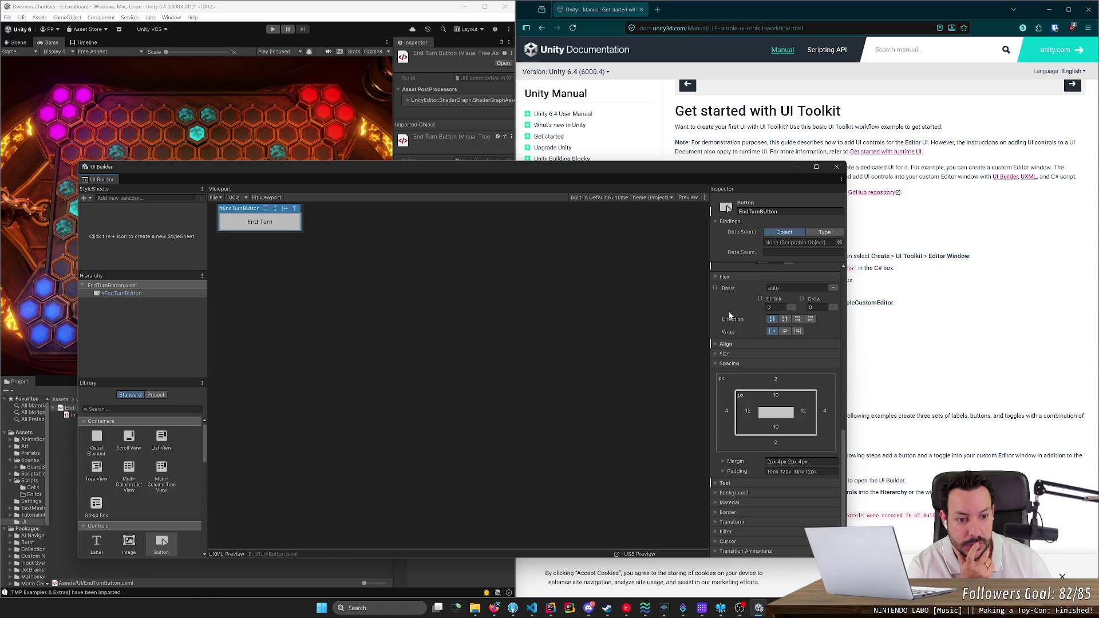
drag(842, 438, 843, 384)
click(775, 345)
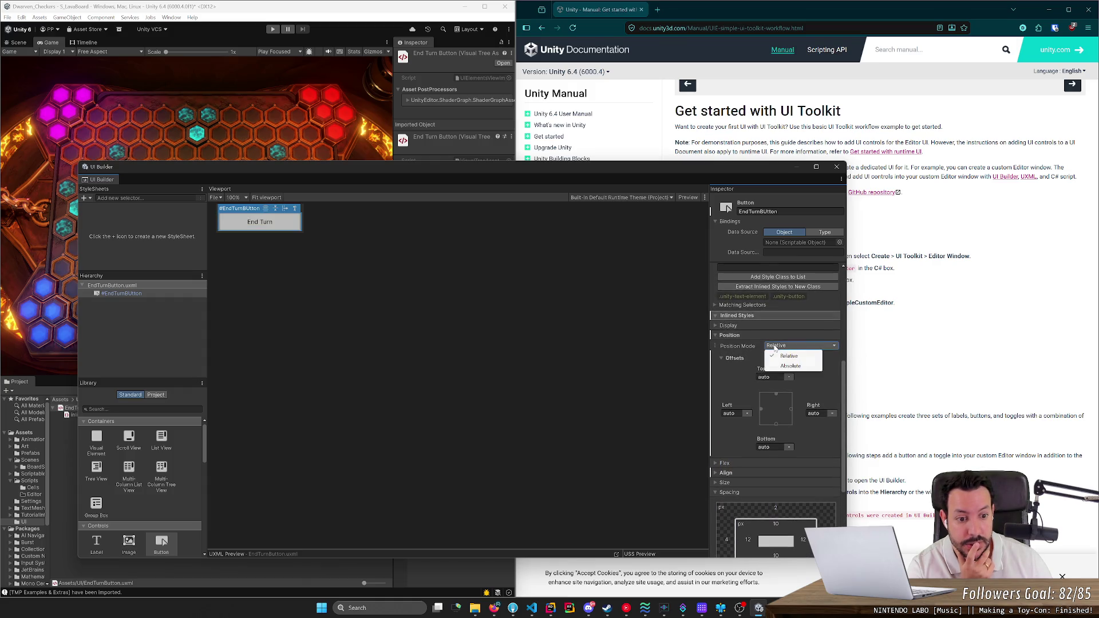
click(711, 340)
click(715, 335)
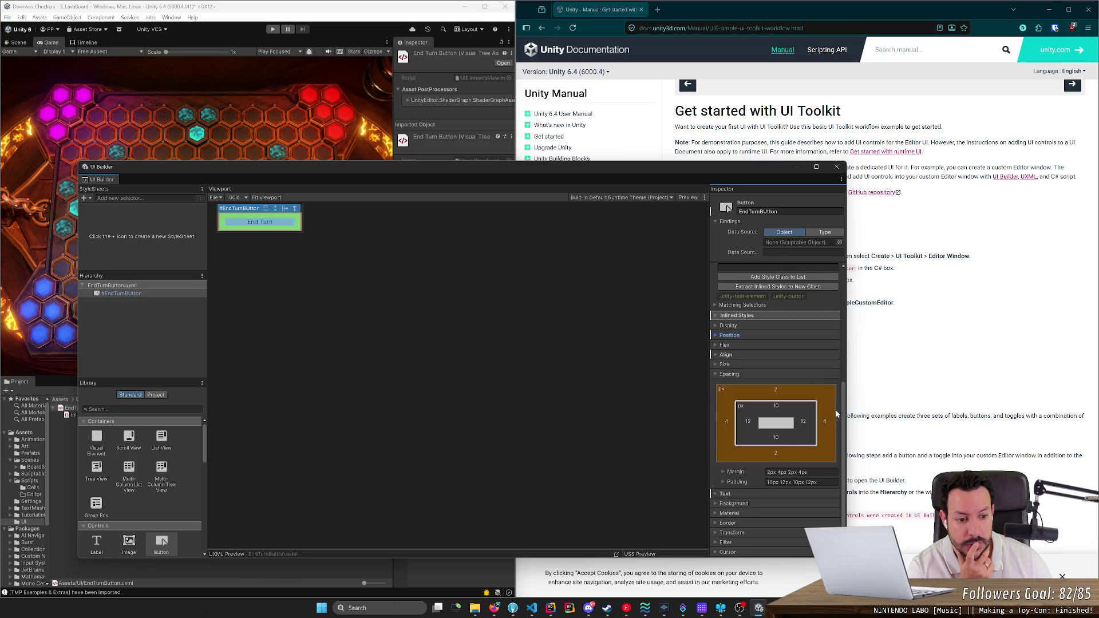
scroll(844, 401, up, 2)
drag(844, 401, 847, 380)
scroll(802, 430, down, 3)
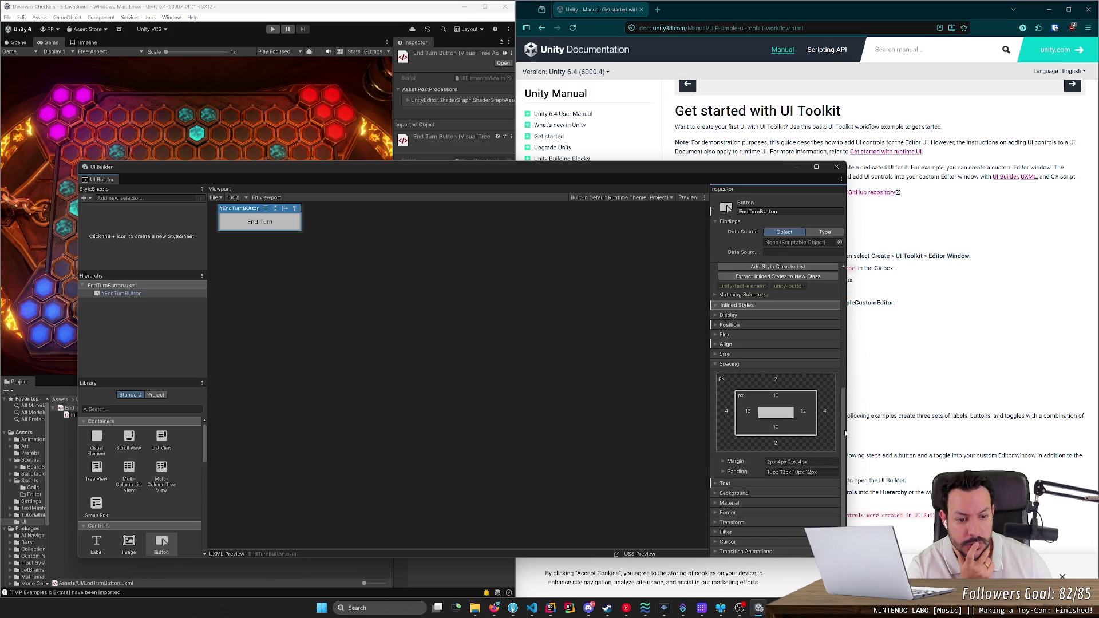
click(715, 551)
scroll(717, 546, down, 3)
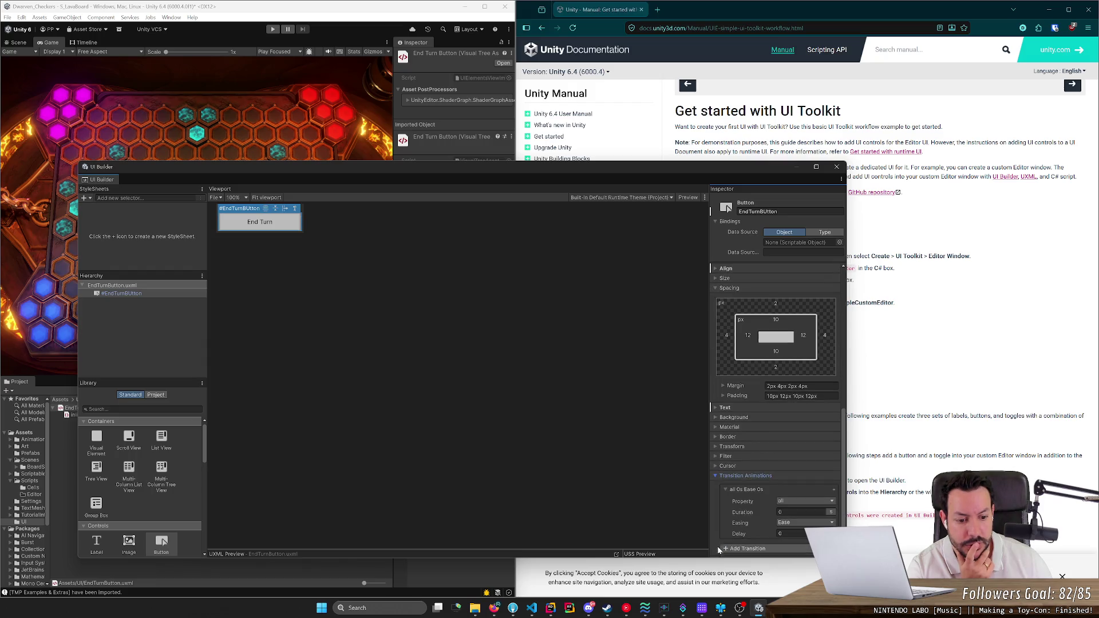
click(716, 477)
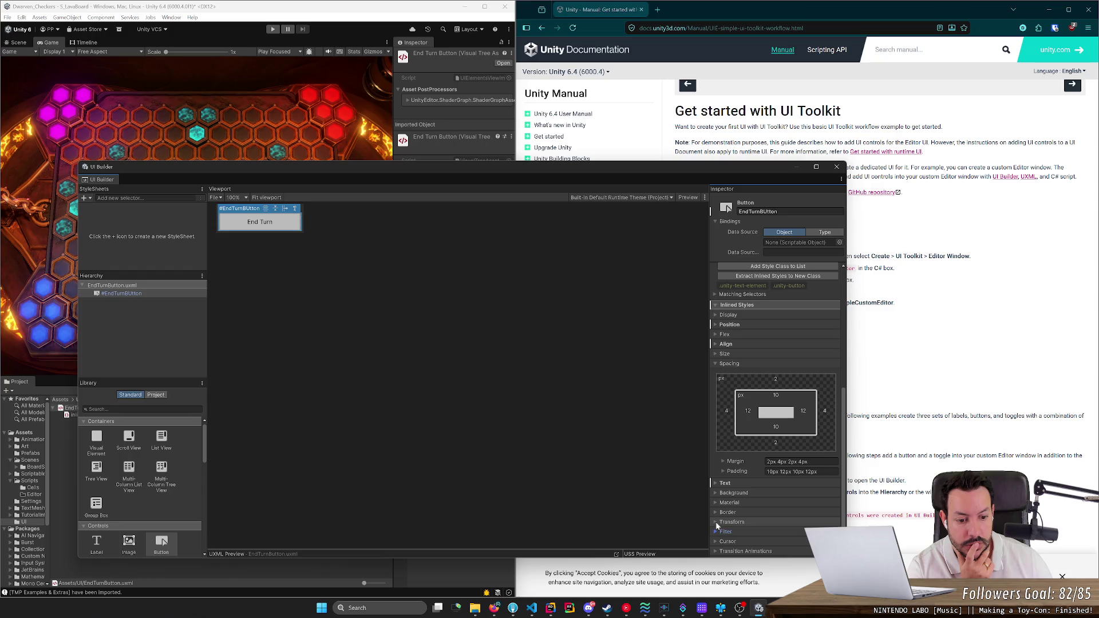
click(716, 522)
scroll(744, 457, down, 1)
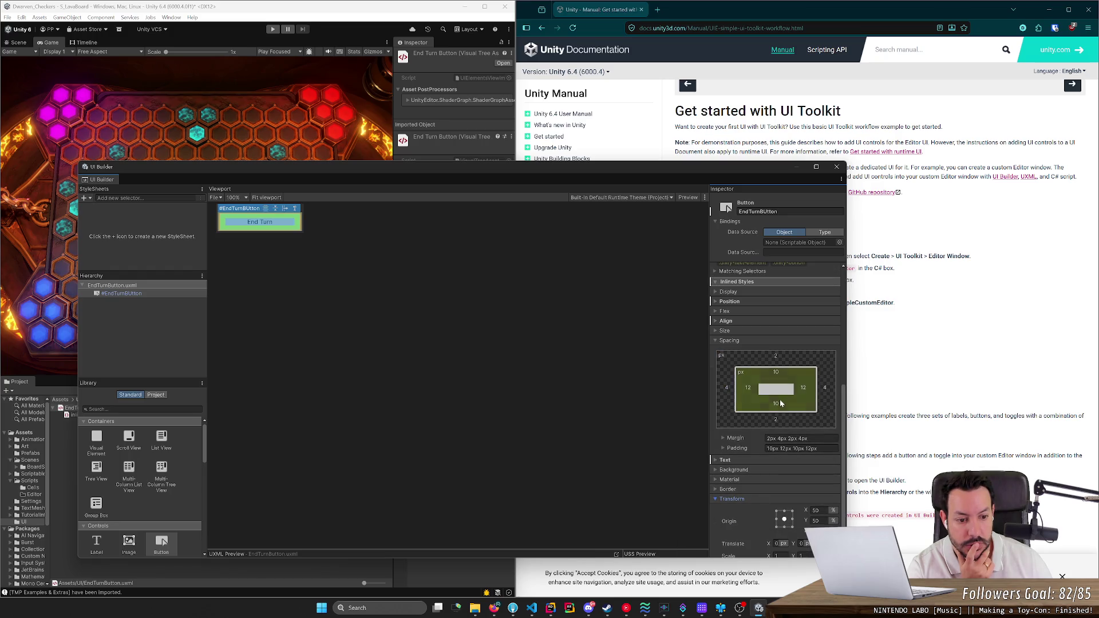
scroll(773, 397, down, 2)
click(784, 465)
click(785, 473)
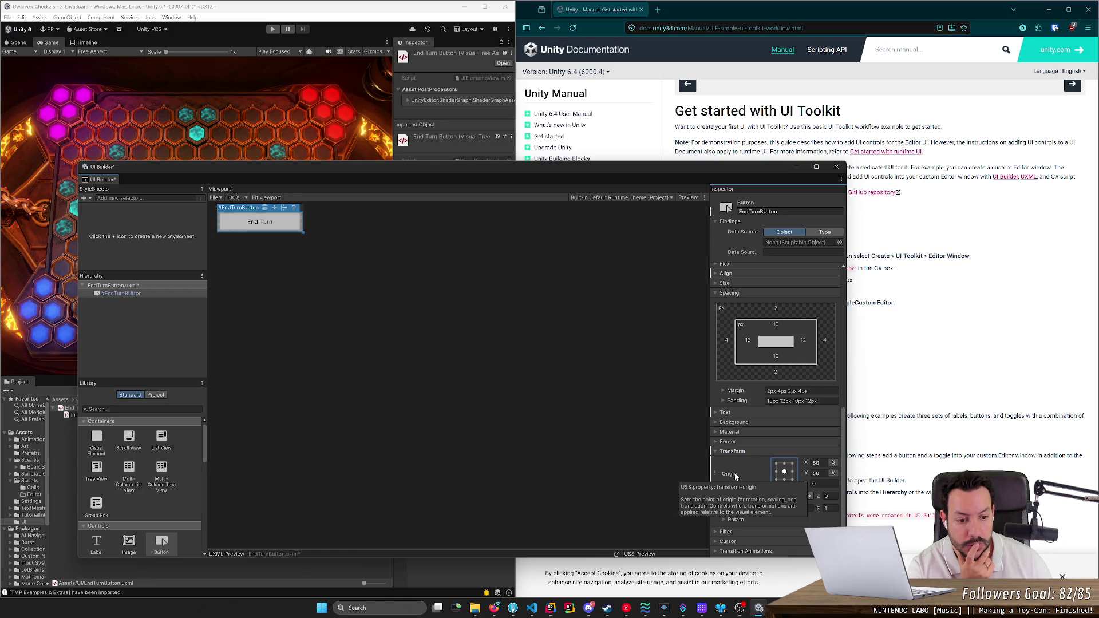
click(714, 451)
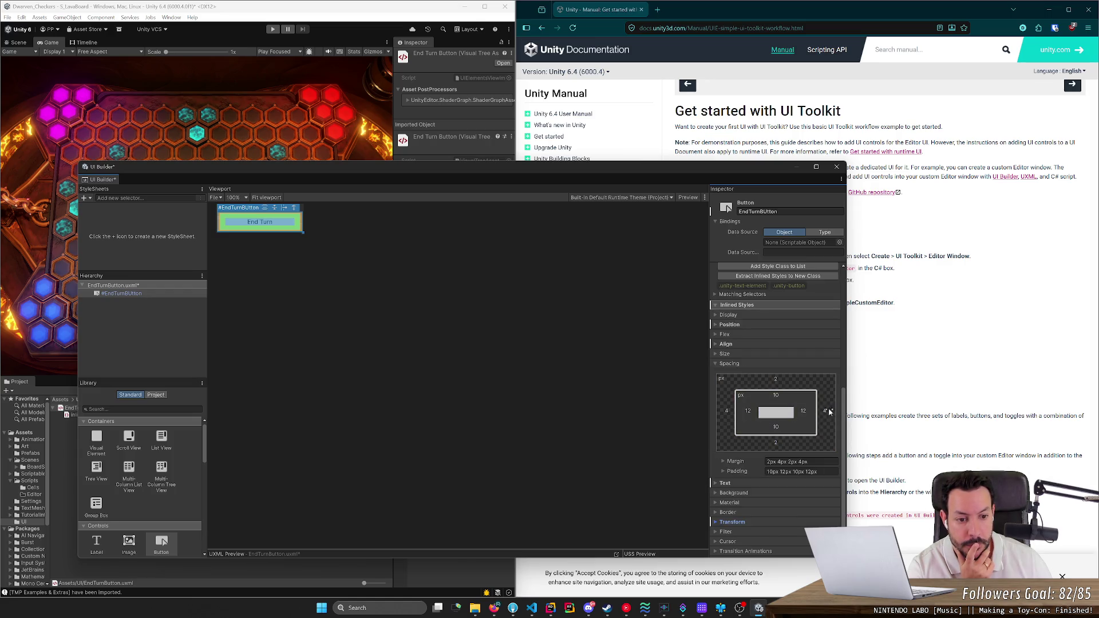
scroll(824, 401, up, 5)
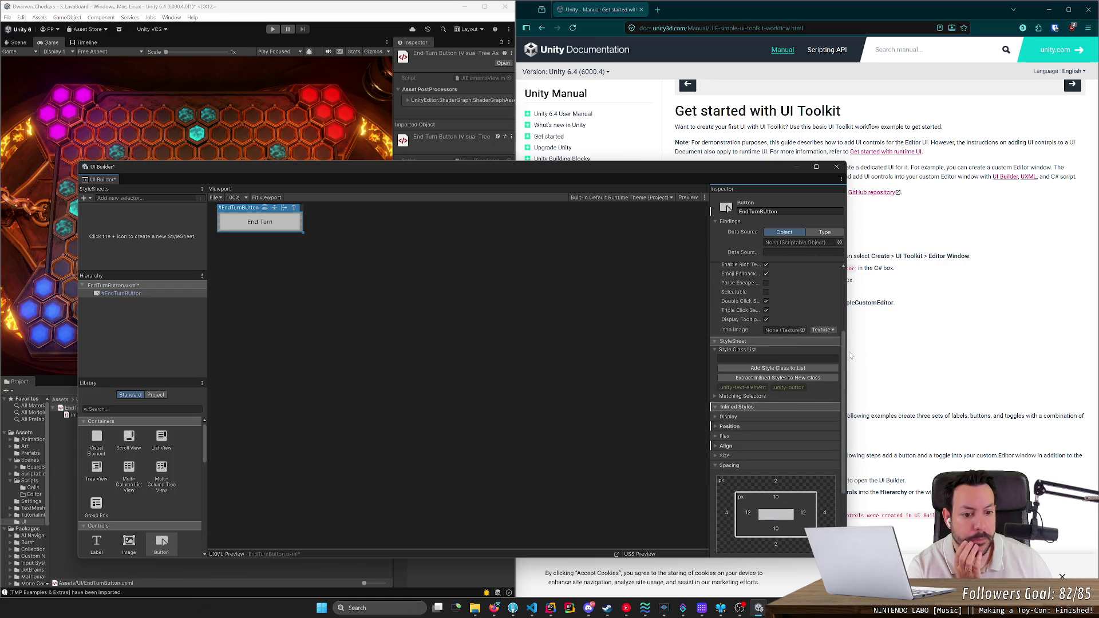
scroll(824, 372, up, 5)
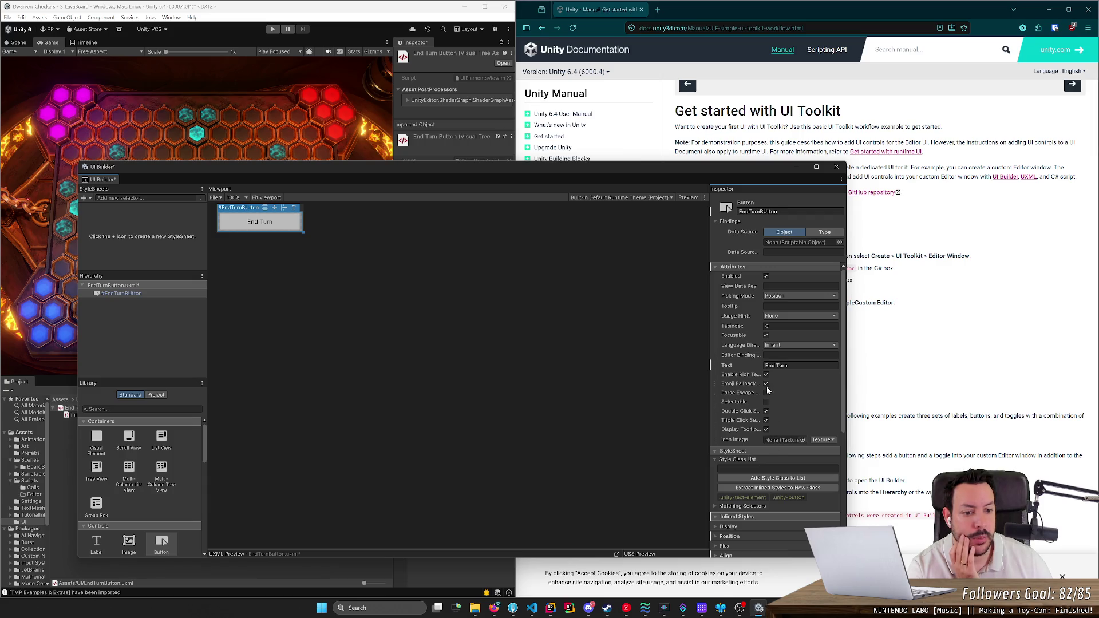
Step: Widen the inspector, try the Data Source type and object pickers without choosing, and disable the button
drag(708, 365, 549, 376)
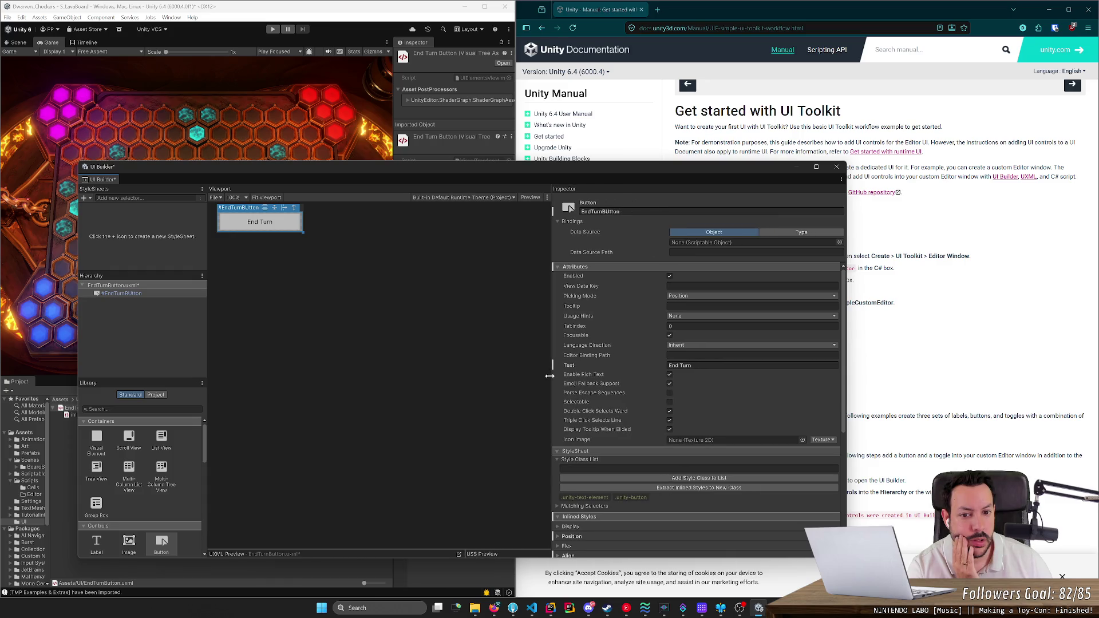
click(766, 231)
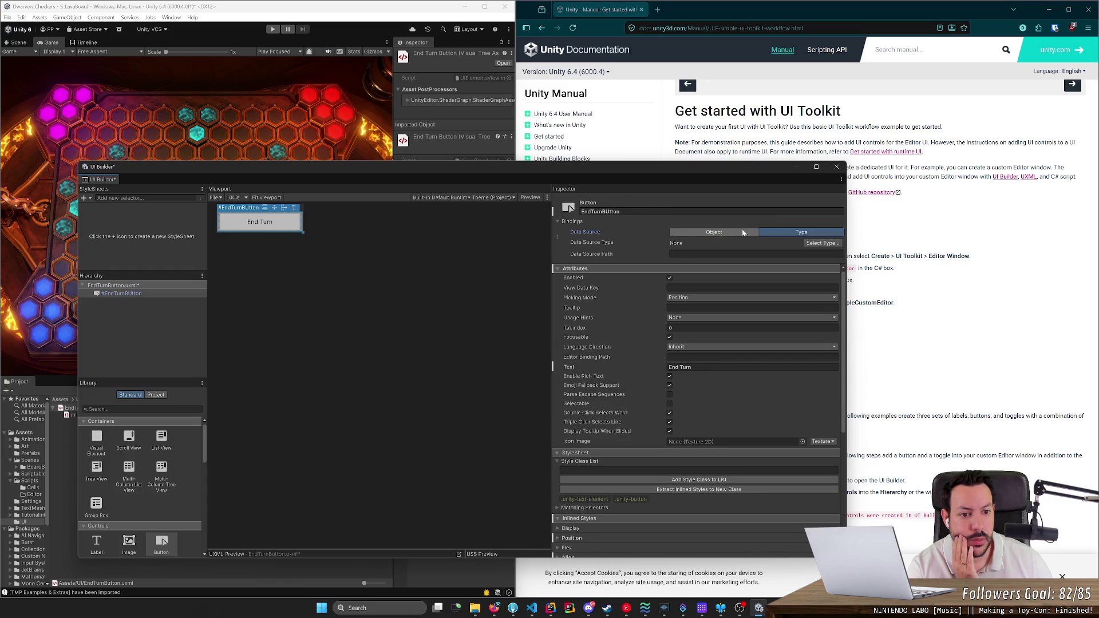
click(811, 245)
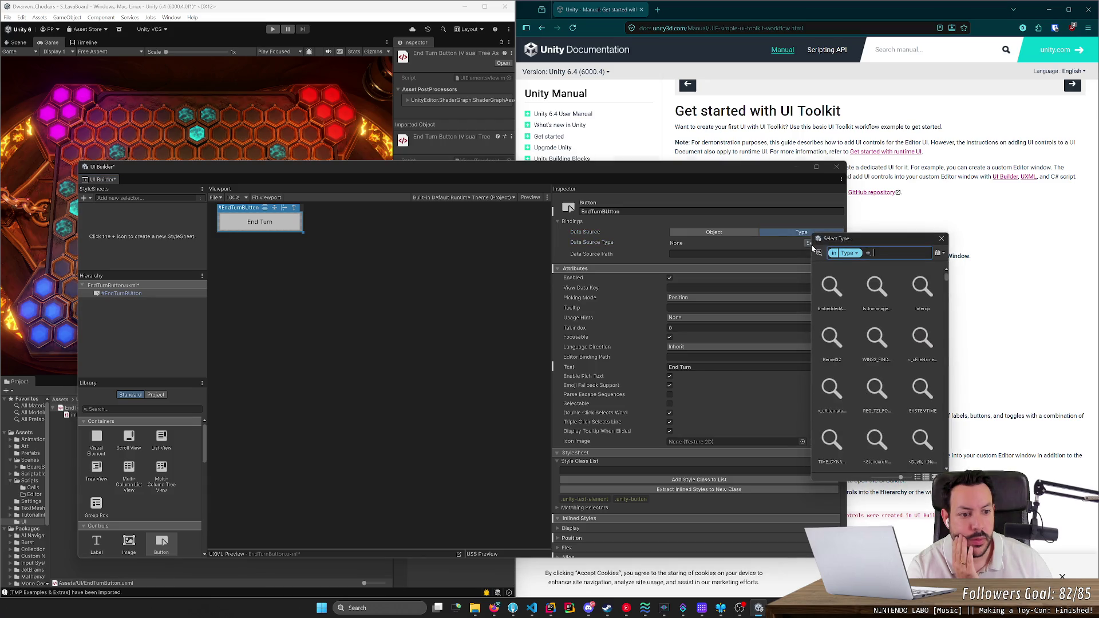
click(714, 232)
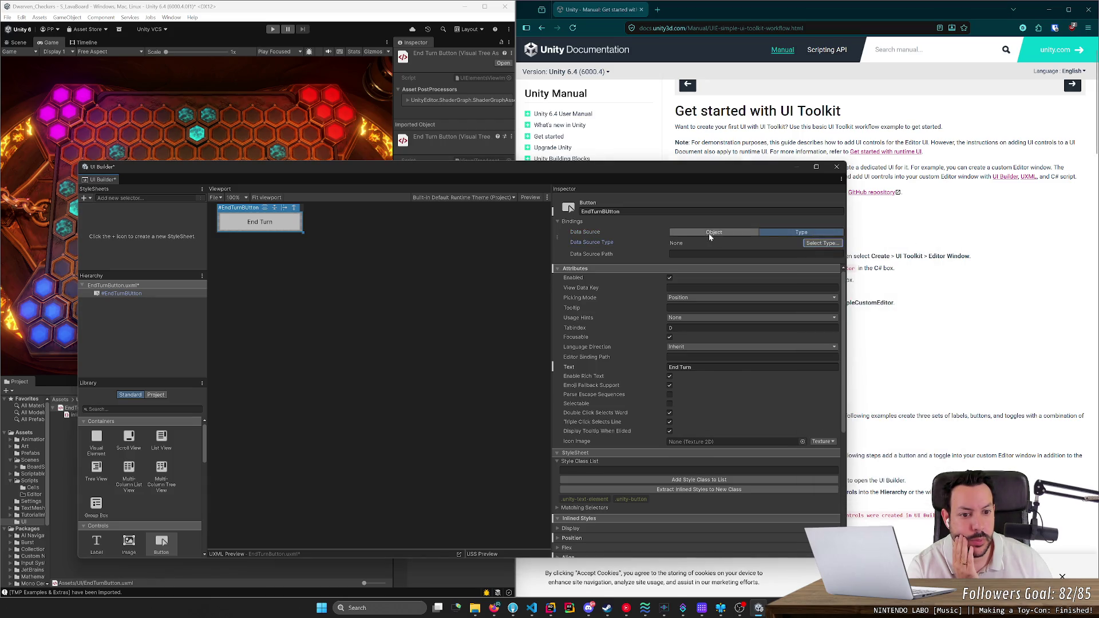
click(713, 232)
click(839, 242)
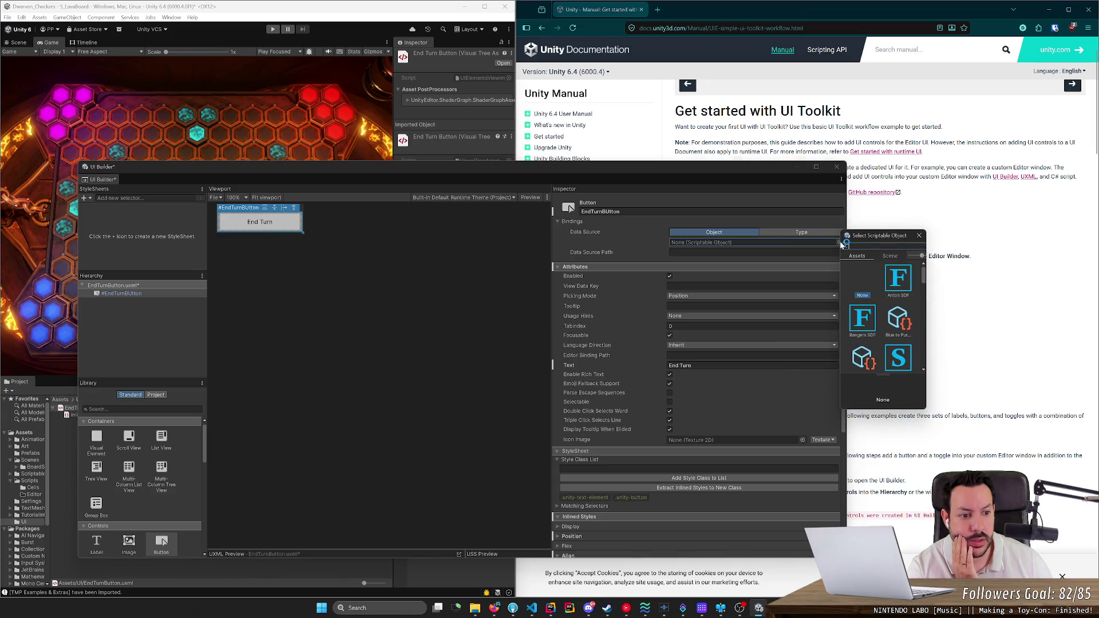
mouse_move(923, 277)
mouse_down()
mouse_move(916, 373)
mouse_move(917, 293)
mouse_up()
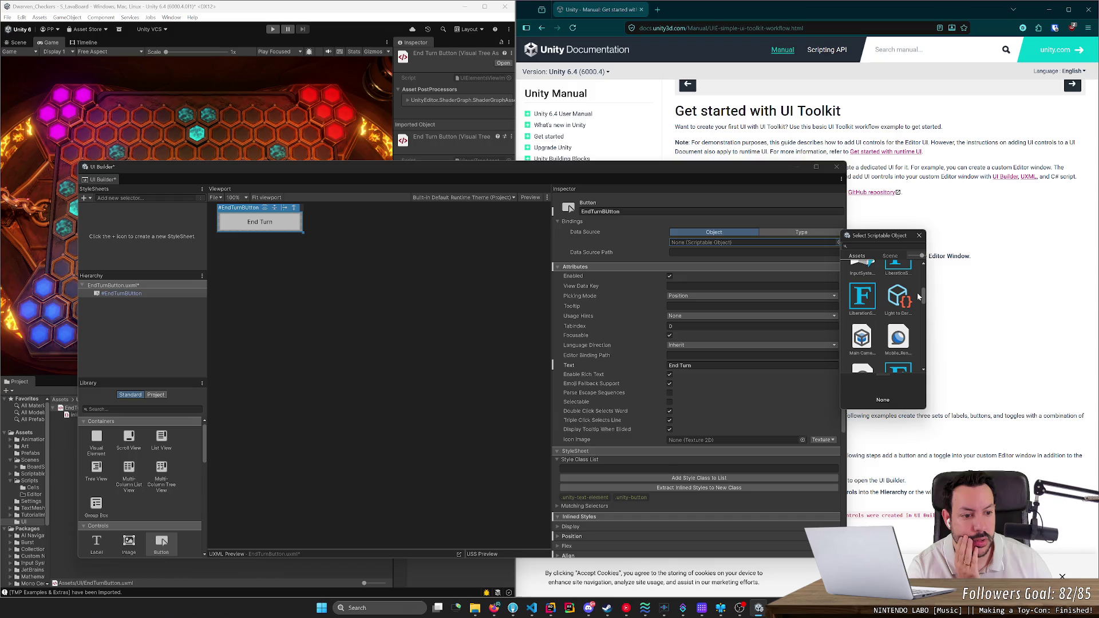
click(919, 235)
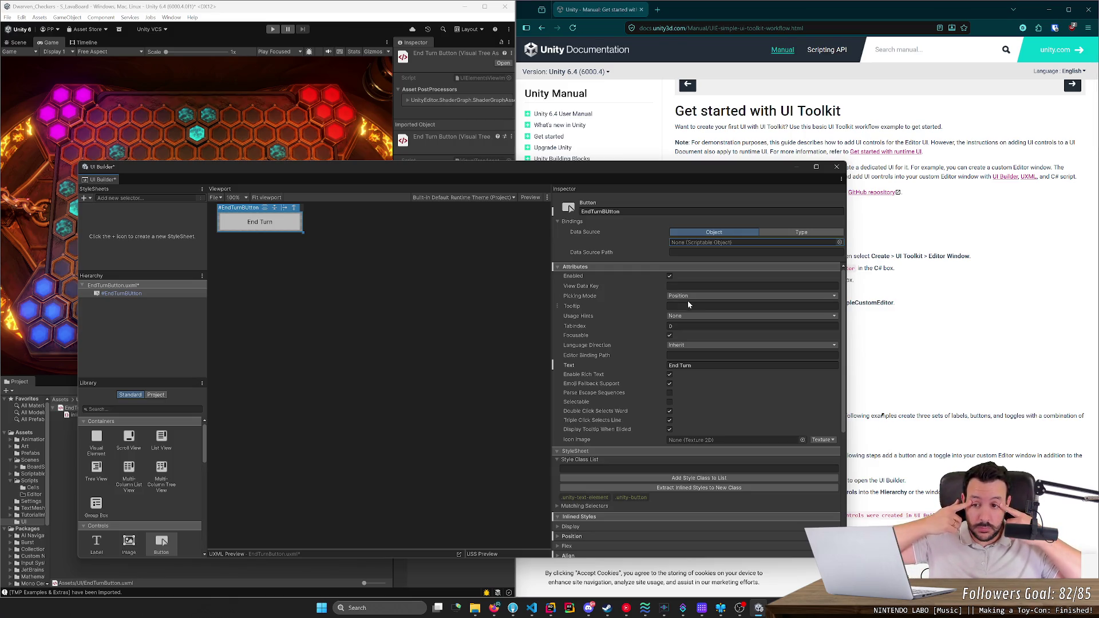
click(669, 276)
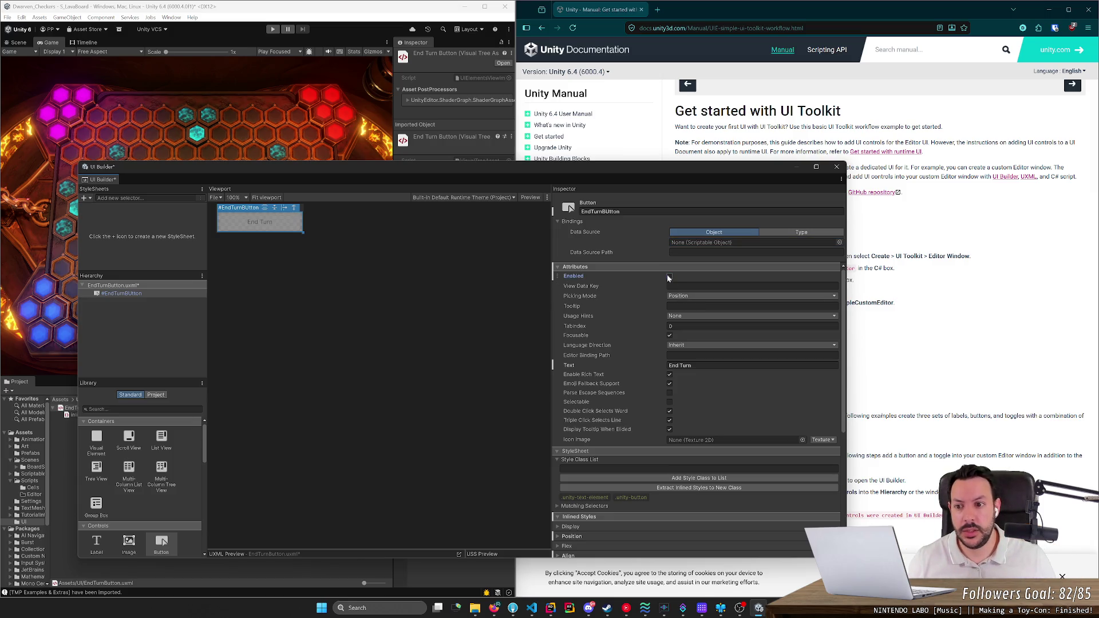
click(669, 276)
click(668, 276)
click(668, 277)
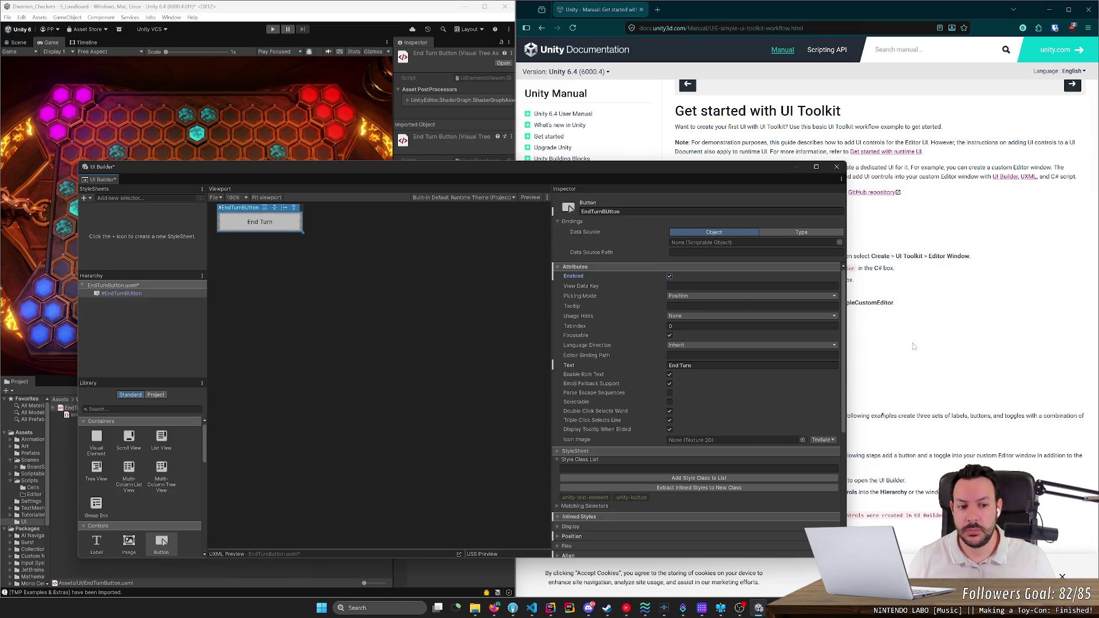
click(967, 360)
scroll(810, 308, down, 2)
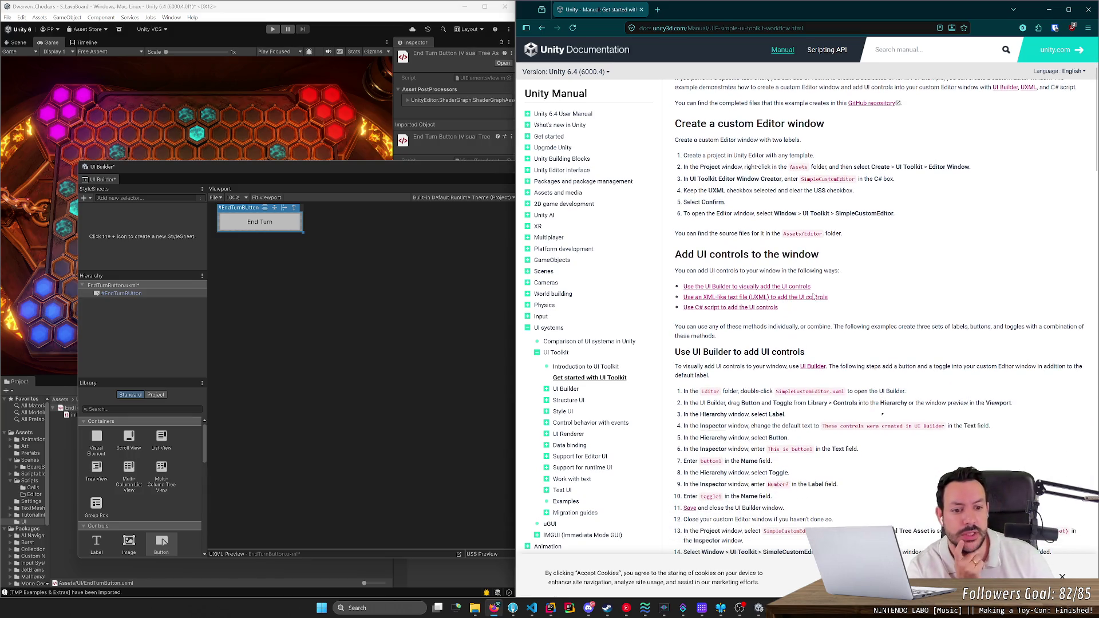
scroll(808, 306, down, 3)
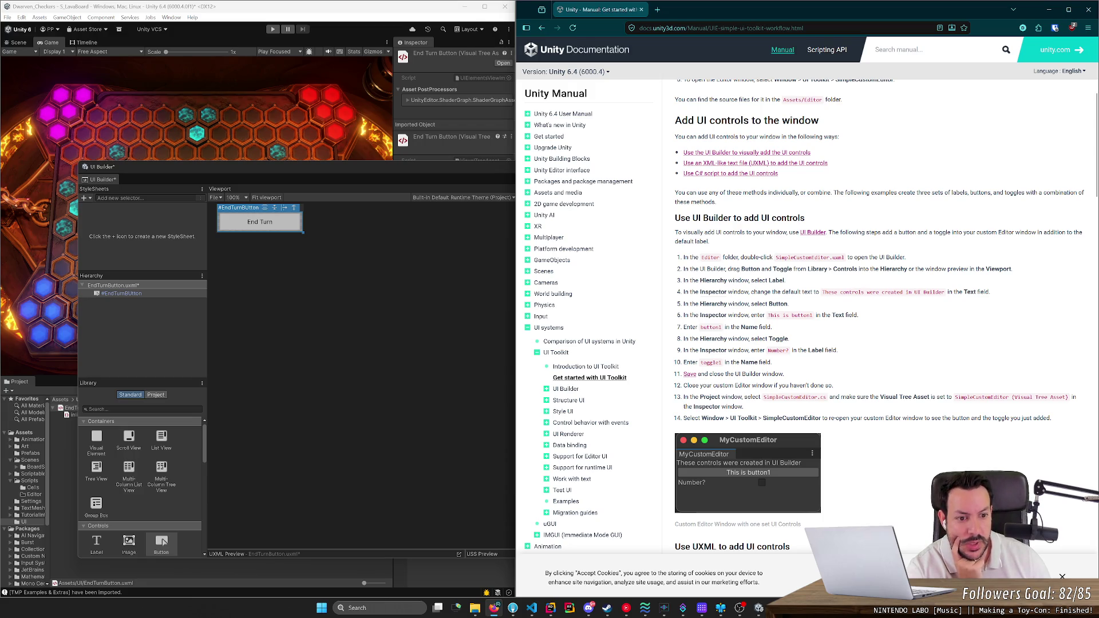
click(121, 293)
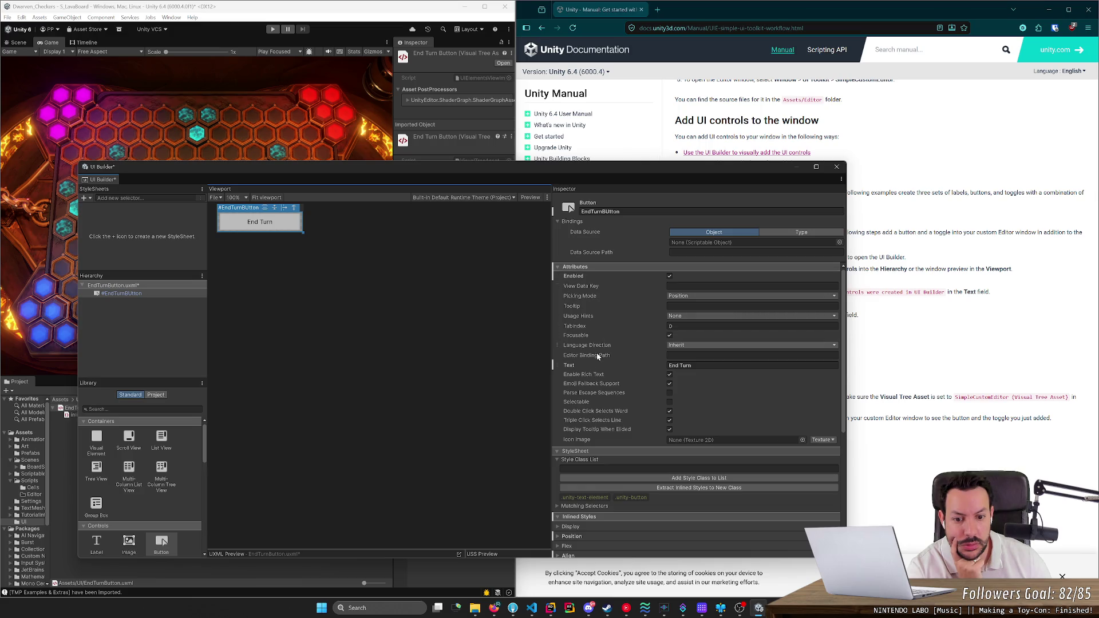
drag(738, 166, 488, 99)
Step: Move the UI Builder window aside and scroll the manual to 'Define the behavior of your UI controls'
drag(498, 91, 494, 102)
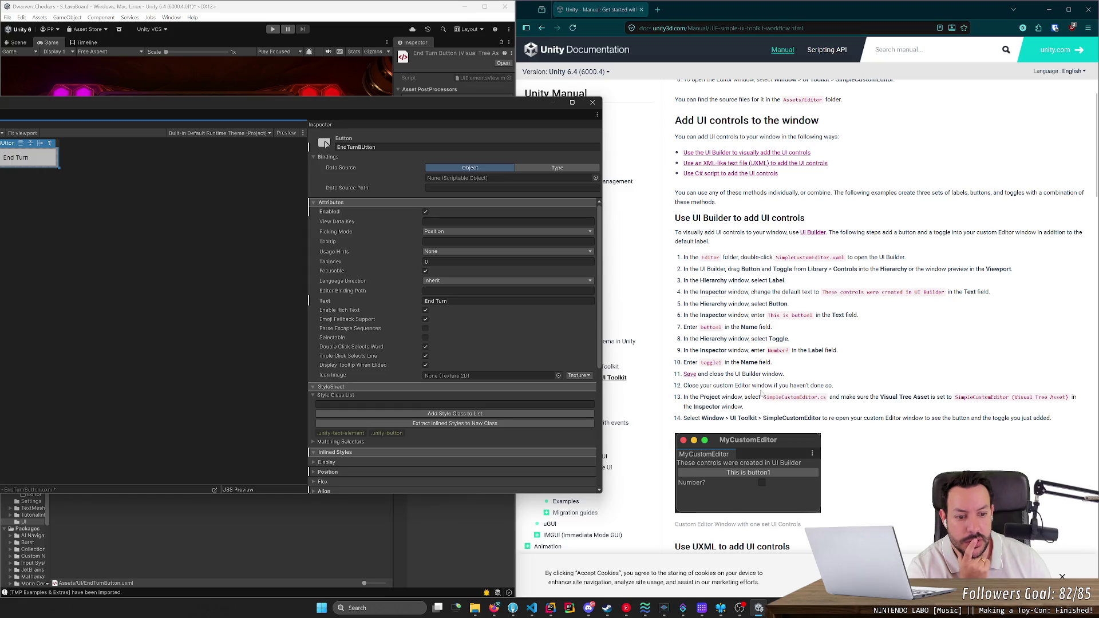
scroll(760, 378, down, 5)
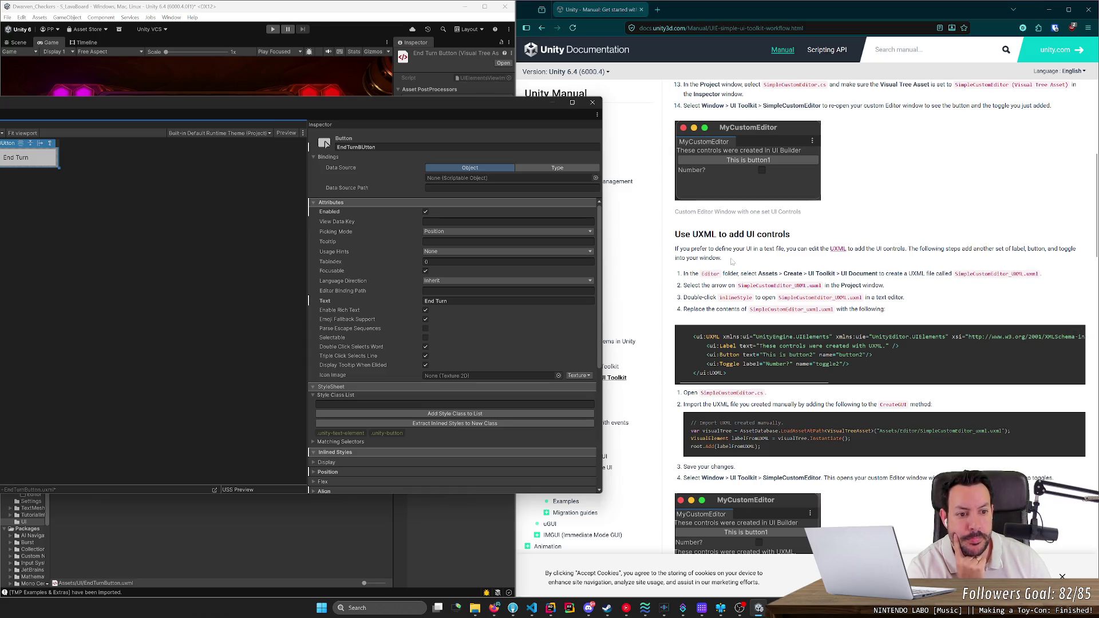
scroll(732, 262, down, 2)
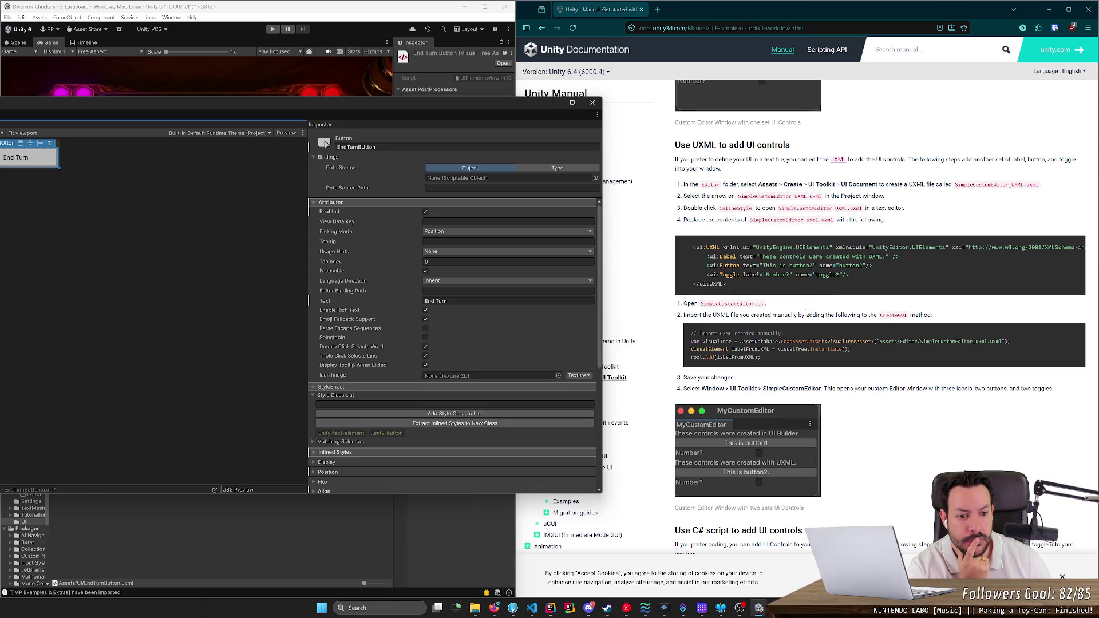
scroll(805, 311, down, 4)
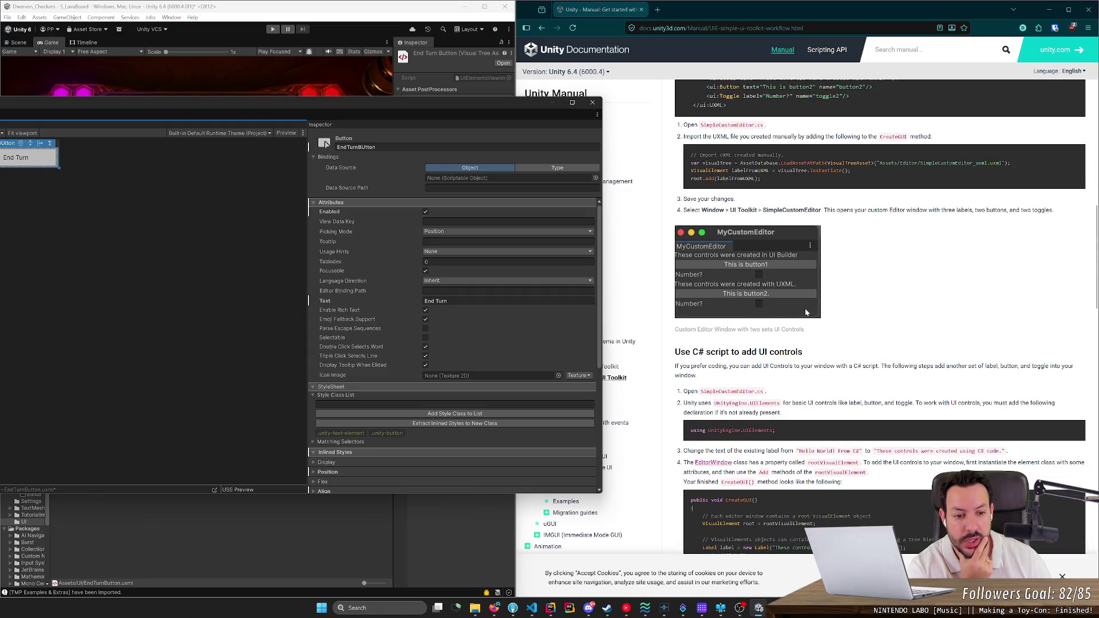
scroll(805, 312, down, 9)
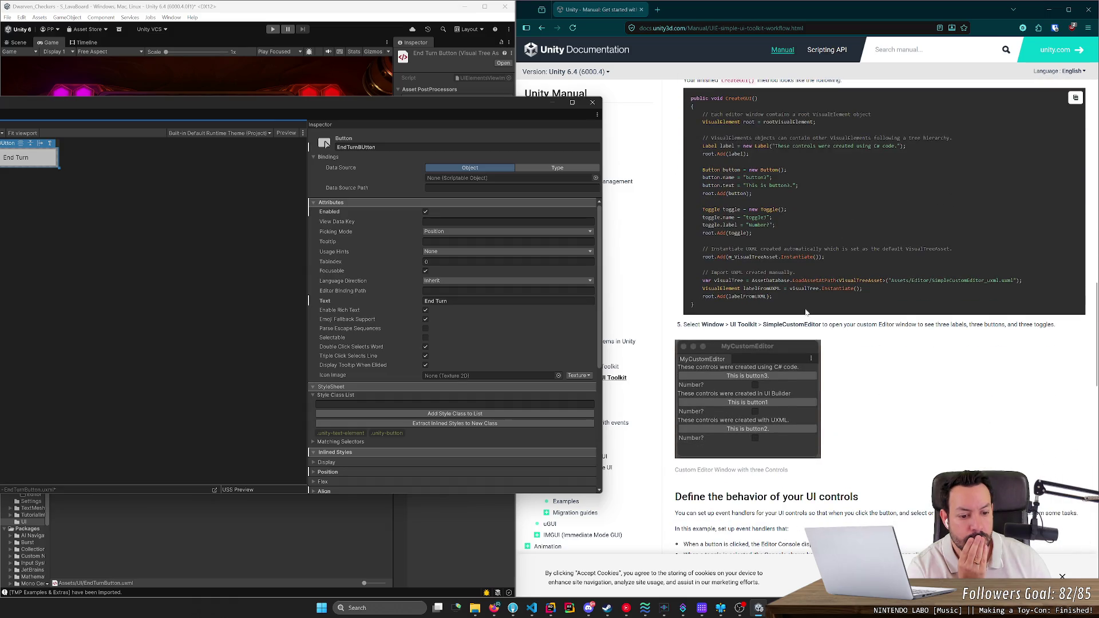
scroll(805, 312, down, 6)
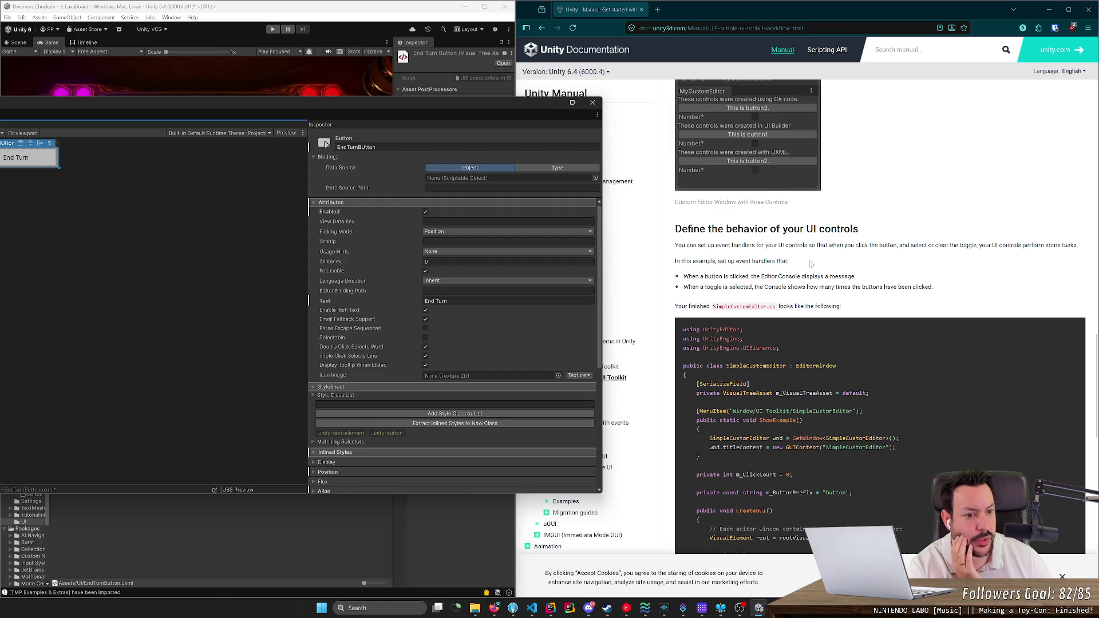
drag(817, 245, 925, 246)
Step: Read through the button event-handler code down to 'Test the example', then go to the UI Builder page
click(926, 246)
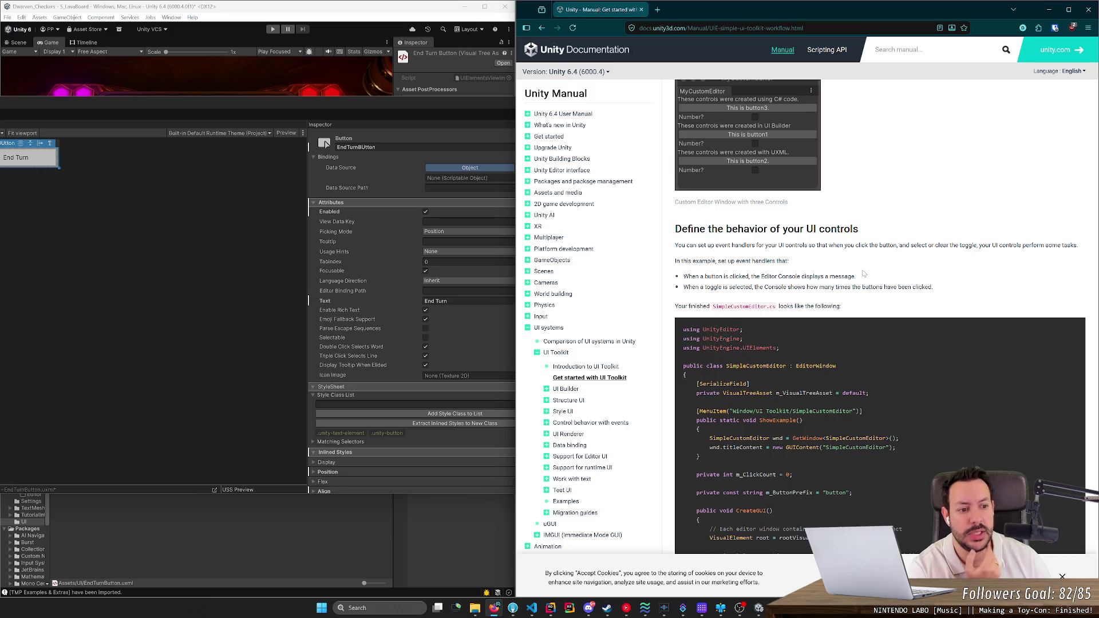
scroll(862, 272, down, 2)
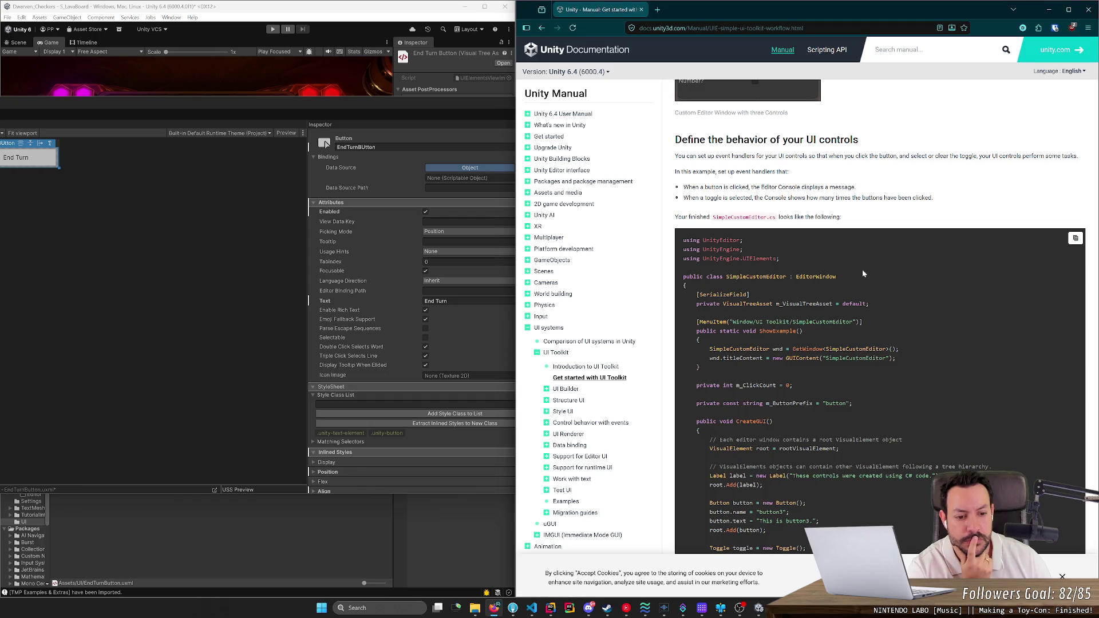
scroll(861, 273, down, 3)
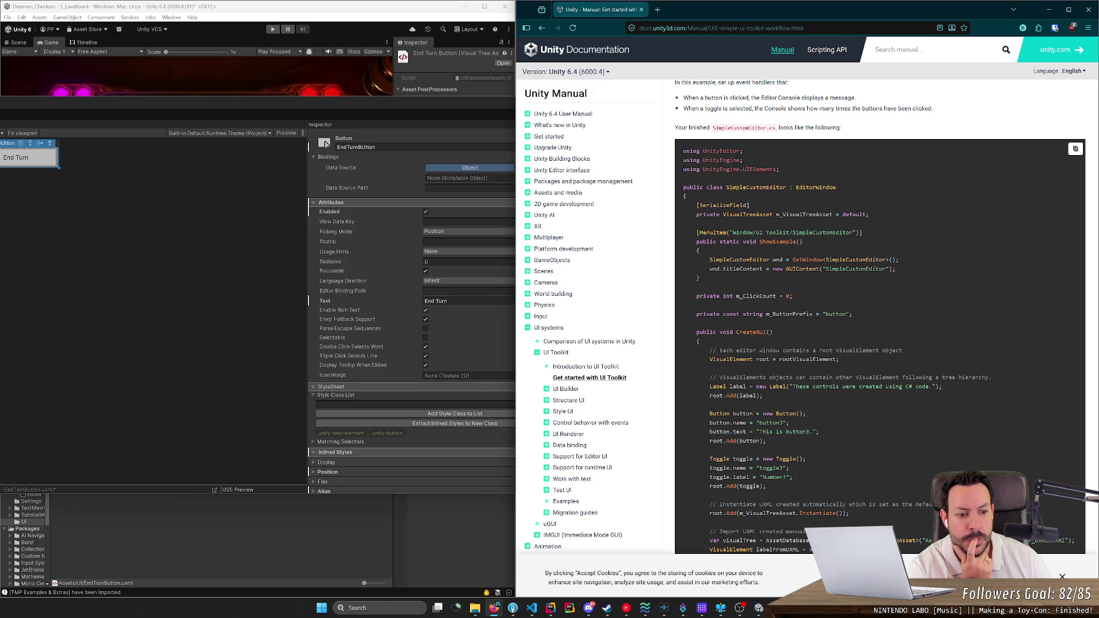
scroll(862, 269, down, 2)
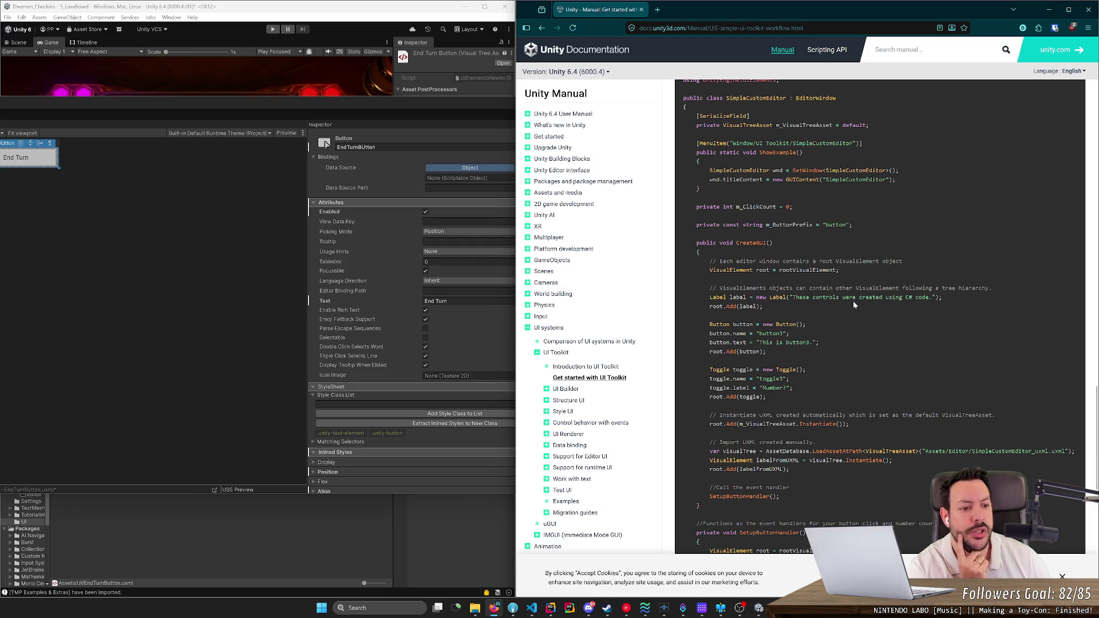
scroll(838, 308, down, 2)
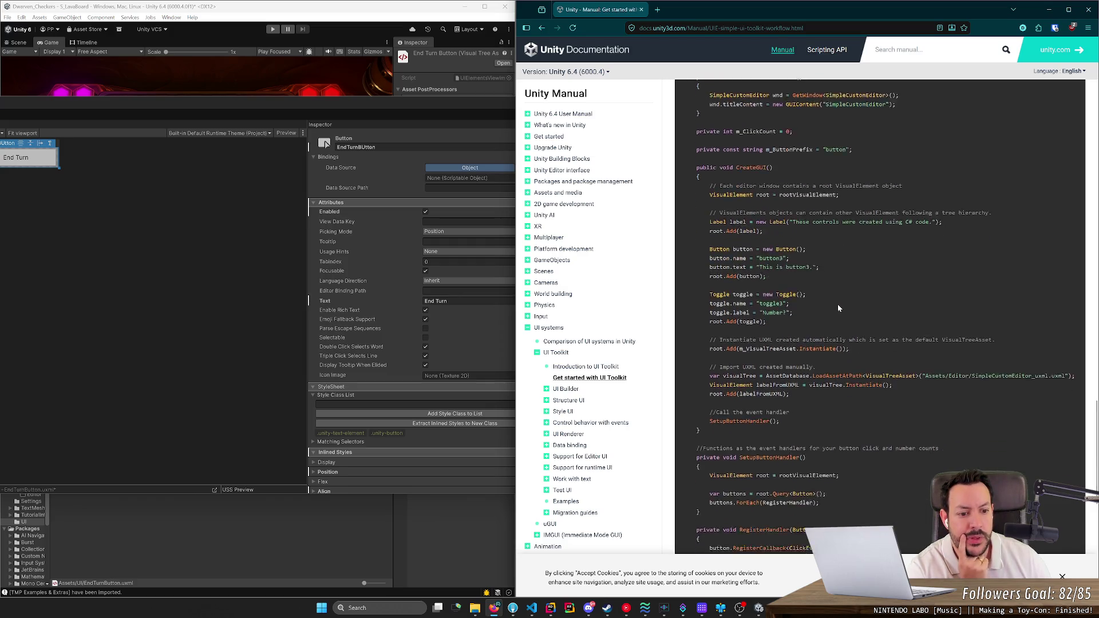
scroll(833, 307, down, 3)
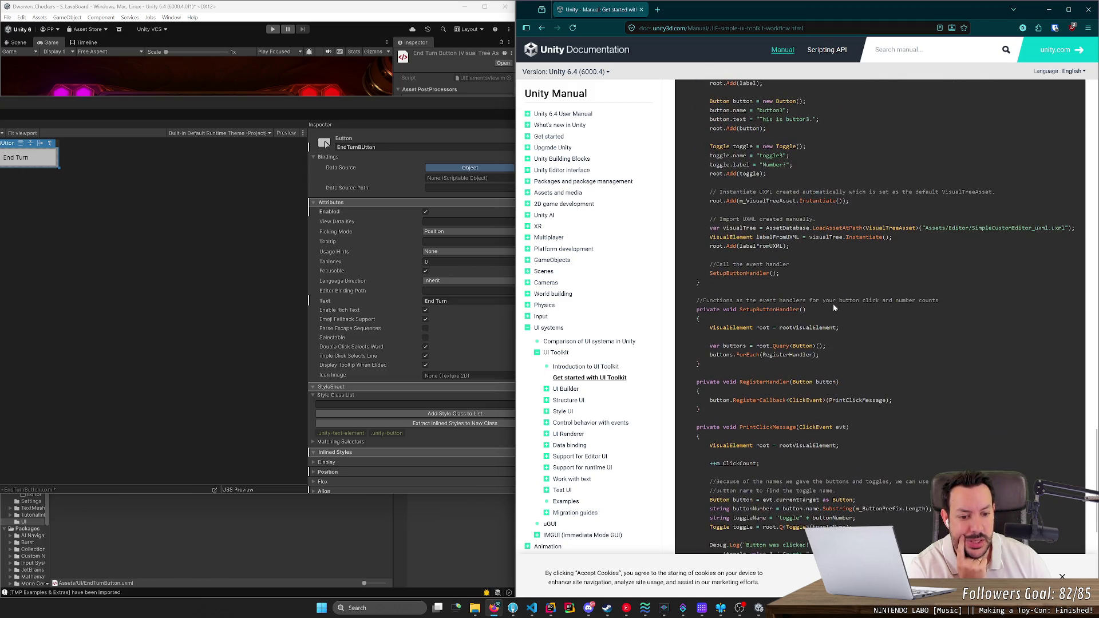
scroll(833, 308, down, 6)
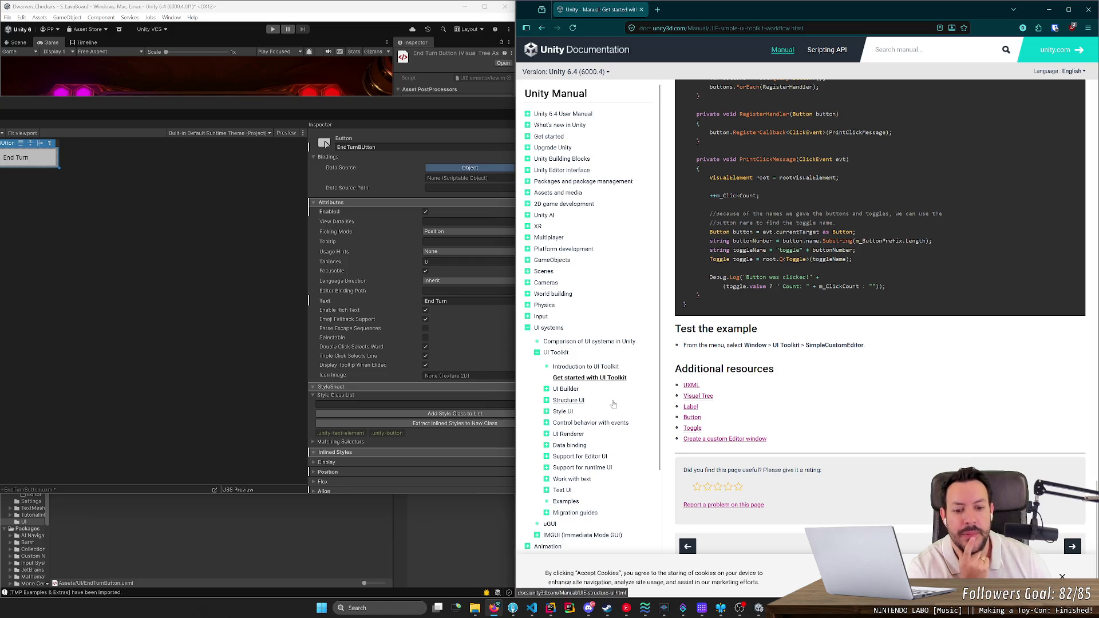
click(567, 390)
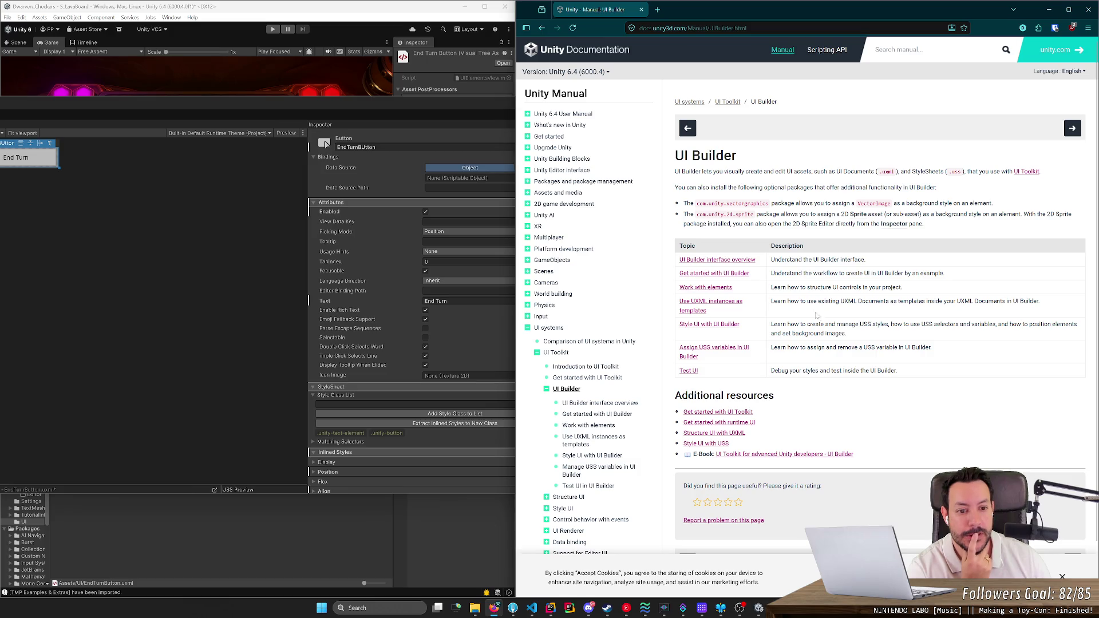
Step: Open and scroll through the UI Builder interface overview page
click(598, 403)
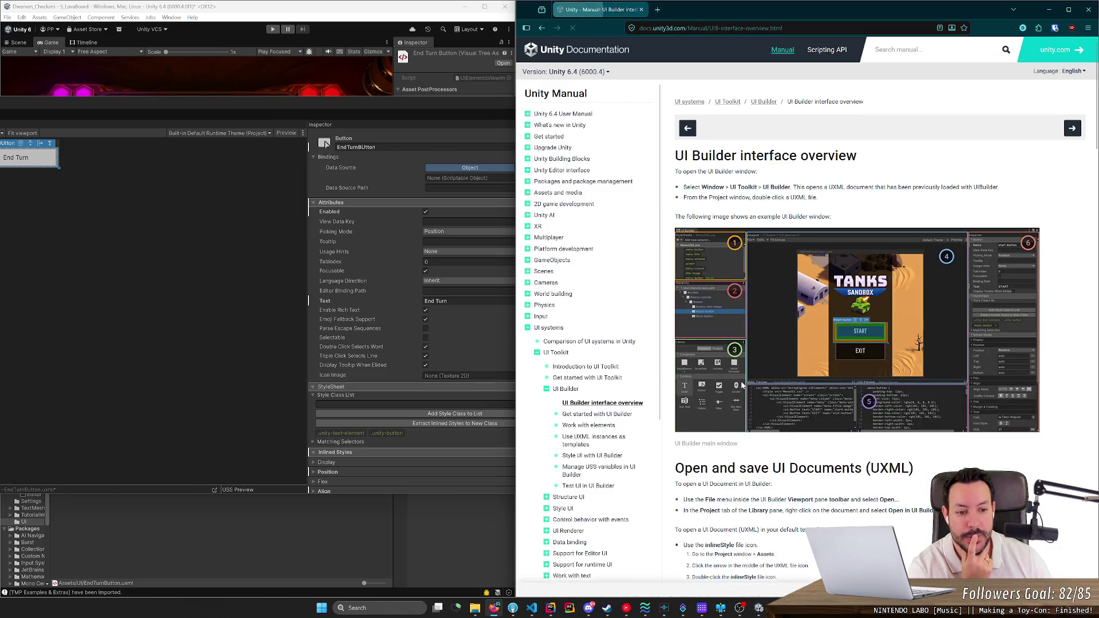
scroll(742, 386, down, 1)
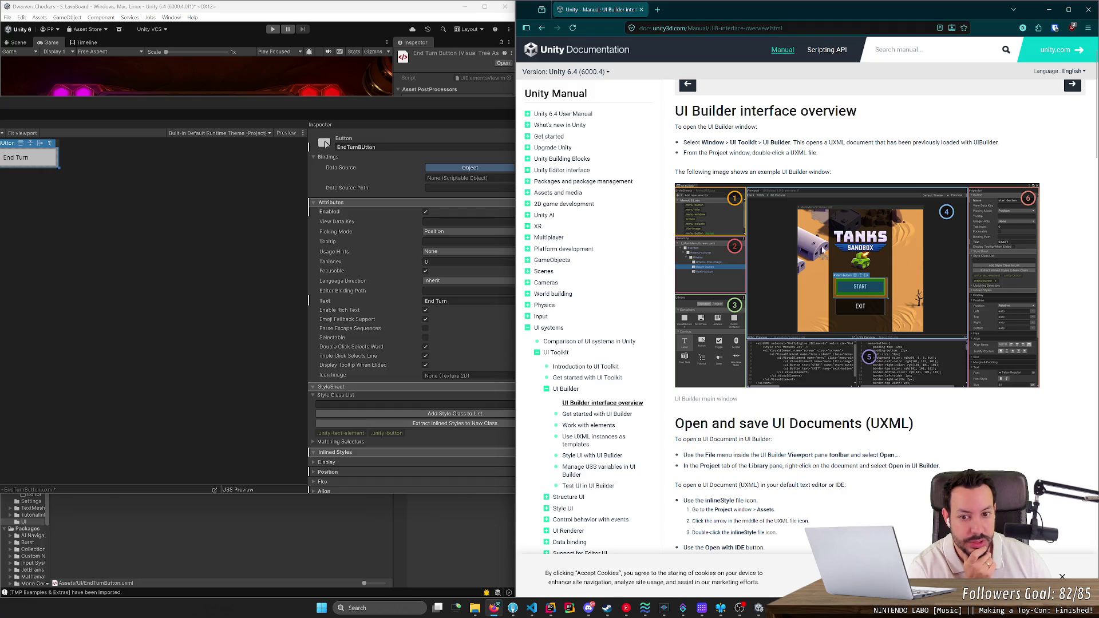
scroll(786, 320, down, 3)
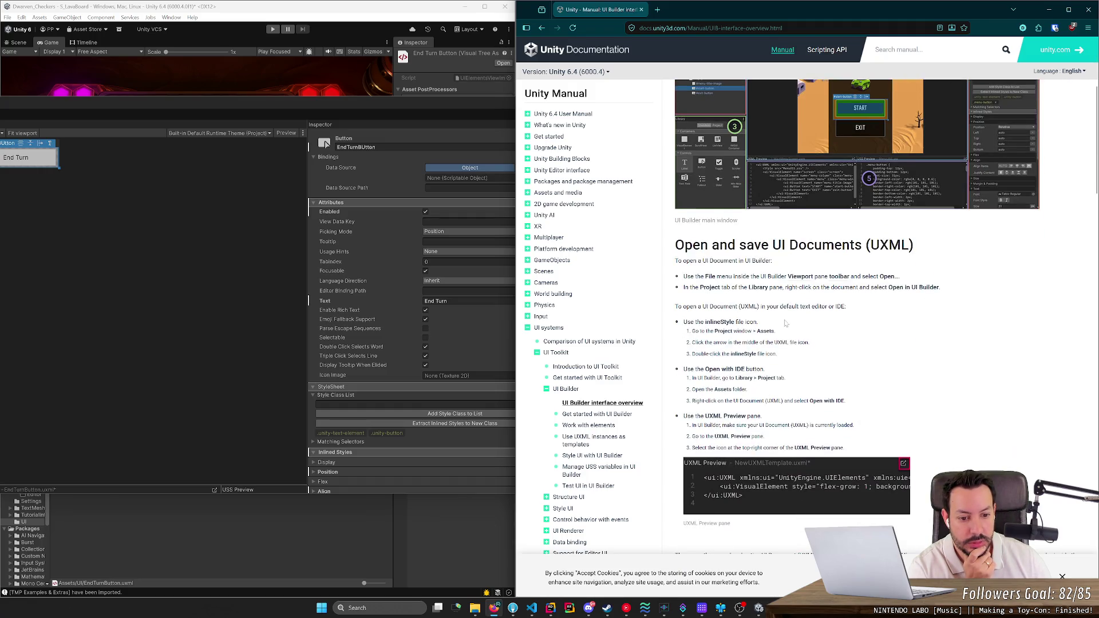
scroll(780, 338, down, 10)
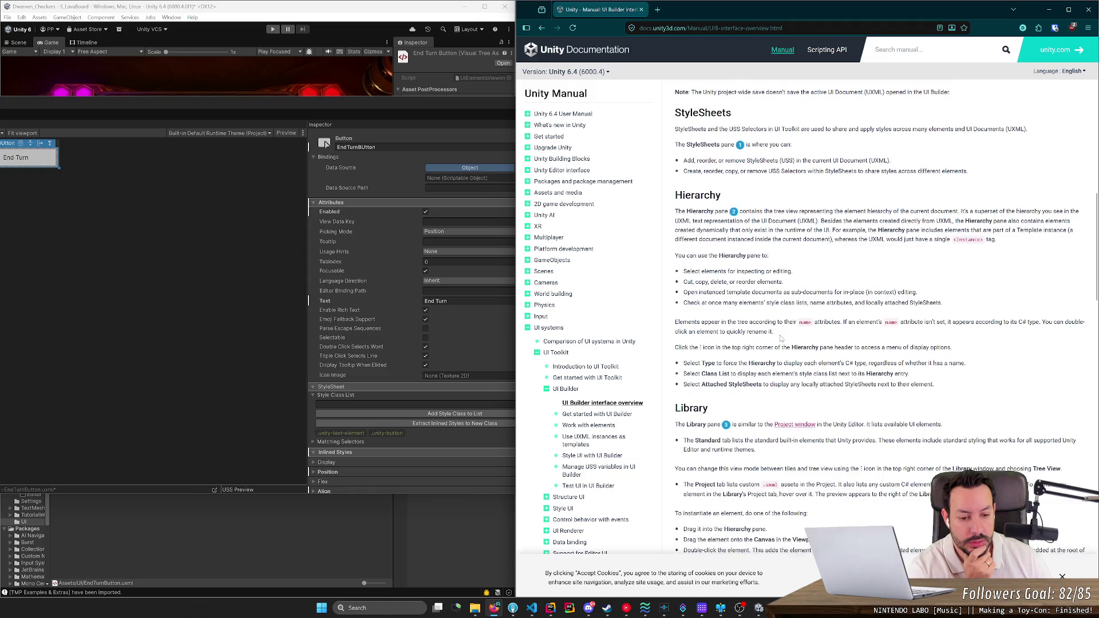
scroll(779, 337, down, 12)
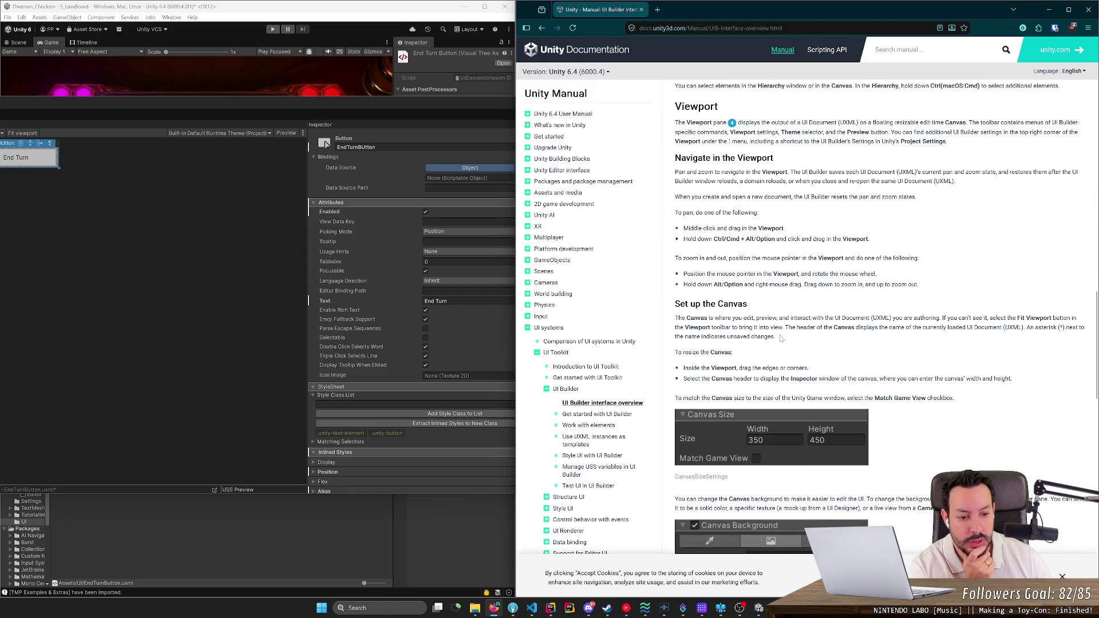
scroll(779, 338, down, 1)
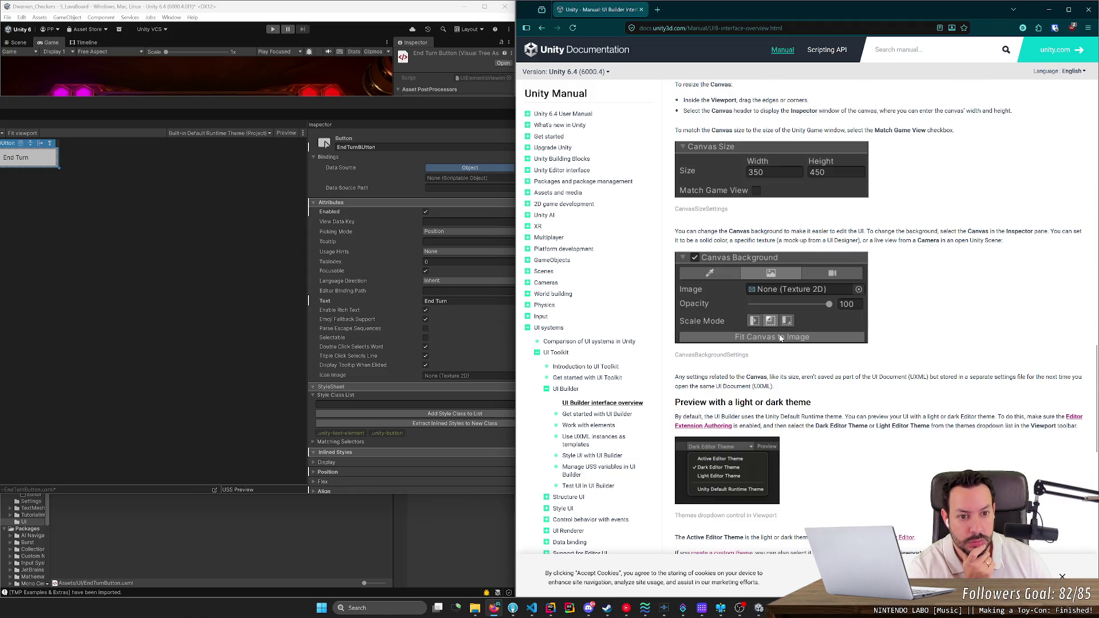
scroll(780, 338, down, 5)
scroll(780, 338, up, 6)
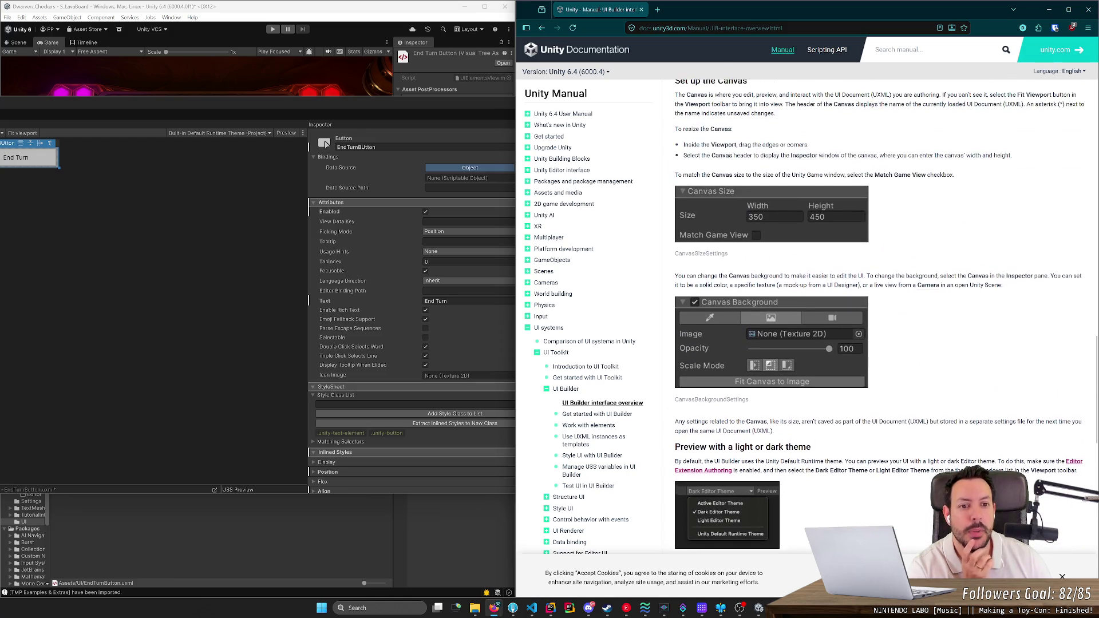
scroll(779, 315, up, 3)
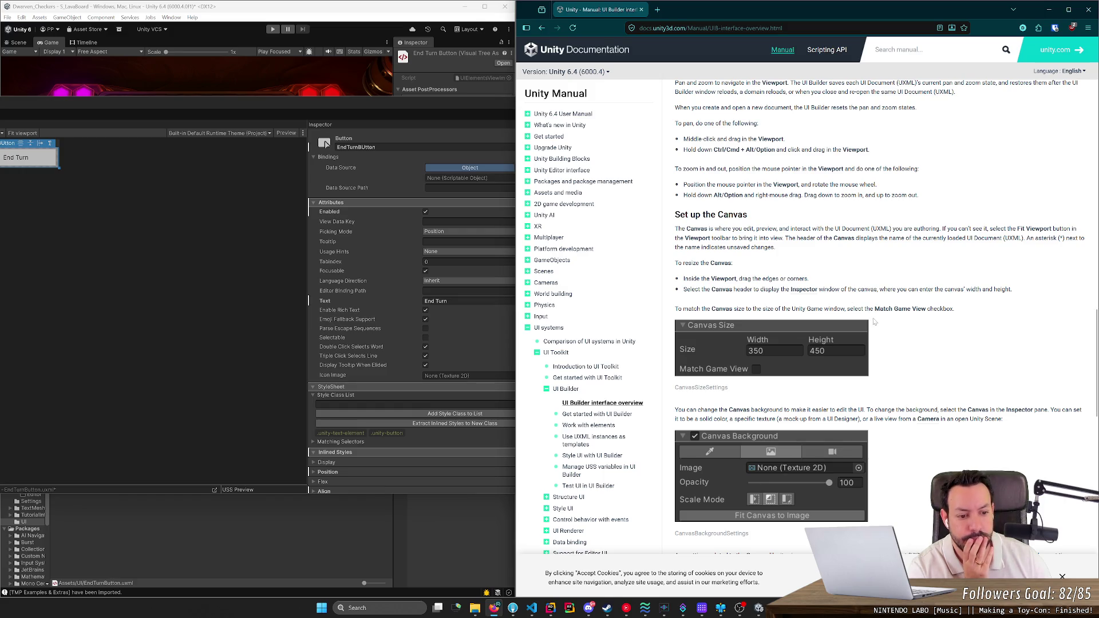
Step: Scroll further down the sidebar and open 'Get started with UI Builder'
scroll(872, 321, down, 3)
scroll(897, 361, down, 3)
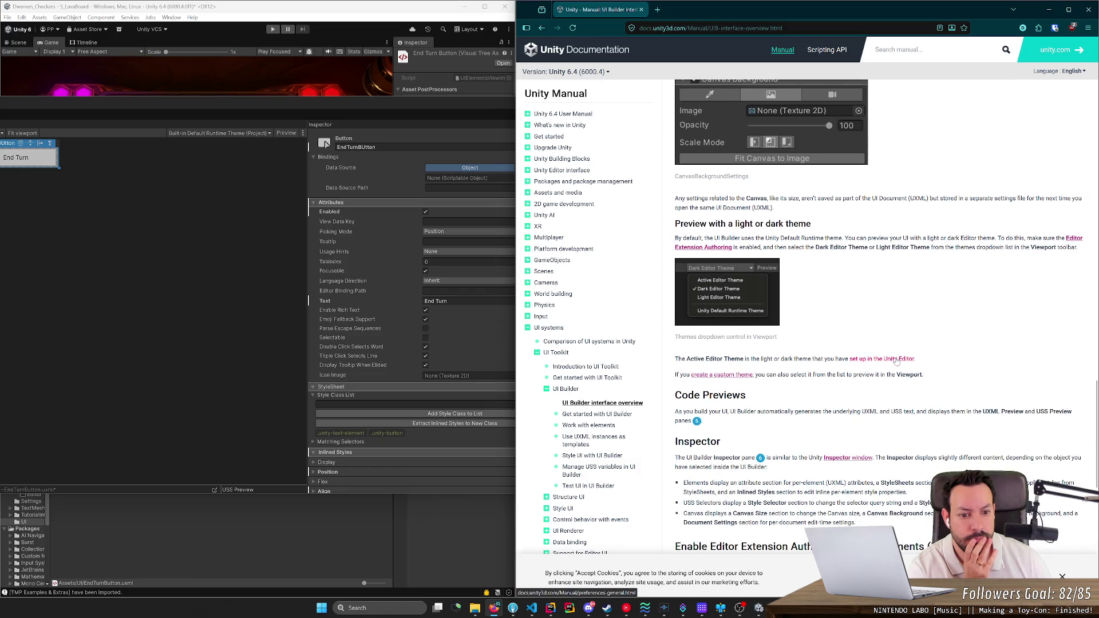
scroll(896, 359, down, 5)
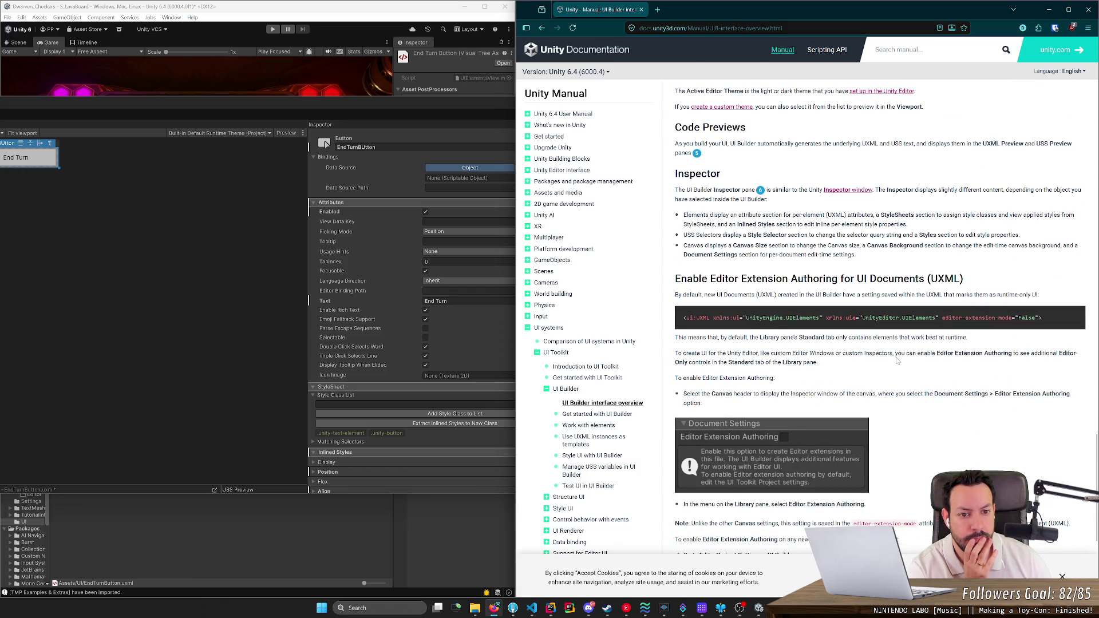
scroll(896, 359, down, 5)
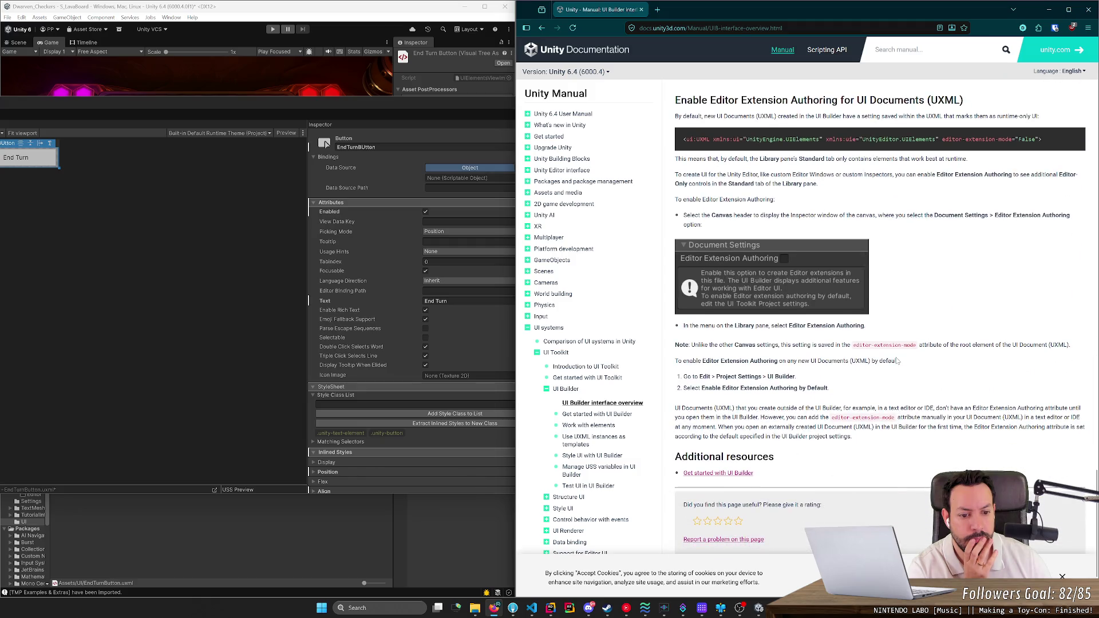
click(589, 414)
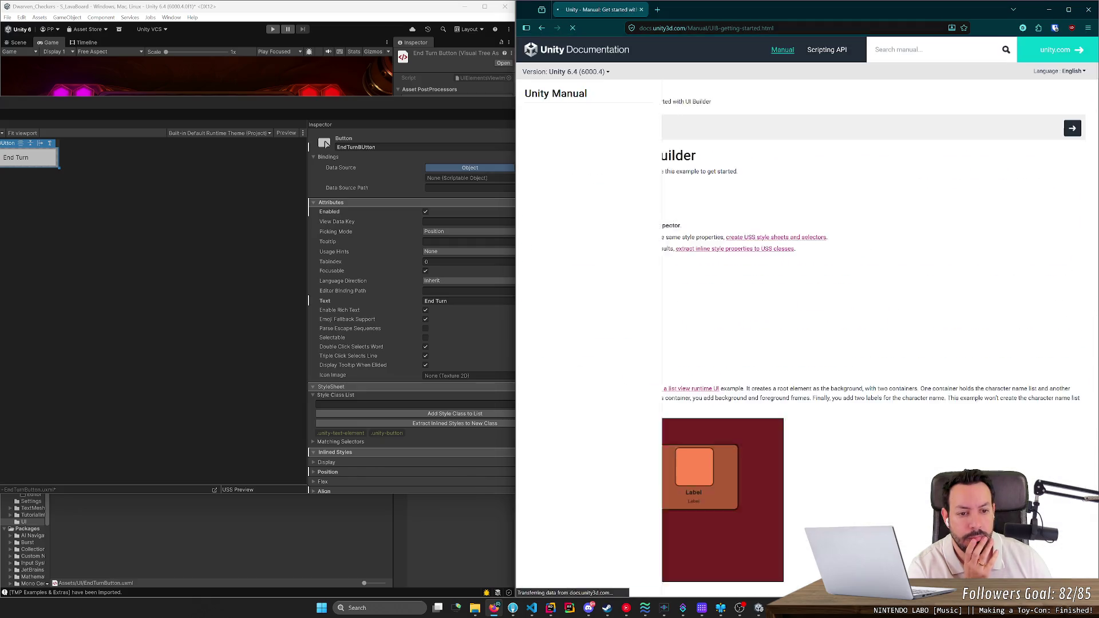
scroll(771, 380, down, 5)
scroll(800, 396, down, 4)
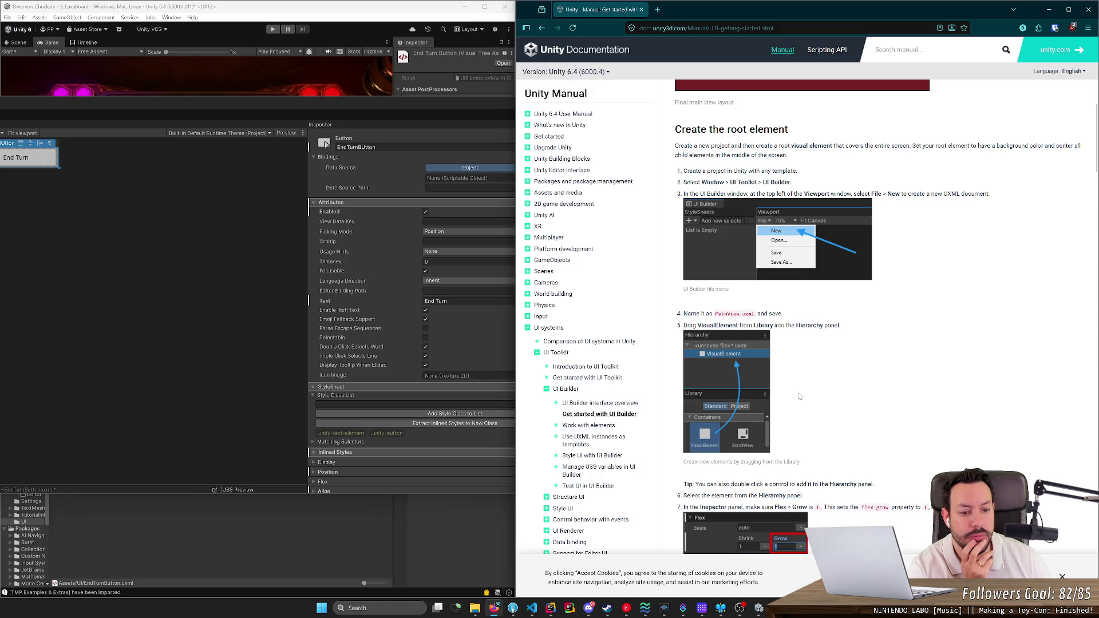
scroll(799, 396, down, 3)
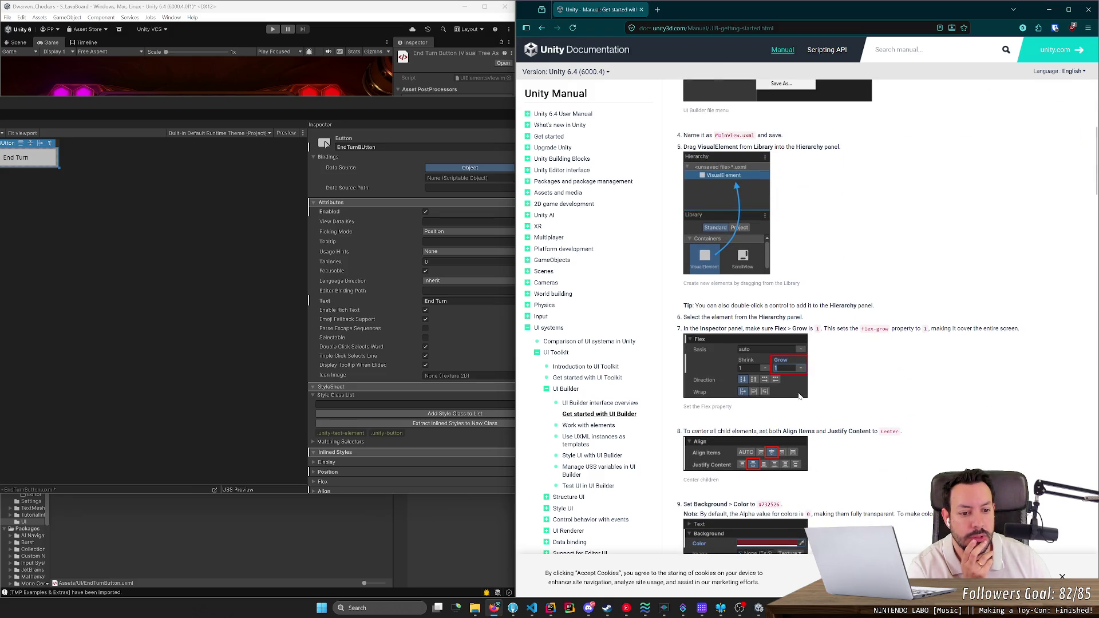
scroll(800, 396, down, 7)
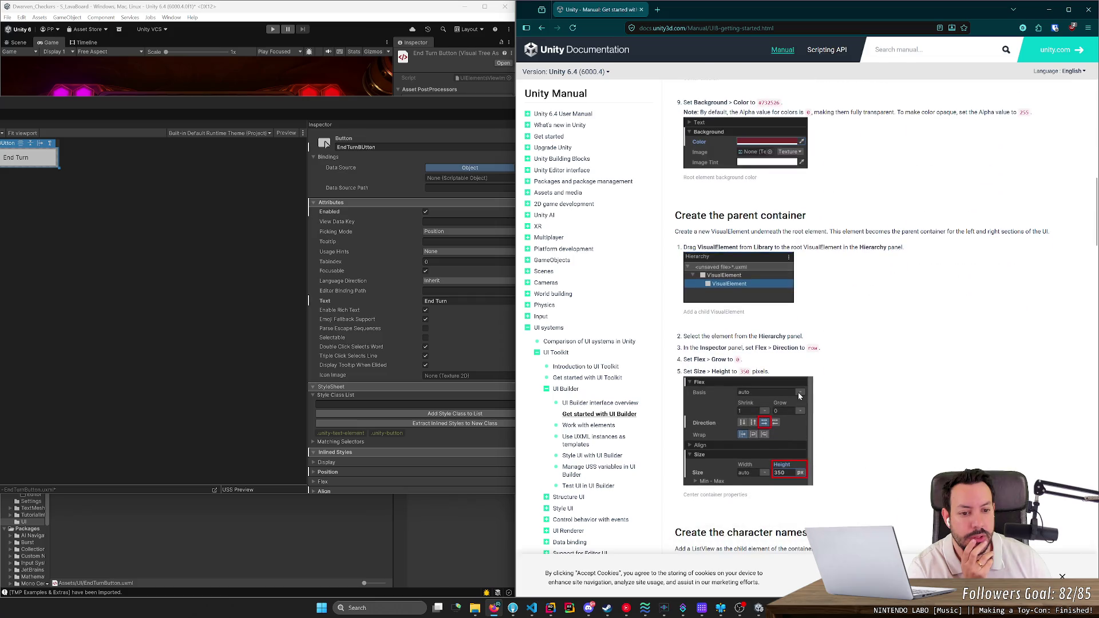
scroll(800, 396, down, 3)
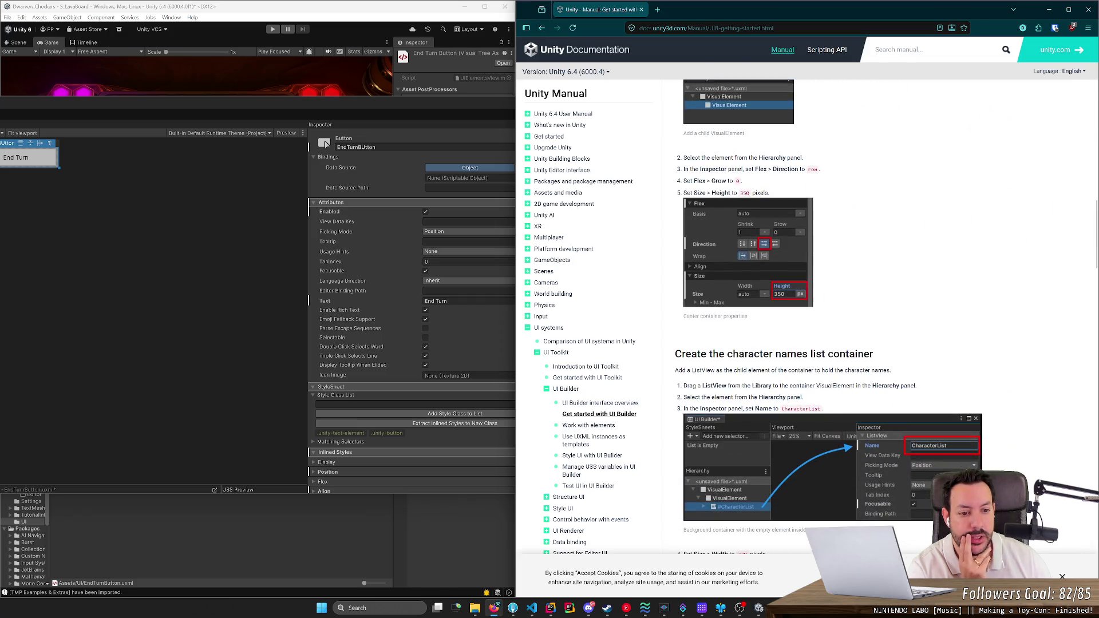
scroll(838, 388, down, 7)
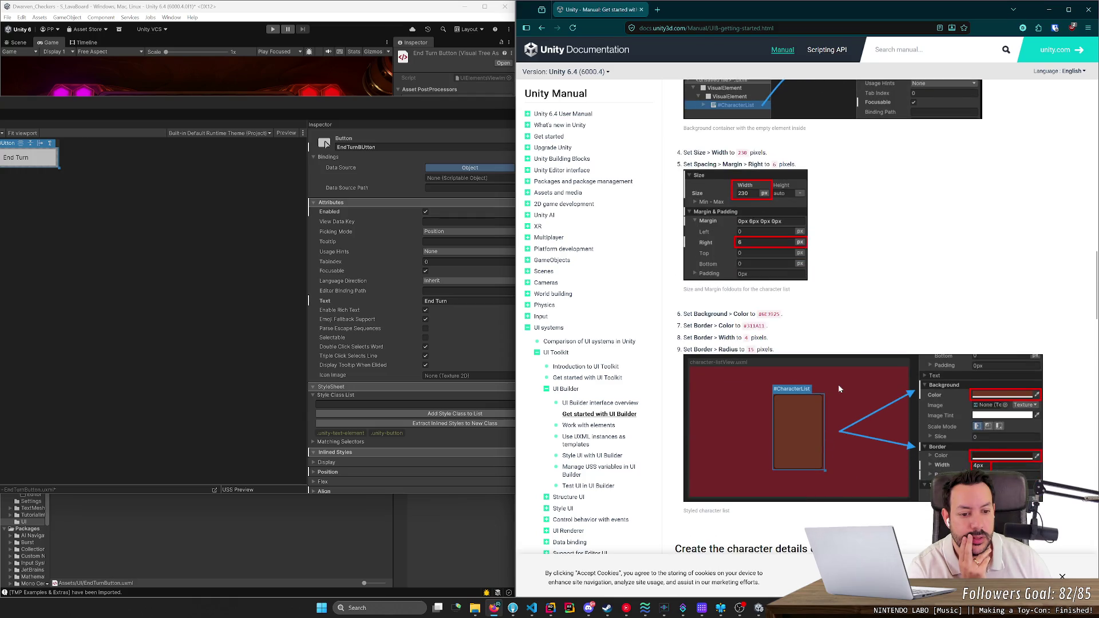
scroll(837, 388, up, 6)
scroll(818, 389, up, 6)
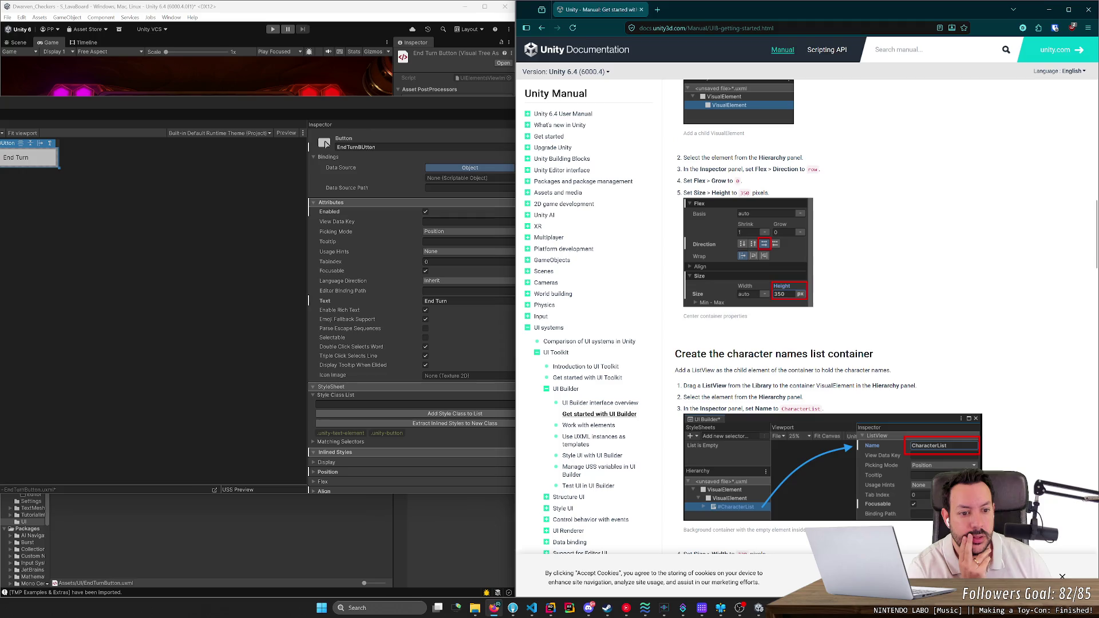
scroll(833, 384, up, 8)
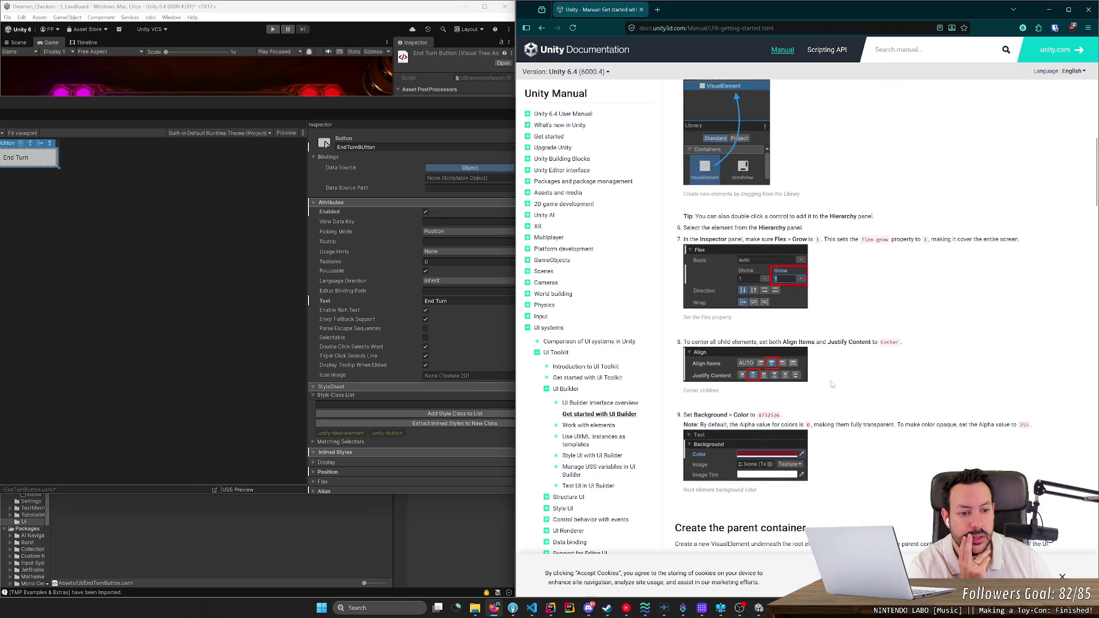
middle_click(879, 359)
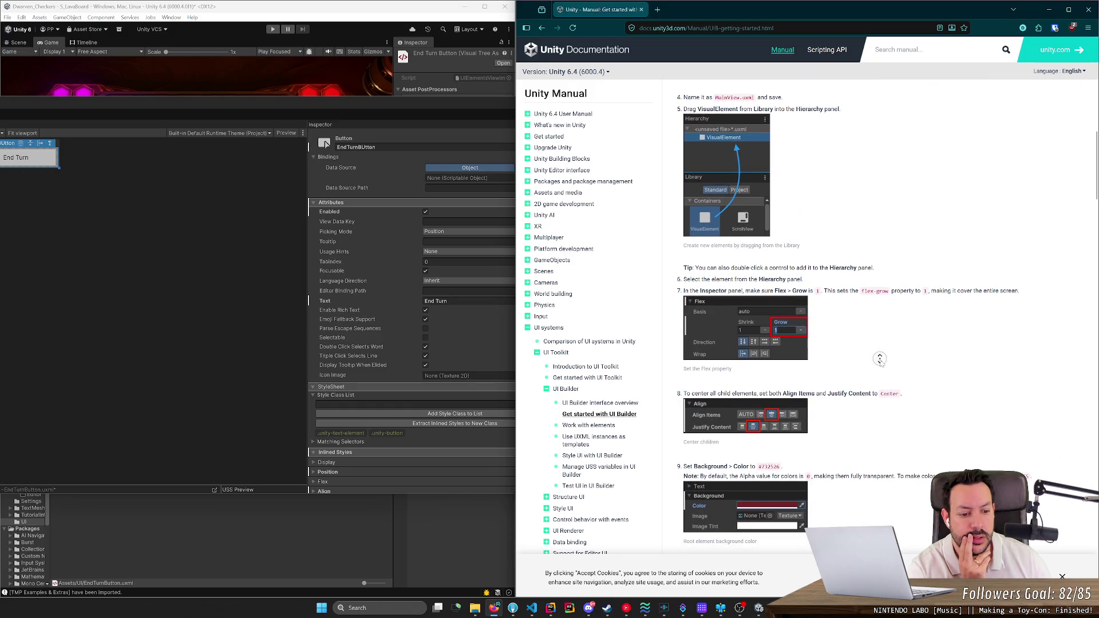
middle_click(973, 359)
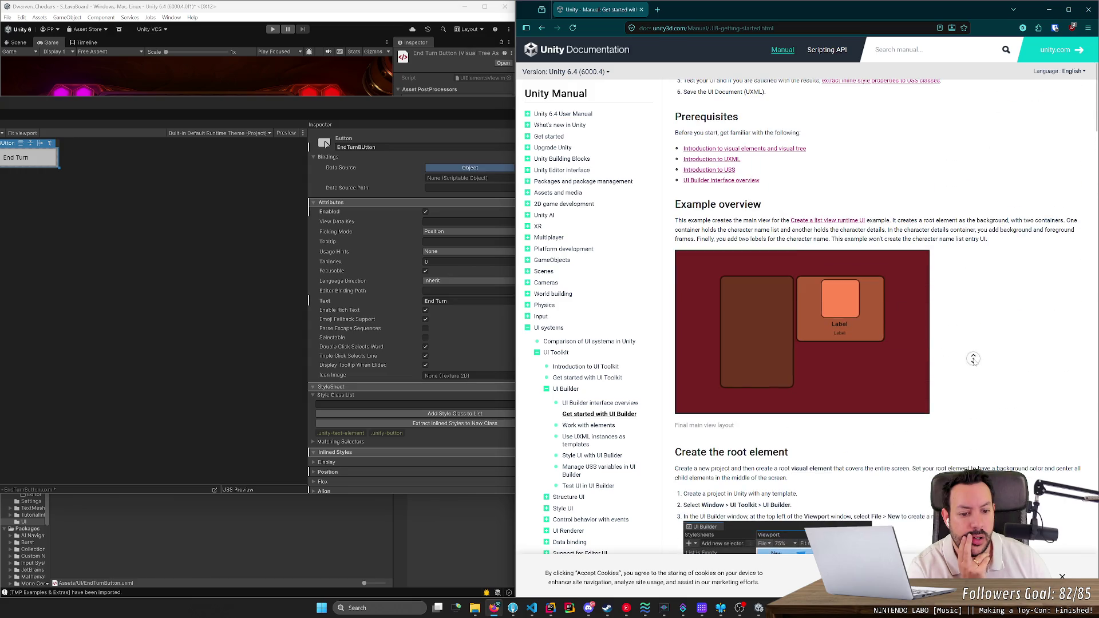
middle_click(890, 347)
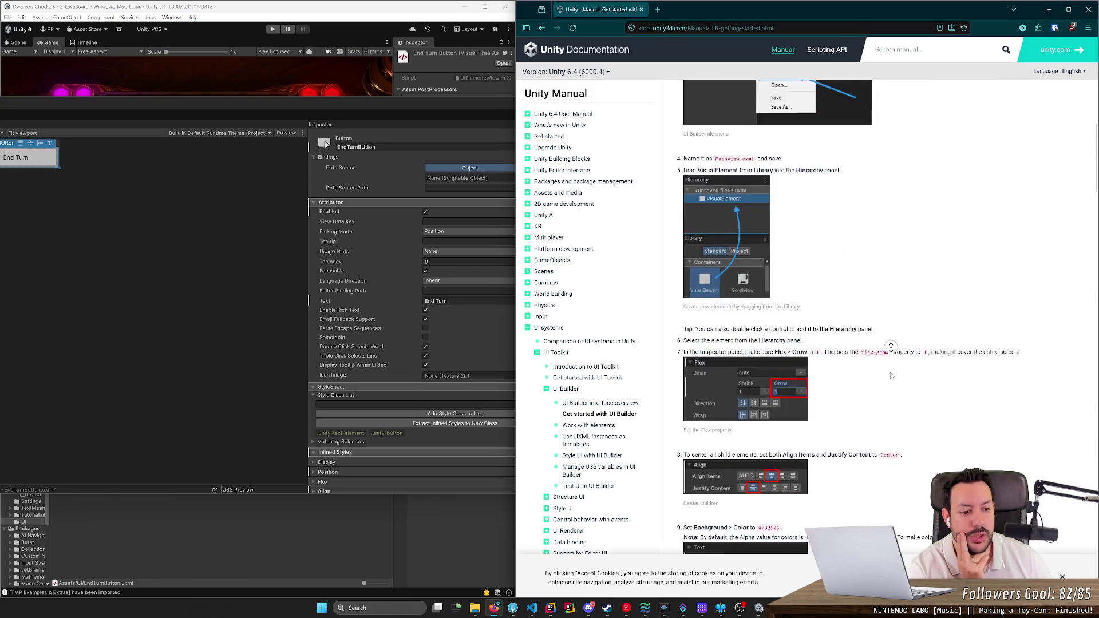
middle_click(846, 332)
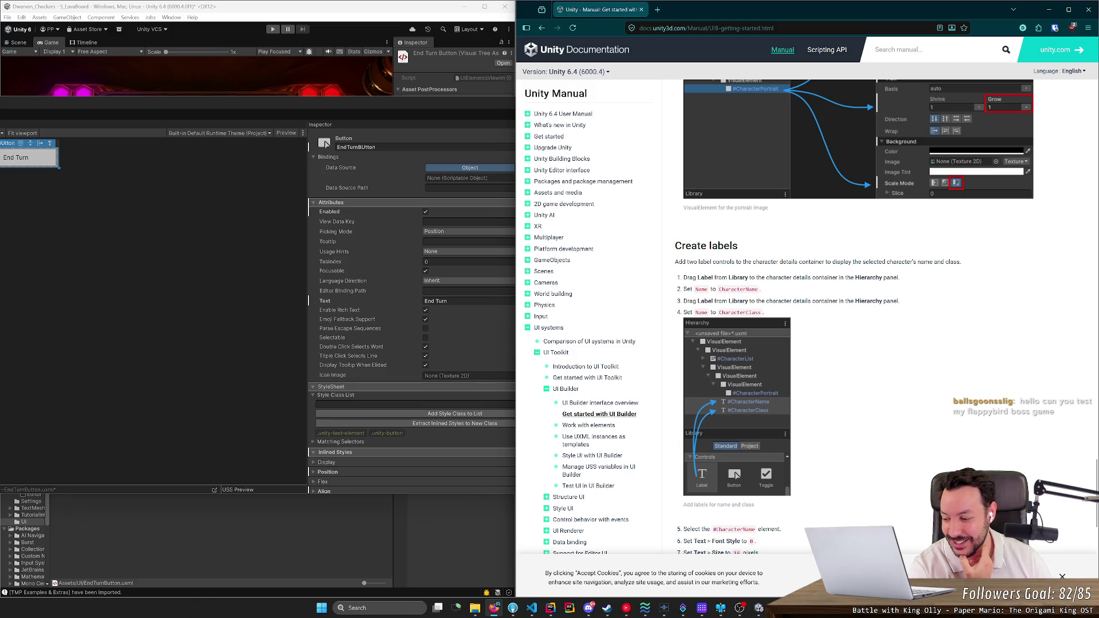
Step: Scroll past Extract inline styles and open the UI Builder 'Work with elements' manual page
scroll(822, 292, down, 1)
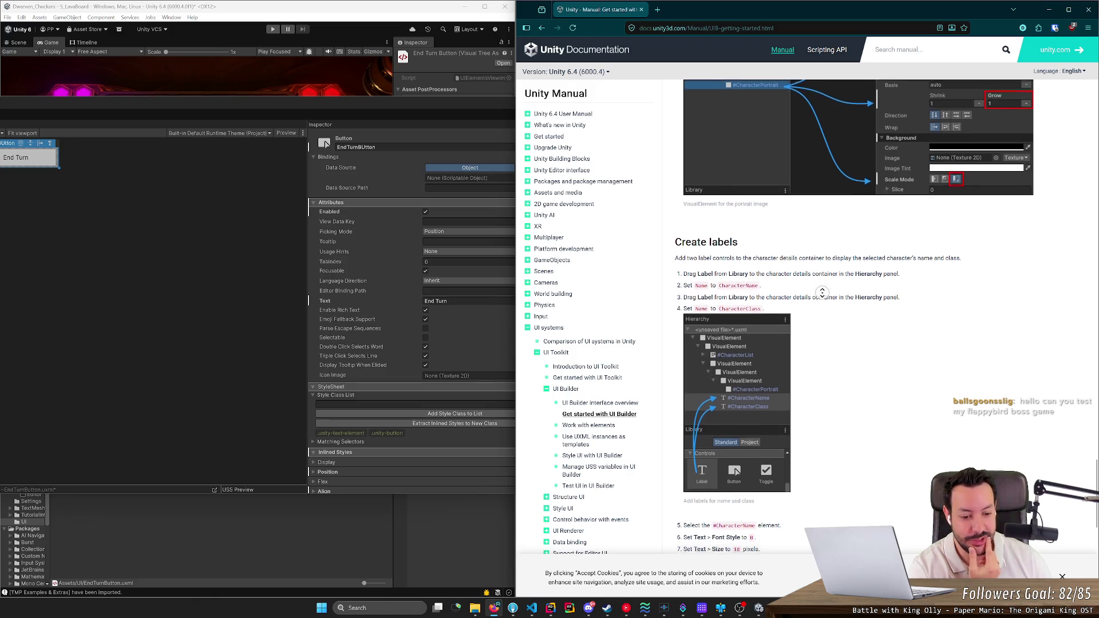
middle_click(823, 302)
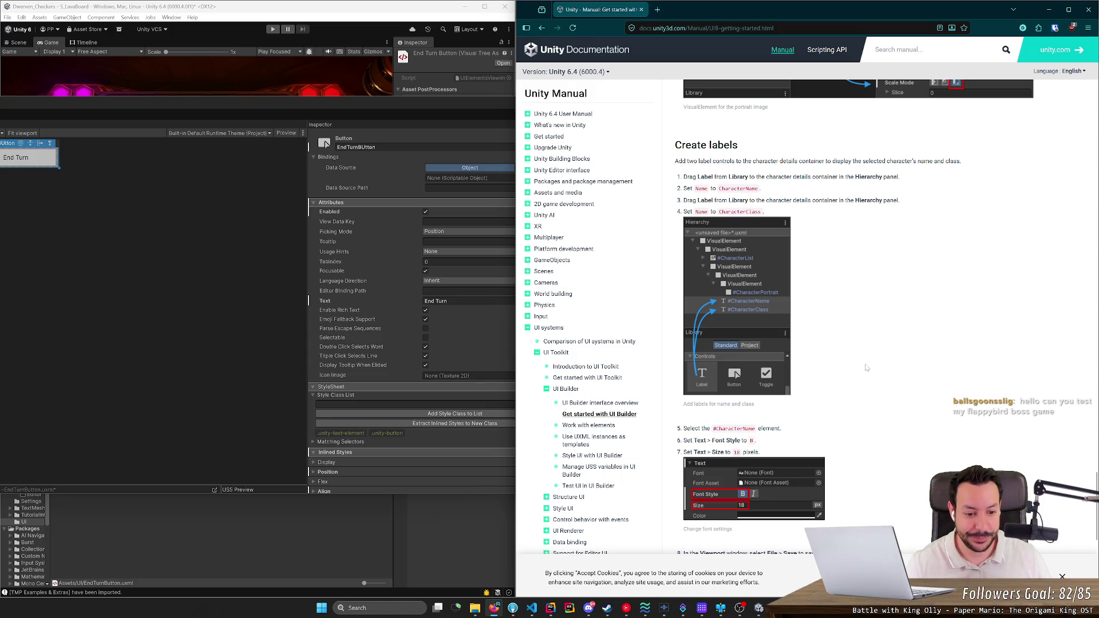
scroll(866, 367, down, 5)
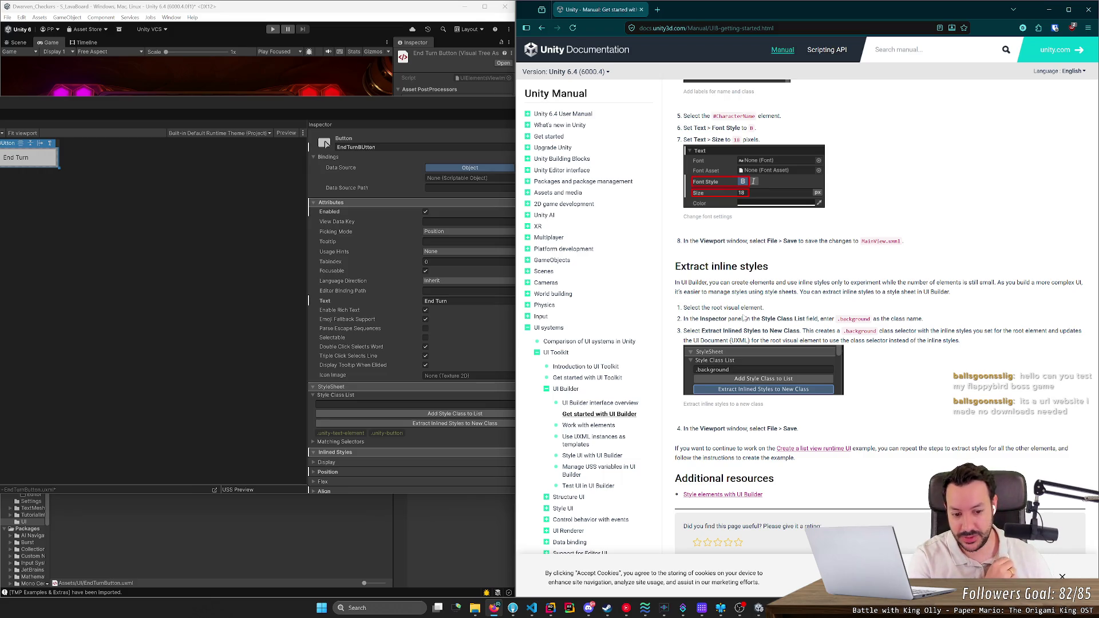
scroll(743, 319, down, 2)
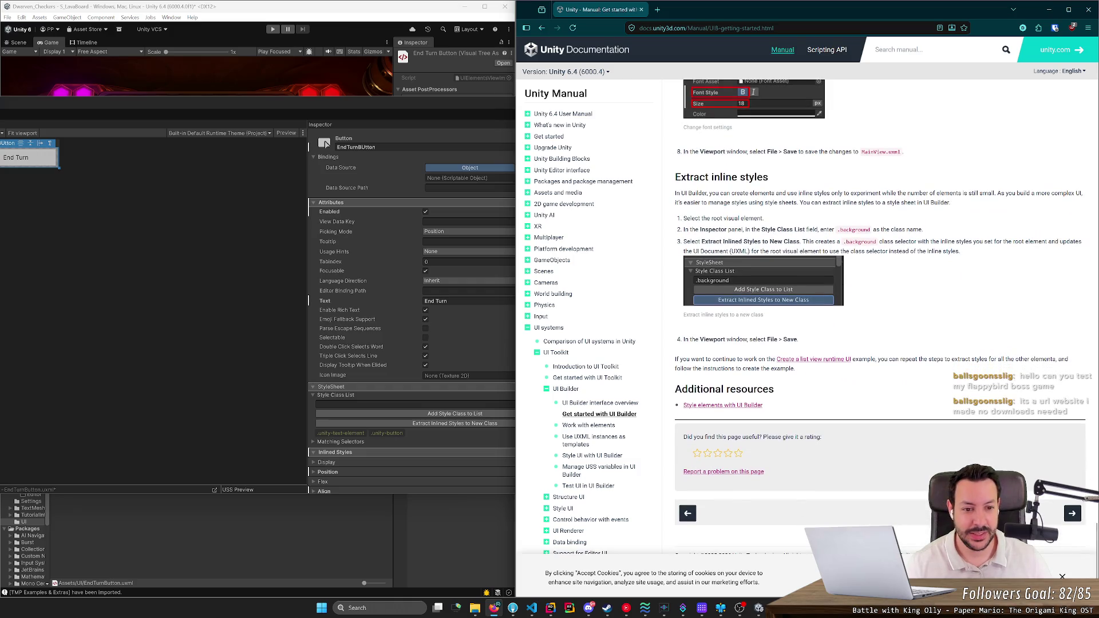
scroll(719, 272, up, 4)
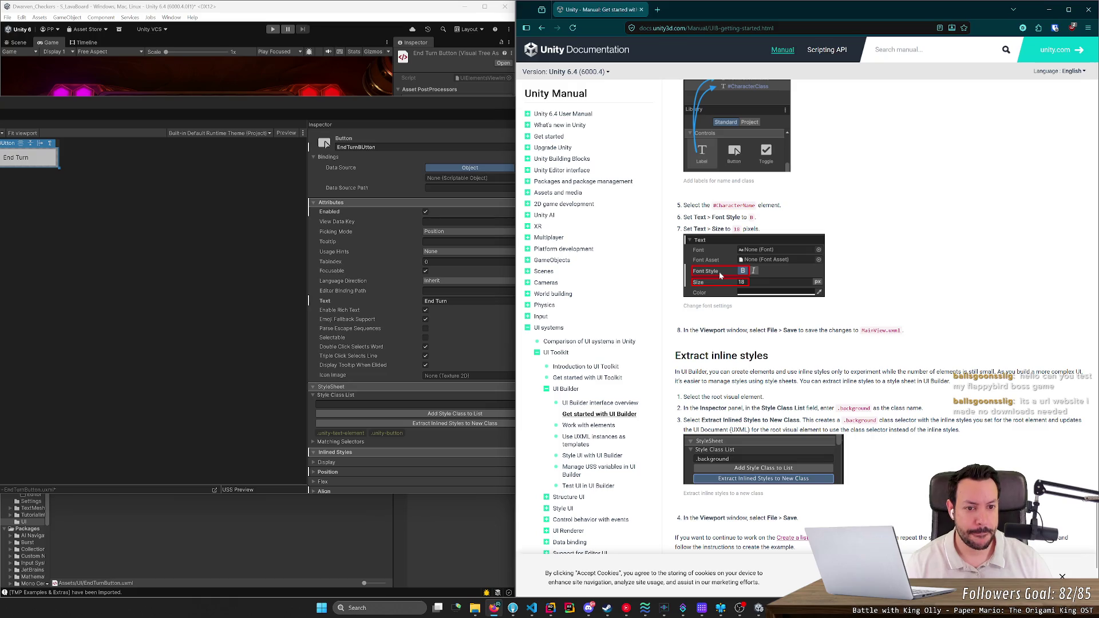
scroll(718, 271, down, 2)
scroll(719, 274, down, 2)
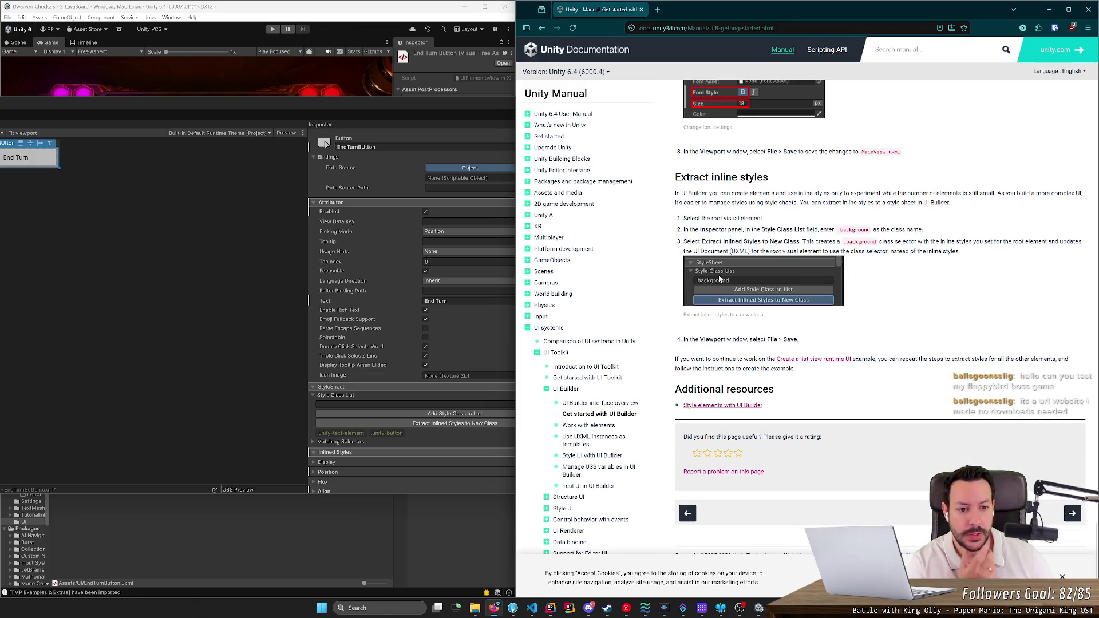
click(589, 425)
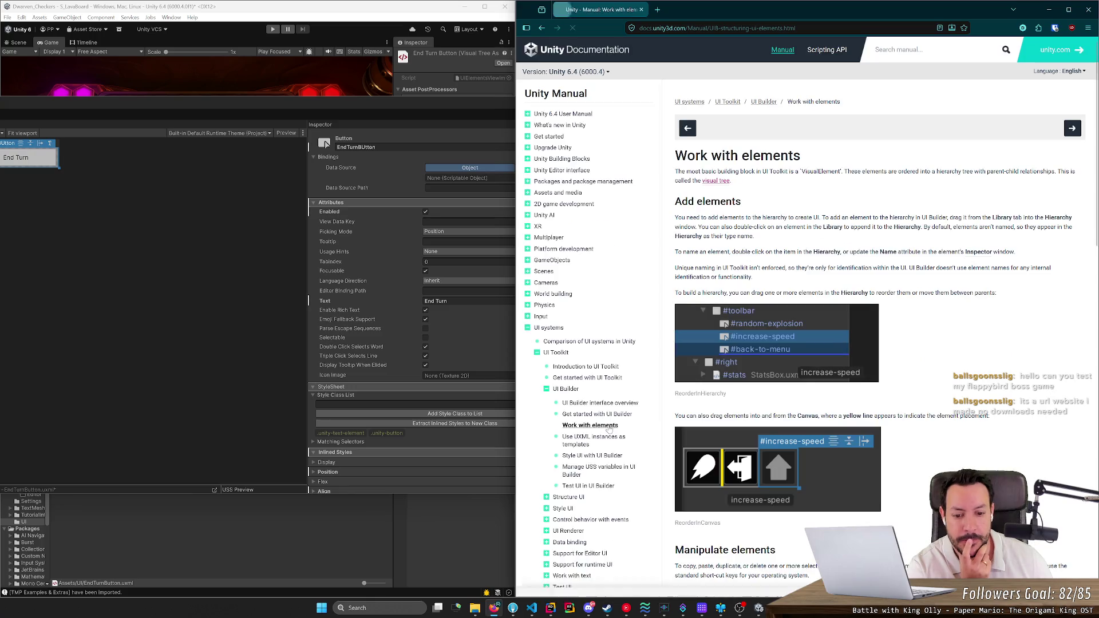
Step: Open the Control behavior with events page and highlight its sentence on what events communicate
scroll(699, 415, down, 13)
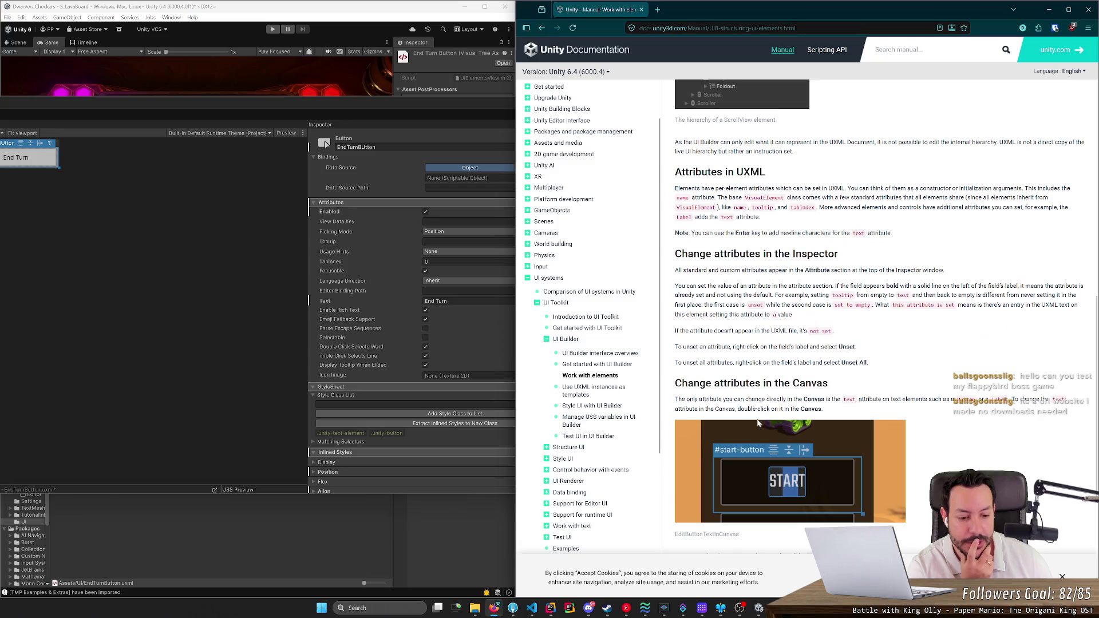
scroll(764, 409, down, 3)
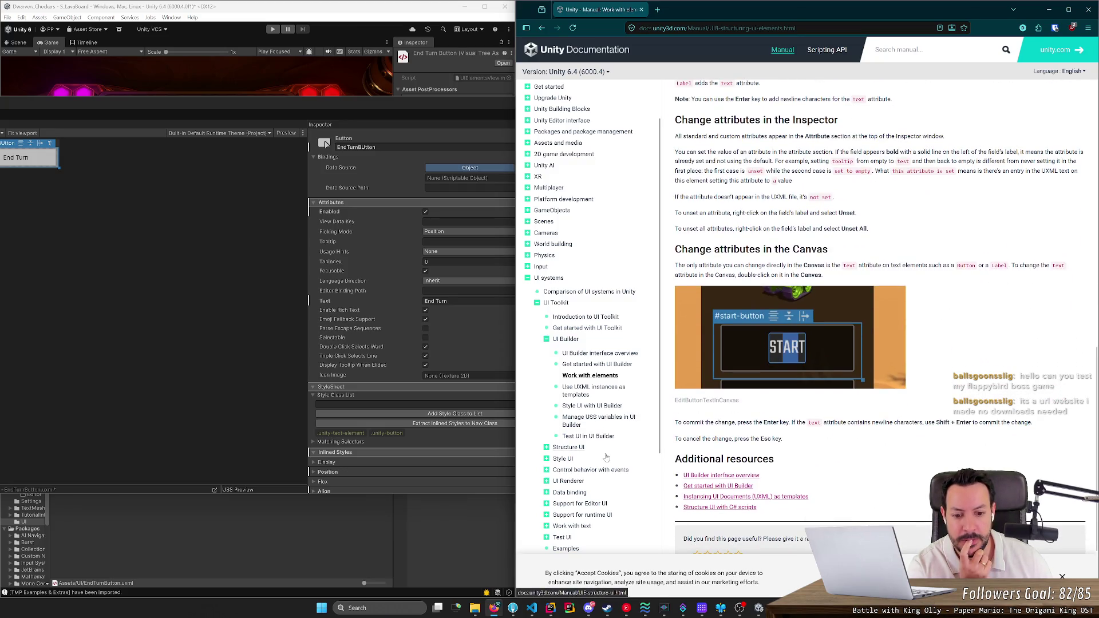
click(590, 470)
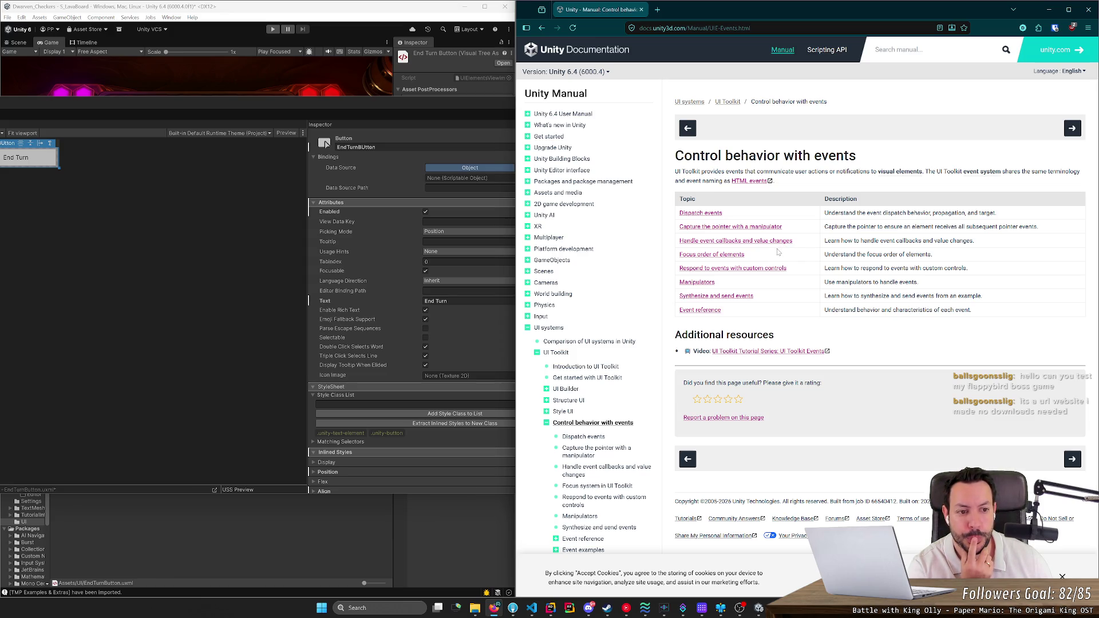
drag(718, 171, 870, 171)
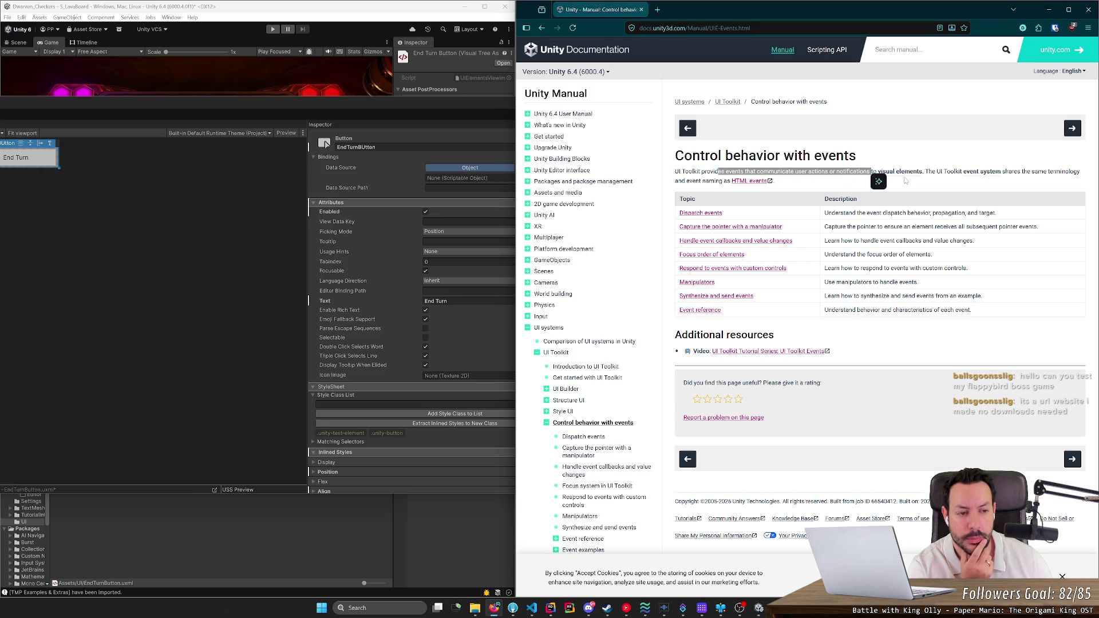
click(921, 185)
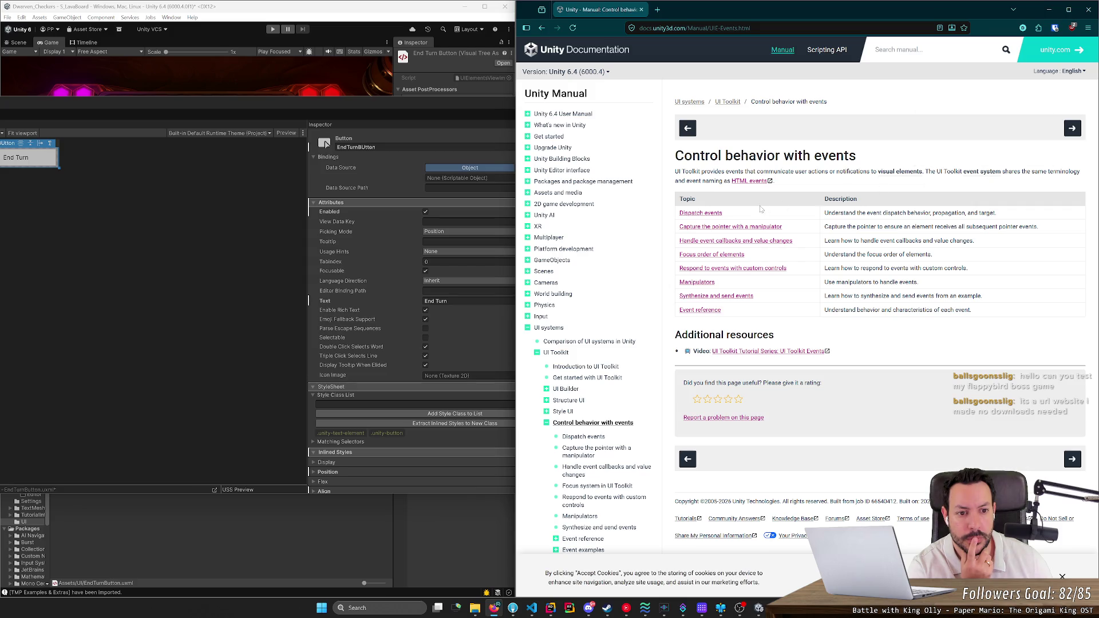
Step: Go to Event reference > Capture events and select the MenuItem and clickableLabel code lines
scroll(589, 322, down, 3)
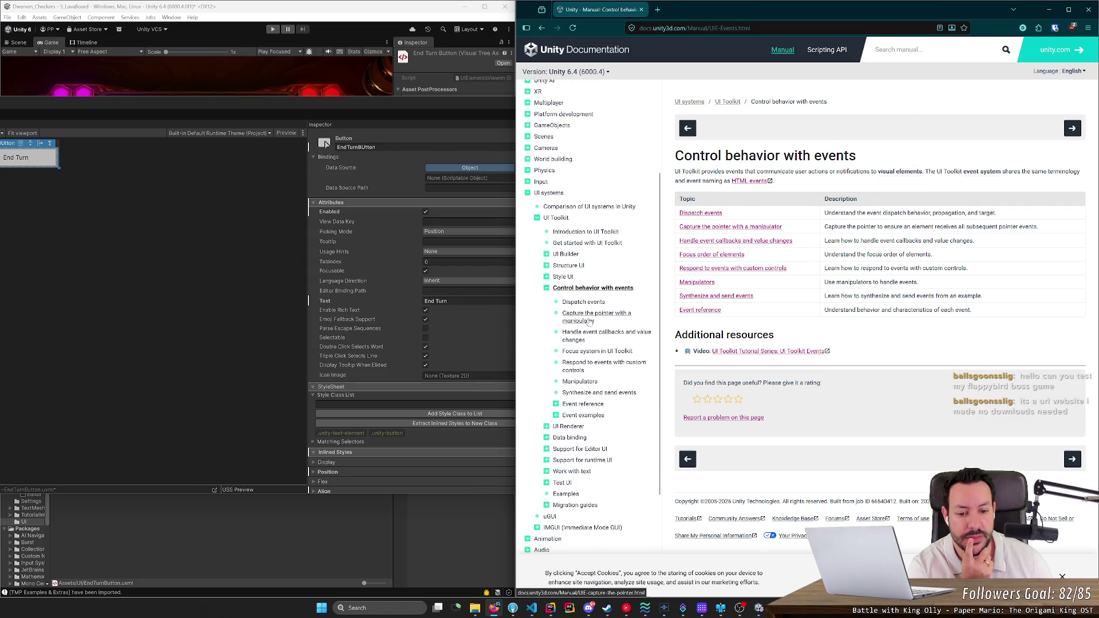
click(586, 392)
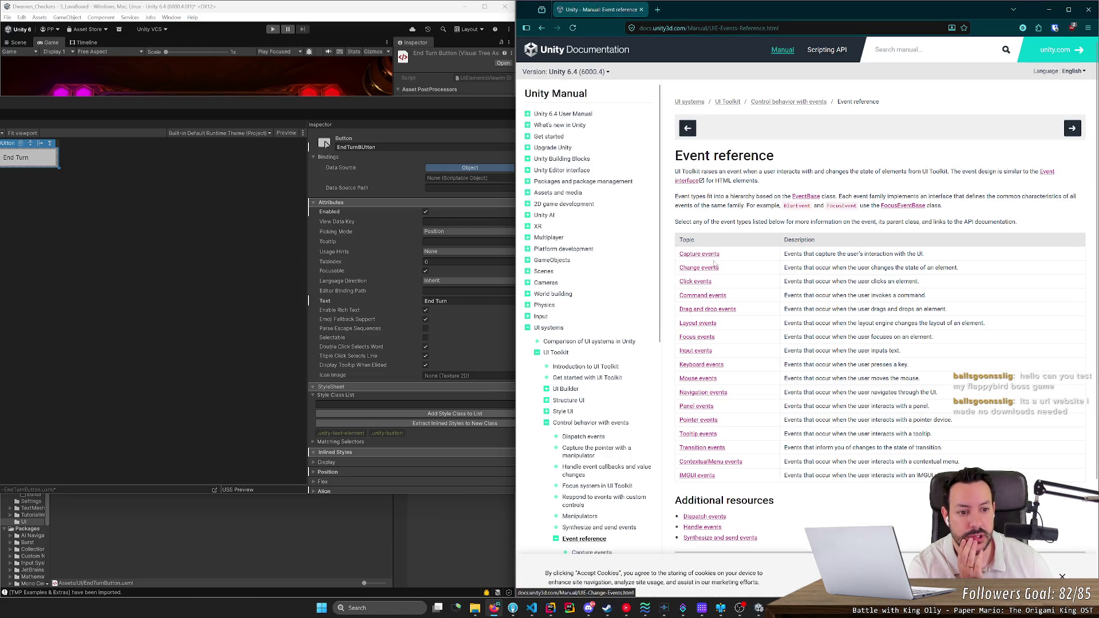
click(710, 257)
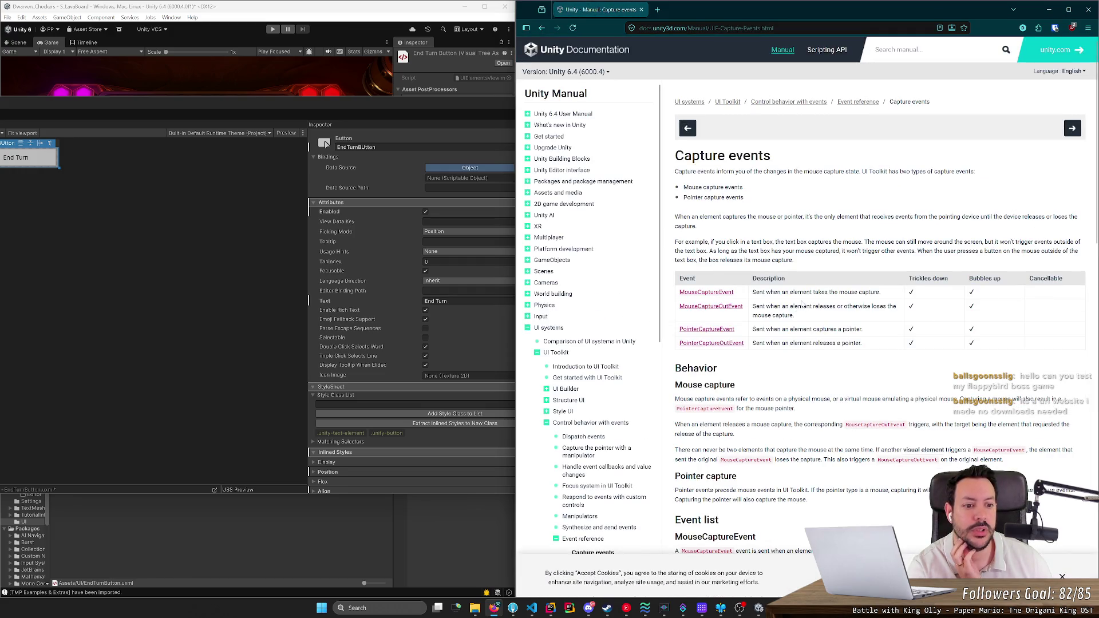
scroll(803, 304, down, 4)
scroll(772, 330, down, 3)
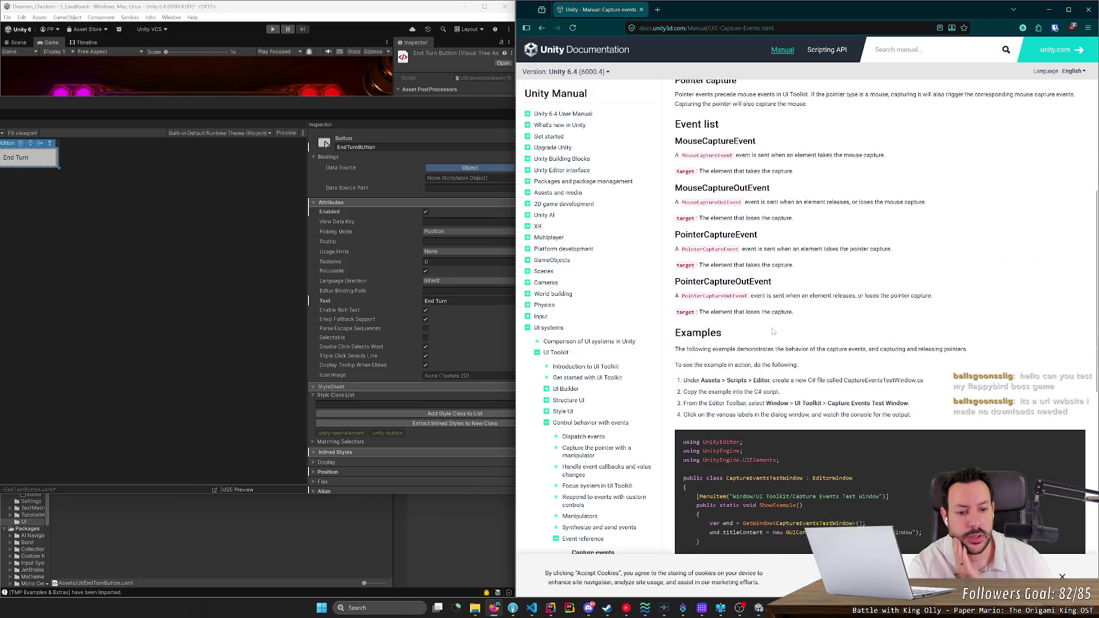
scroll(772, 331, down, 3)
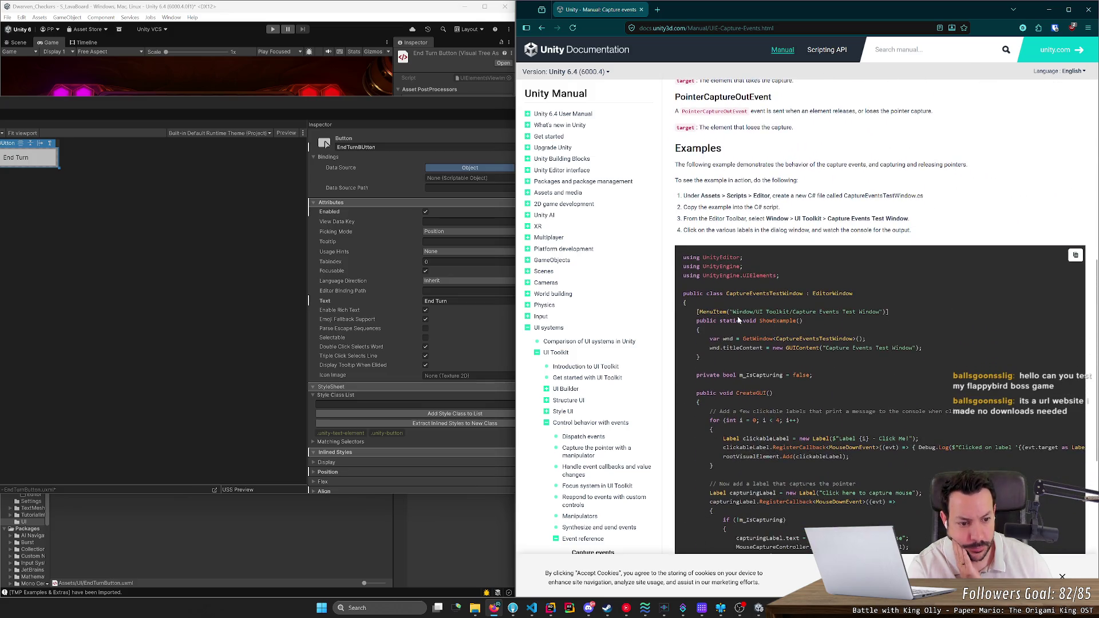
drag(706, 312, 876, 311)
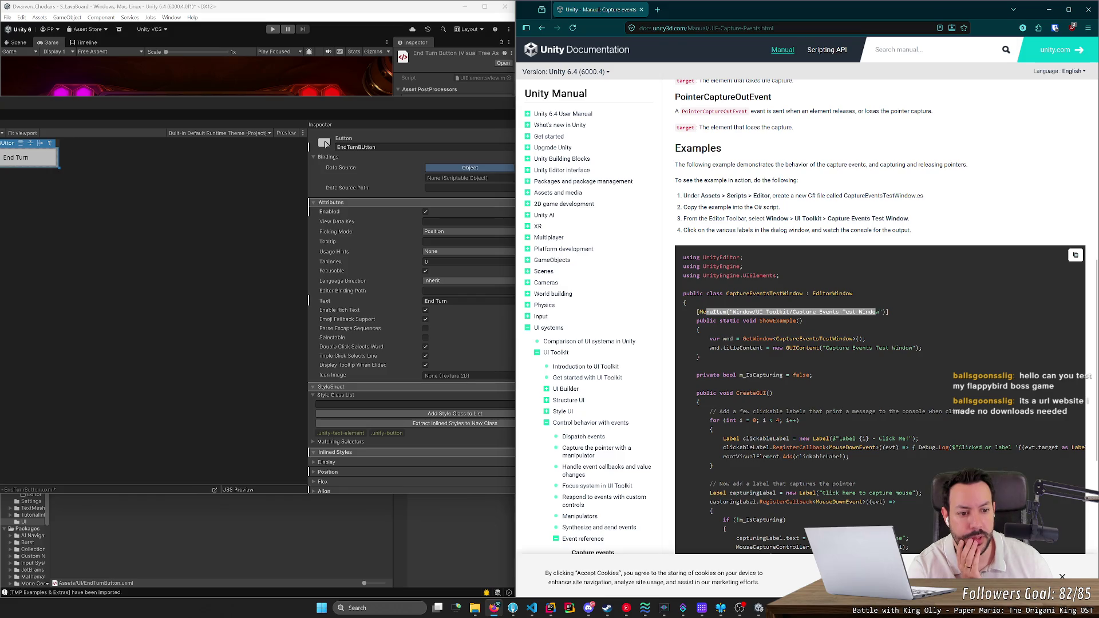
click(875, 312)
scroll(801, 335, down, 2)
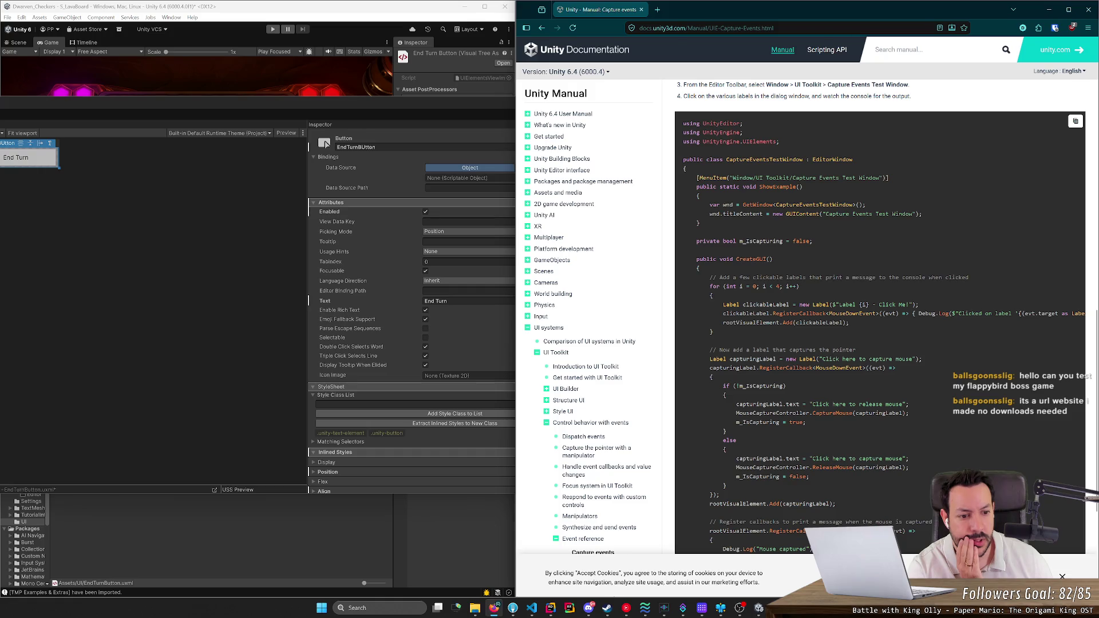
drag(724, 305, 789, 305)
click(799, 312)
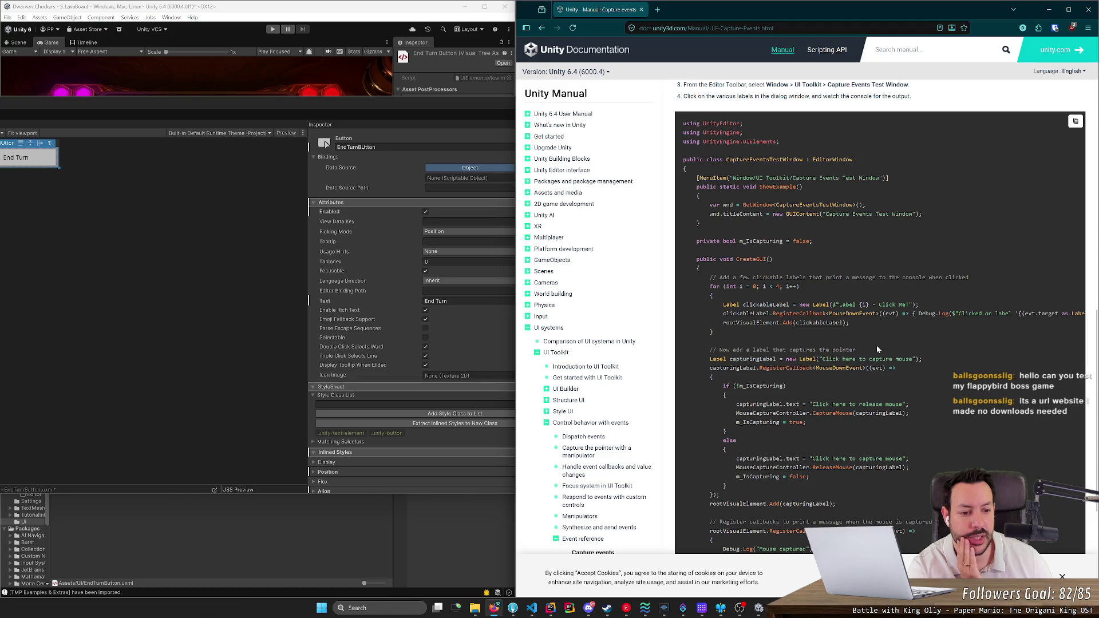
Step: Return to Event reference, then Event examples, and open the simple transition example guide
scroll(874, 342, down, 1)
scroll(859, 364, down, 2)
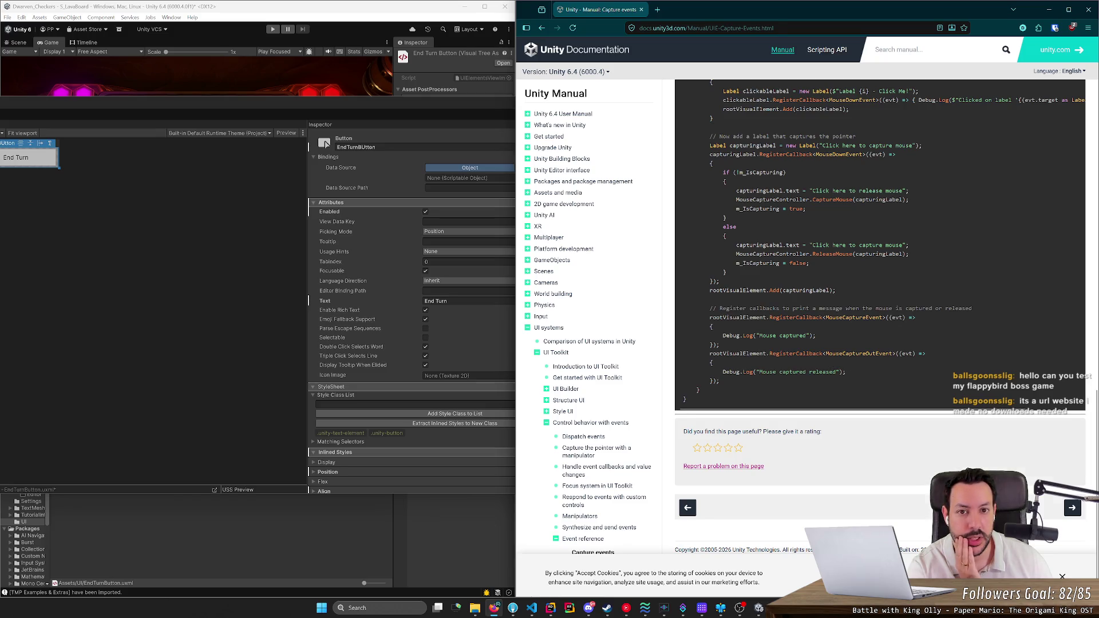
click(687, 507)
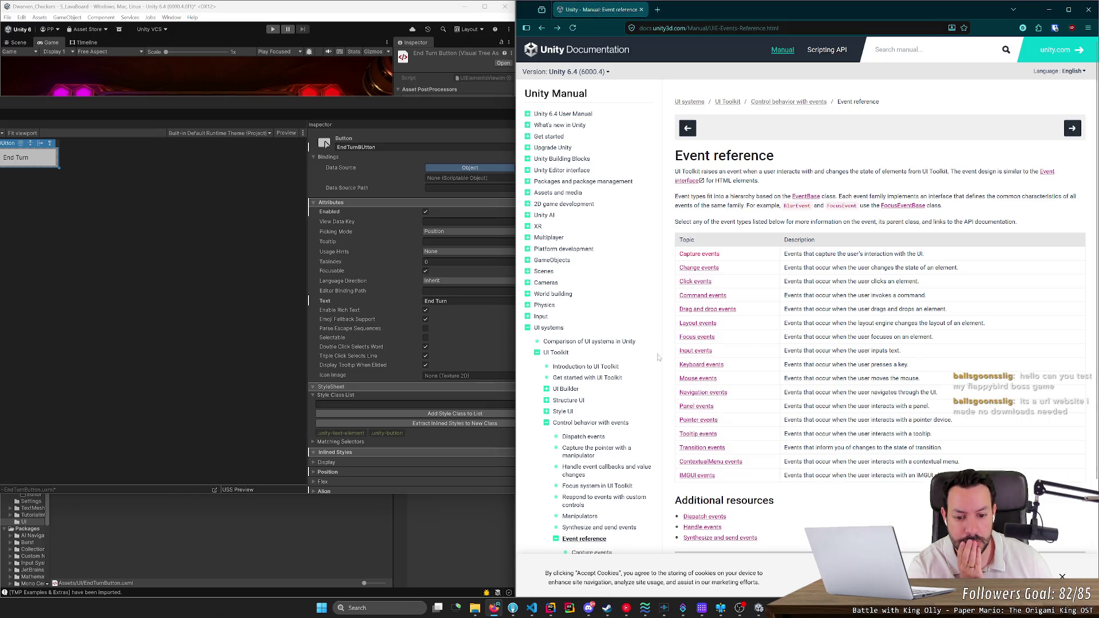
scroll(600, 390, down, 3)
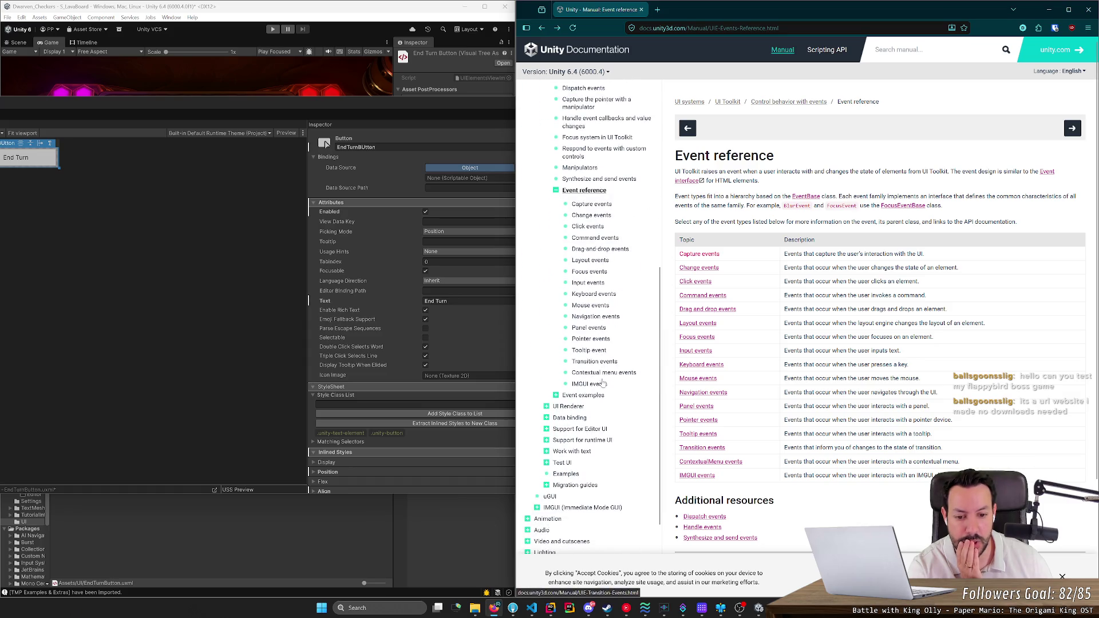
click(583, 400)
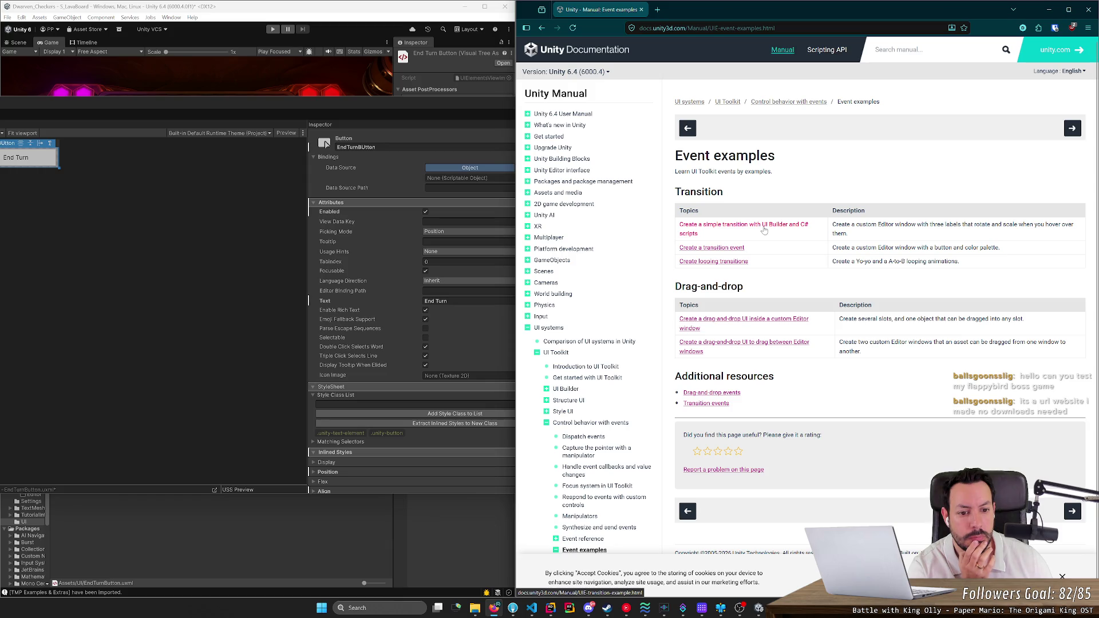
click(764, 229)
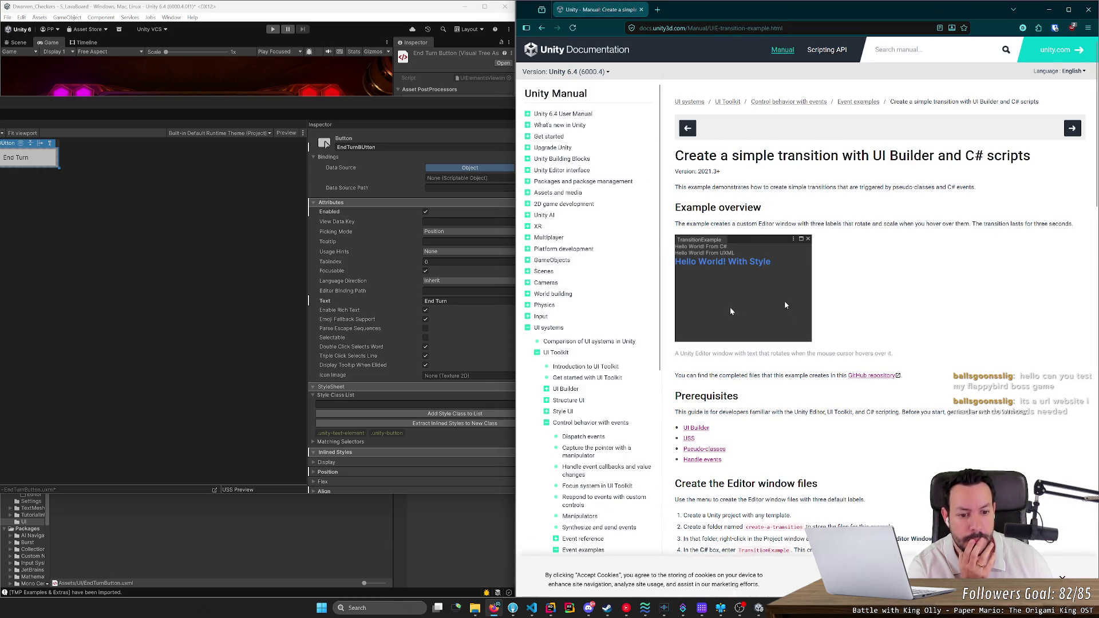
Step: Undock the UI Builder tab into its own floating window
scroll(731, 310, down, 3)
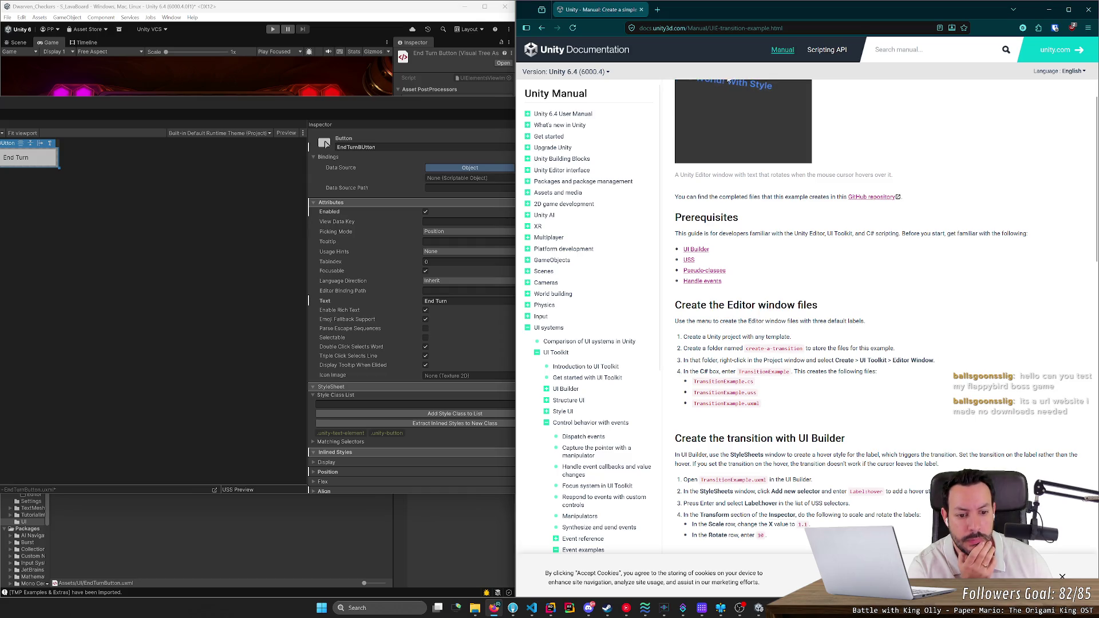
scroll(784, 322, up, 3)
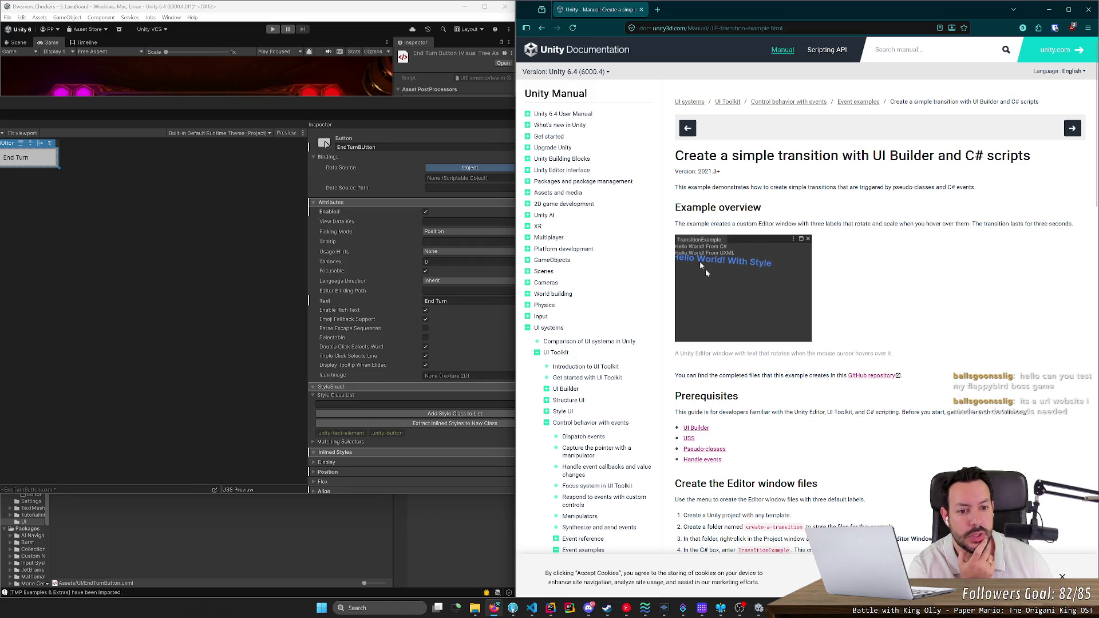
mouse_move(342, 108)
mouse_down()
mouse_move(503, 103)
mouse_move(654, 141)
mouse_move(319, 100)
mouse_up()
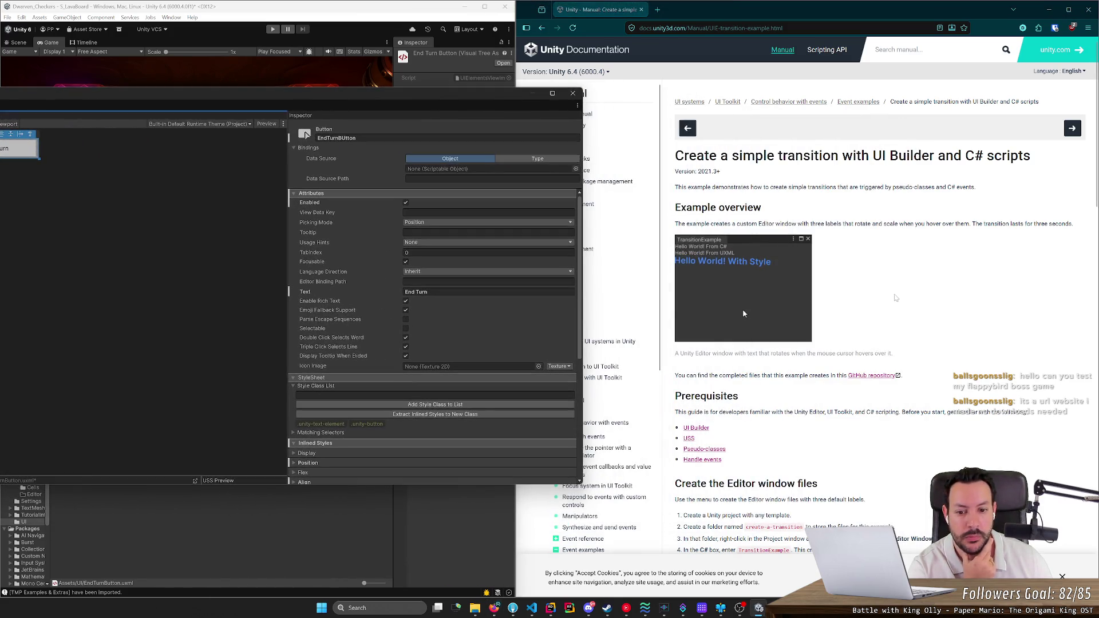
Step: Read through the transition guide's USS and C# example code
scroll(835, 312, down, 3)
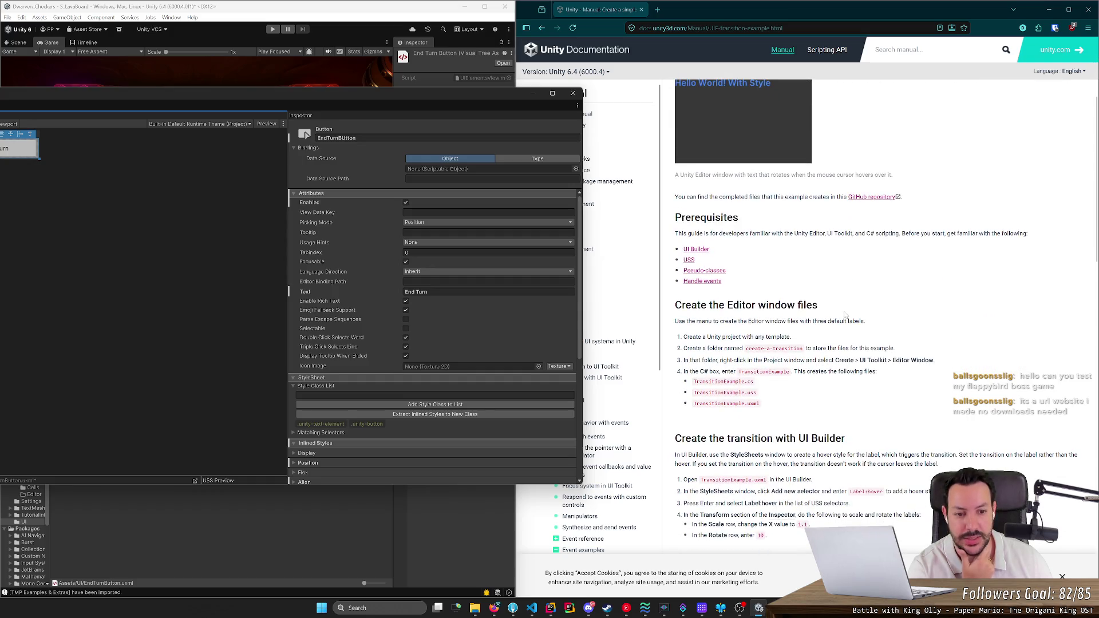
scroll(844, 314, down, 7)
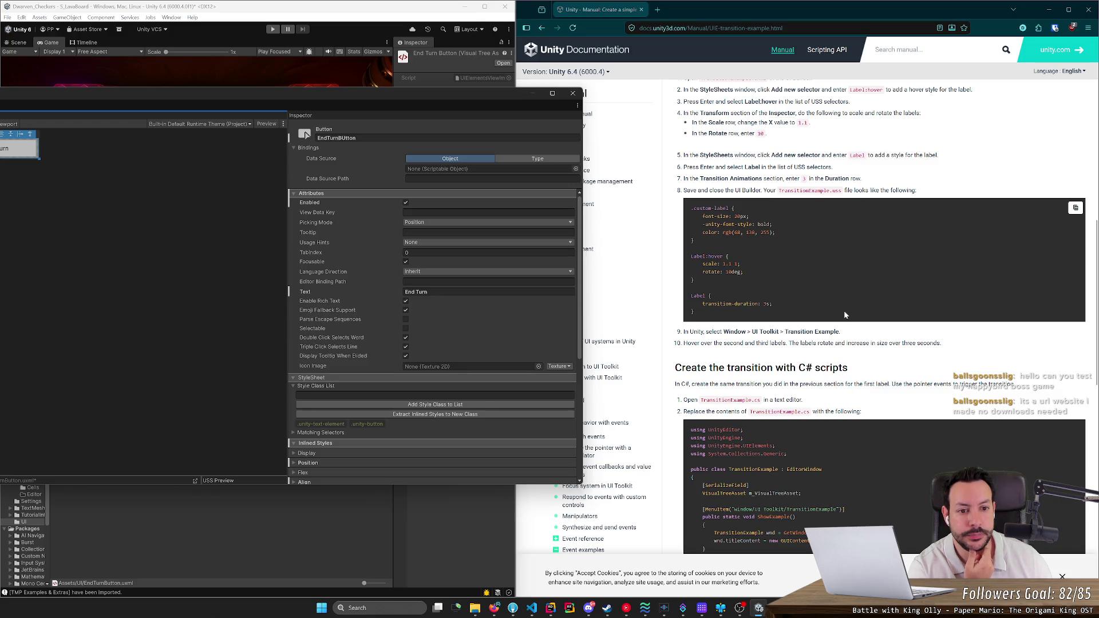
scroll(845, 314, up, 4)
scroll(844, 314, up, 3)
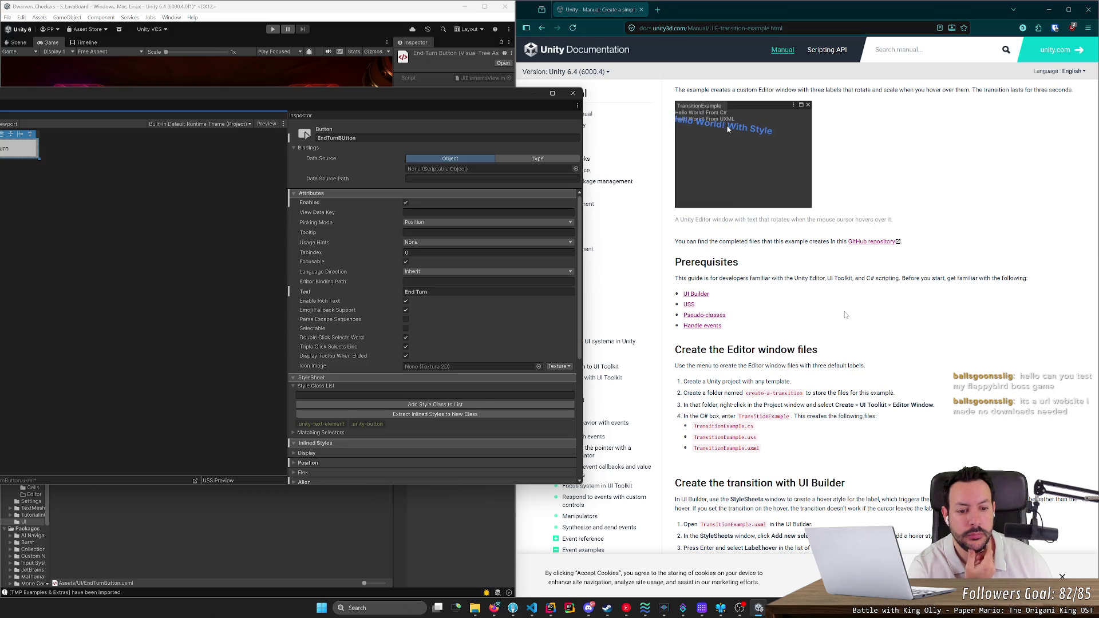
scroll(845, 314, down, 6)
scroll(845, 314, down, 3)
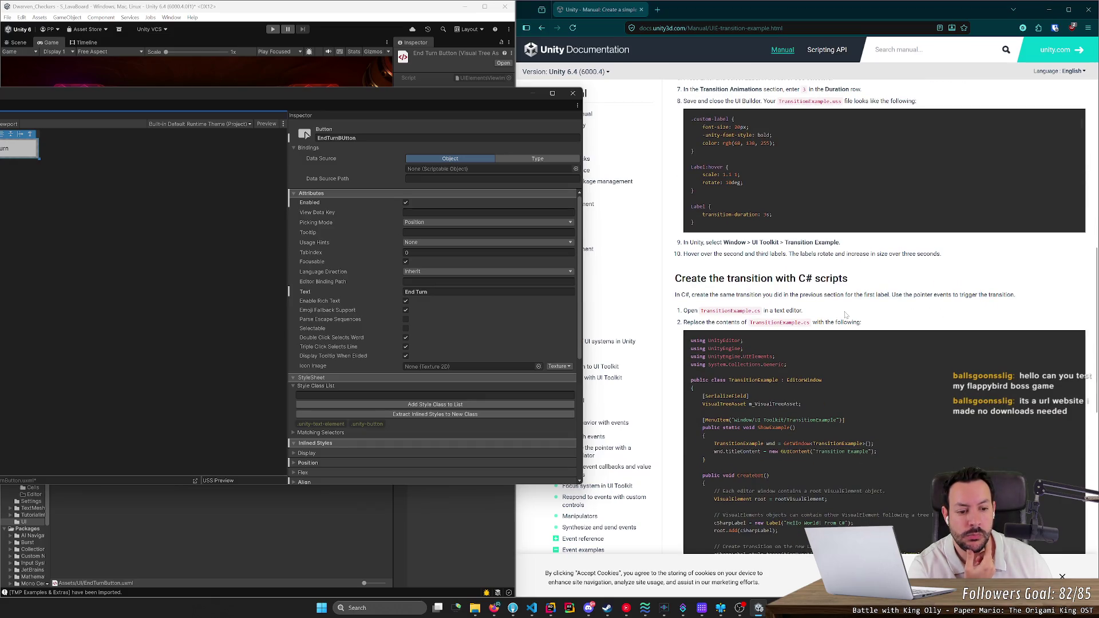
scroll(844, 313, down, 2)
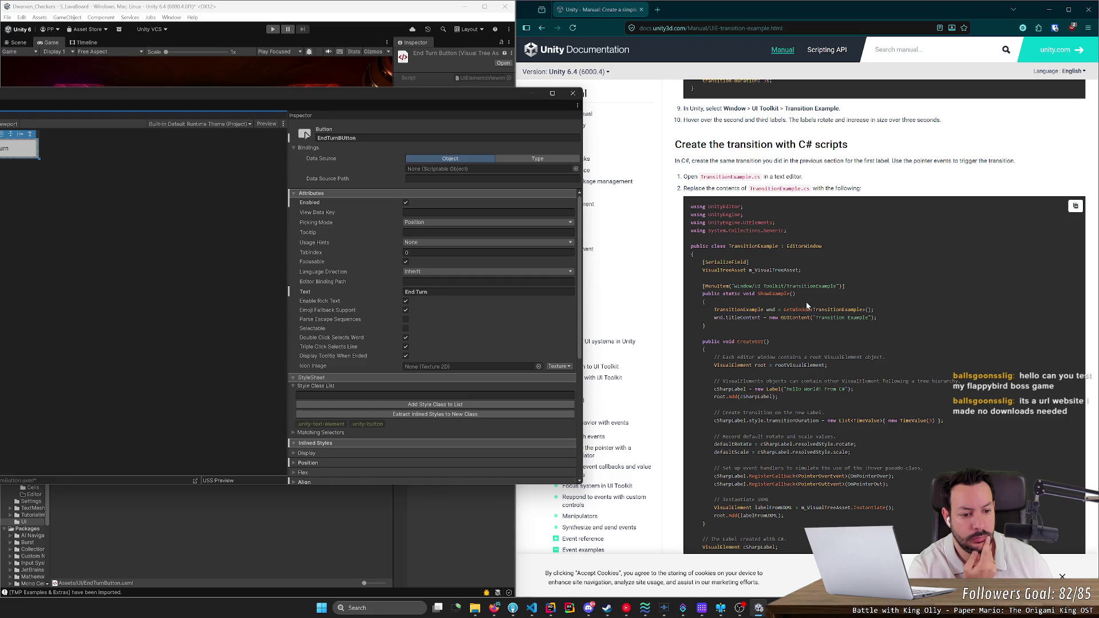
scroll(806, 301, down, 2)
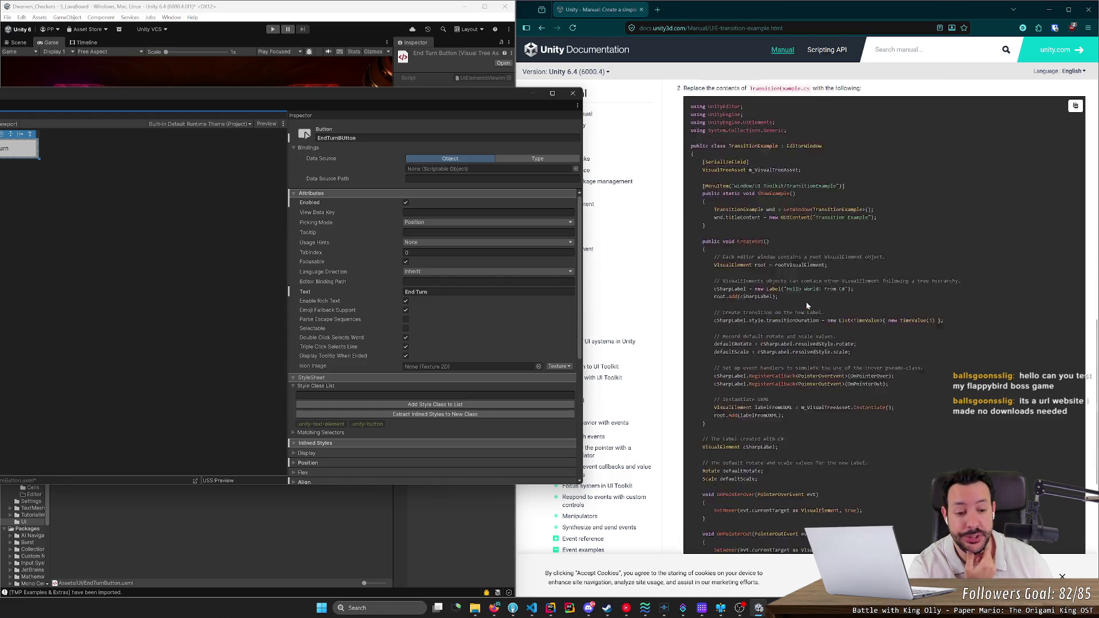
scroll(806, 301, down, 3)
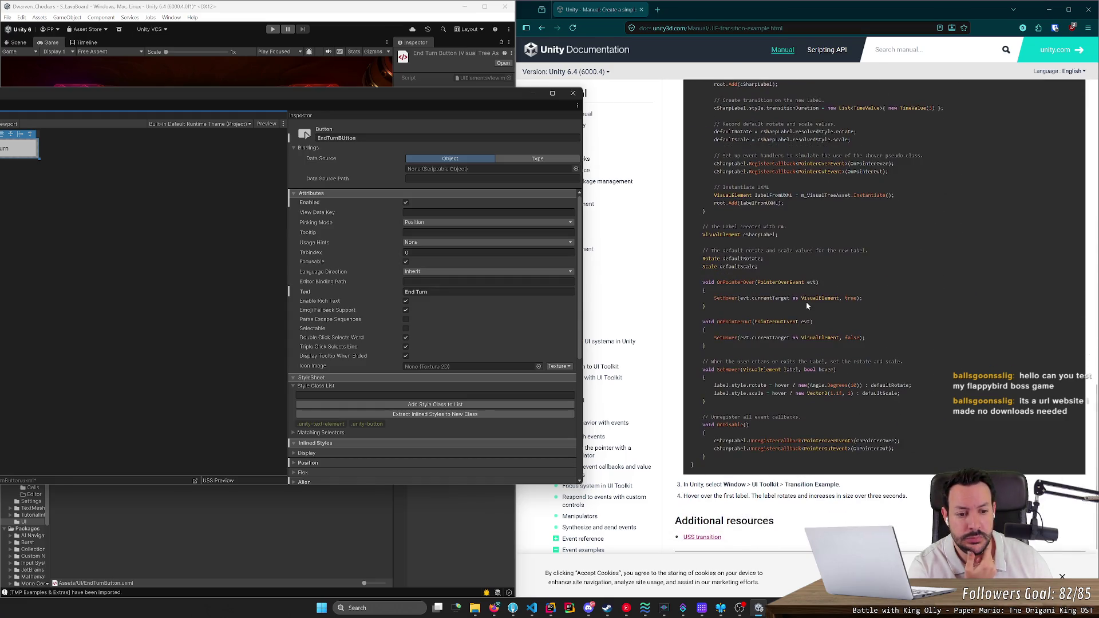
scroll(806, 301, up, 4)
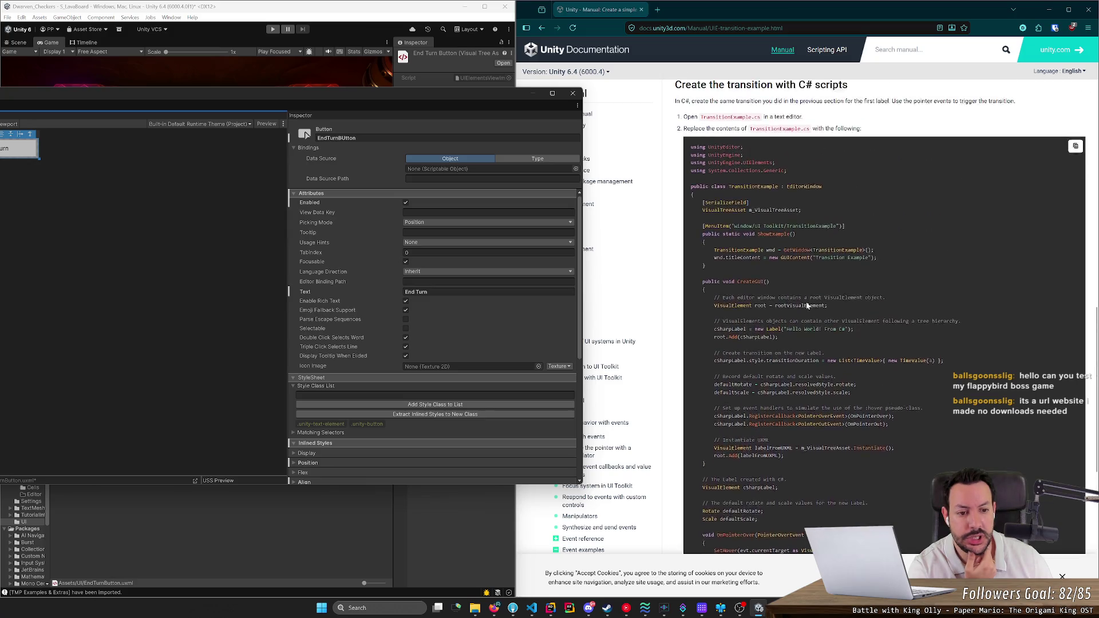
scroll(811, 299, down, 2)
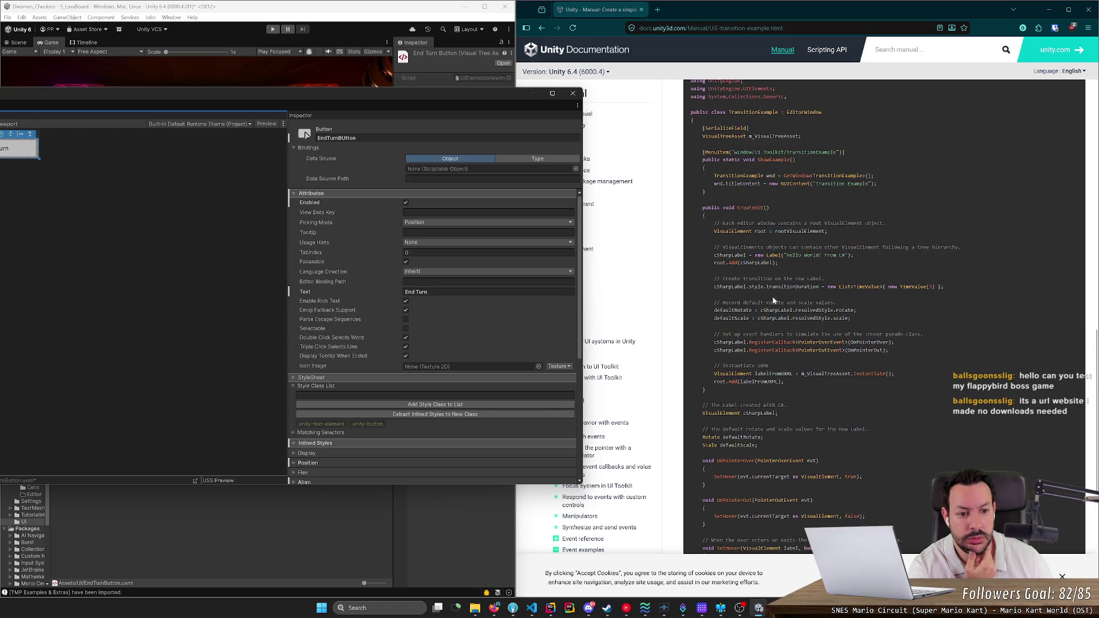
scroll(770, 307, down, 5)
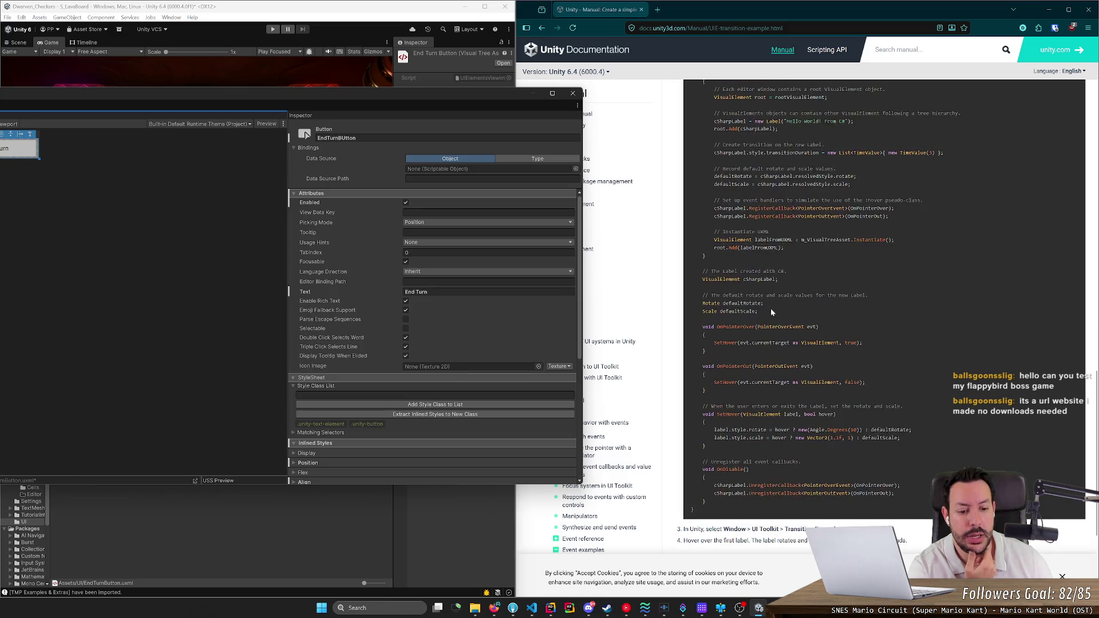
Step: Bring the documentation back in front, then move UI Builder over the screen centre
click(774, 323)
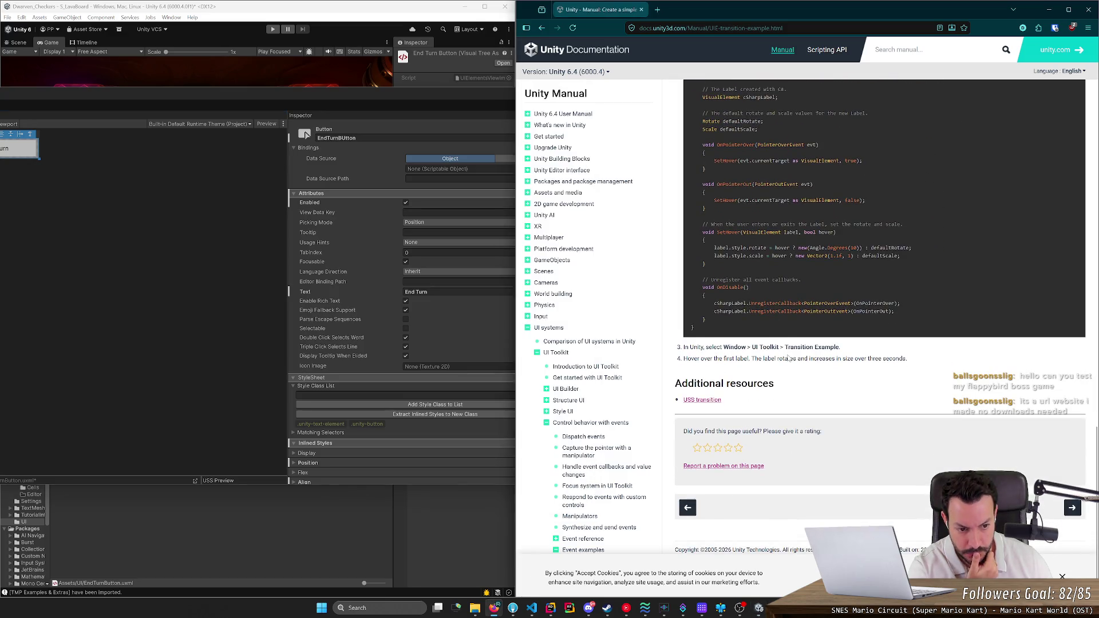
scroll(640, 391, down, 3)
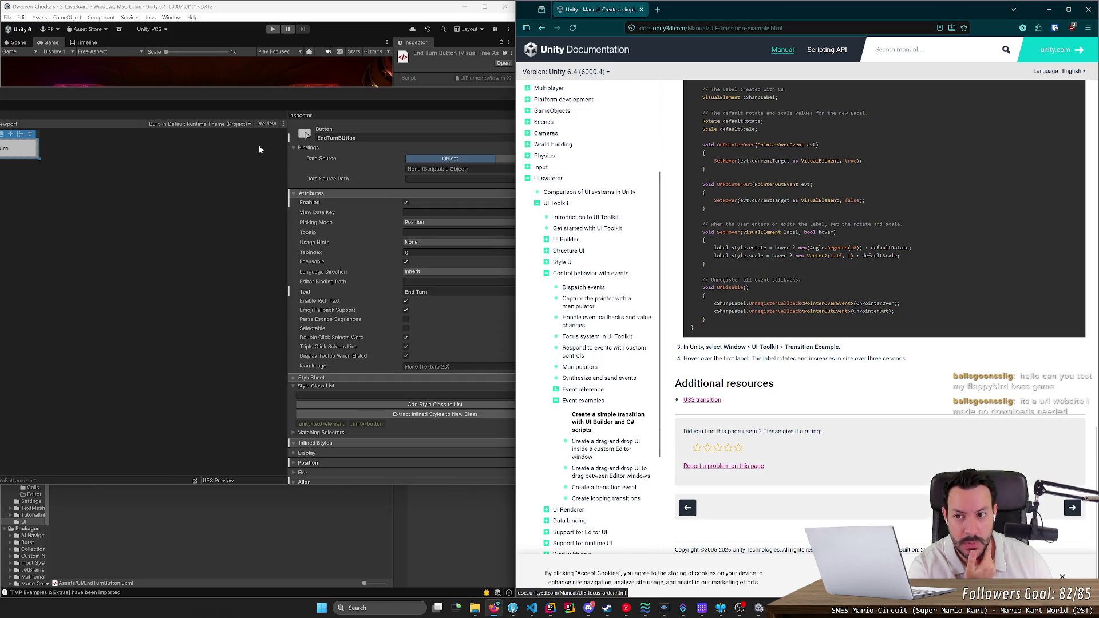
drag(242, 89, 506, 145)
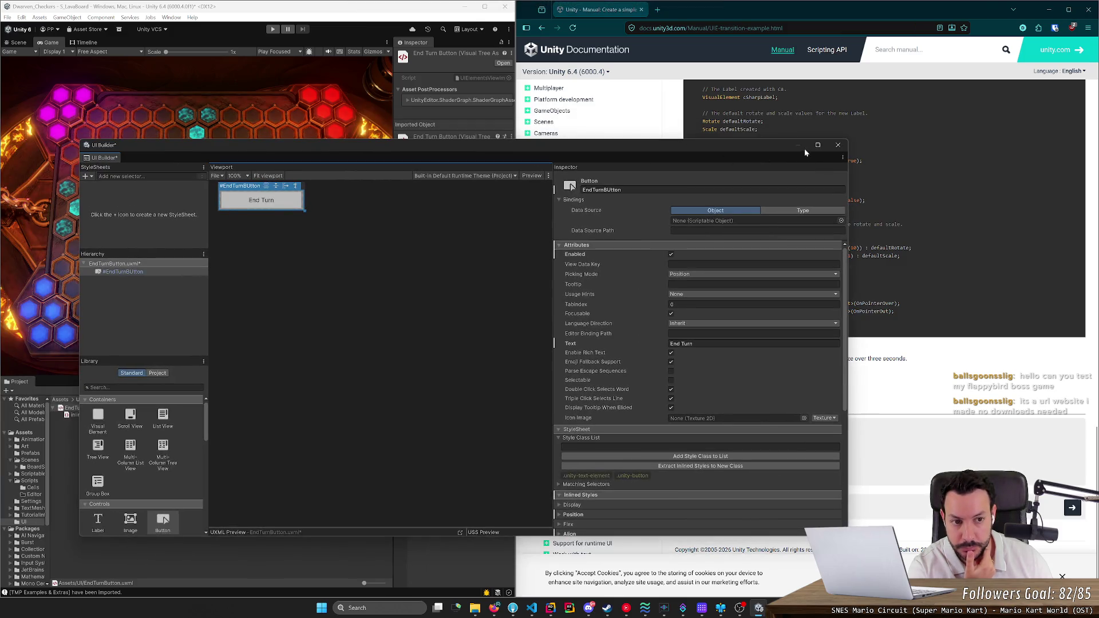
Step: Close UI Builder and create an empty GameObject named UI in the scene
click(332, 242)
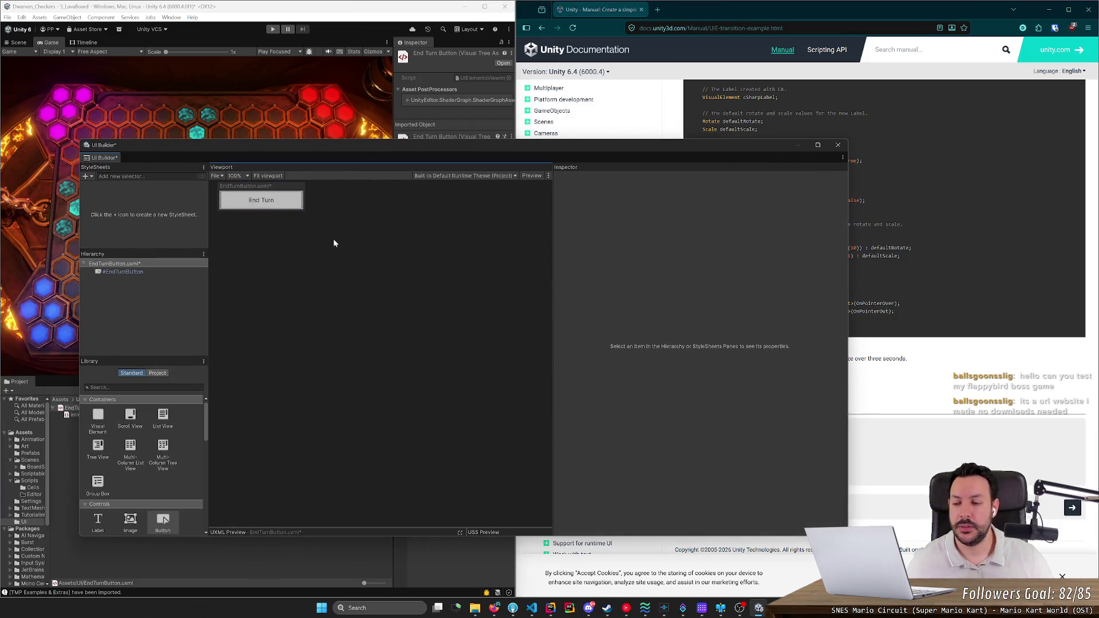
click(838, 145)
right_click(432, 377)
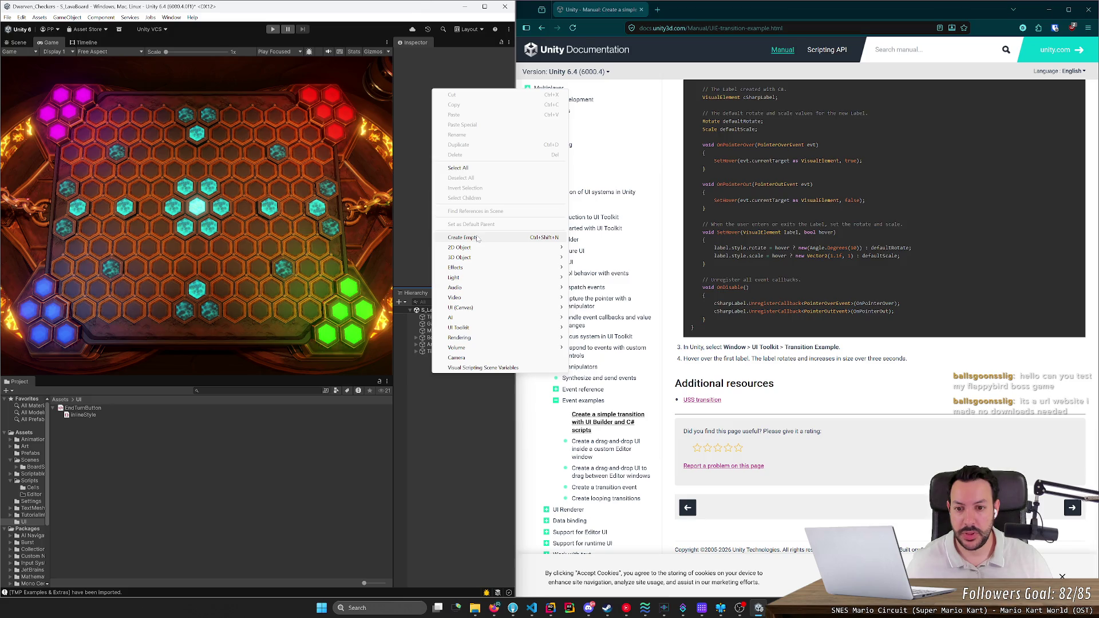
click(477, 238)
text(UI)
key(Return)
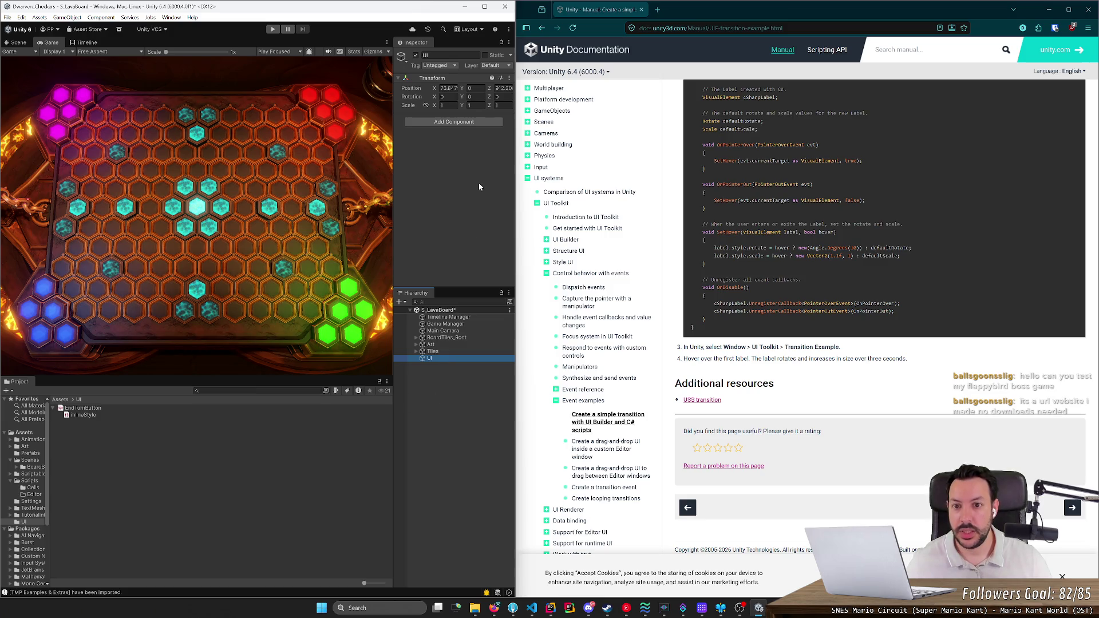
drag(90, 408, 293, 315)
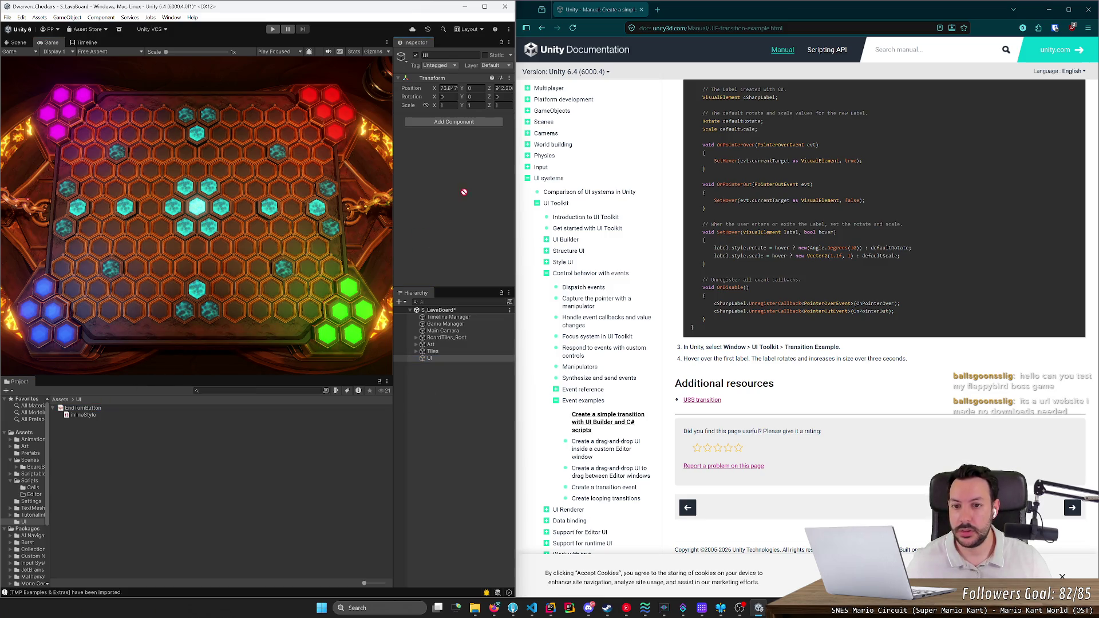
Step: Add a UI Document component to UI with EndTurnButton as its Source Asset
click(448, 122)
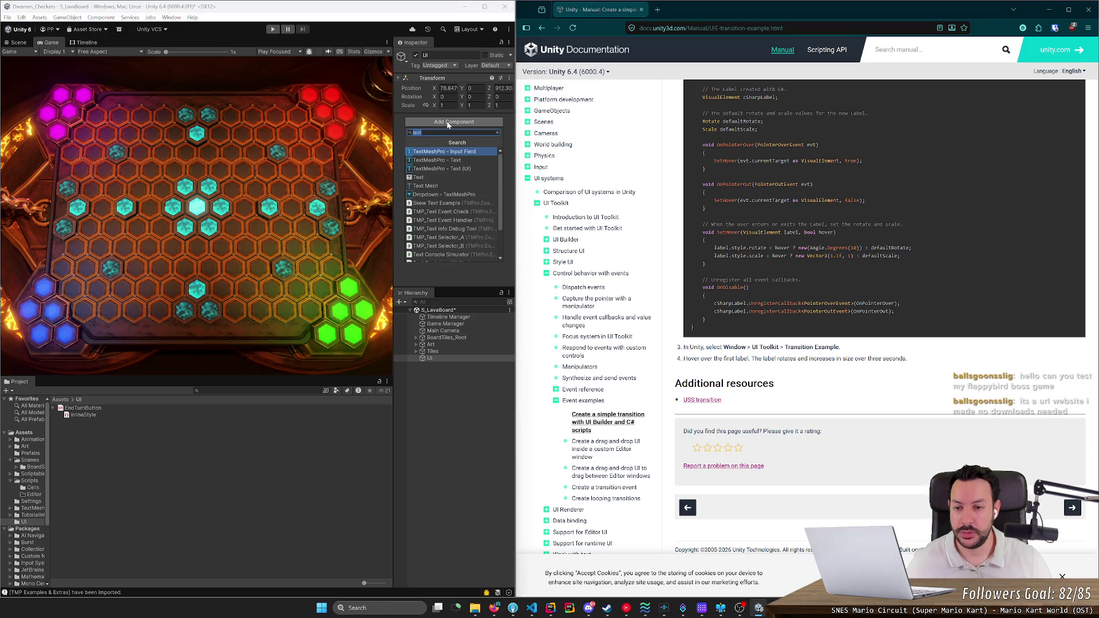
text(ui)
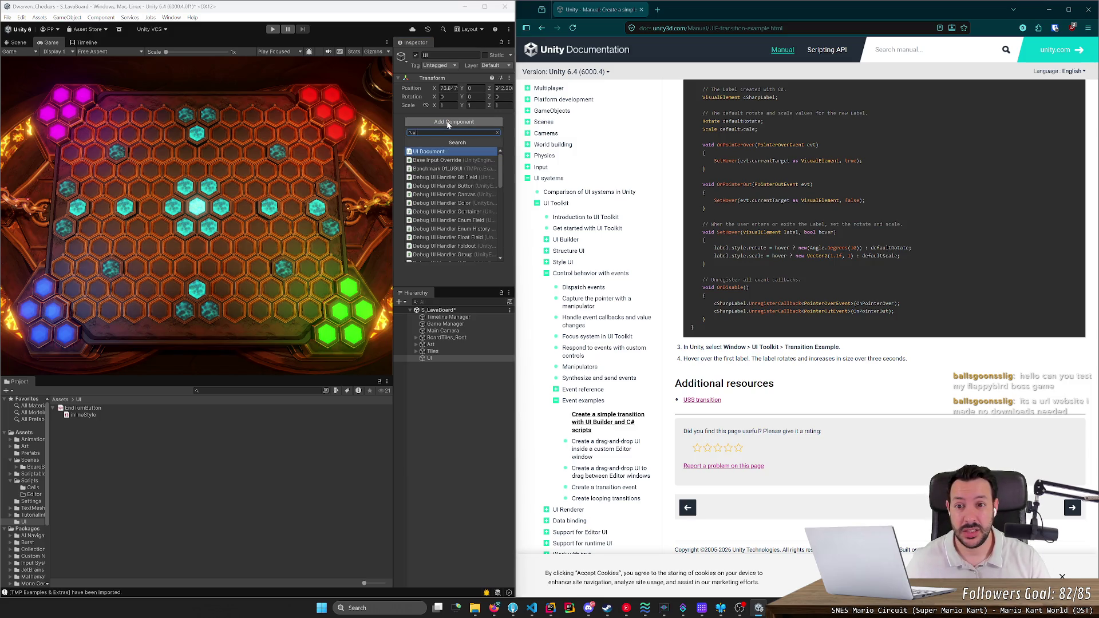
key(Return)
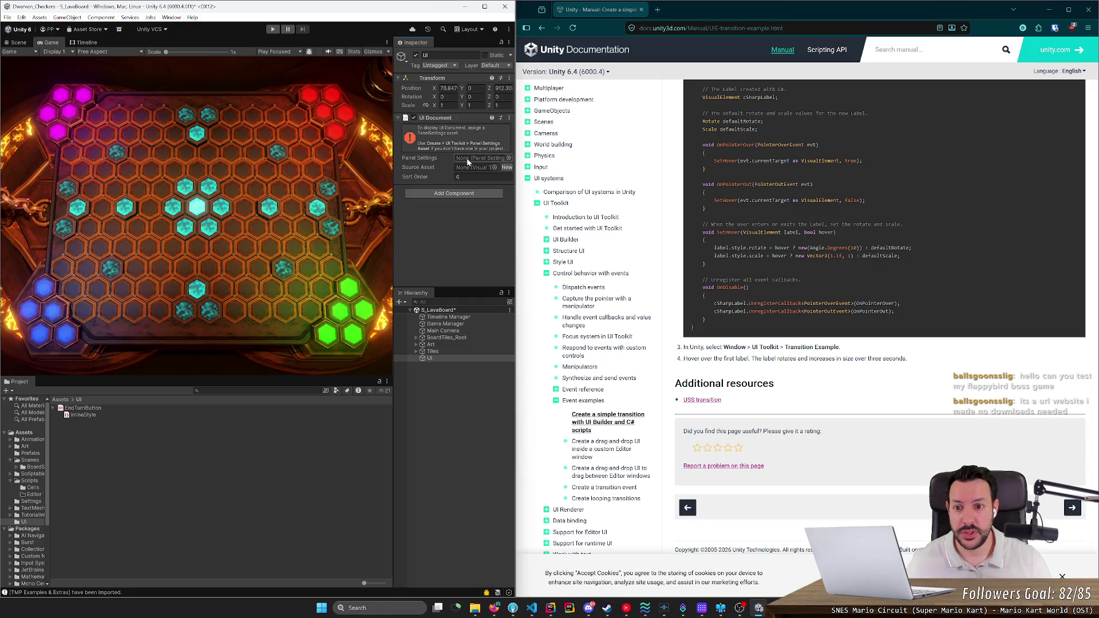
mouse_move(82, 410)
mouse_down()
mouse_move(486, 172)
mouse_move(488, 160)
mouse_move(488, 170)
mouse_up()
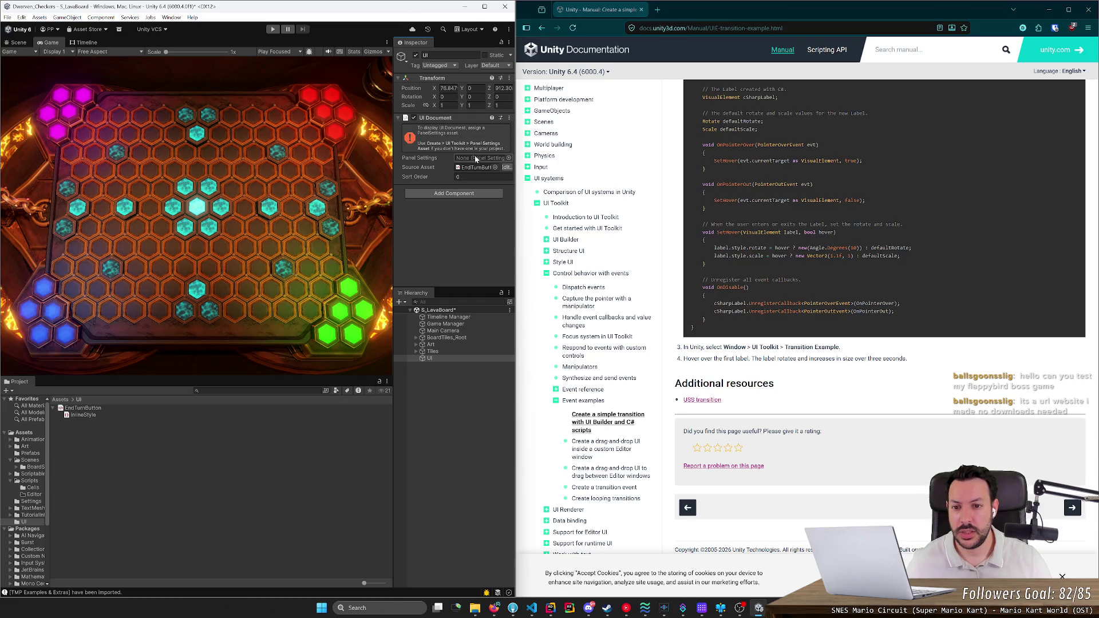
Step: Look for a Panel Settings asset to assign, closing the chooser without picking one
click(508, 158)
click(554, 172)
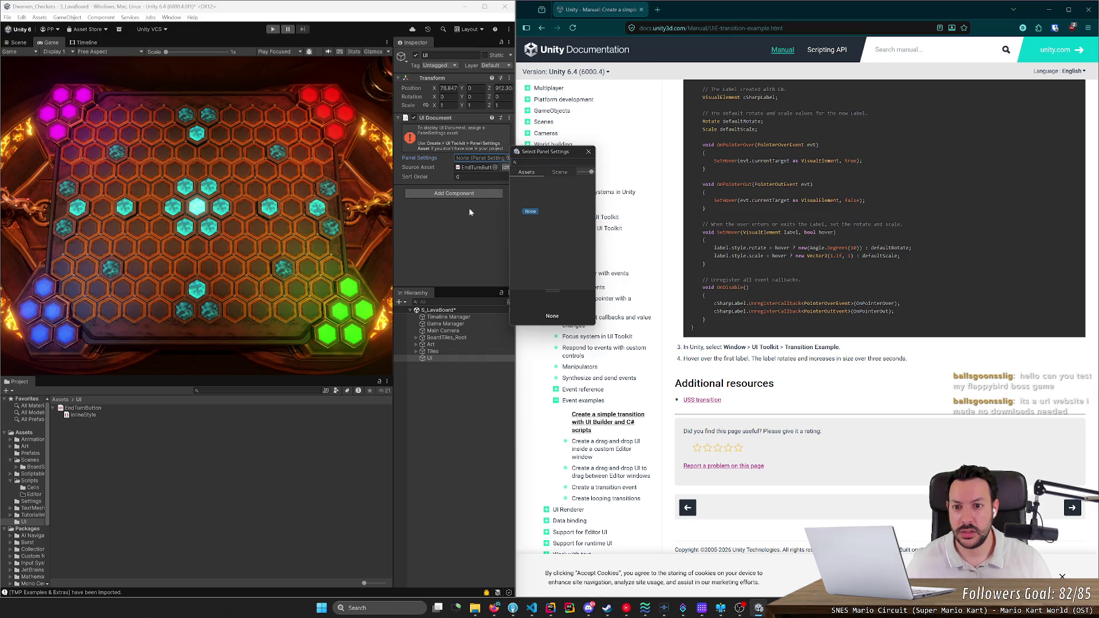
click(424, 235)
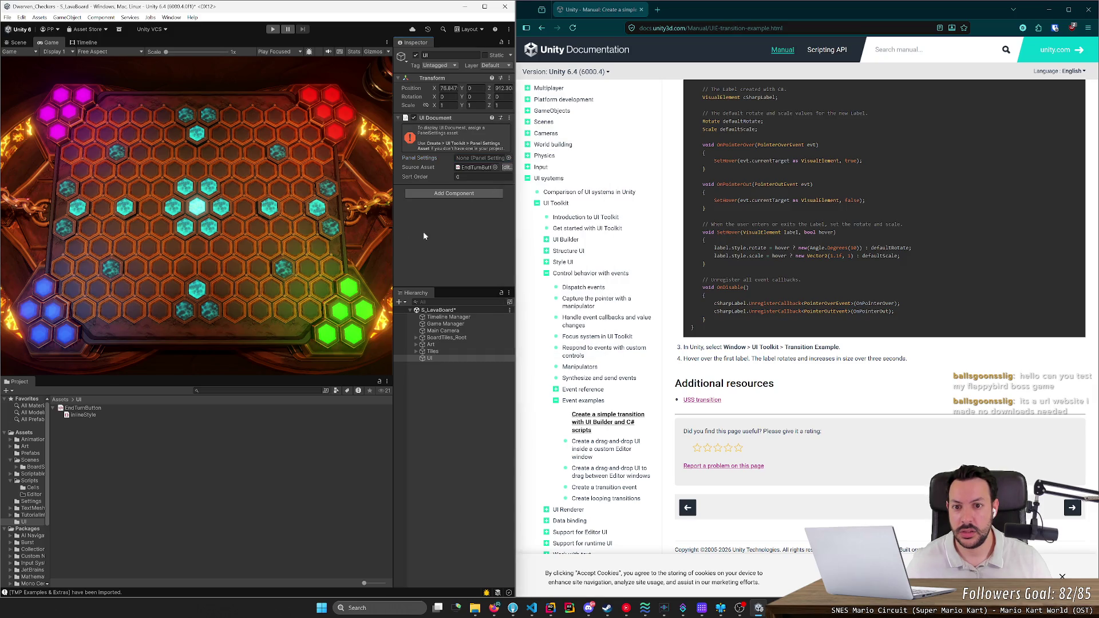
right_click(171, 421)
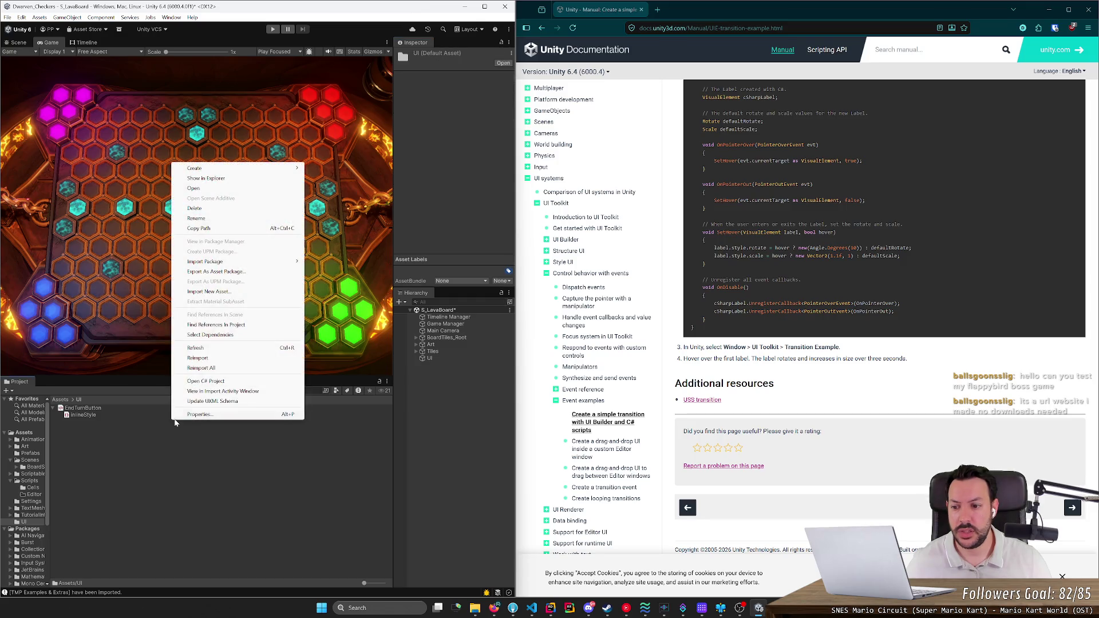
Step: Create a Panel Settings asset named 'Panel Settings' and assign it to UI's UI Document
mouse_move(258, 169)
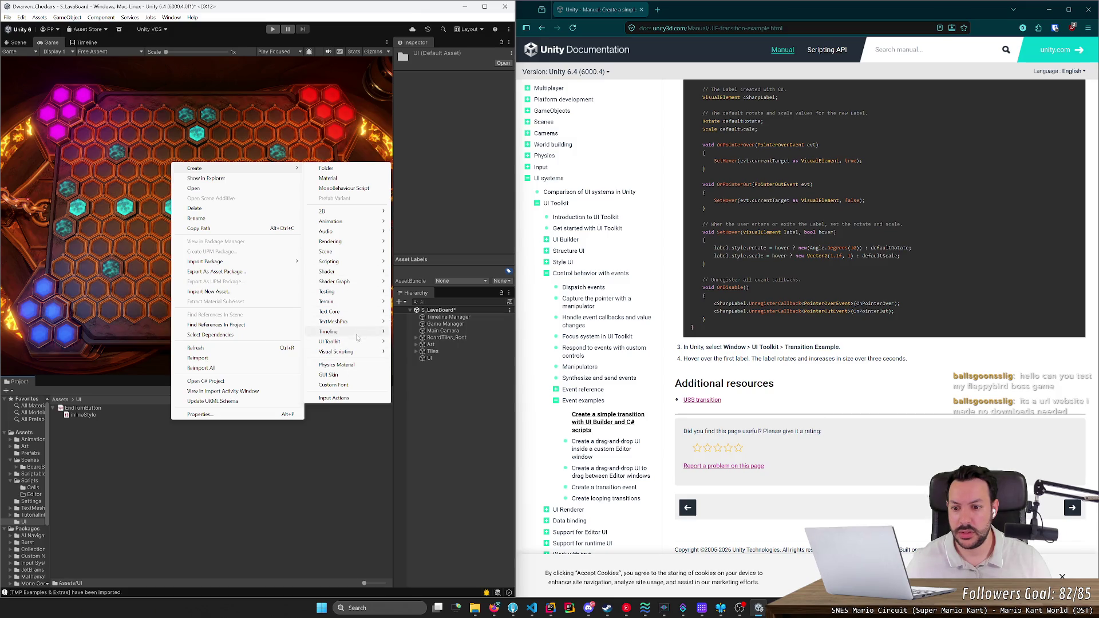
mouse_move(366, 341)
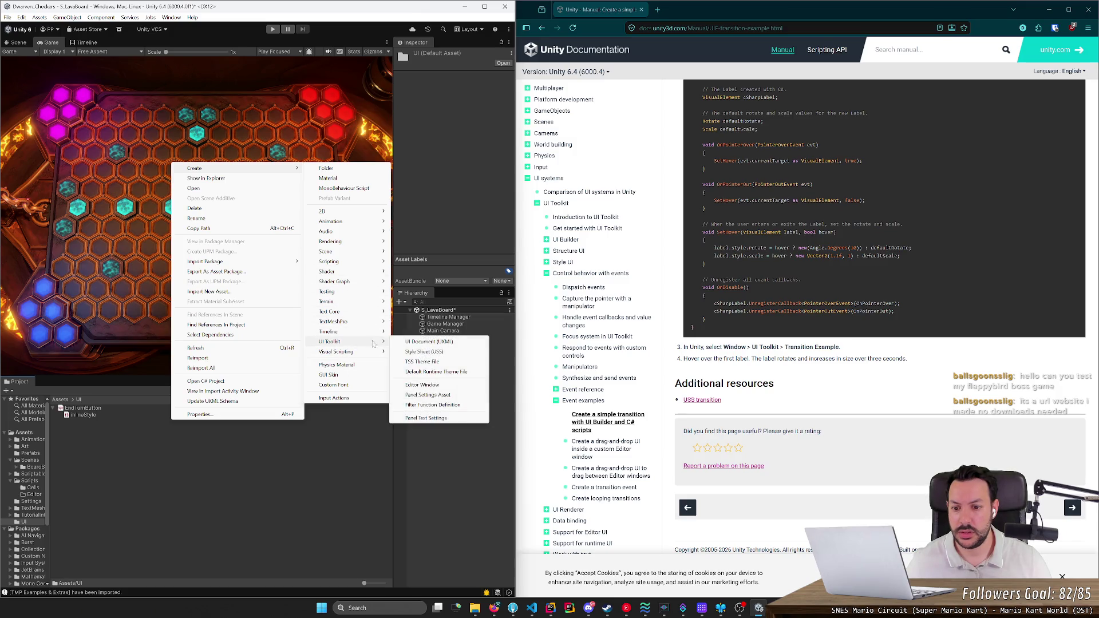
click(424, 396)
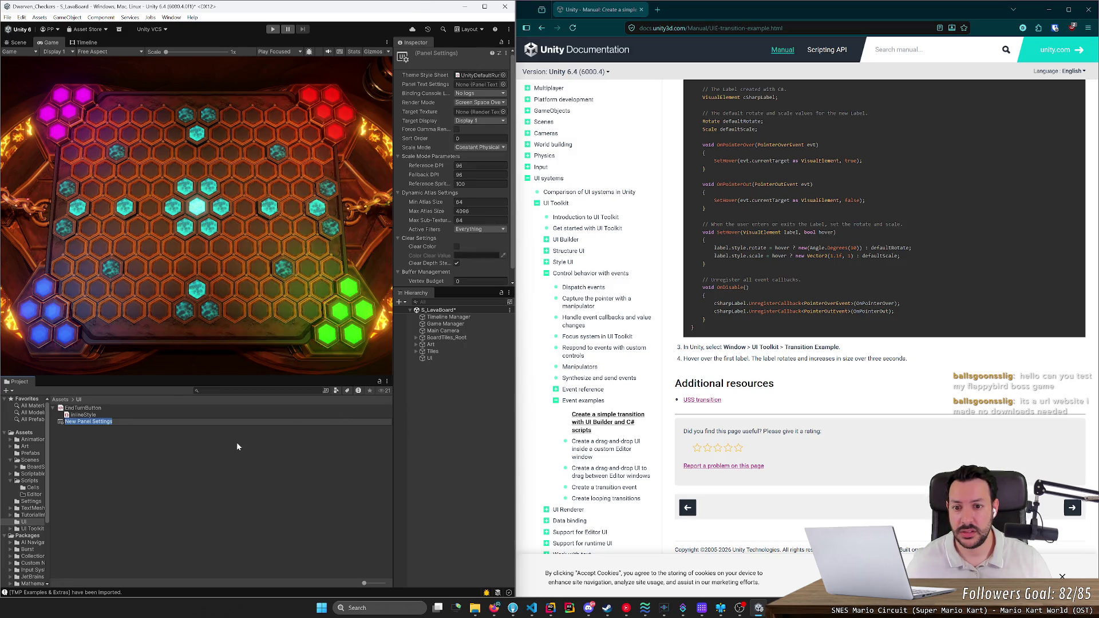
scroll(423, 272, down, 1)
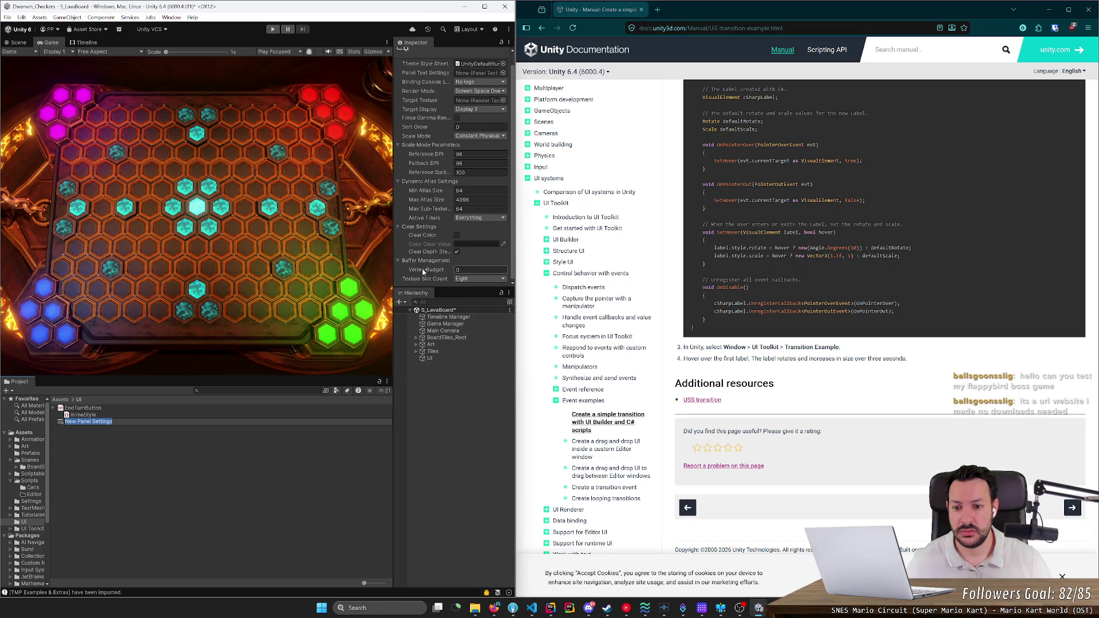
click(293, 424)
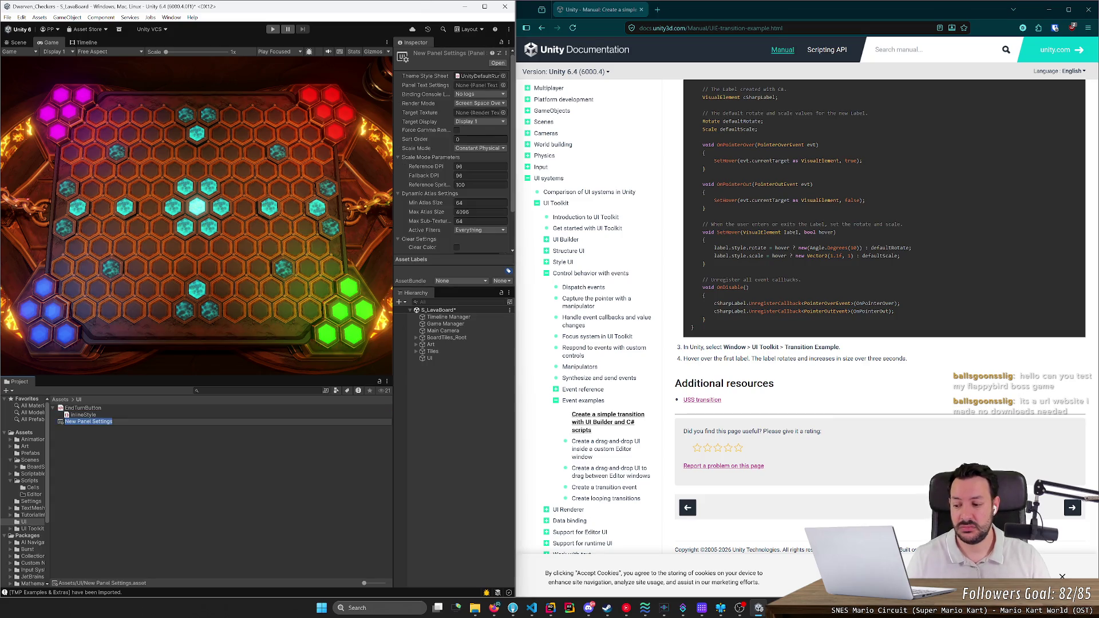
text(Pna)
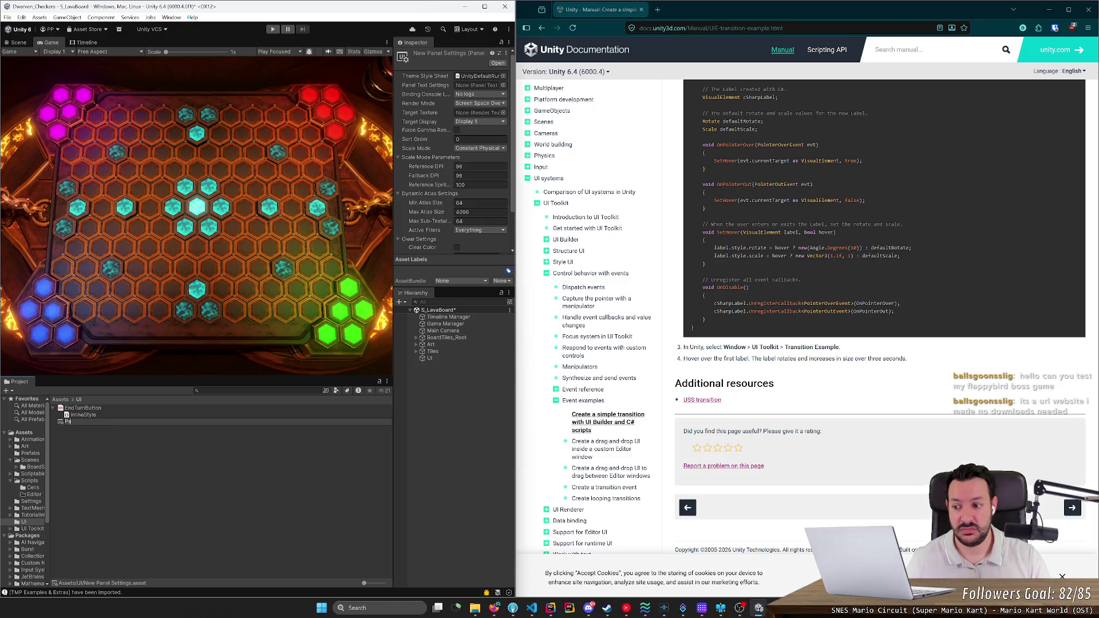
text(tings)
key(Return)
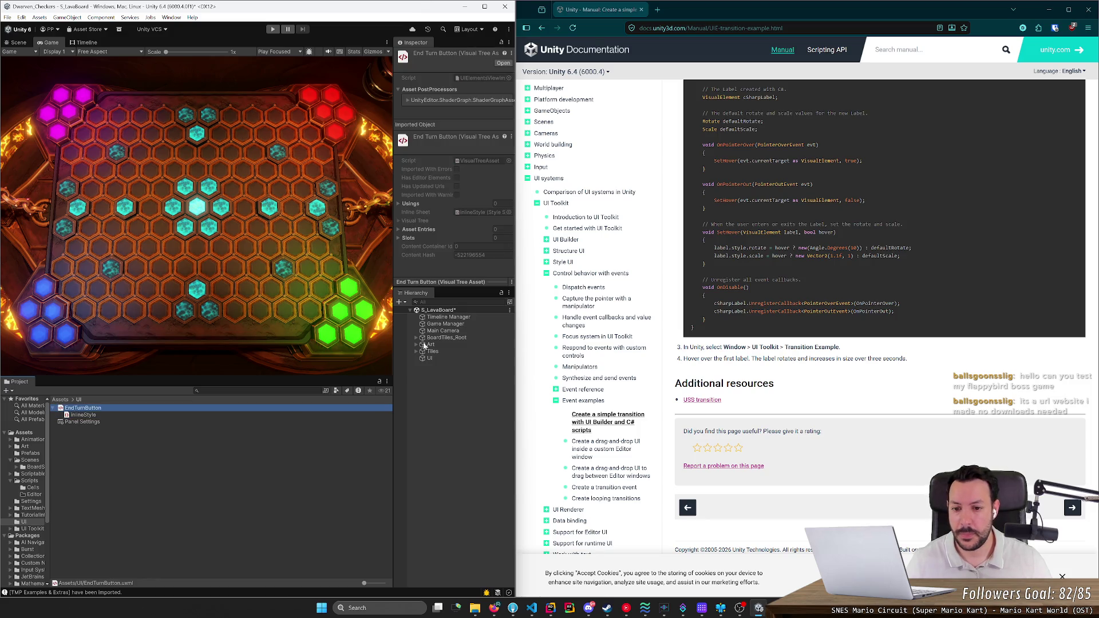
click(429, 358)
mouse_move(82, 422)
mouse_down()
mouse_move(452, 192)
mouse_move(481, 160)
mouse_up()
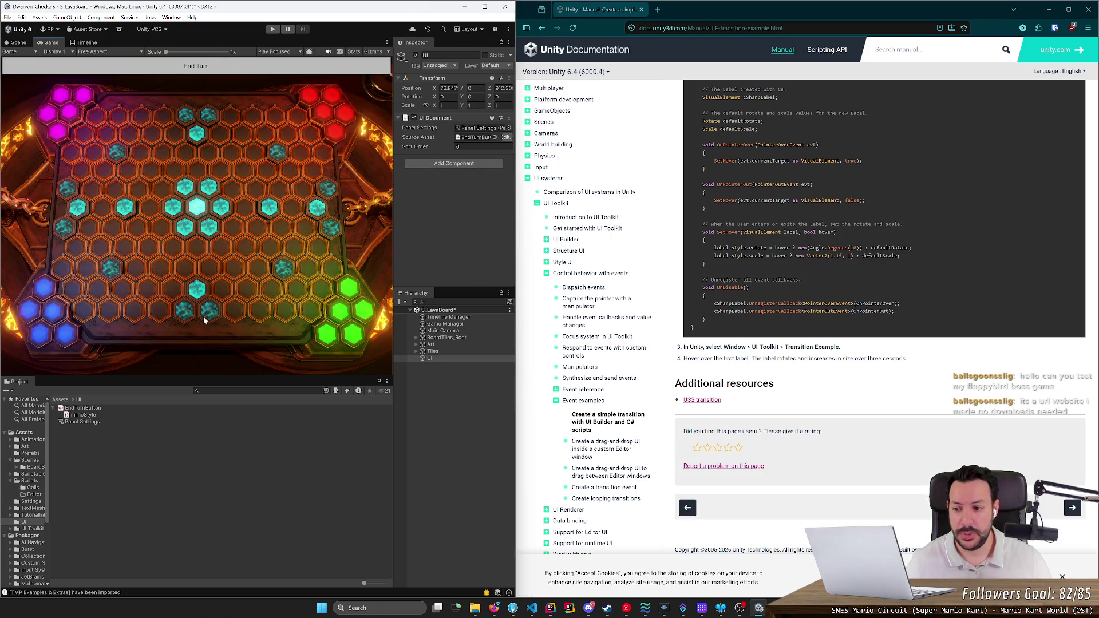
Step: Create a UI Toolkit UI Document named GameUI in the Project's UI folder
click(105, 409)
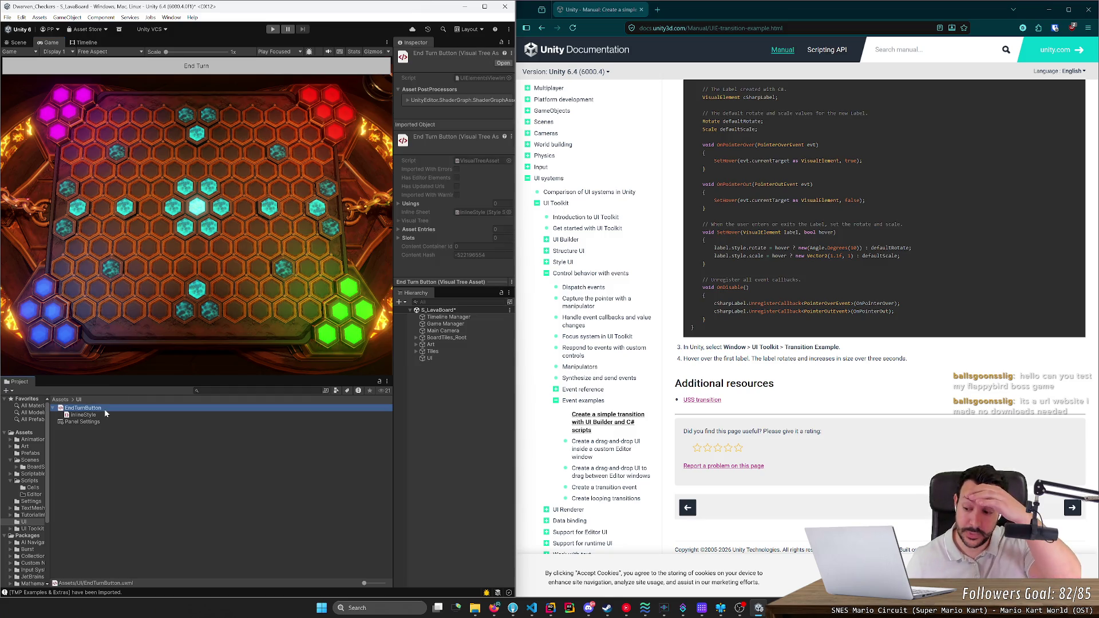
right_click(85, 441)
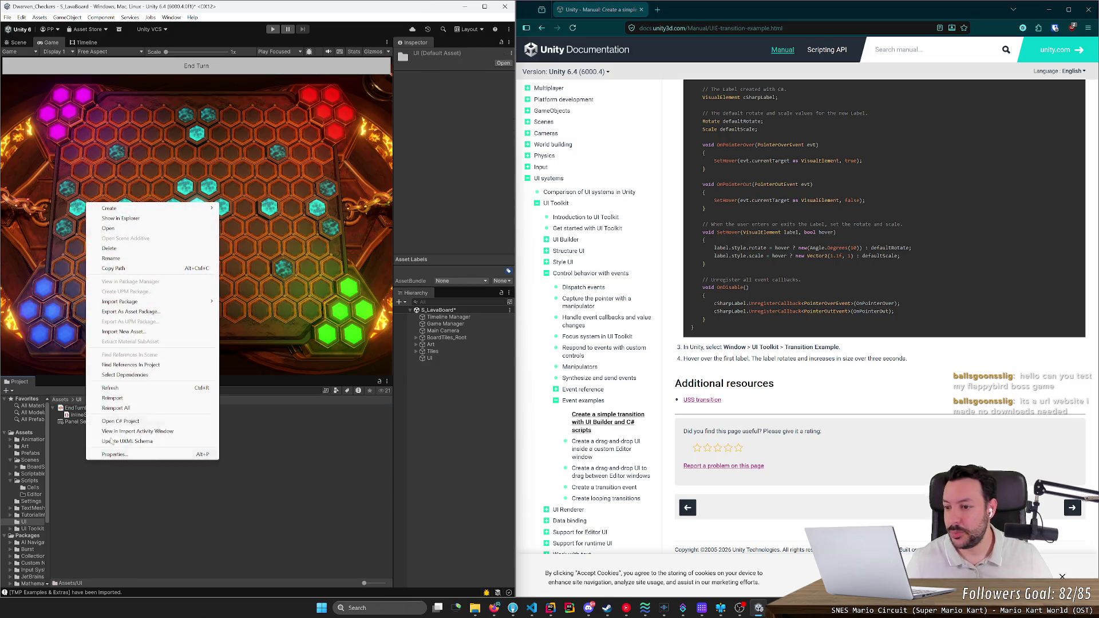
mouse_move(175, 209)
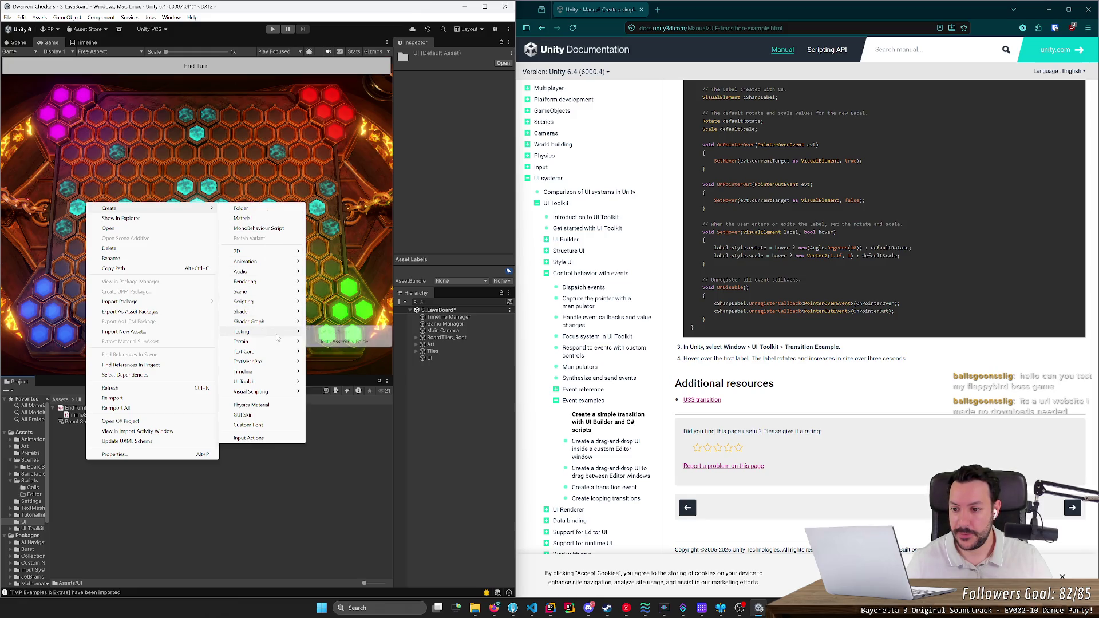
mouse_move(272, 385)
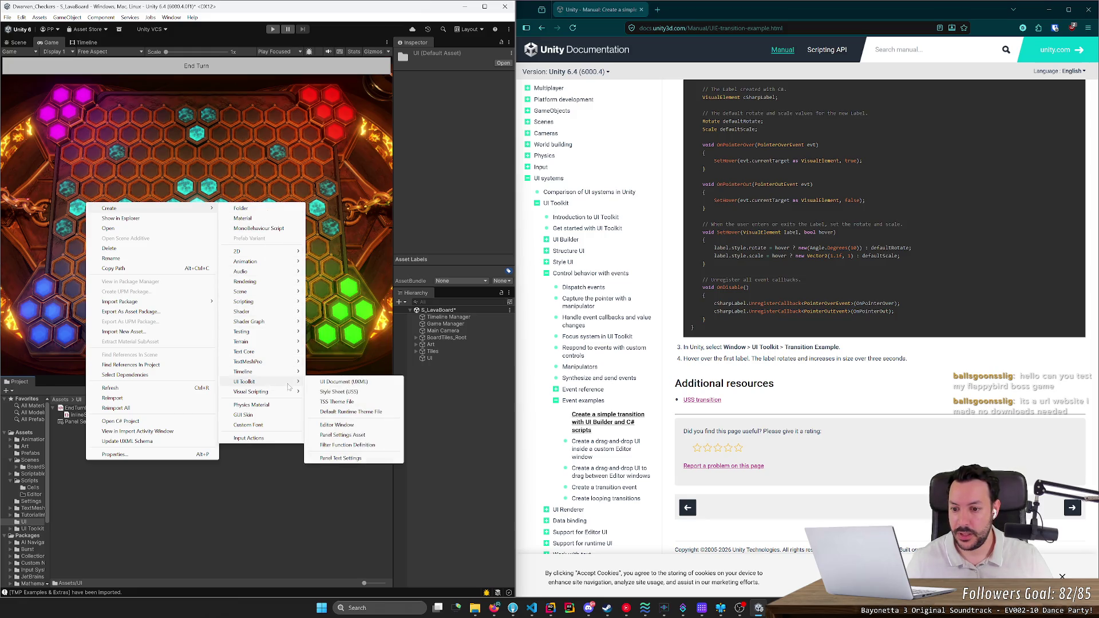
click(344, 382)
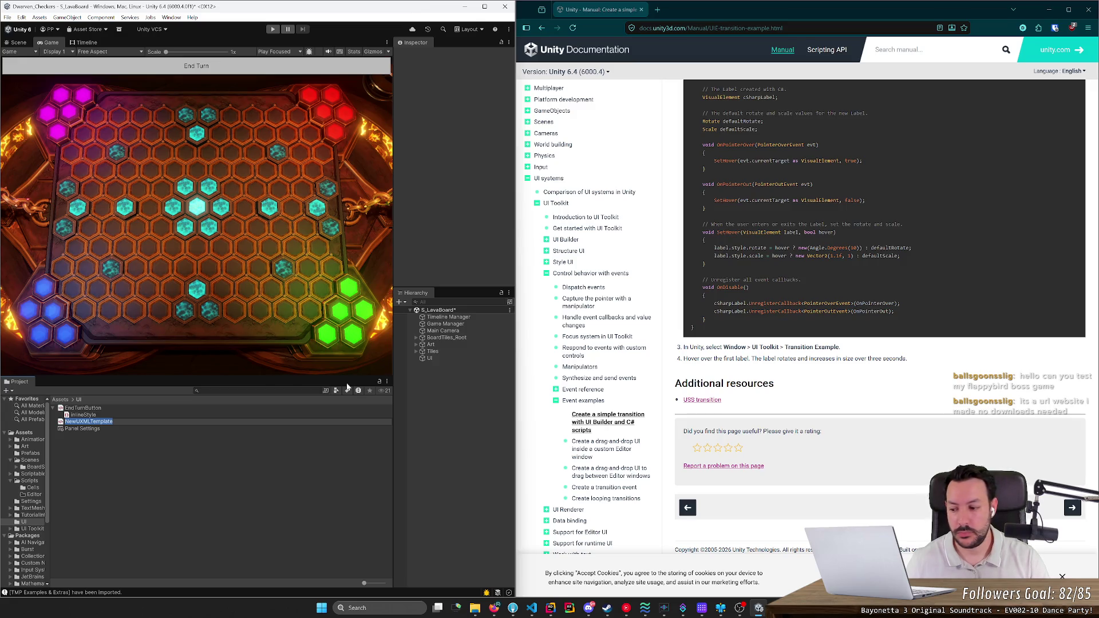
text(G)
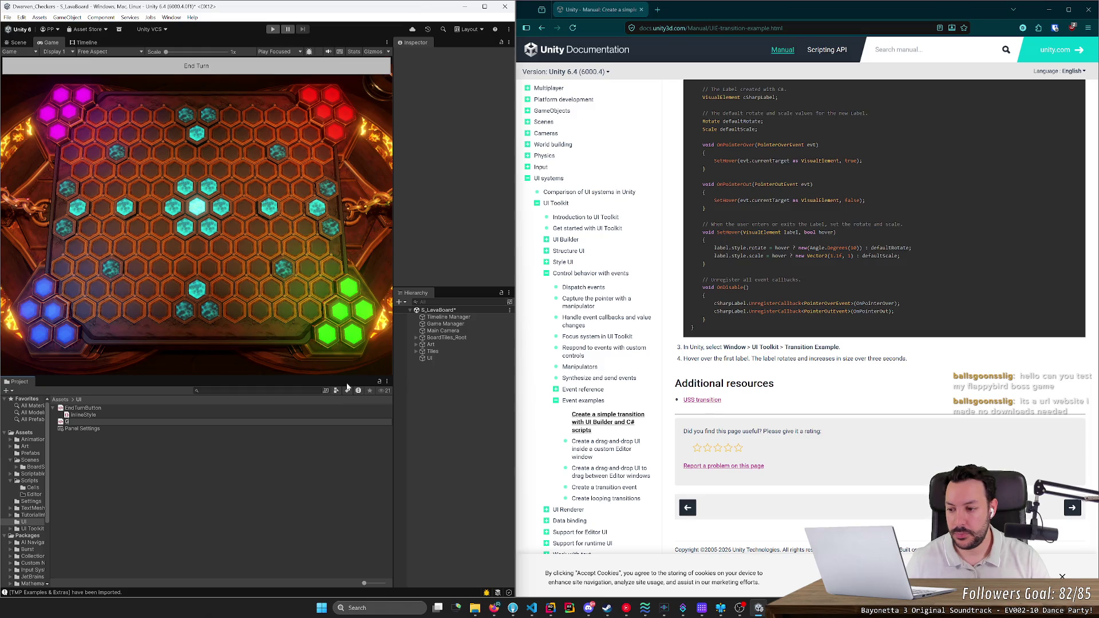
text(ame)
text(U)
key(Return)
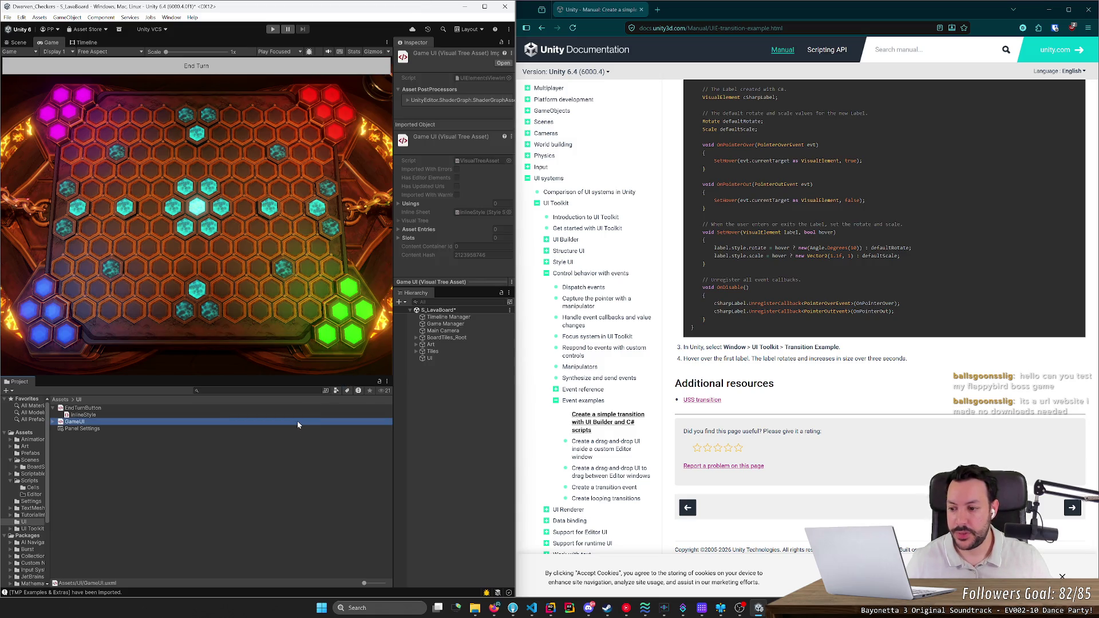
Step: Open GameUI in UI Builder, add the EndTurnButton template, and match the canvas to the Game view
double_click(297, 423)
mouse_move(82, 407)
mouse_down()
mouse_move(299, 343)
mouse_move(291, 321)
mouse_up()
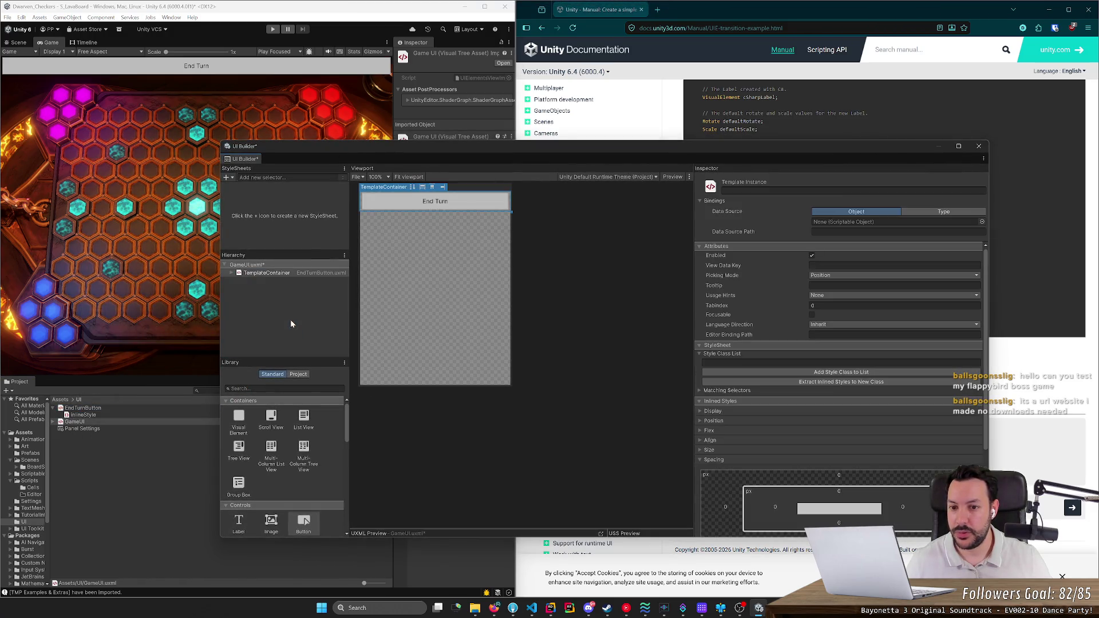
click(427, 216)
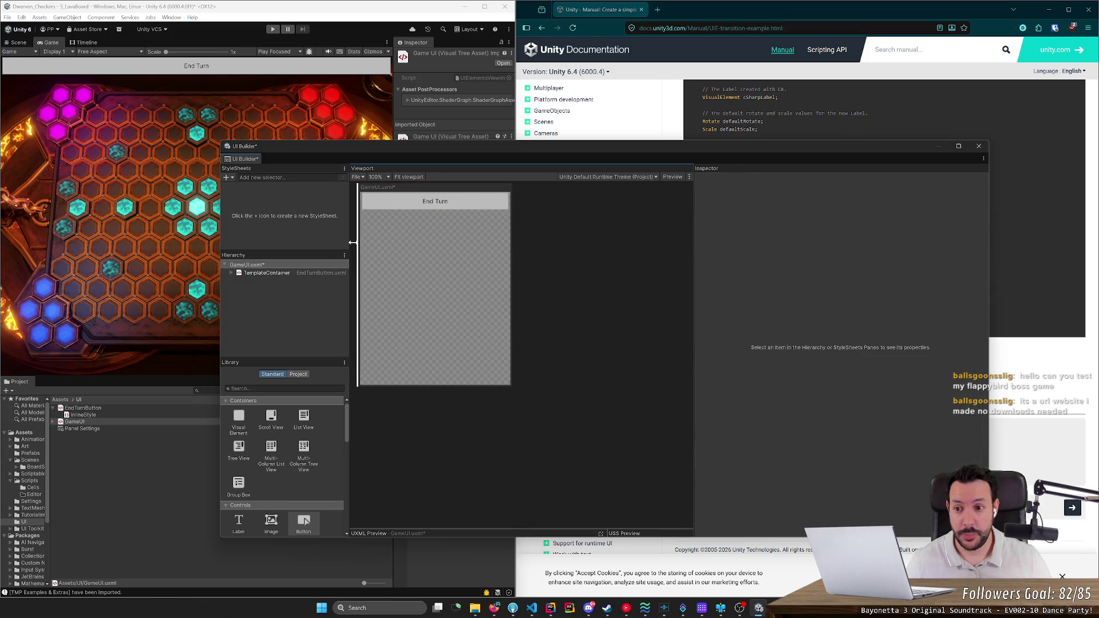
click(309, 272)
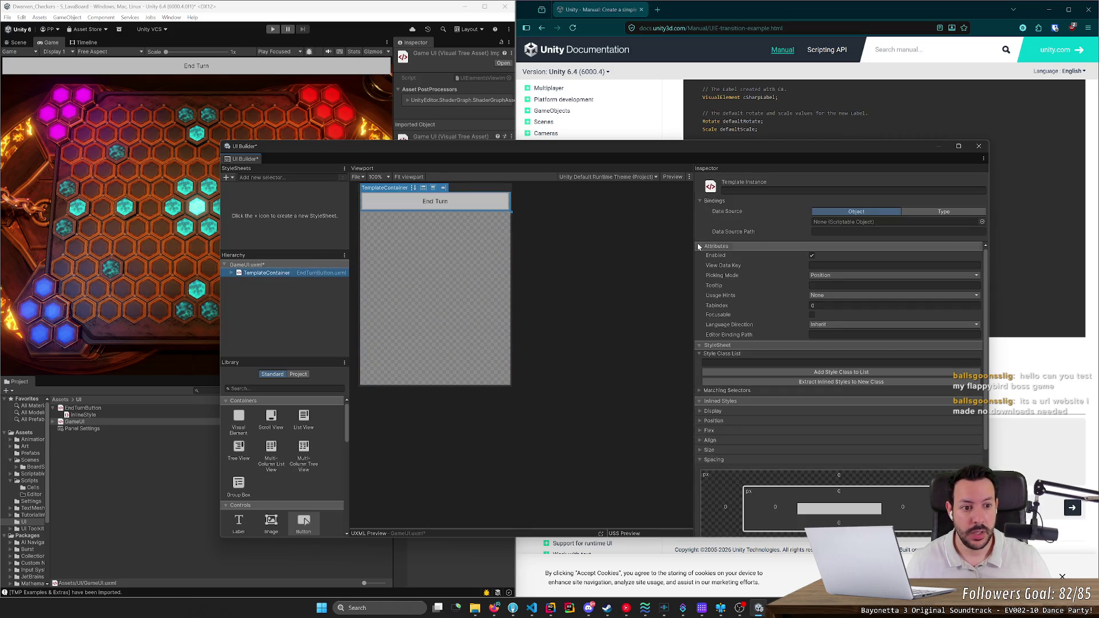
click(454, 234)
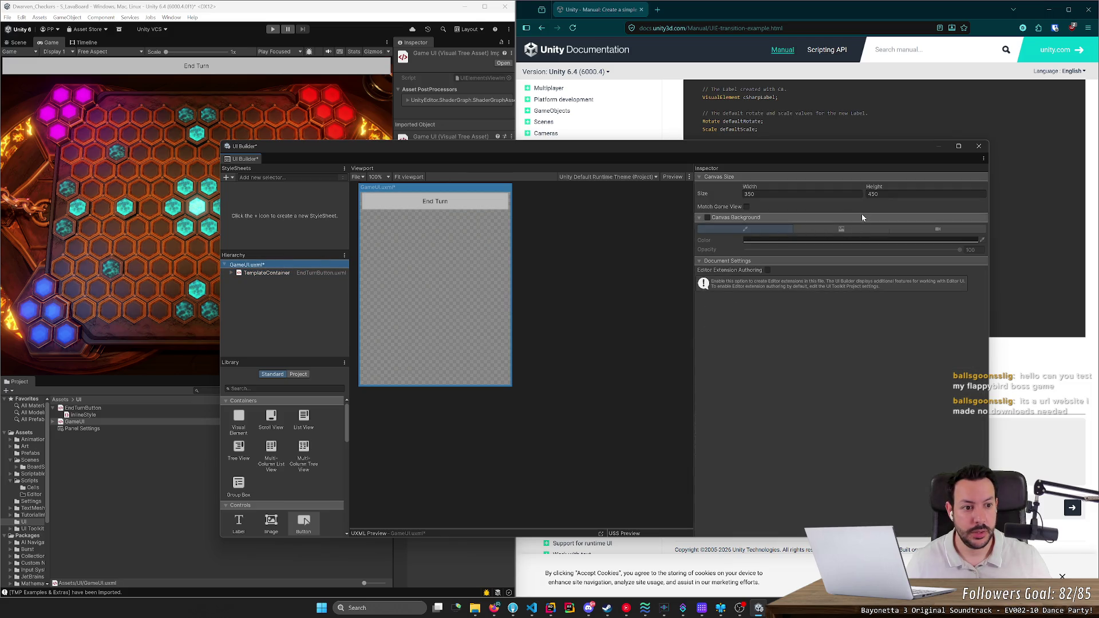
click(746, 206)
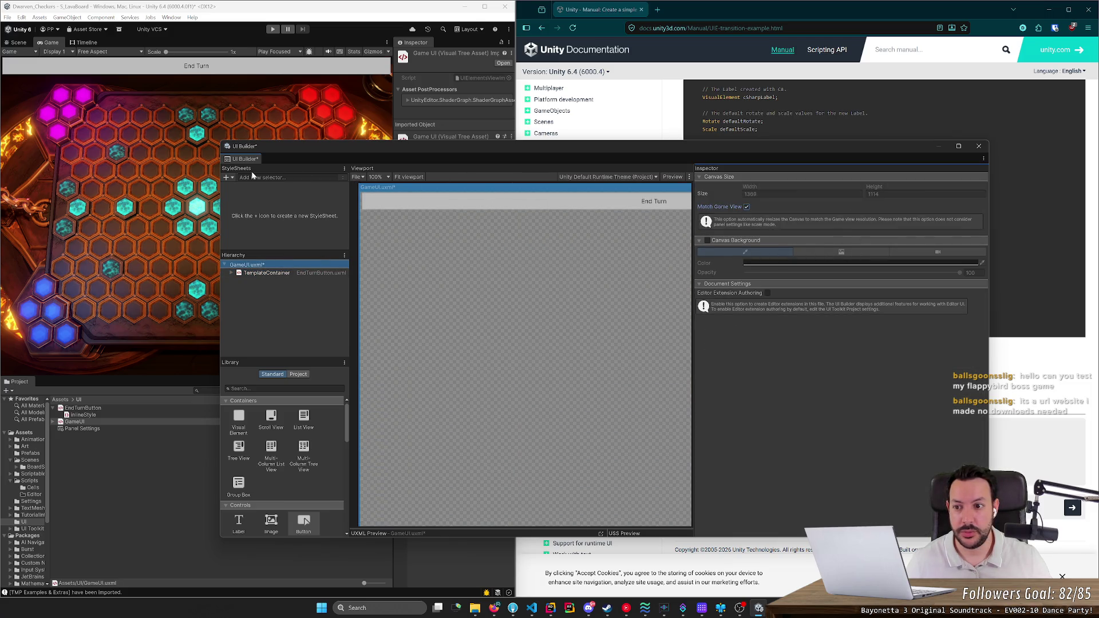
click(320, 273)
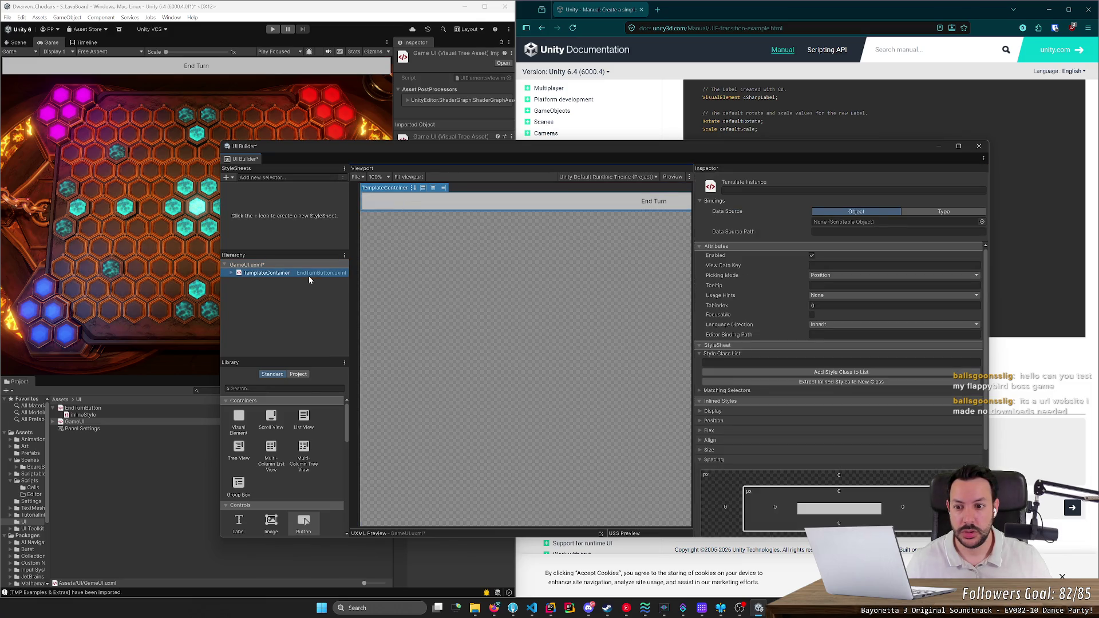
Step: Clear the mistaken Data Source Path, name the instance EndTurnContainer, and save
click(846, 231)
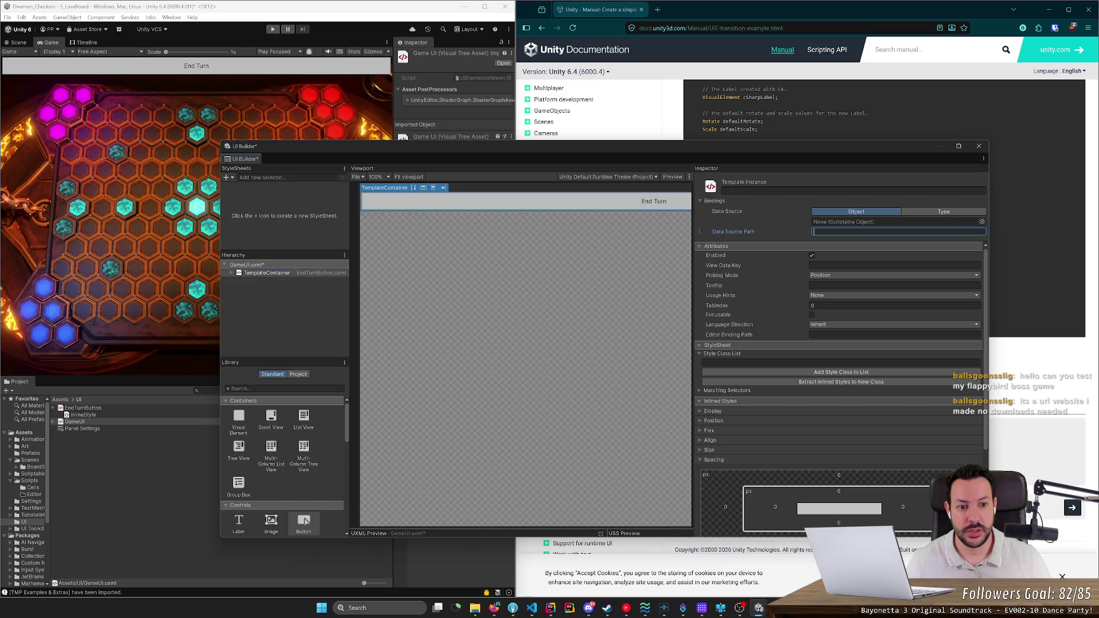
text(EndTurnConta)
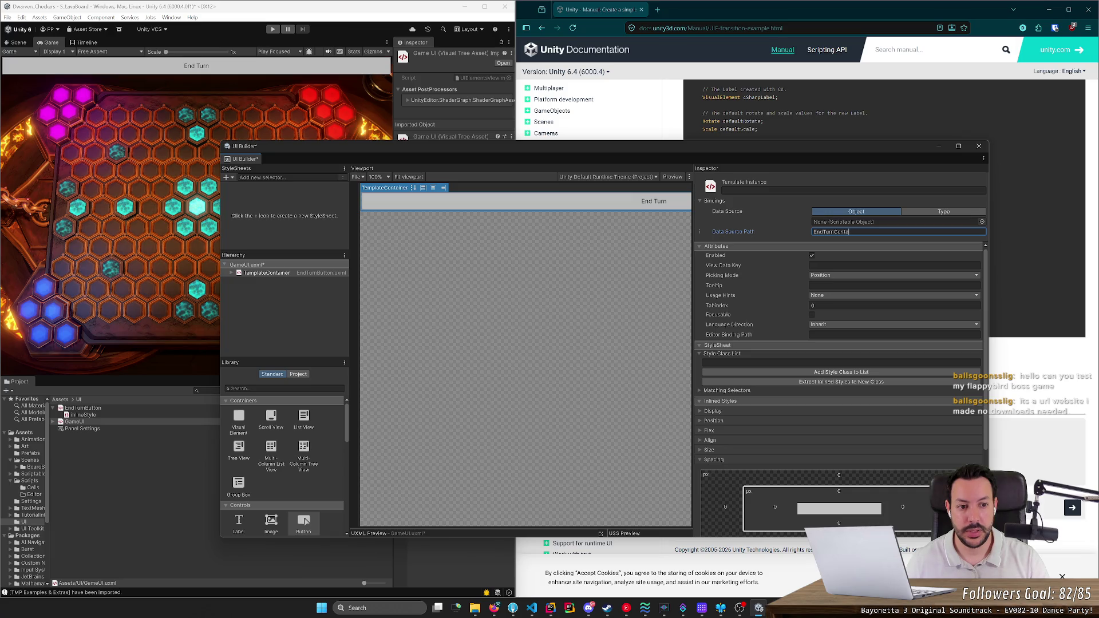
text(iner)
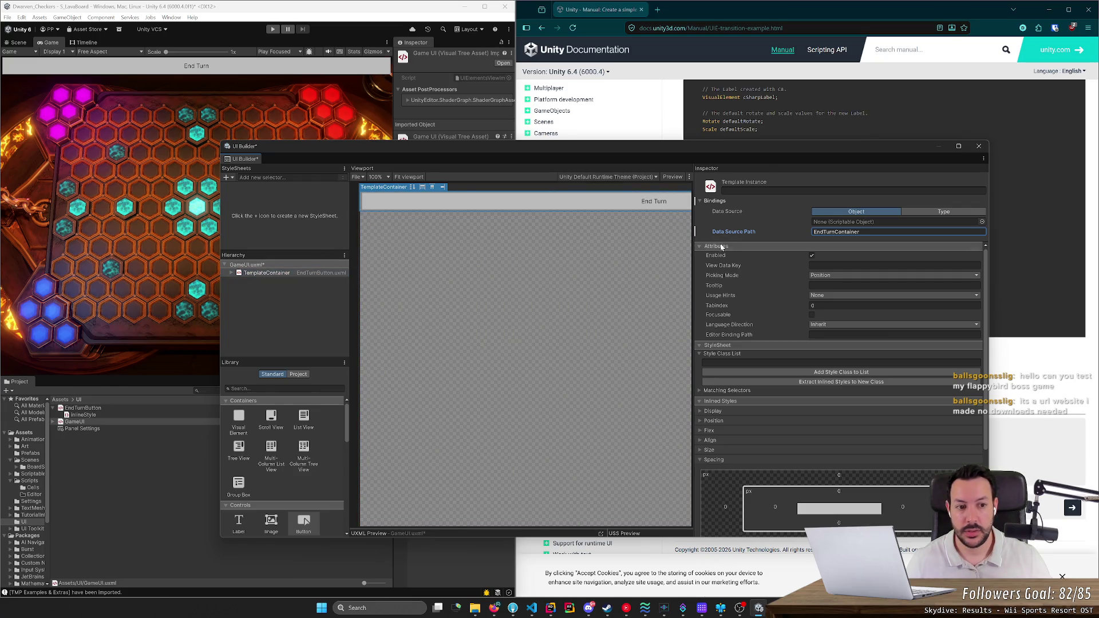
key(ctrl+a)
key(ctrl+c)
key(BackSpace)
click(796, 190)
key(ctrl+v)
key(Return)
key(ctrl+s)
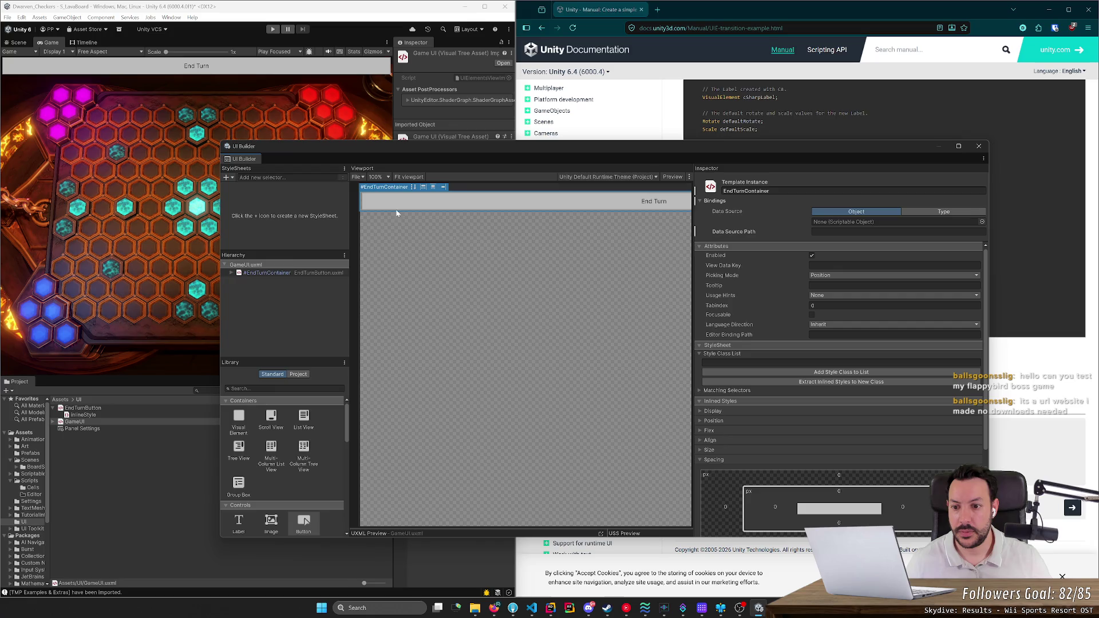
Step: Expand EndTurnContainer in the Hierarchy, select its button, and open the EndTurnButton template
scroll(525, 266, down, 4)
scroll(532, 286, down, 3)
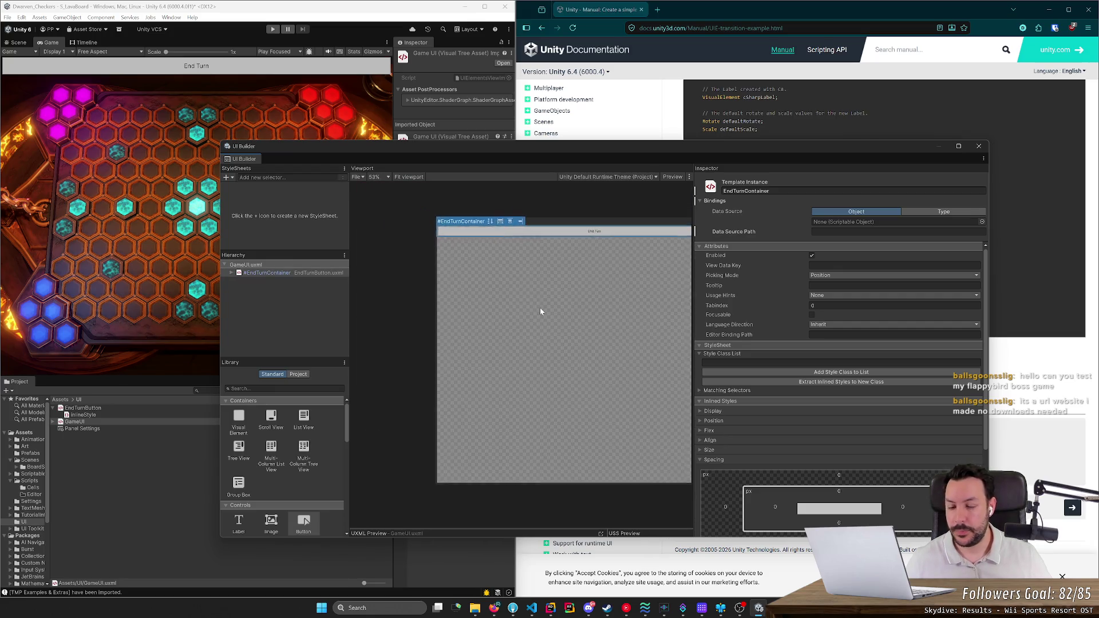
scroll(576, 212, up, 2)
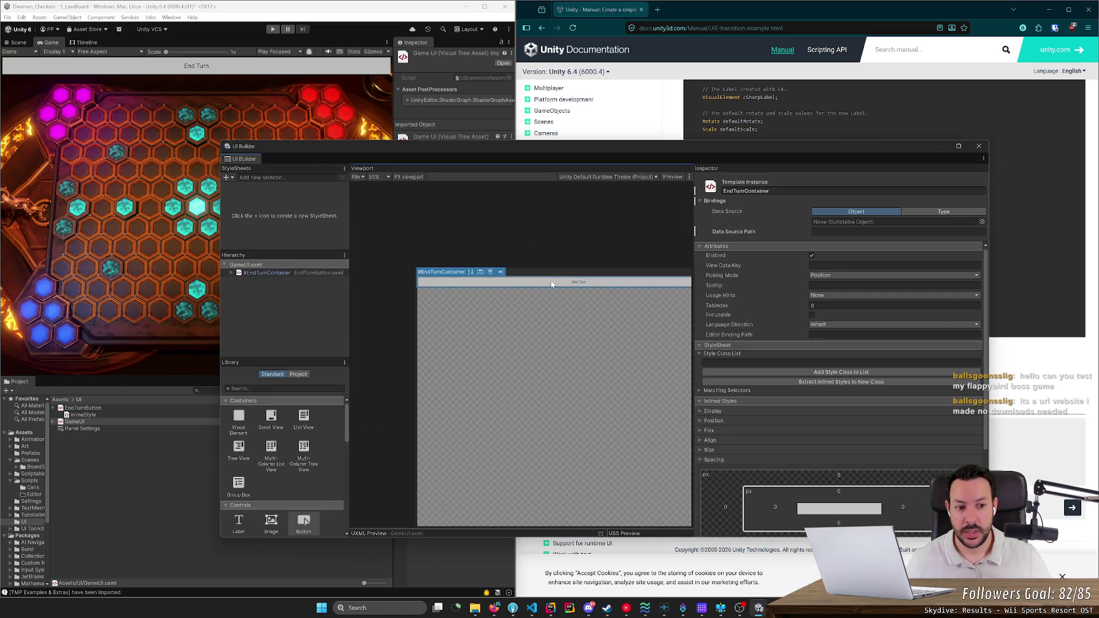
scroll(724, 341, down, 2)
scroll(724, 340, down, 1)
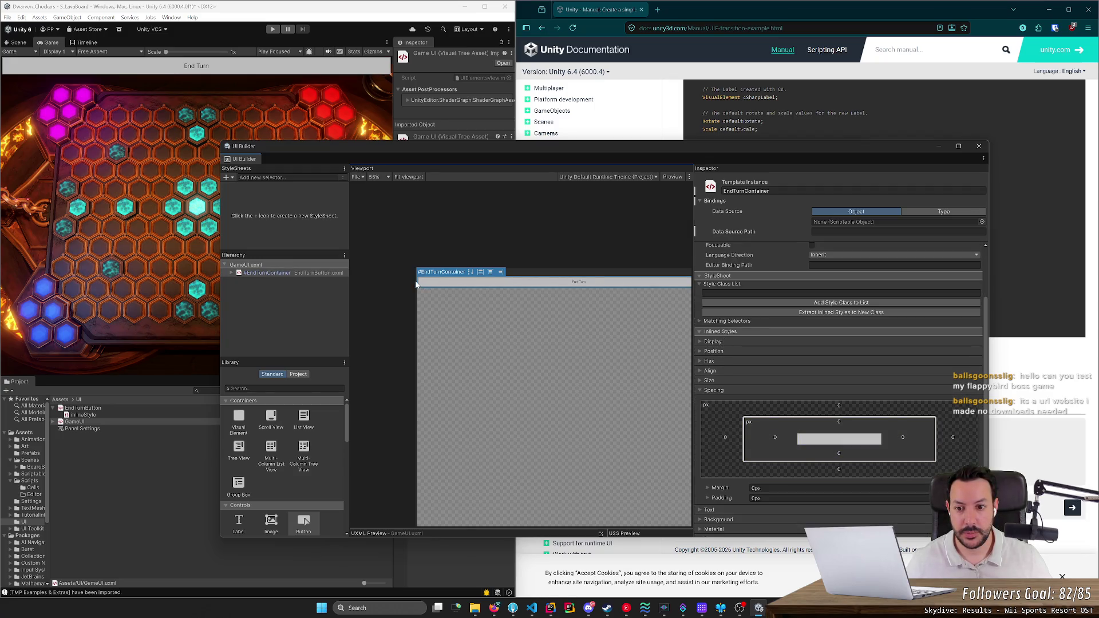
click(232, 274)
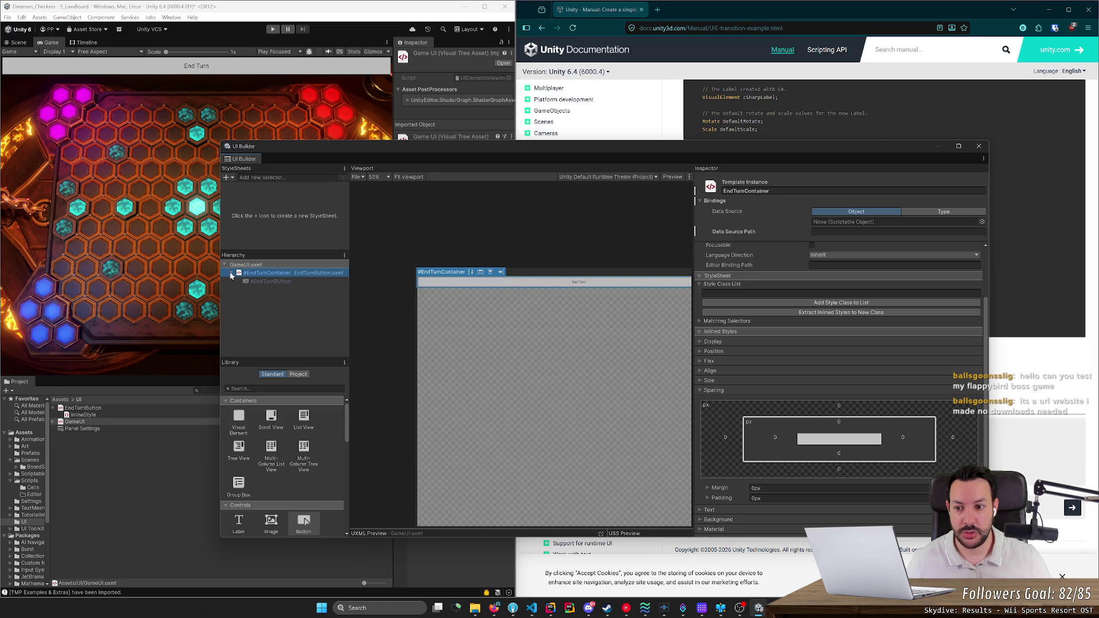
click(232, 274)
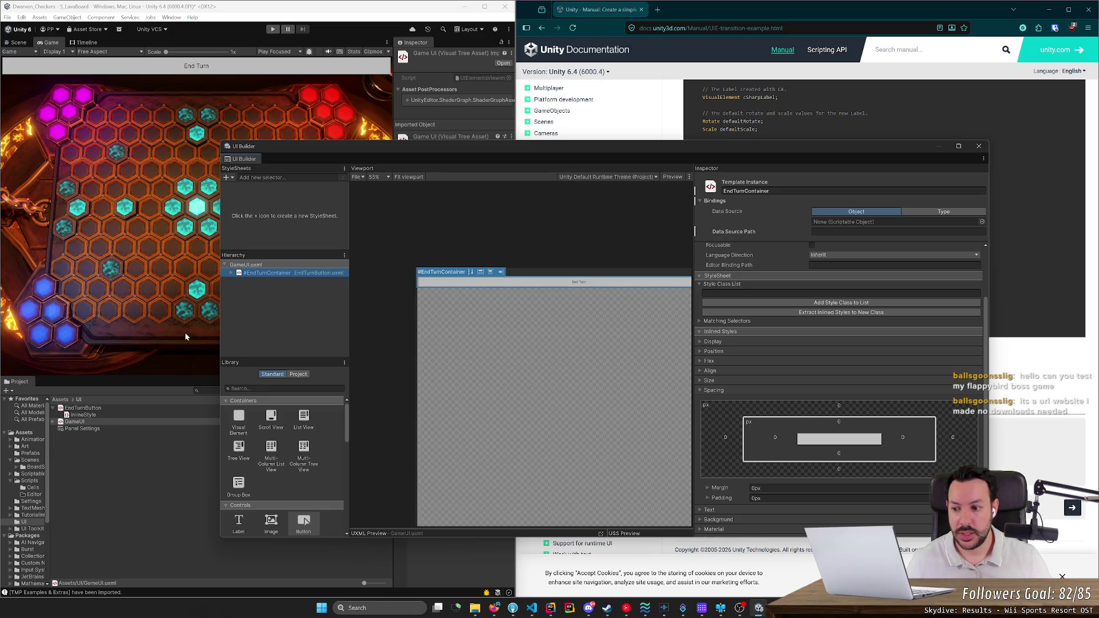
click(232, 273)
click(269, 281)
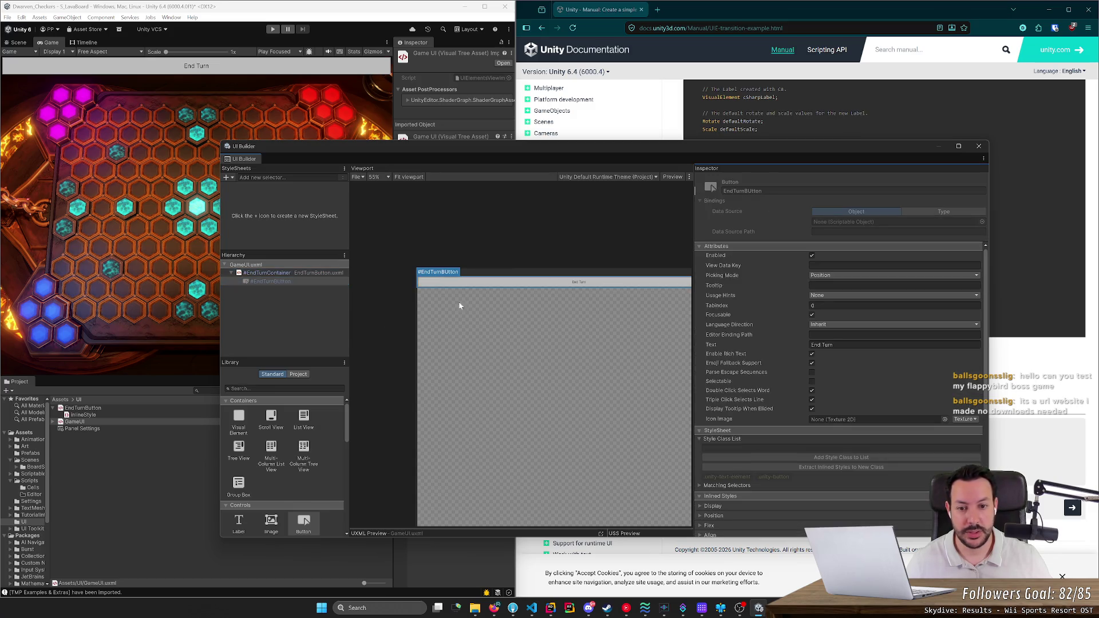
double_click(101, 410)
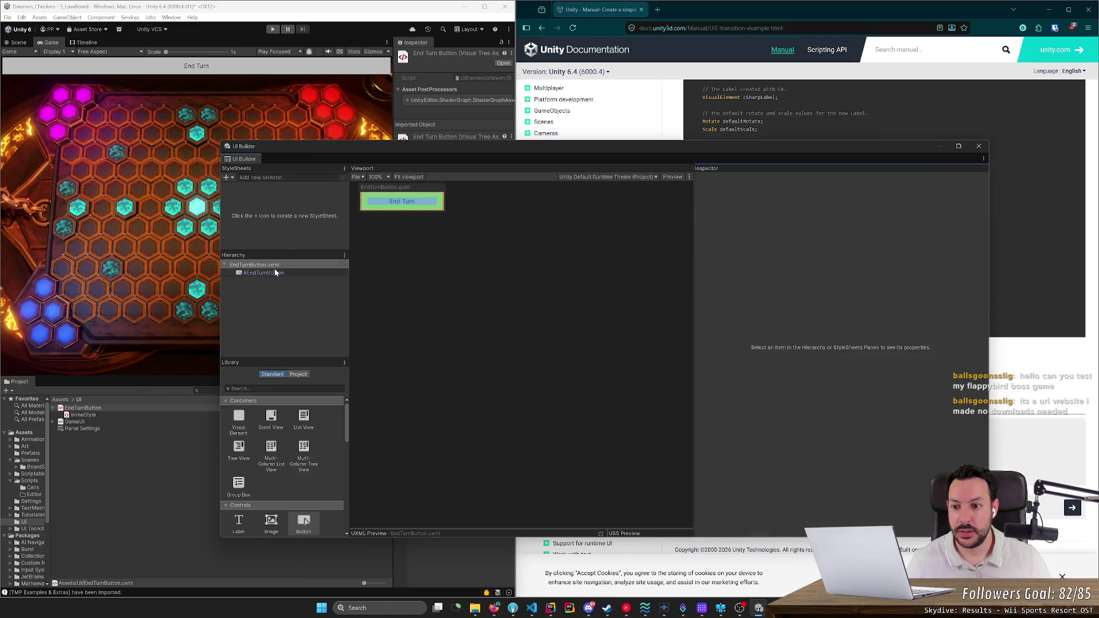
Step: Fix the button's name to EndTurnButton and save the template
click(402, 202)
key(Home)
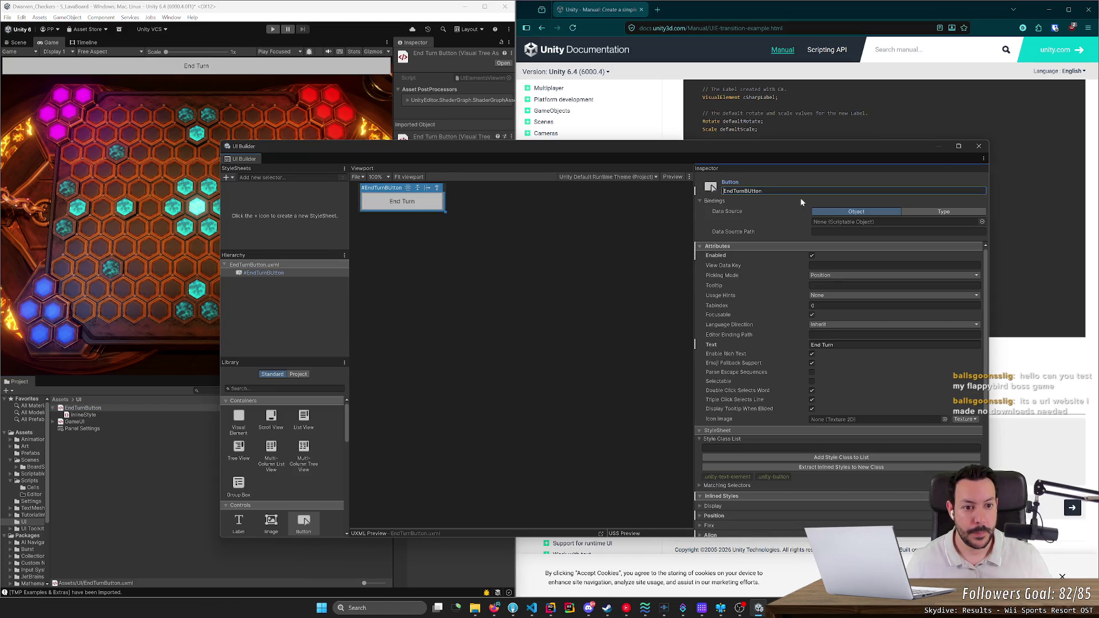
text(u)
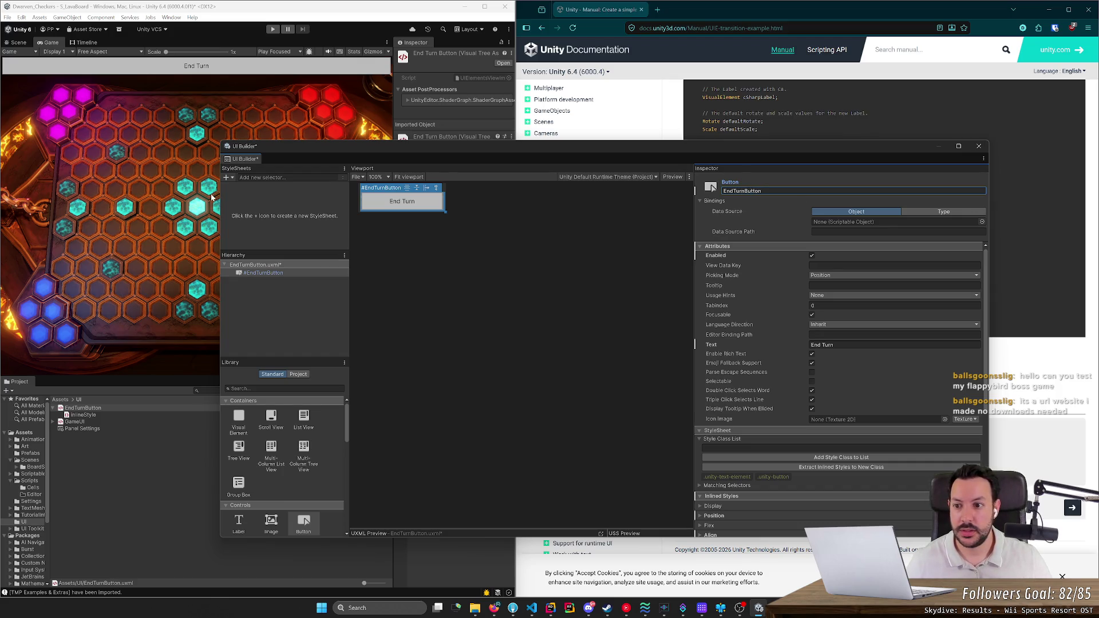
key(ctrl+s)
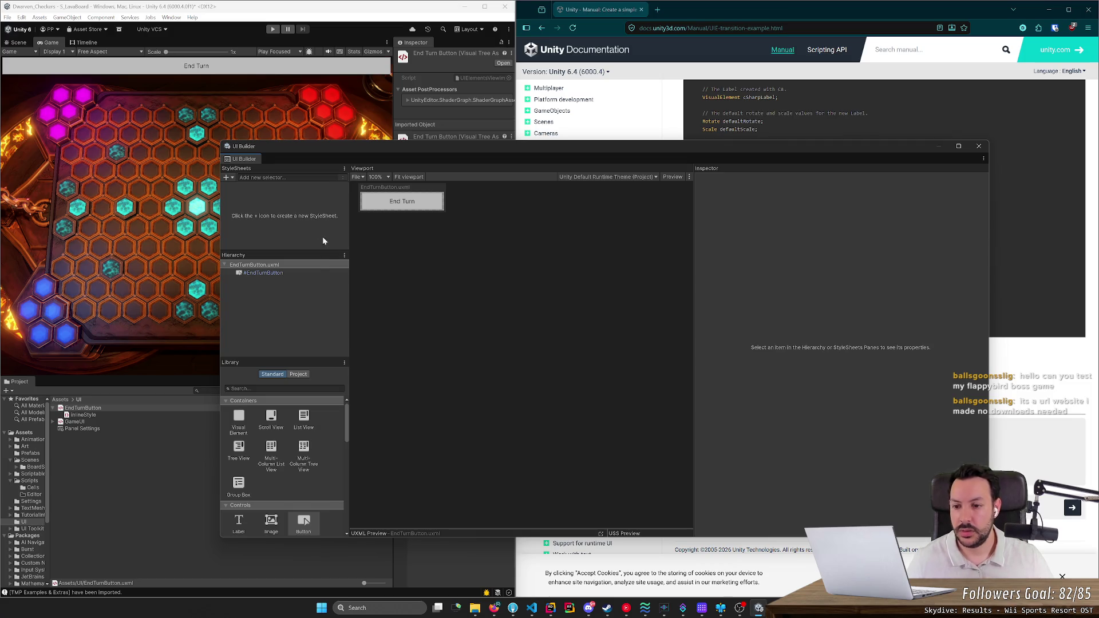
Step: Check the EndTurnButton document and element, then reopen GameUI for editing
click(316, 266)
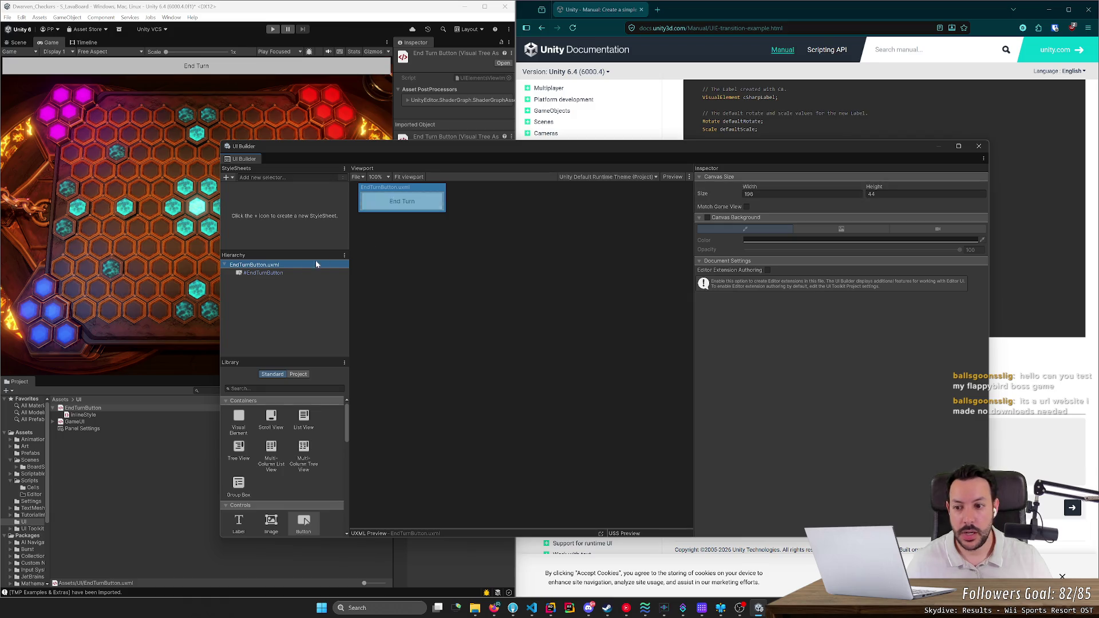
click(287, 272)
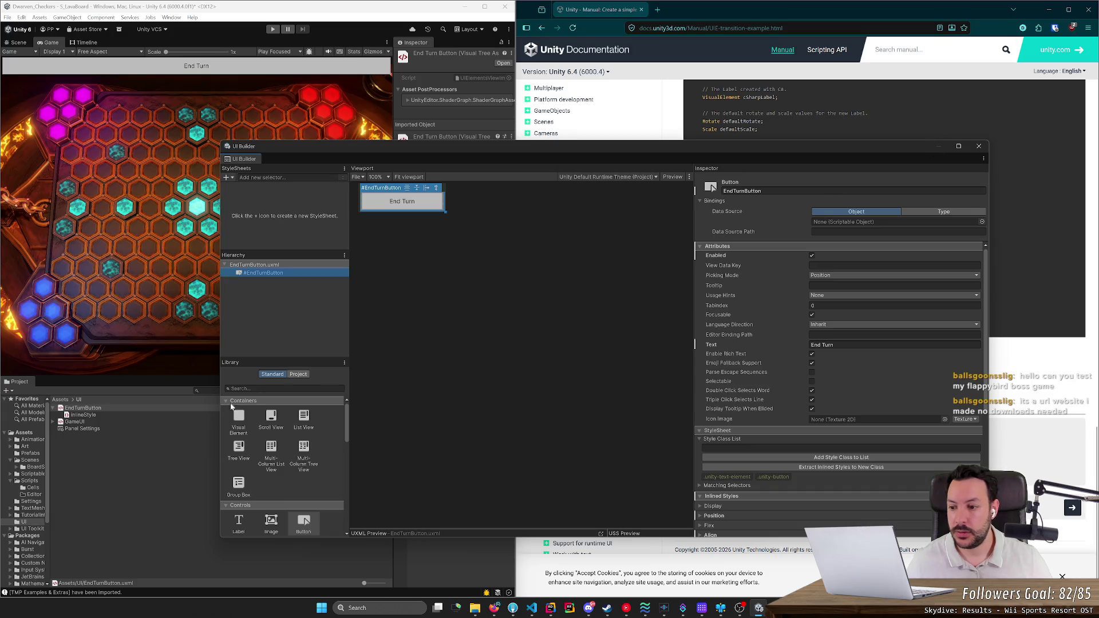
click(97, 421)
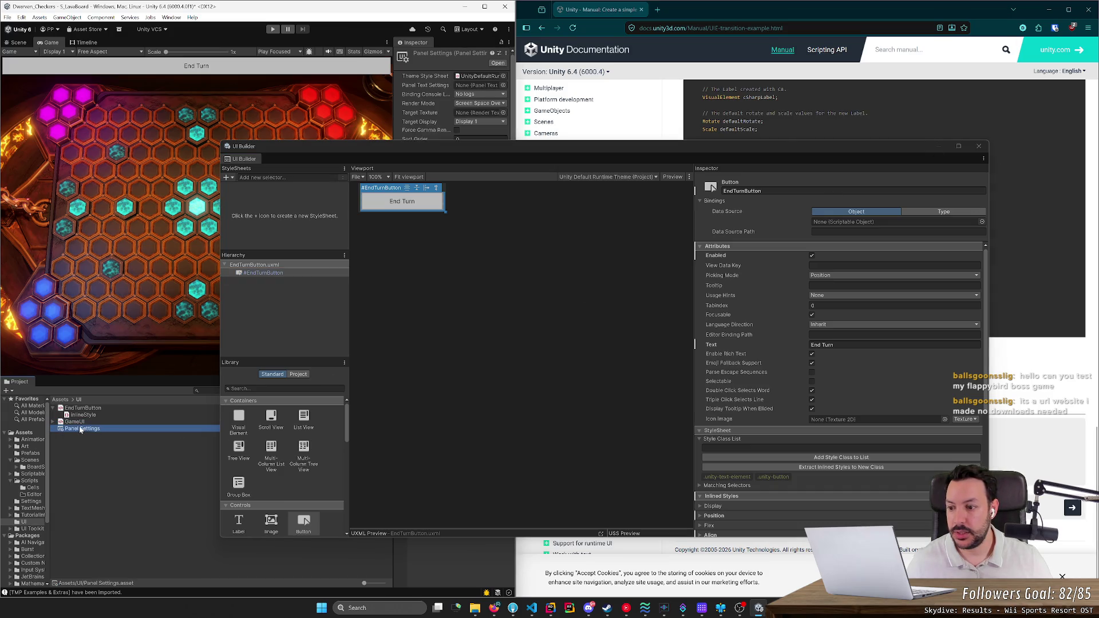
double_click(86, 425)
scroll(498, 330, down, 3)
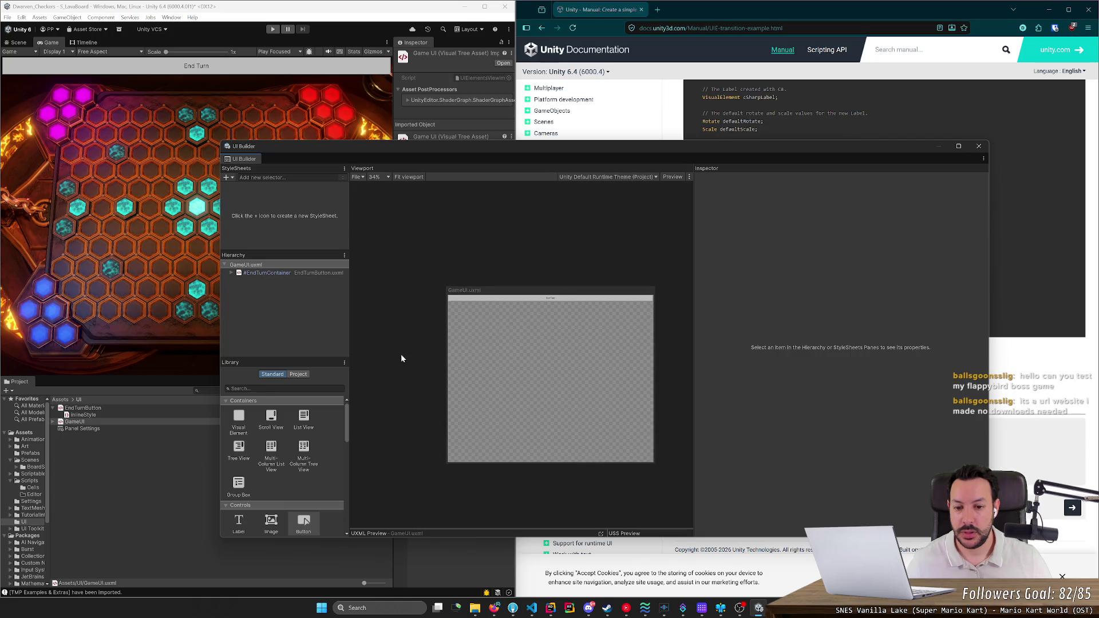
Step: Match the canvas to the Game view, stretch EndTurnContainer downward, centre the button vertically, and save
click(476, 245)
click(635, 226)
click(747, 207)
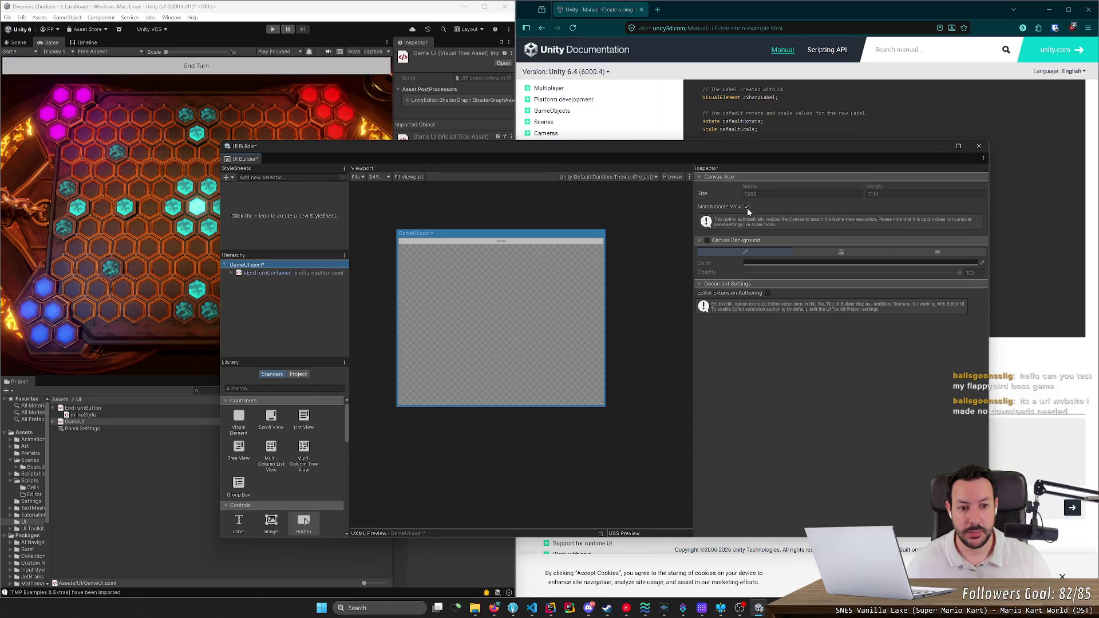
click(464, 245)
drag(463, 245, 461, 361)
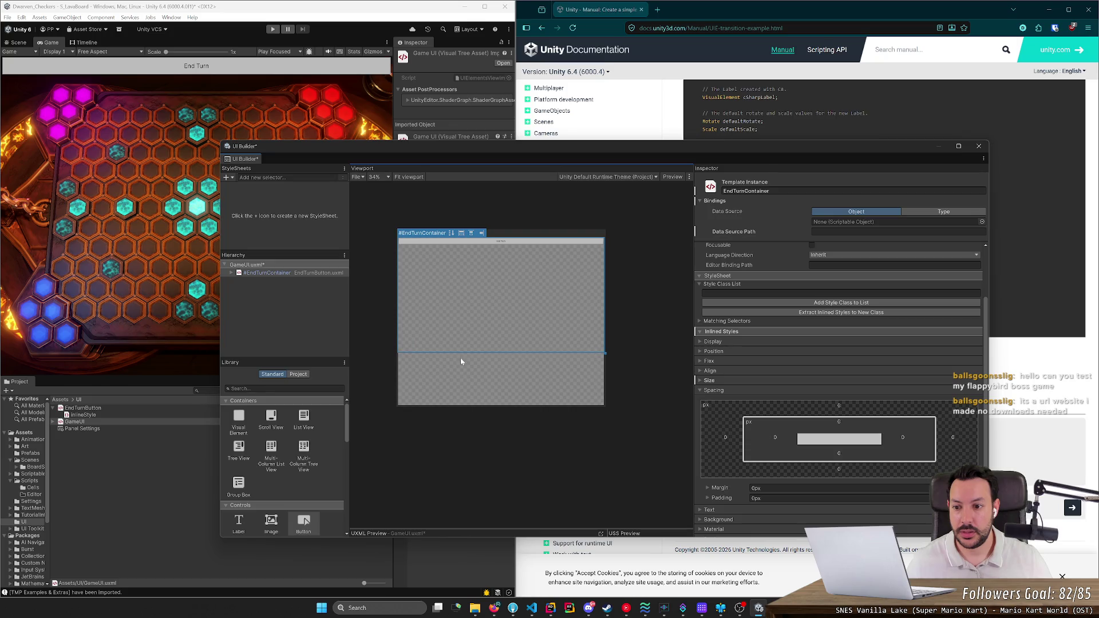
click(471, 233)
key(ctrl+s)
click(435, 211)
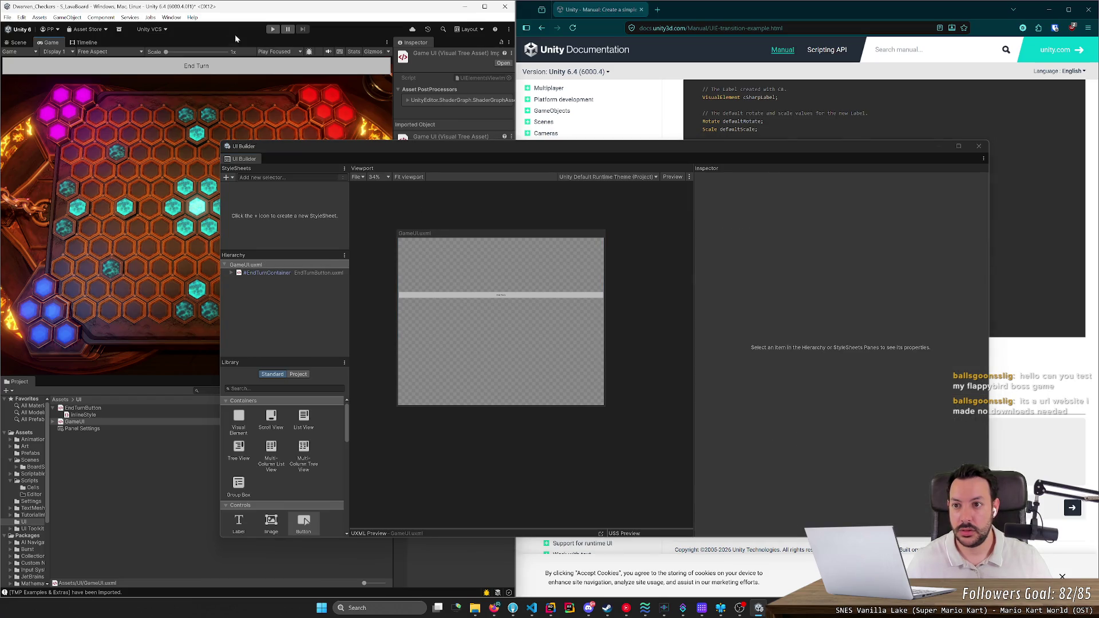
mouse_move(329, 145)
mouse_down()
mouse_move(521, 123)
mouse_move(589, 145)
mouse_up()
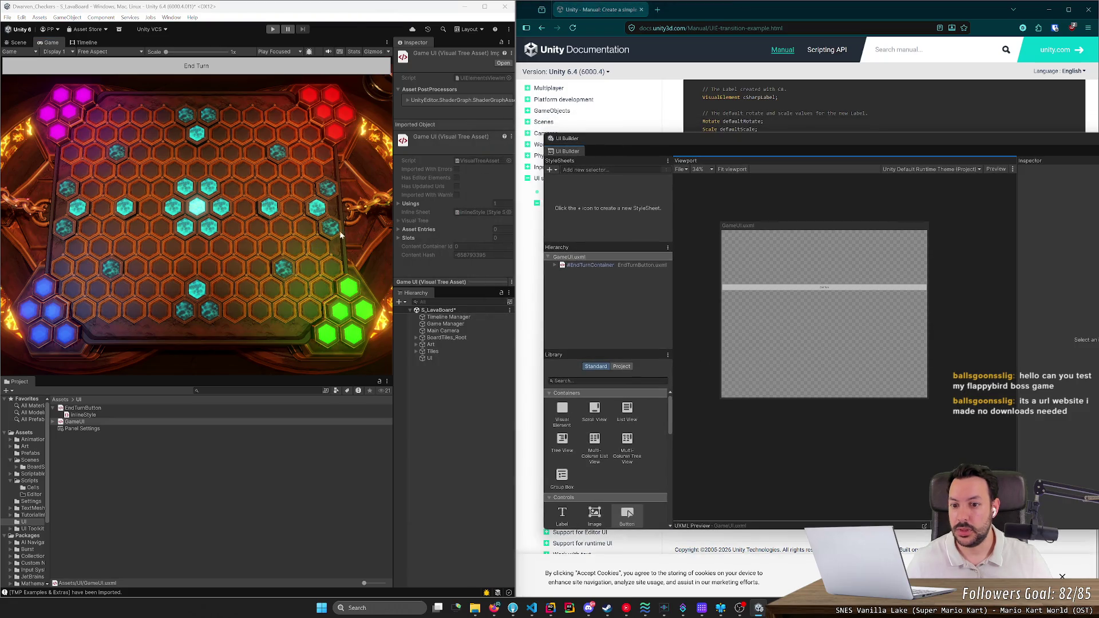
Step: Make GameUI the UI Document's Source Asset and shrink EndTurnContainer toward the top
click(437, 357)
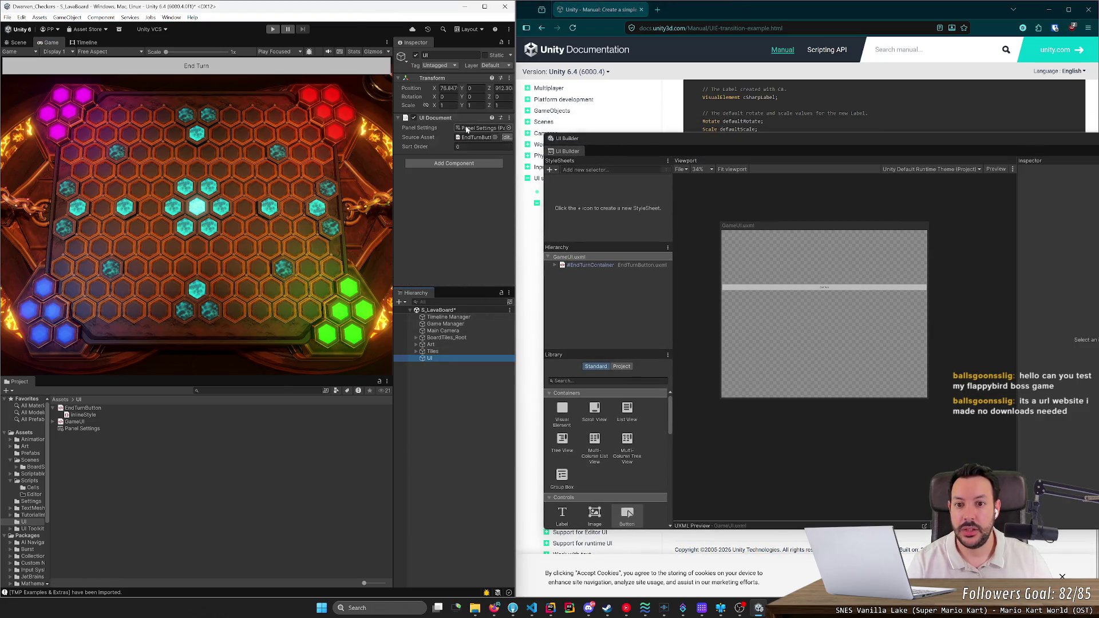
drag(74, 422, 485, 137)
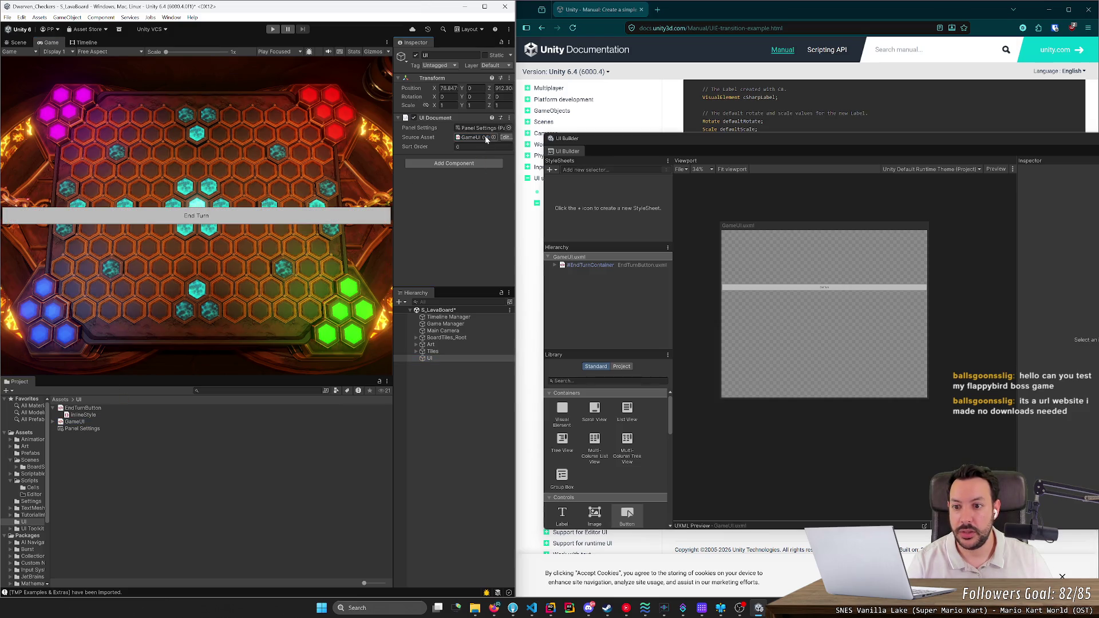
click(799, 289)
mouse_move(833, 344)
mouse_down()
mouse_move(833, 245)
mouse_move(824, 341)
mouse_move(819, 267)
mouse_move(800, 339)
mouse_move(804, 235)
mouse_move(790, 316)
mouse_move(801, 236)
mouse_up()
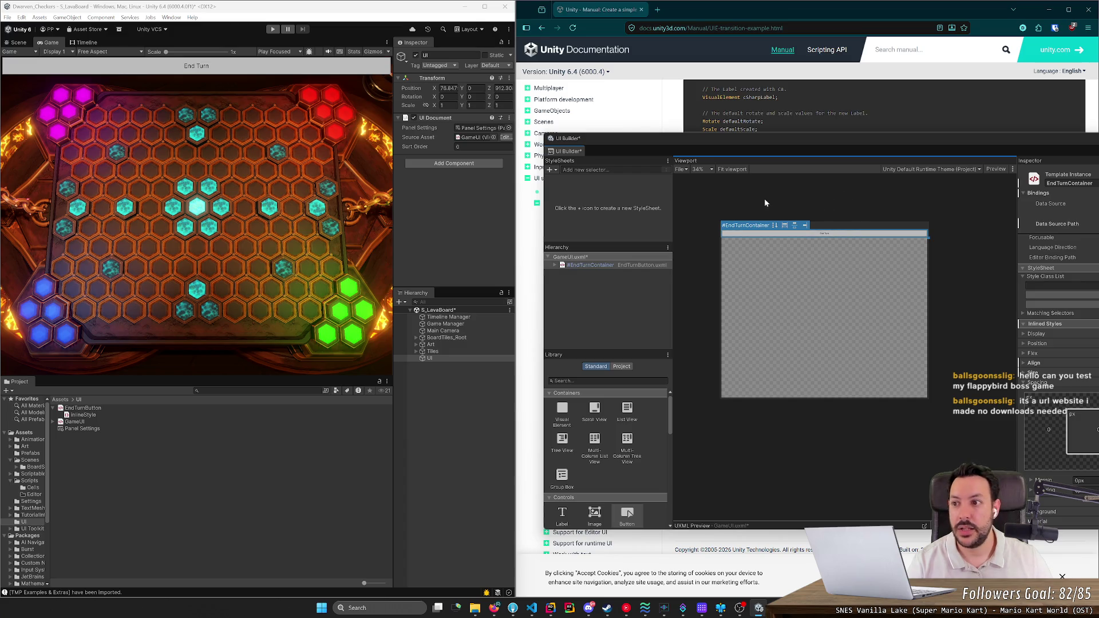
Step: Bring UI Builder back into view and expand the container's Align settings
drag(825, 142, 568, 105)
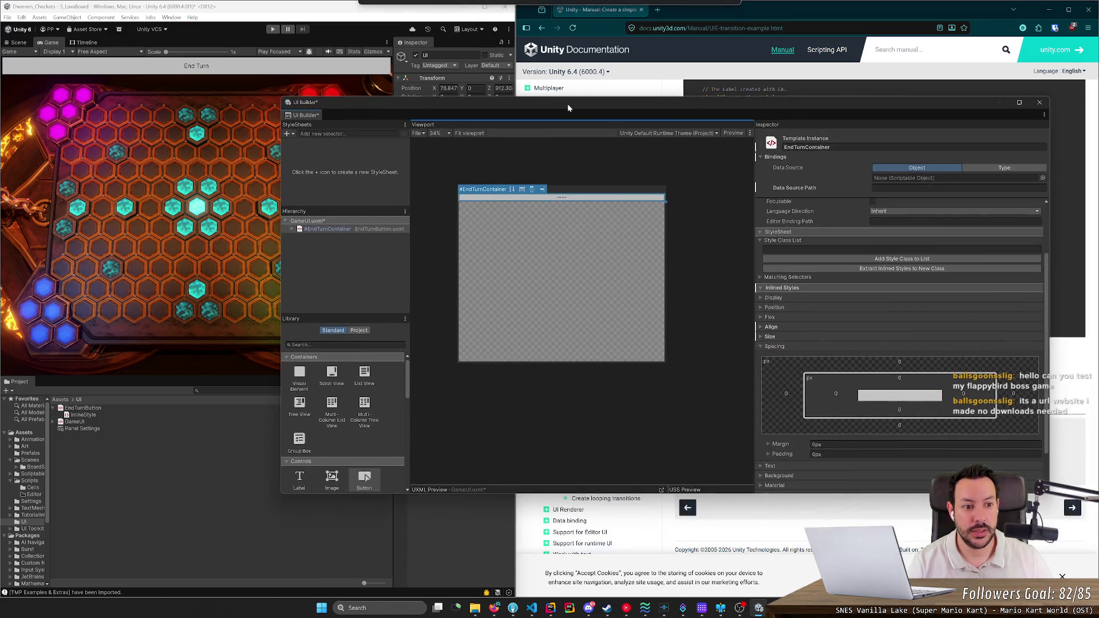
scroll(772, 352, down, 2)
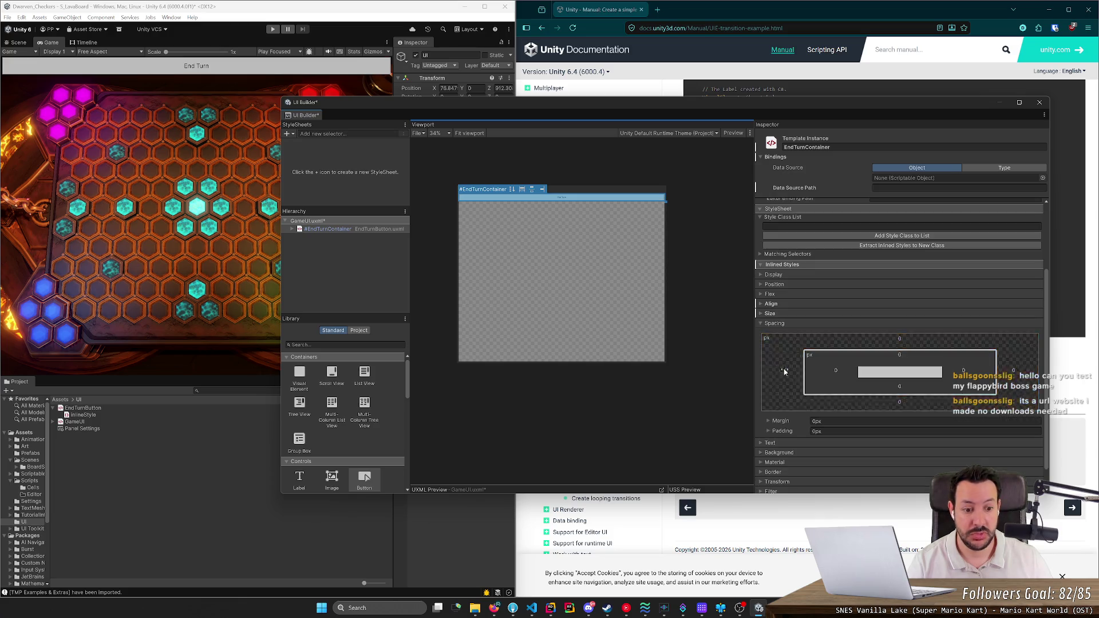
click(760, 325)
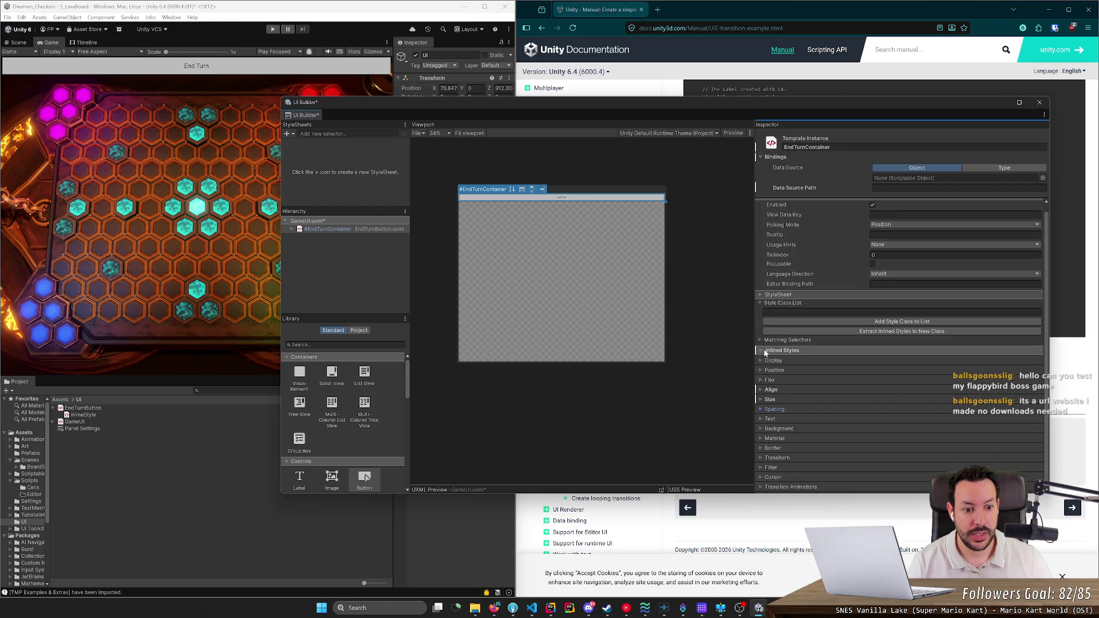
click(772, 389)
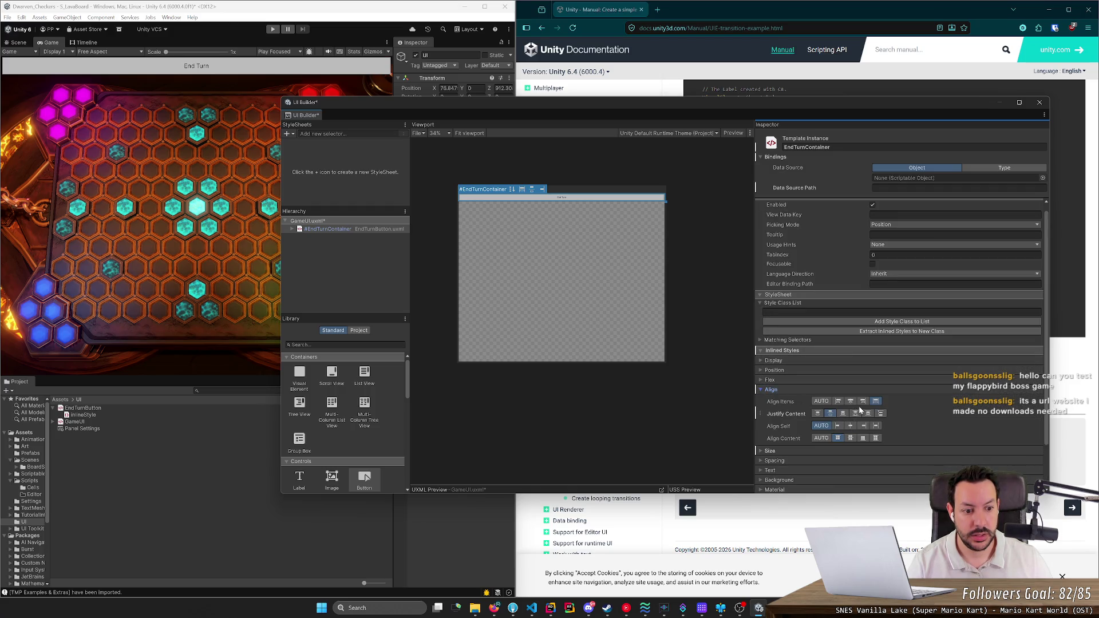
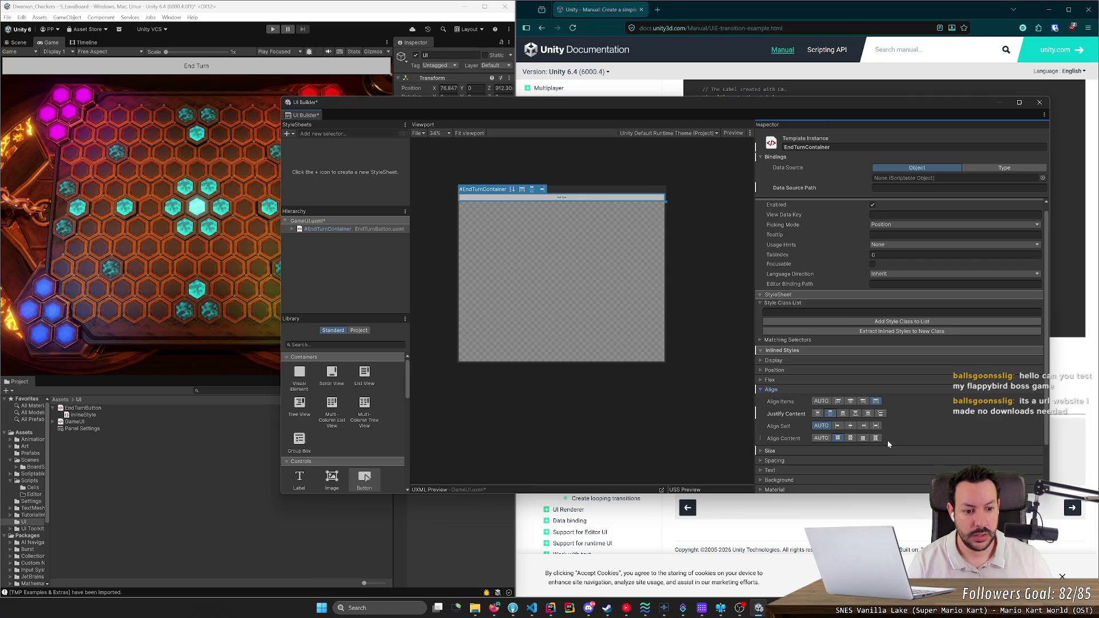
Step: Set the EndTurnContainer's Align Content to flex-end, then clear the selection
click(861, 439)
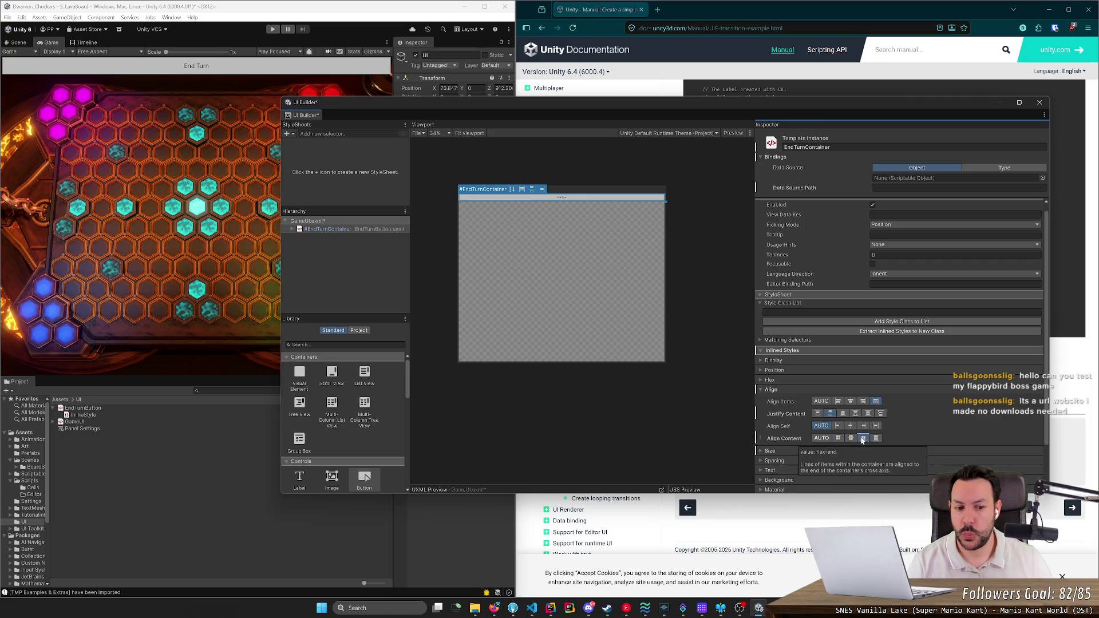
click(312, 221)
right_click(319, 222)
click(301, 246)
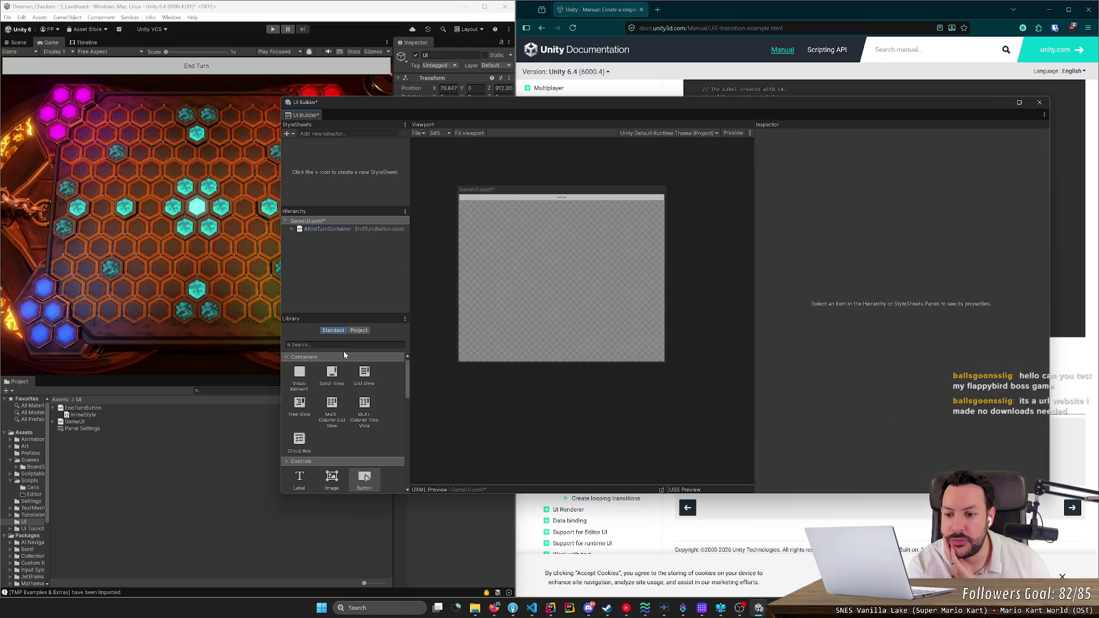
Step: Drag a Visual Element from the Library Containers into the Hierarchy under GameUI.uxml
click(303, 381)
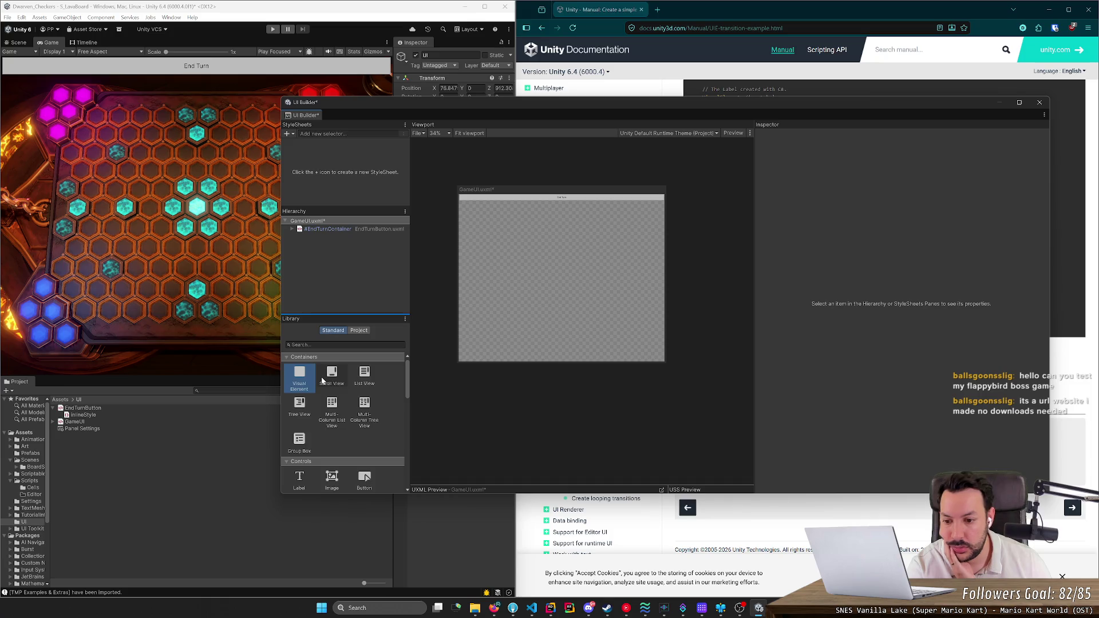
mouse_move(406, 376)
mouse_down()
mouse_move(408, 392)
mouse_move(408, 376)
mouse_up()
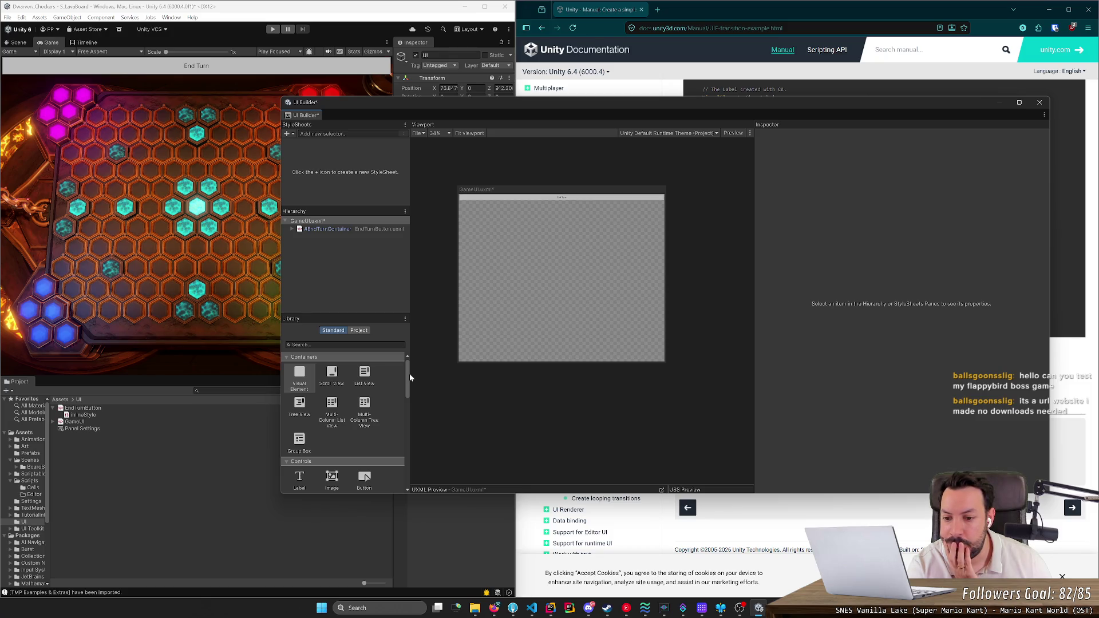
drag(408, 377, 396, 476)
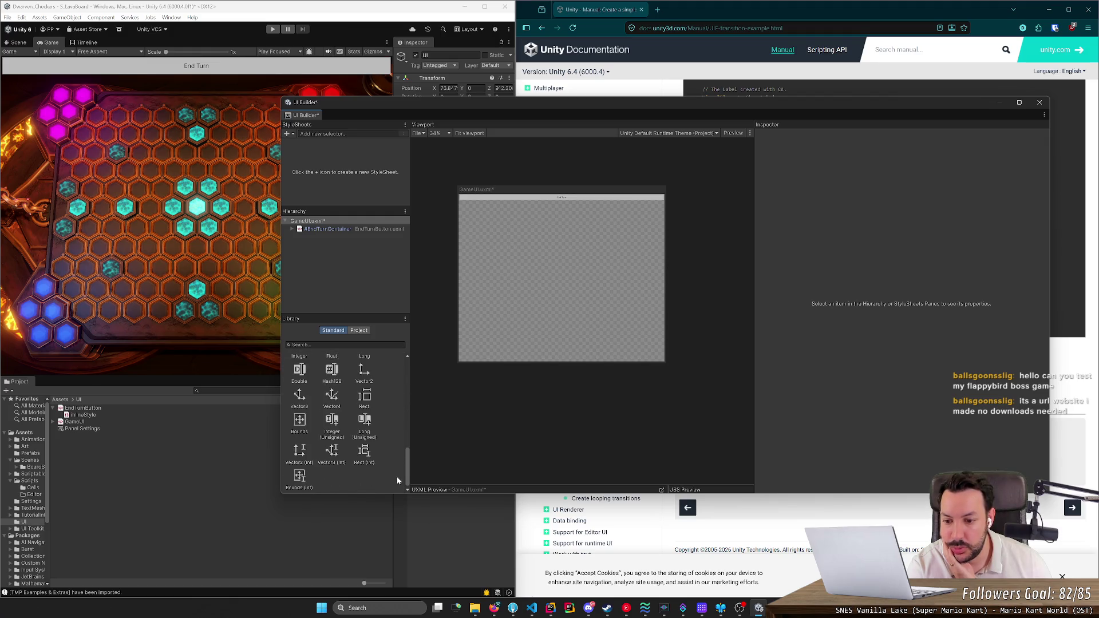
scroll(397, 476, up, 10)
click(303, 378)
mouse_move(303, 378)
mouse_down()
mouse_move(339, 218)
mouse_move(352, 229)
mouse_move(338, 237)
mouse_up()
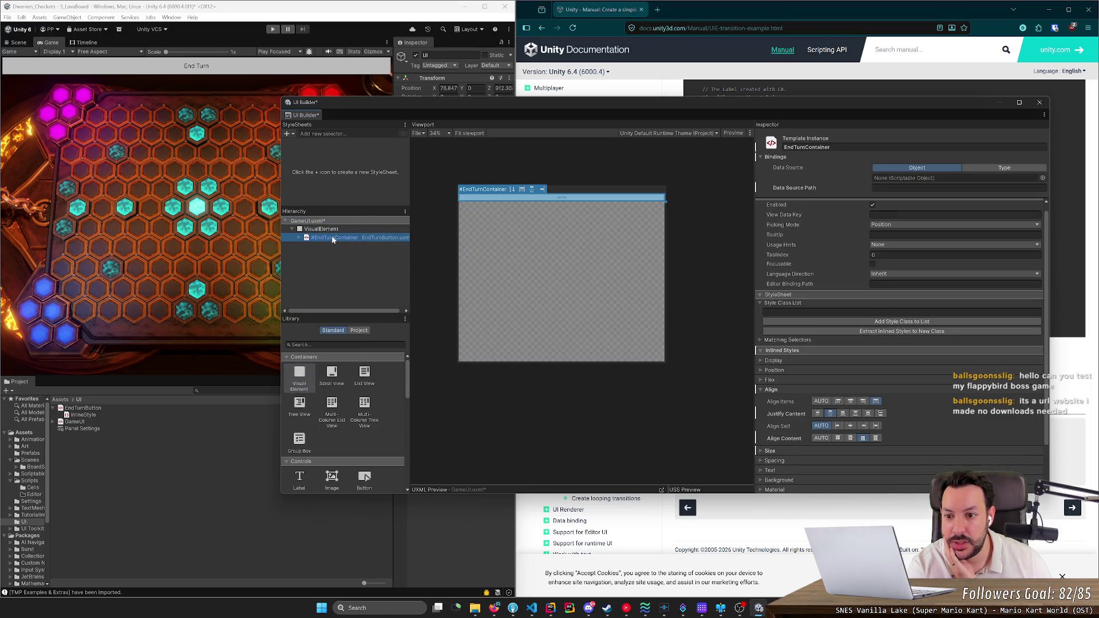
Step: Inspect the new VisualElement wrapping EndTurnContainer, then disable it to test its effect
click(346, 228)
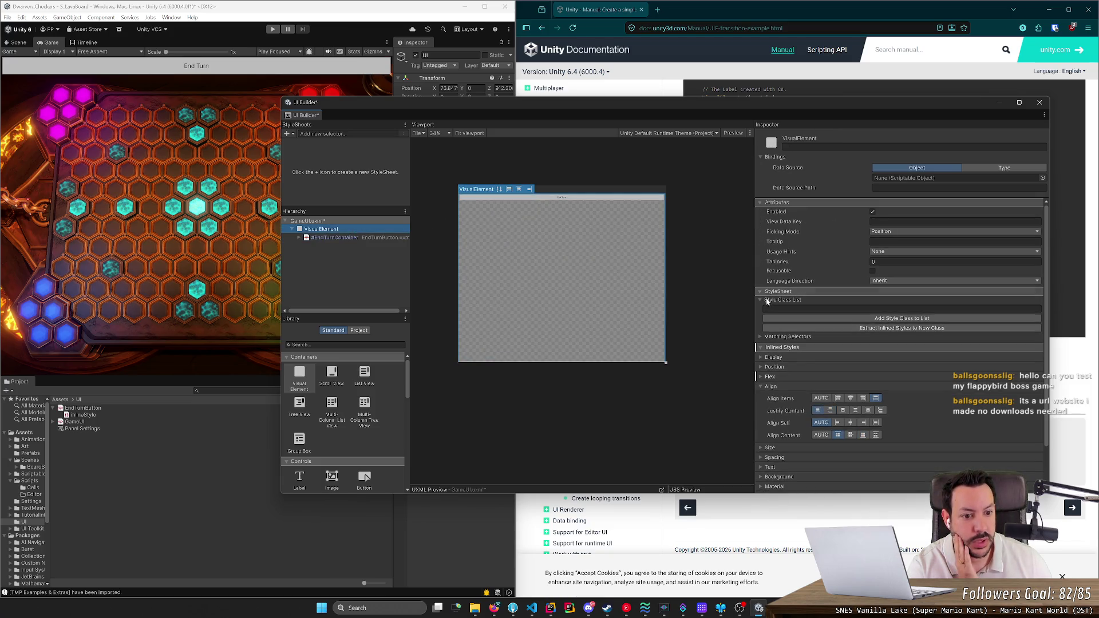
click(761, 357)
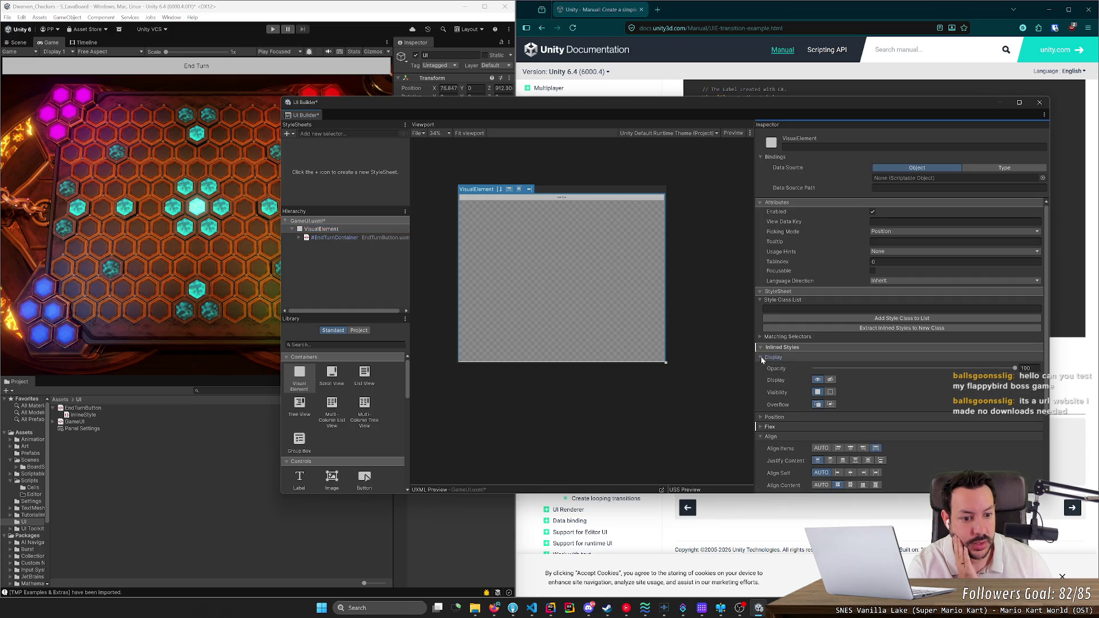
click(761, 357)
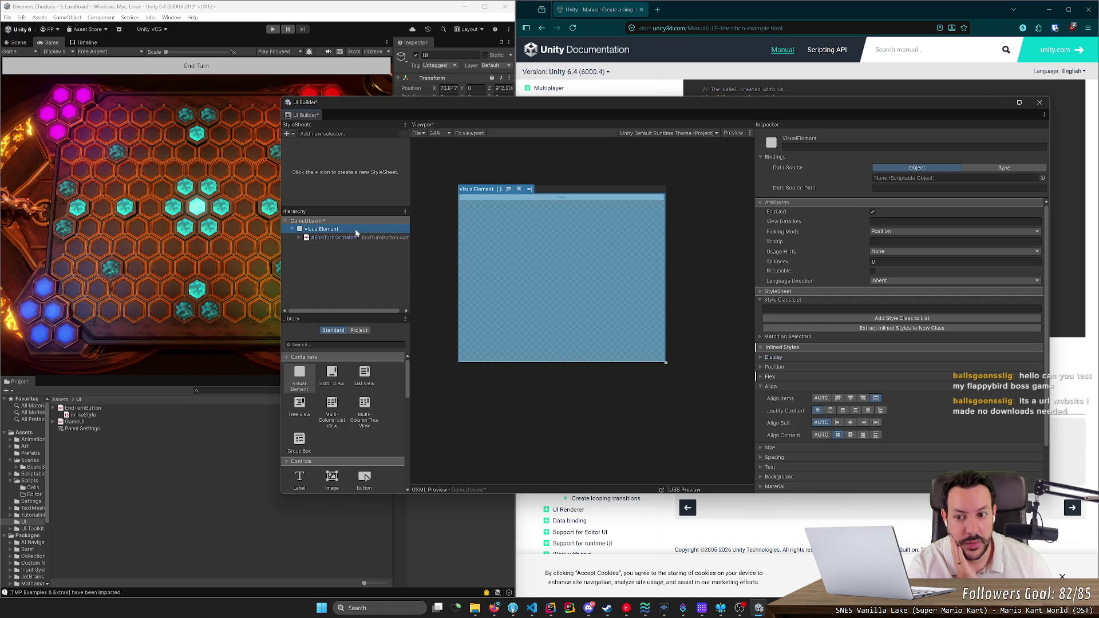
click(372, 237)
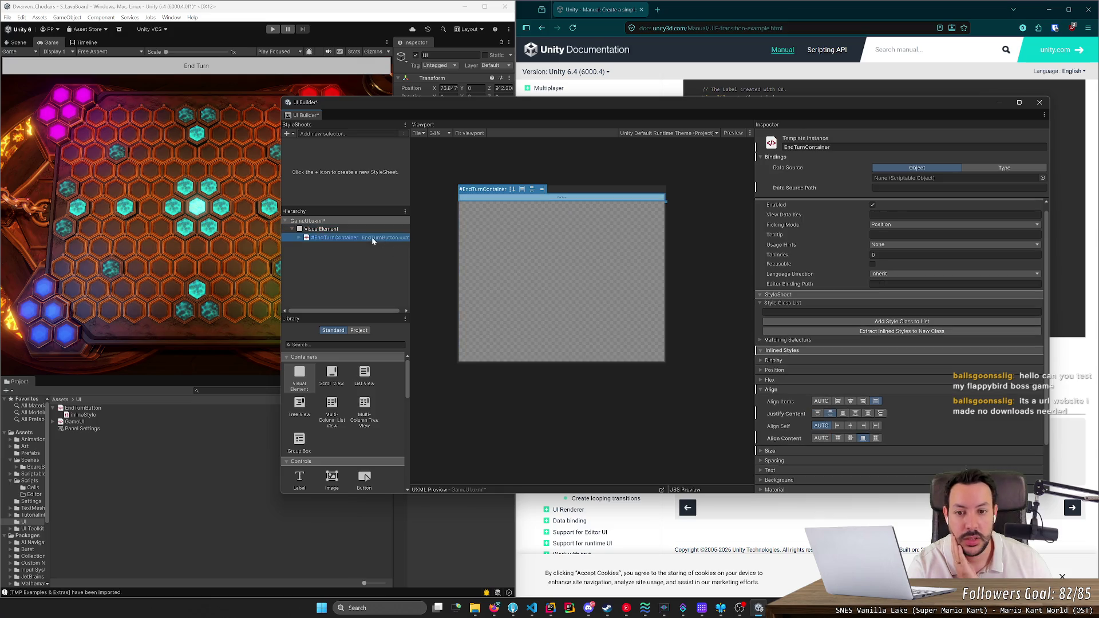
click(388, 238)
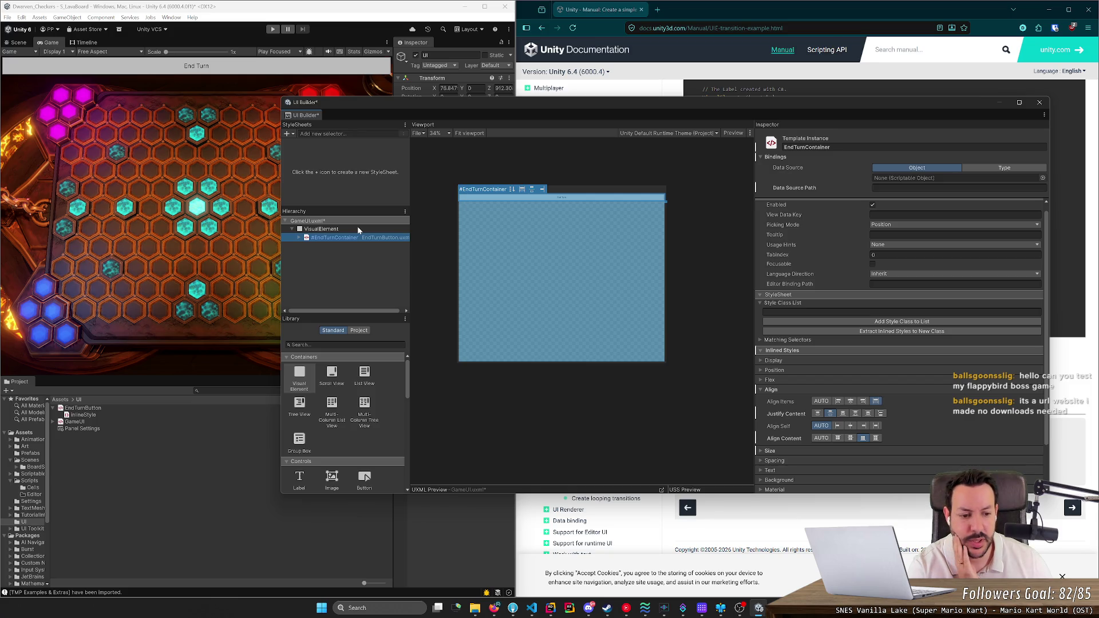
click(359, 229)
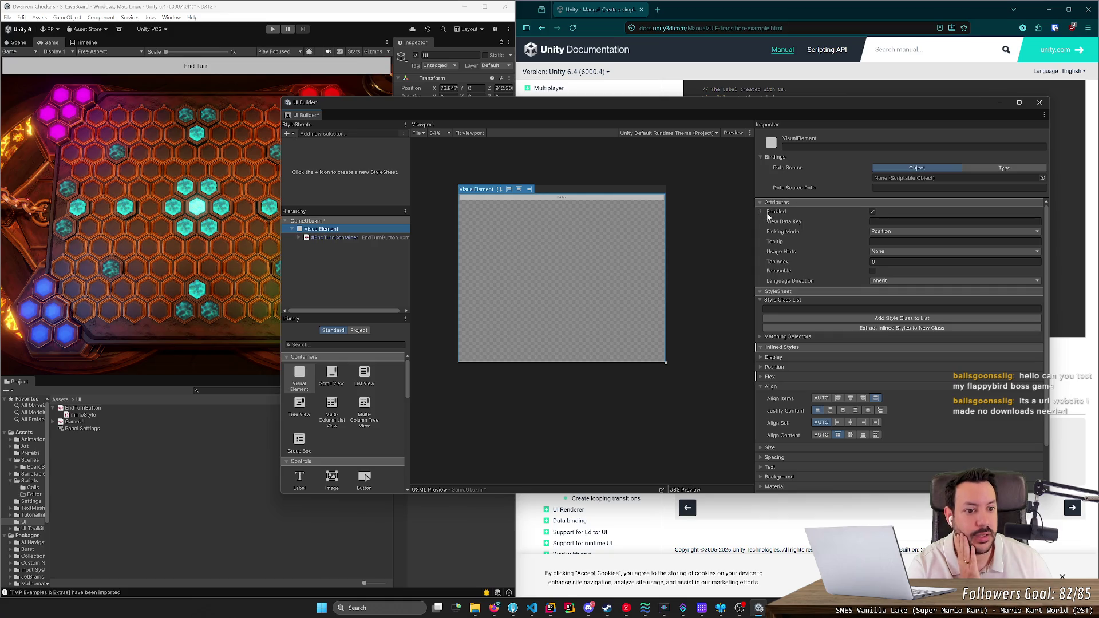
click(873, 212)
Step: Re-enable the VisualElement and look through its Display, Position, Flex and Align style sections
click(872, 212)
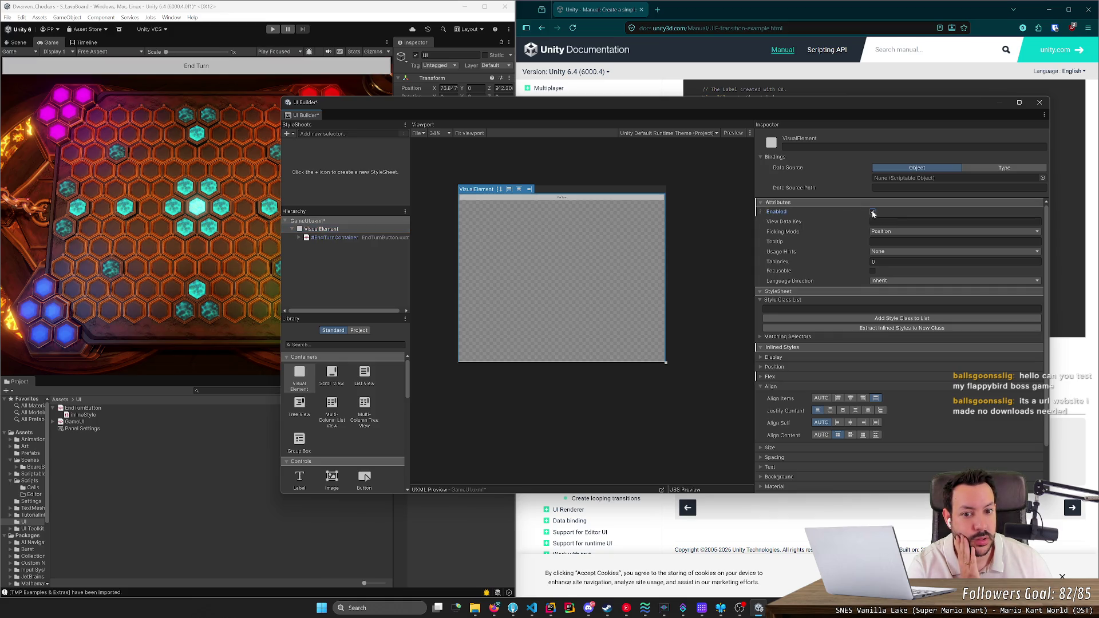
click(762, 203)
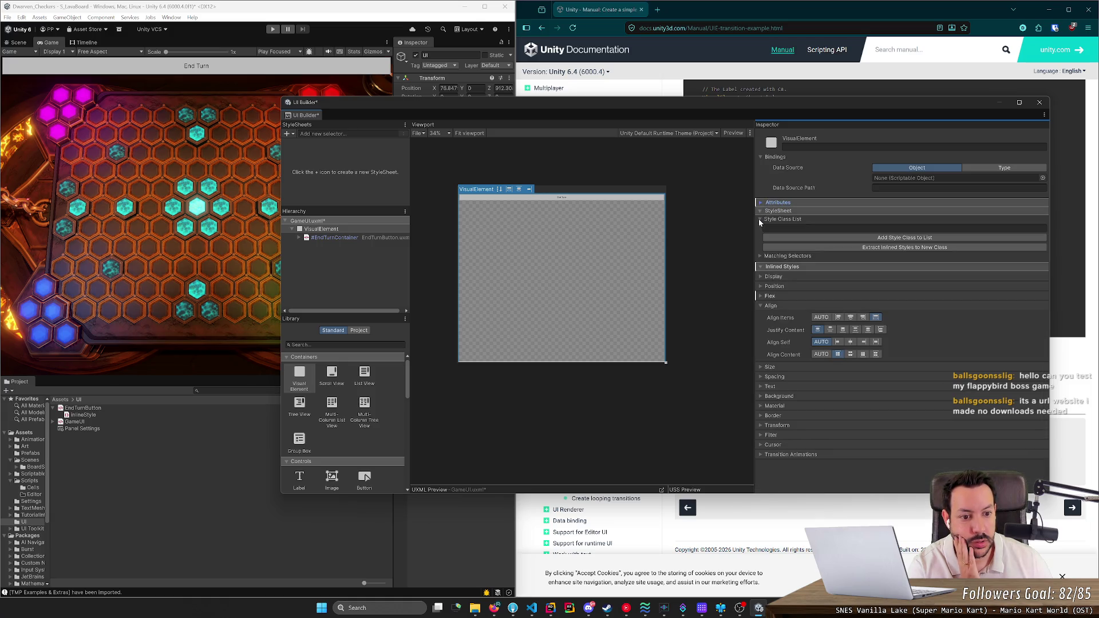
click(760, 219)
click(760, 248)
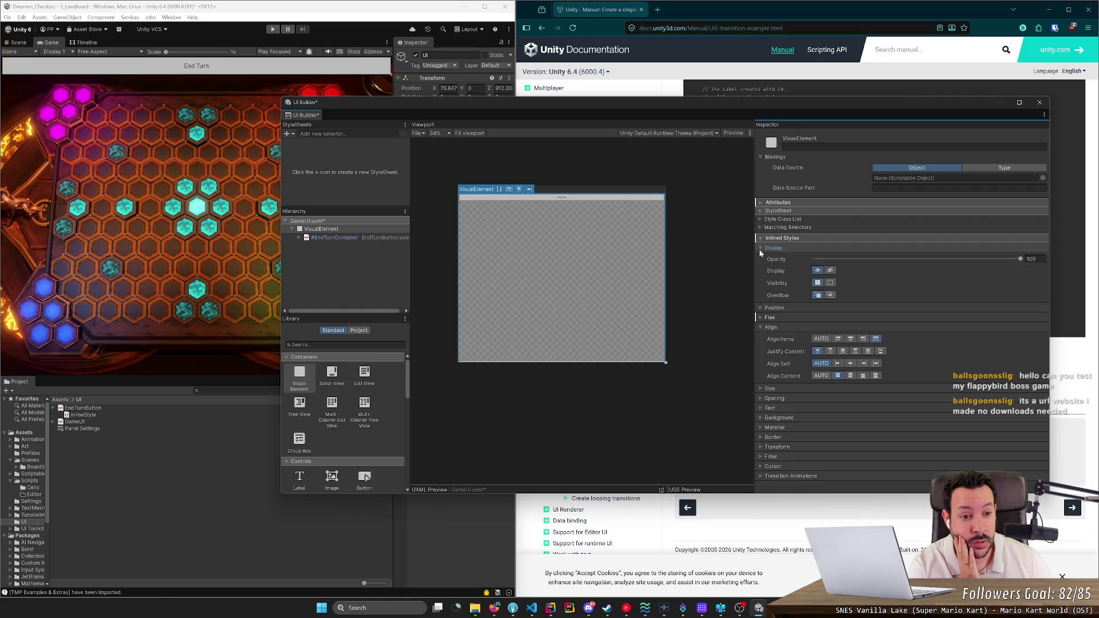
click(761, 249)
click(761, 258)
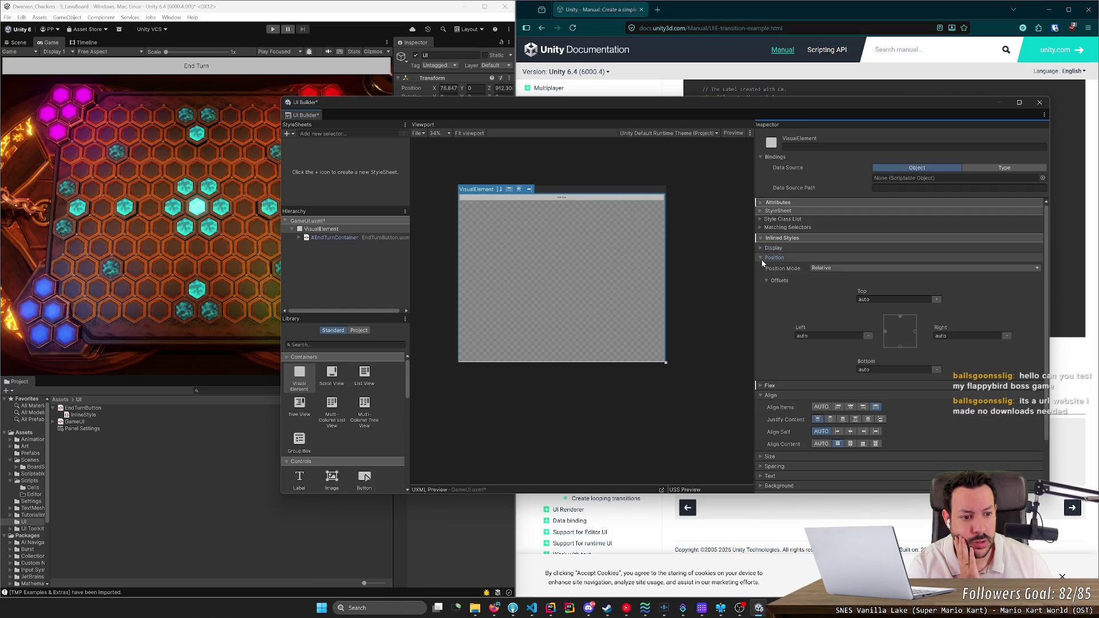
click(761, 259)
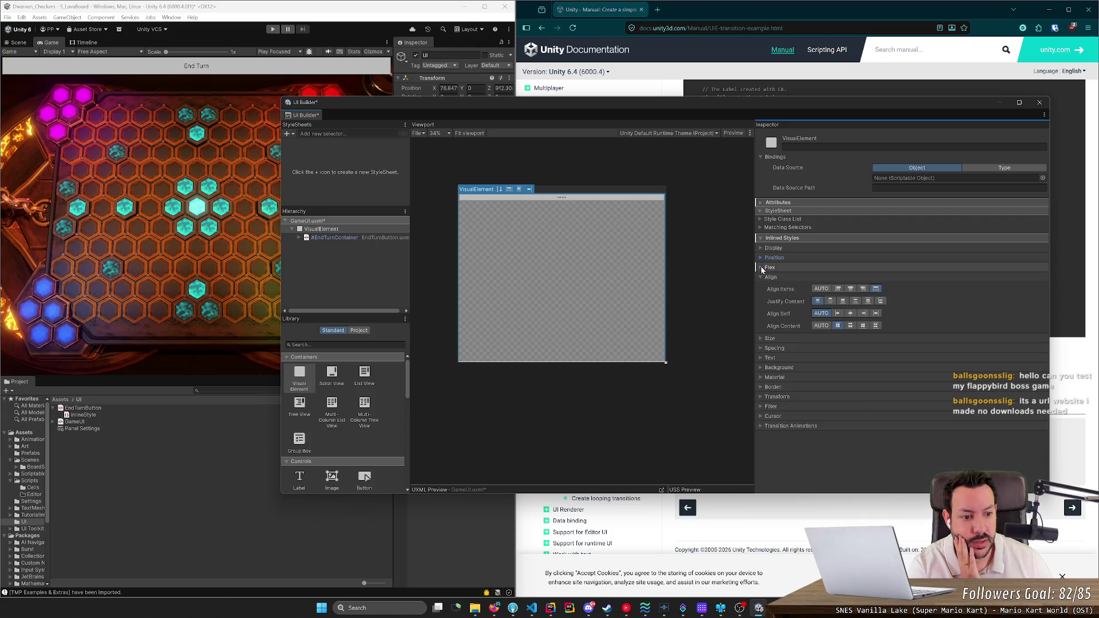
click(761, 267)
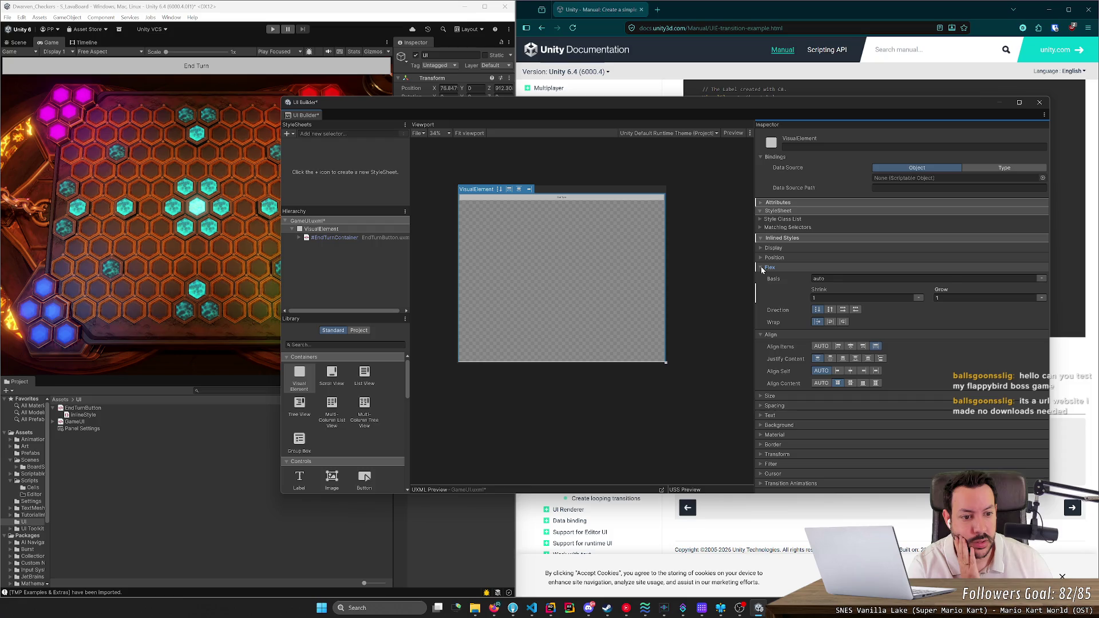
click(761, 267)
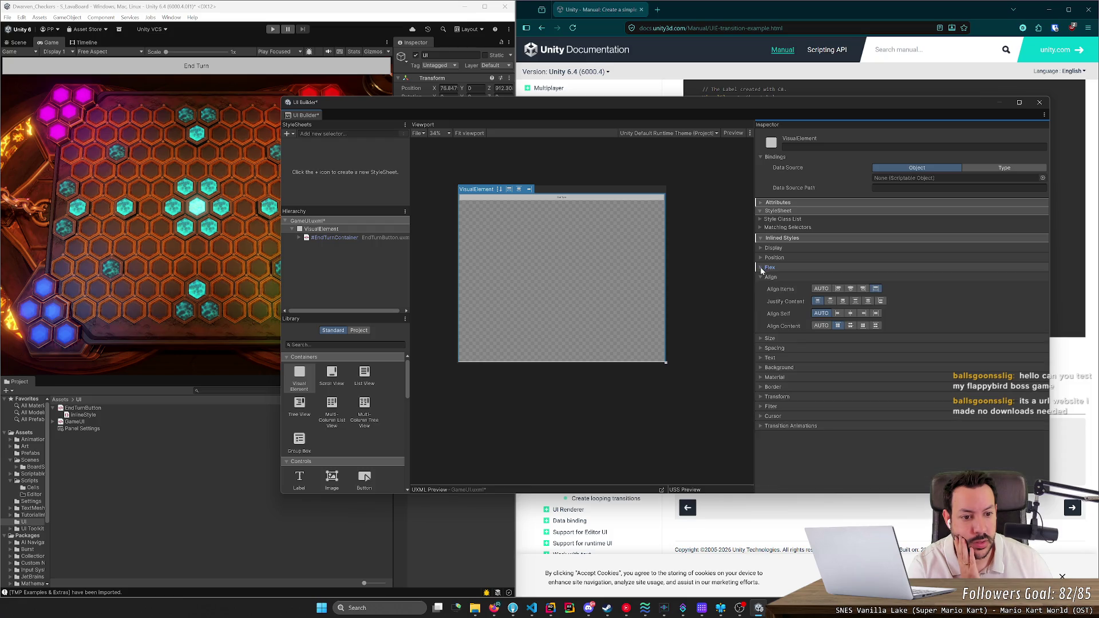
click(758, 277)
Step: Set the VisualElement's Size to Width 100% and Height 100%
click(761, 288)
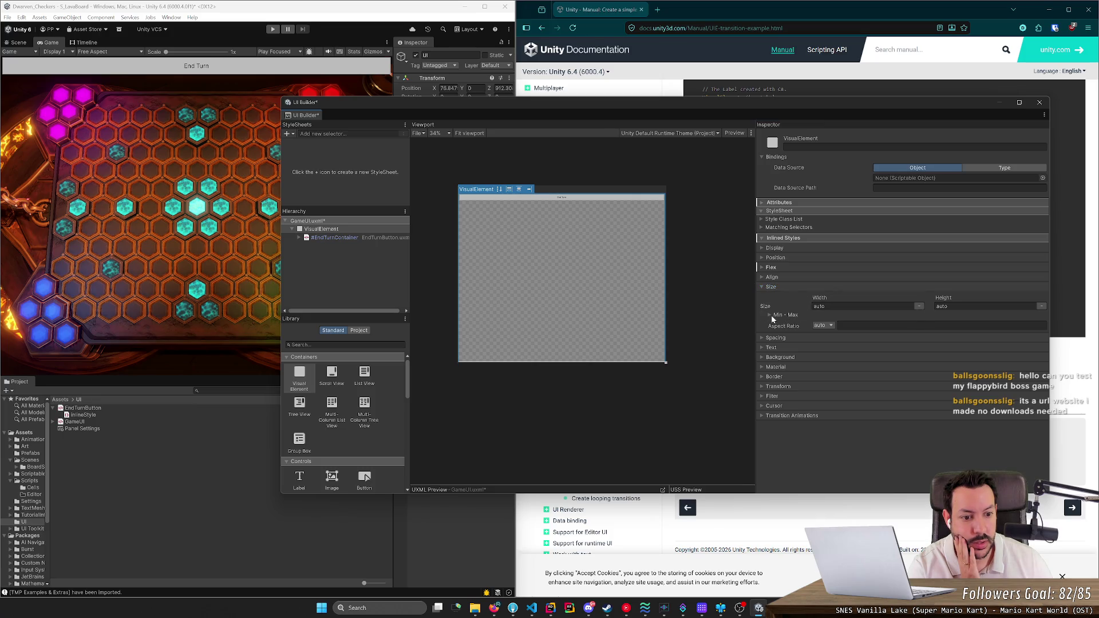
click(771, 316)
click(819, 306)
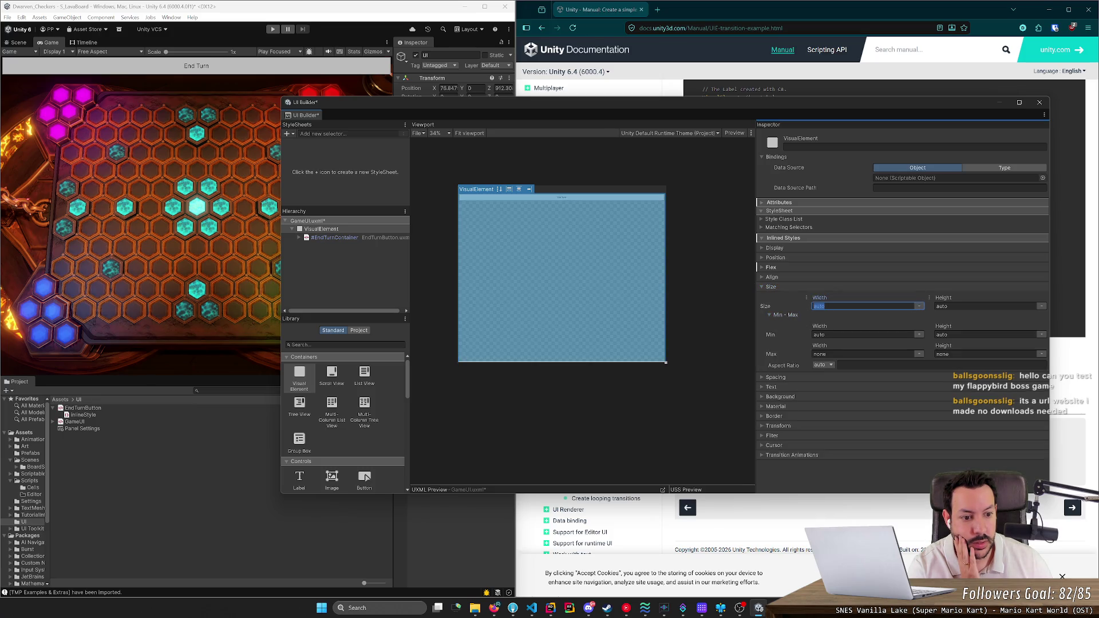
text(100)
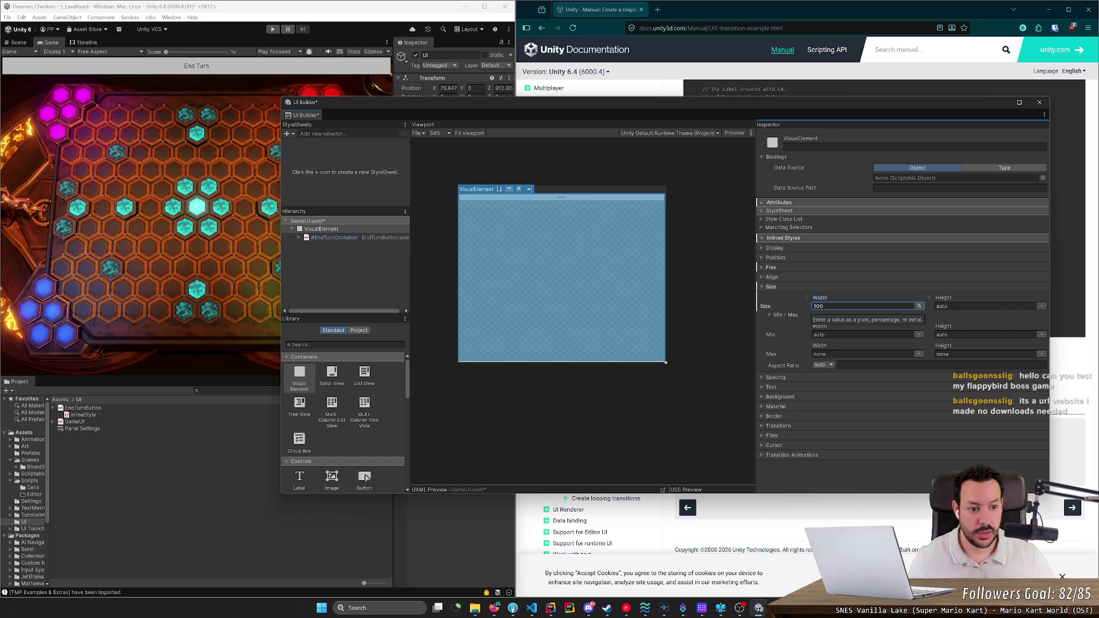
key(Tab)
text(100)
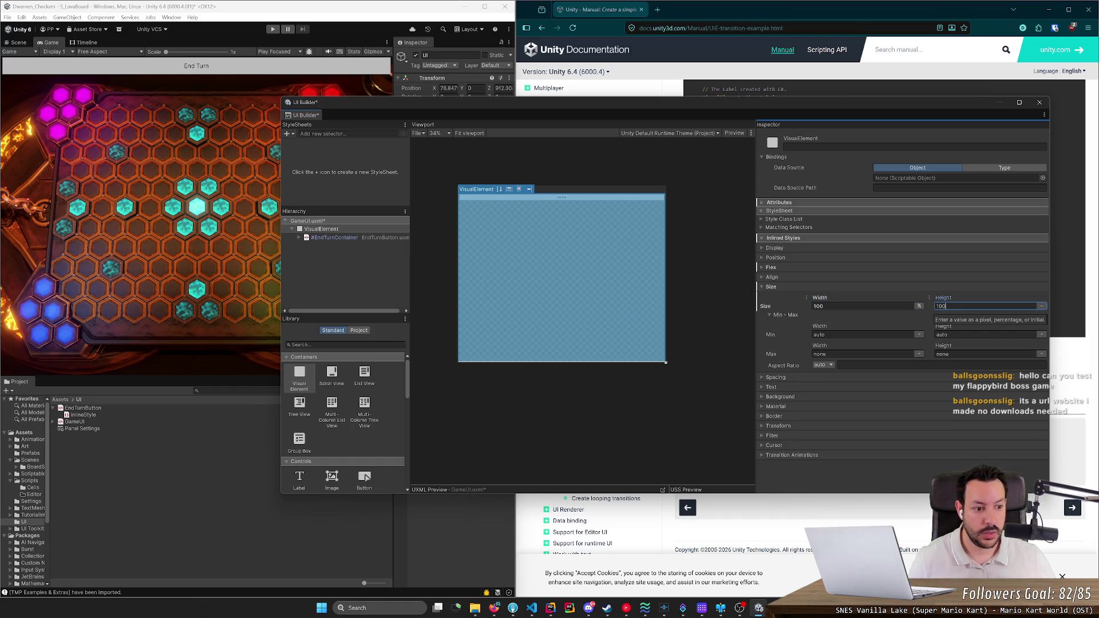
key(Return)
click(366, 237)
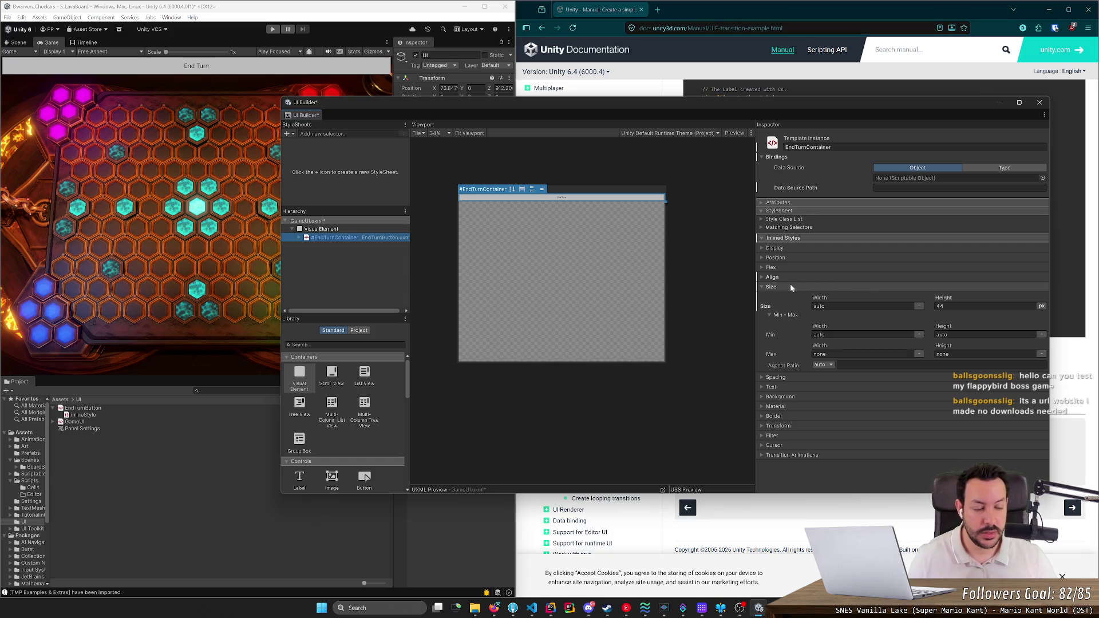
Step: Keep EndTurnContainer's Position at Relative and set its Top offset to 100%
click(570, 202)
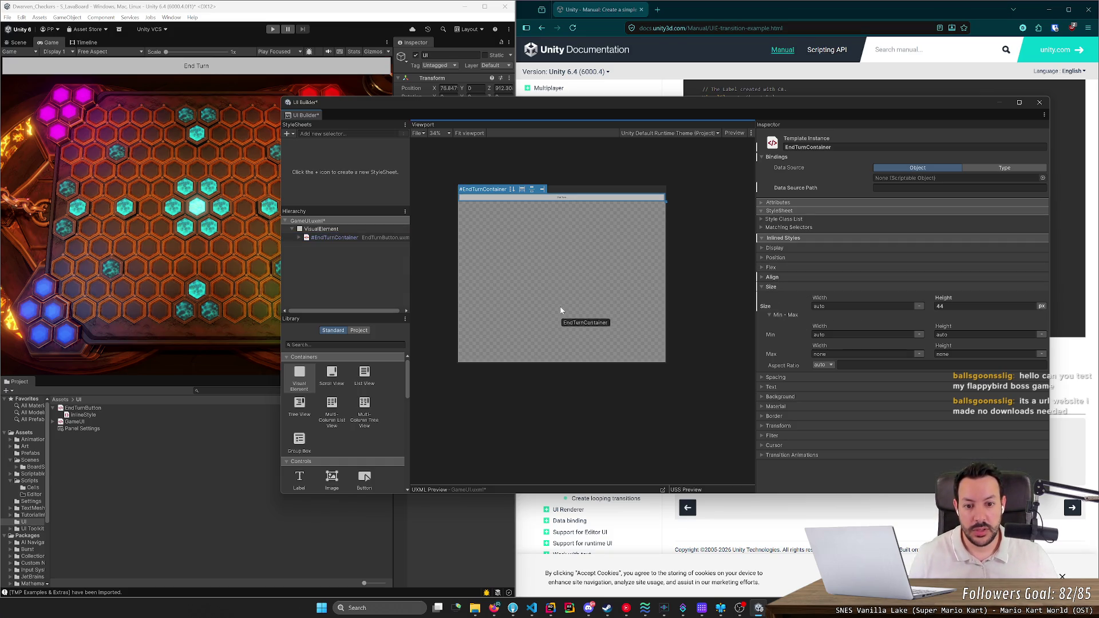
click(775, 258)
click(867, 262)
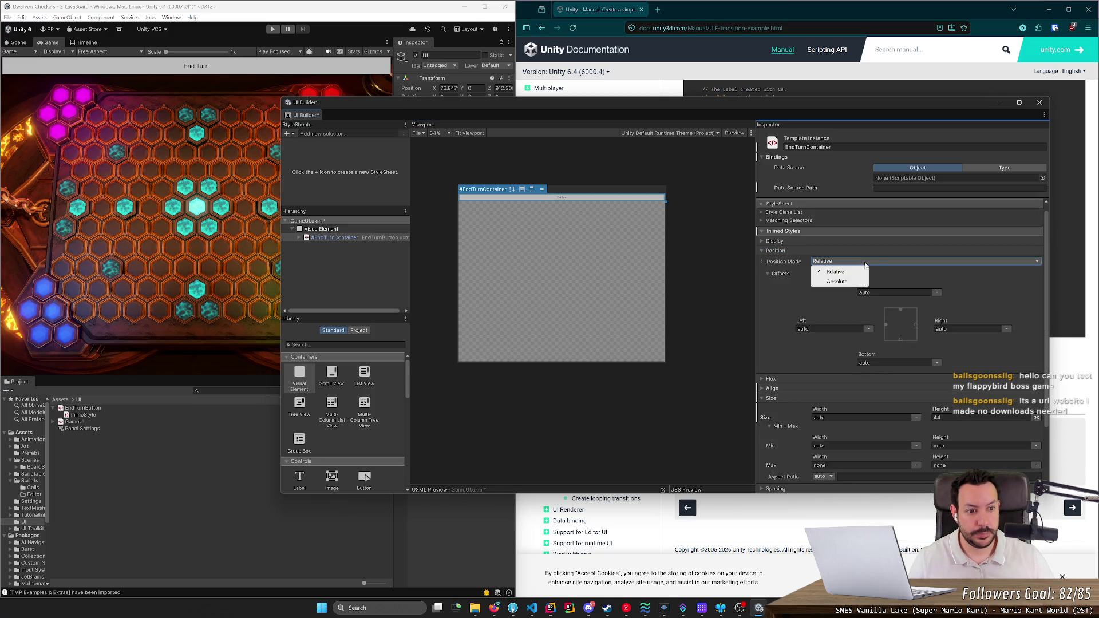
click(896, 288)
click(895, 292)
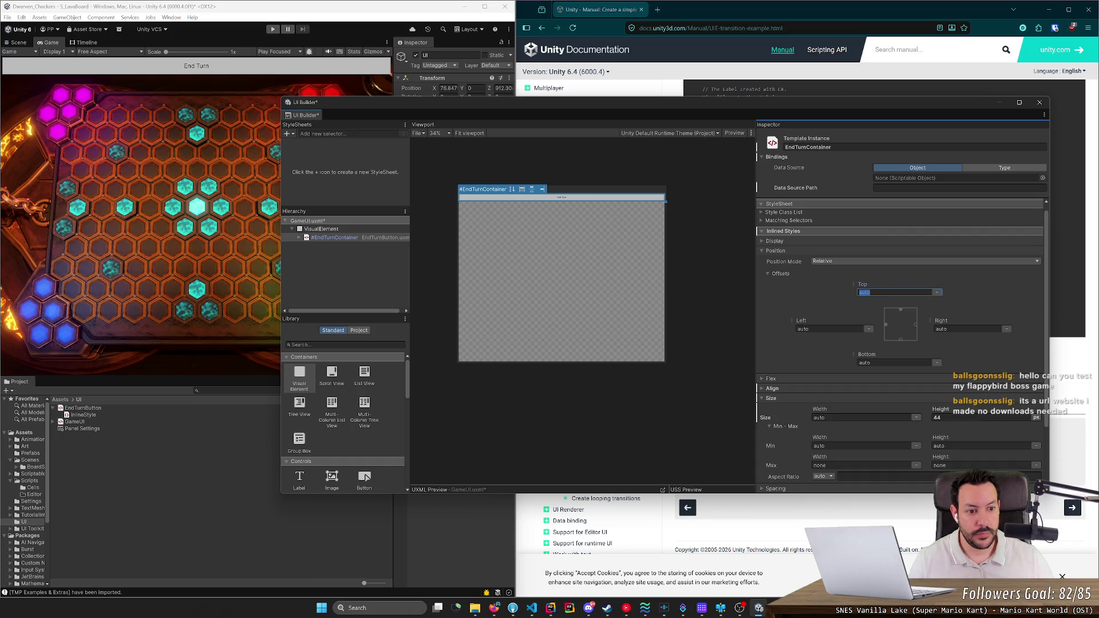
text(100)
key(Return)
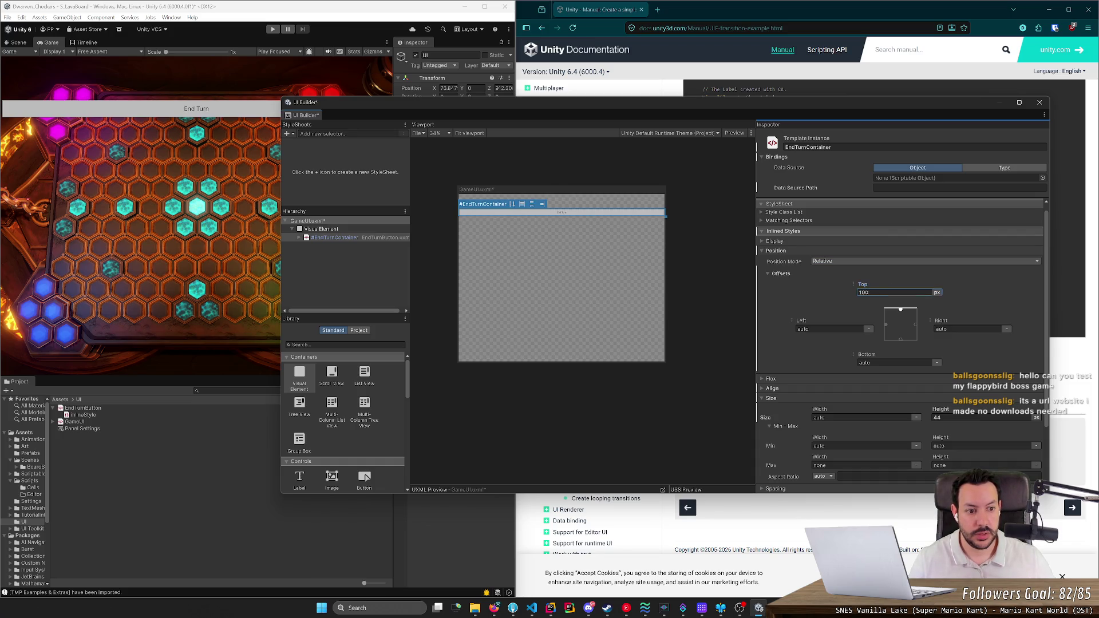
text(%)
key(Return)
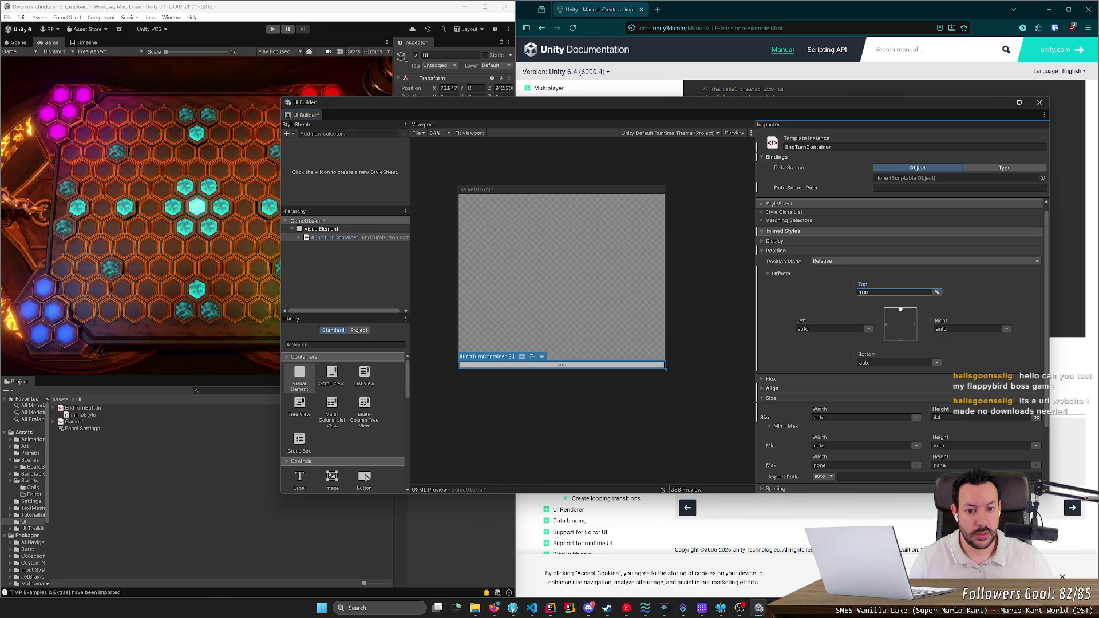
click(704, 382)
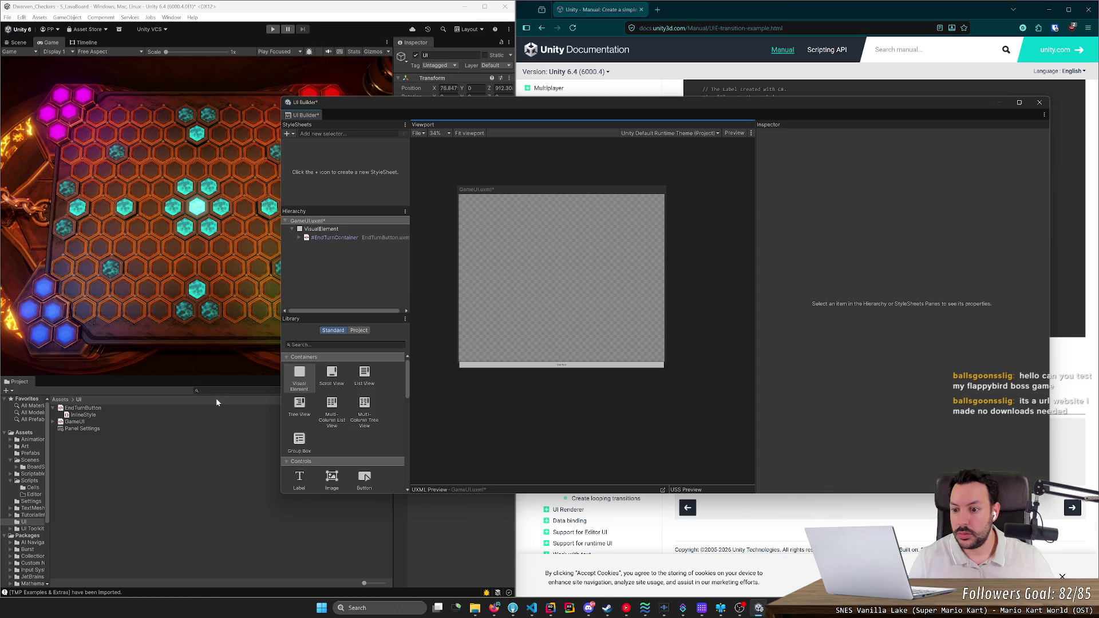
drag(668, 101, 865, 78)
Step: Run the game briefly in Play mode, then select GameUI.uxml and reposition the builder window
click(273, 29)
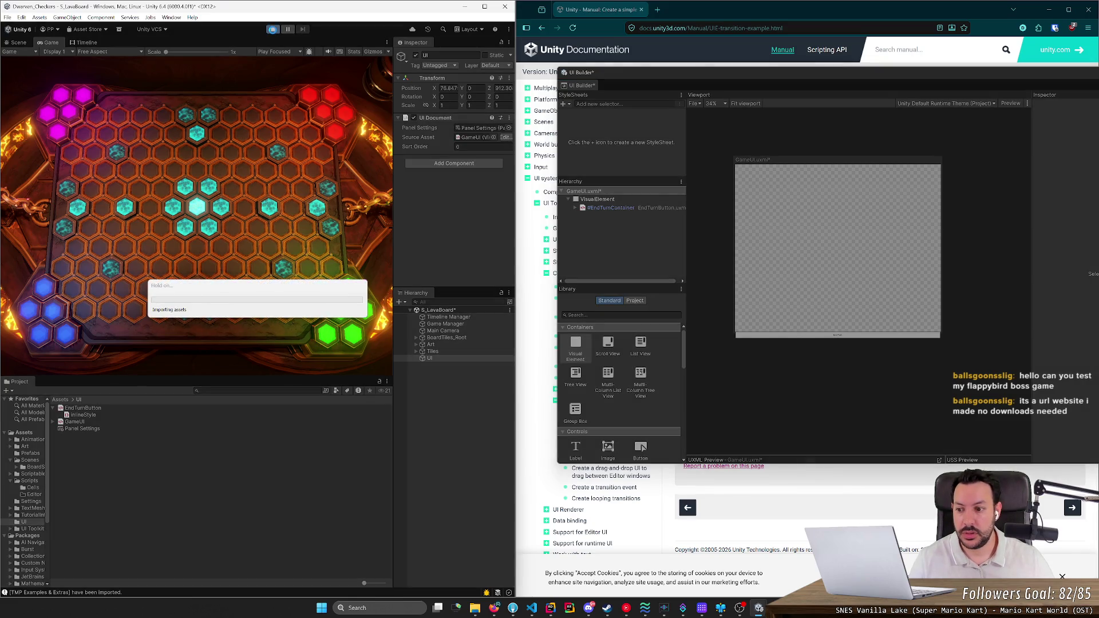
click(272, 29)
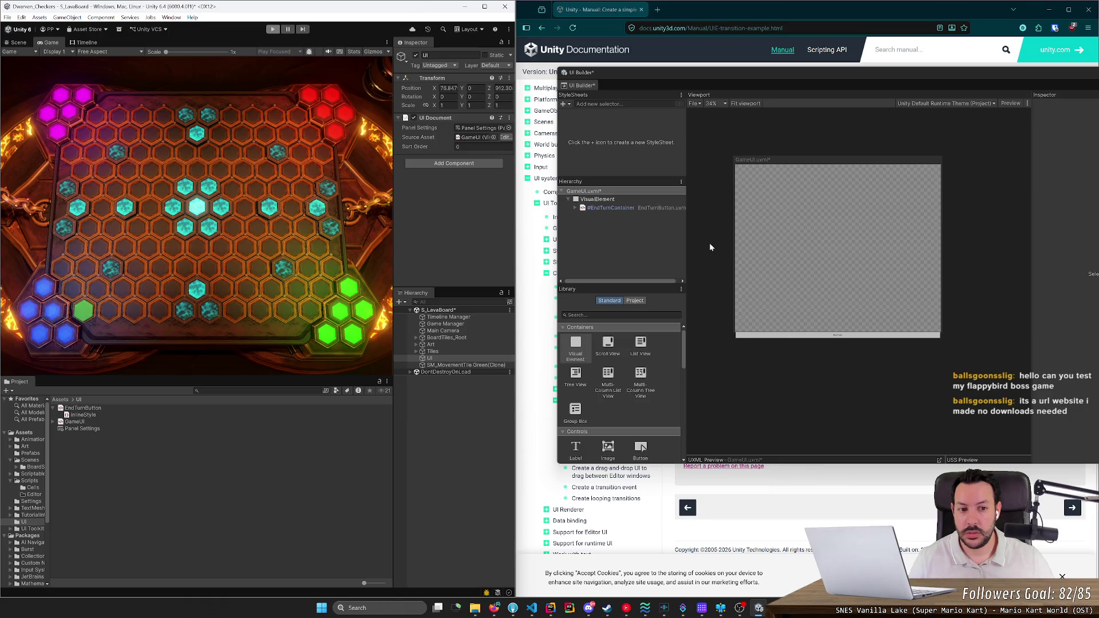
click(643, 191)
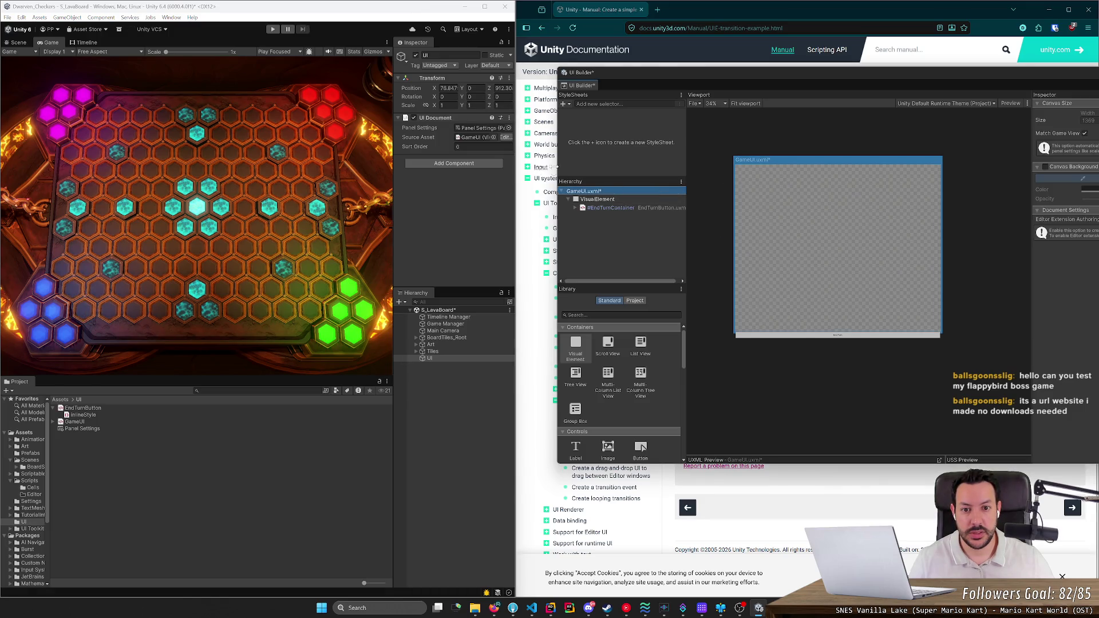
drag(558, 172, 294, 184)
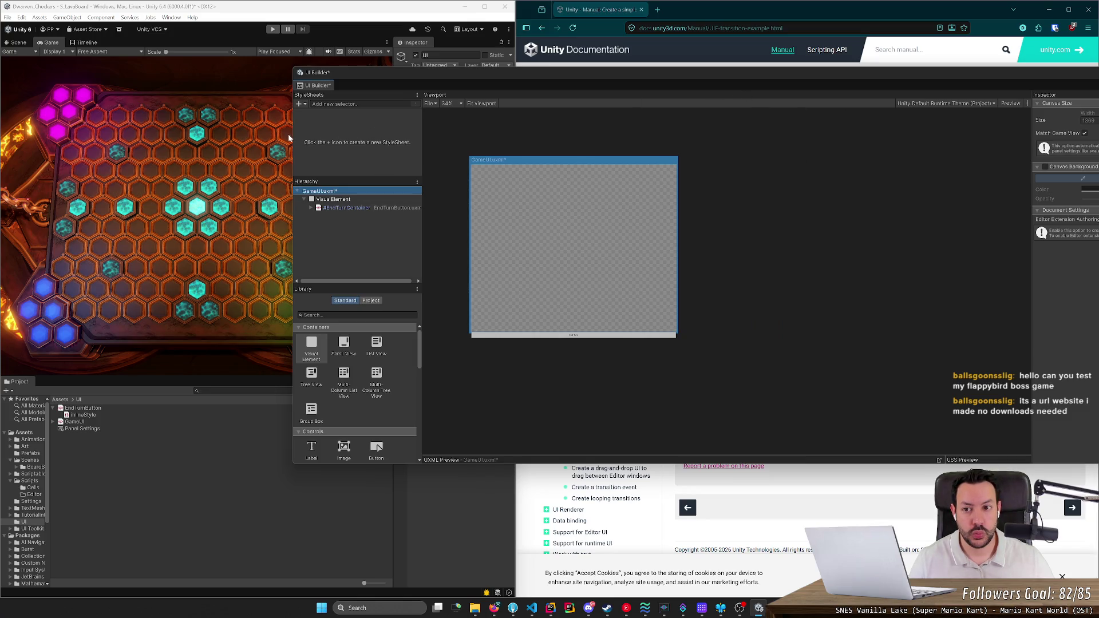
drag(287, 133, 535, 114)
drag(650, 75, 438, 97)
Step: Toggle the canvas background off again and switch EndTurnContainer to Absolute positioning
click(833, 188)
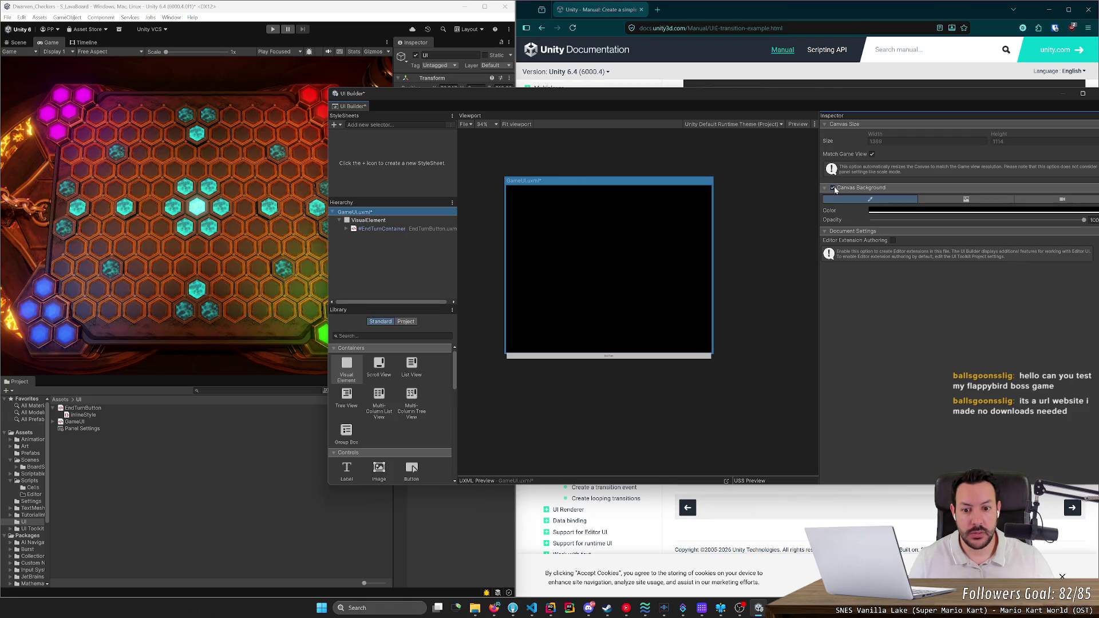
click(833, 188)
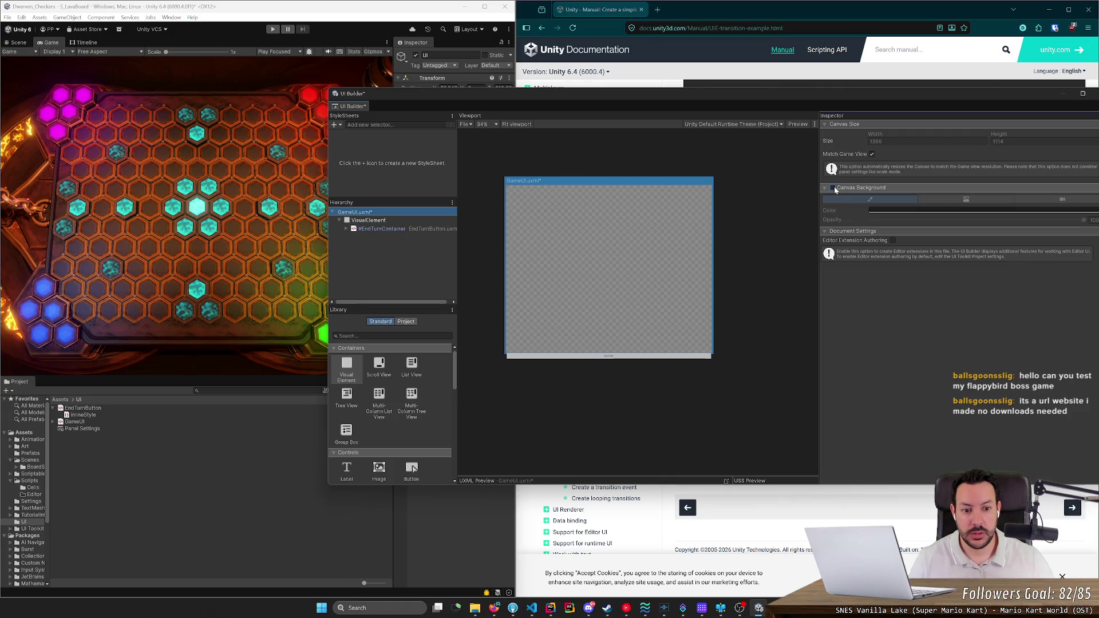
click(599, 369)
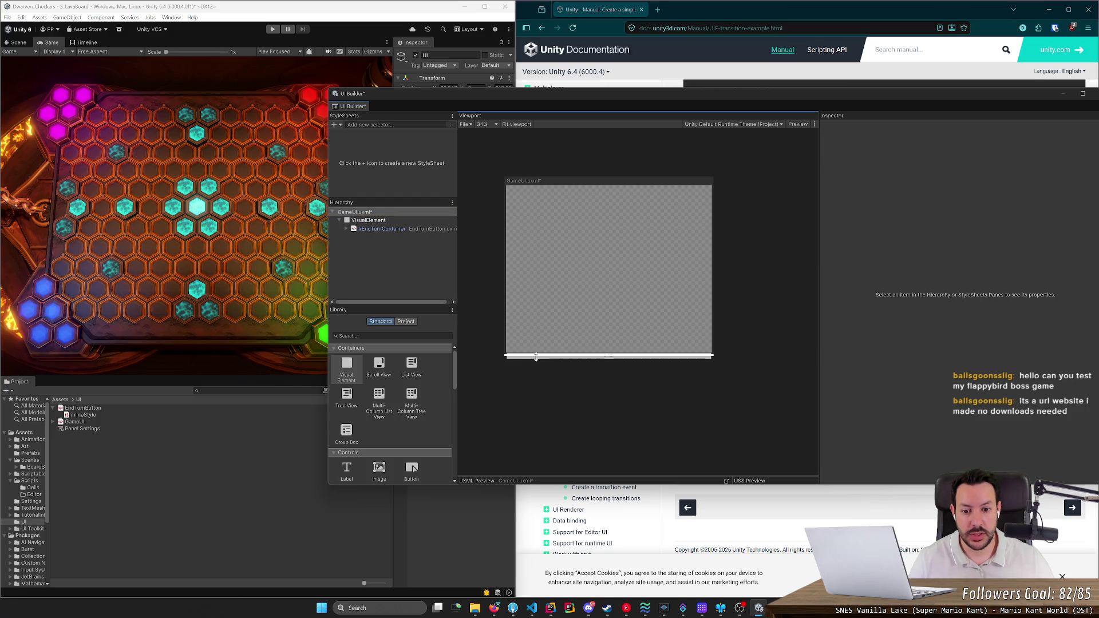
click(382, 229)
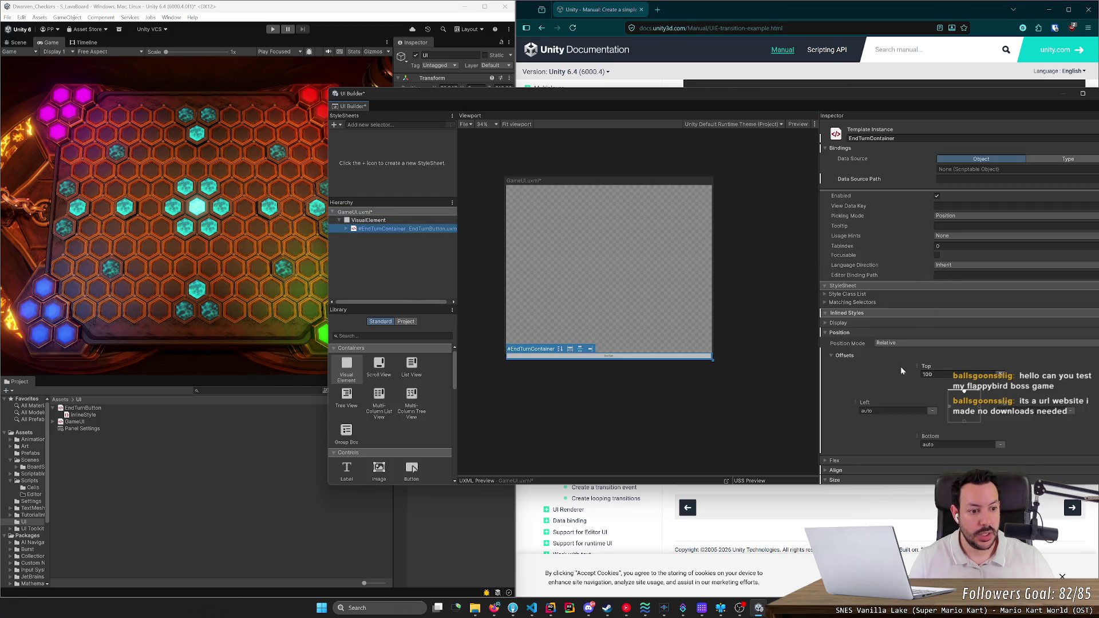
click(893, 343)
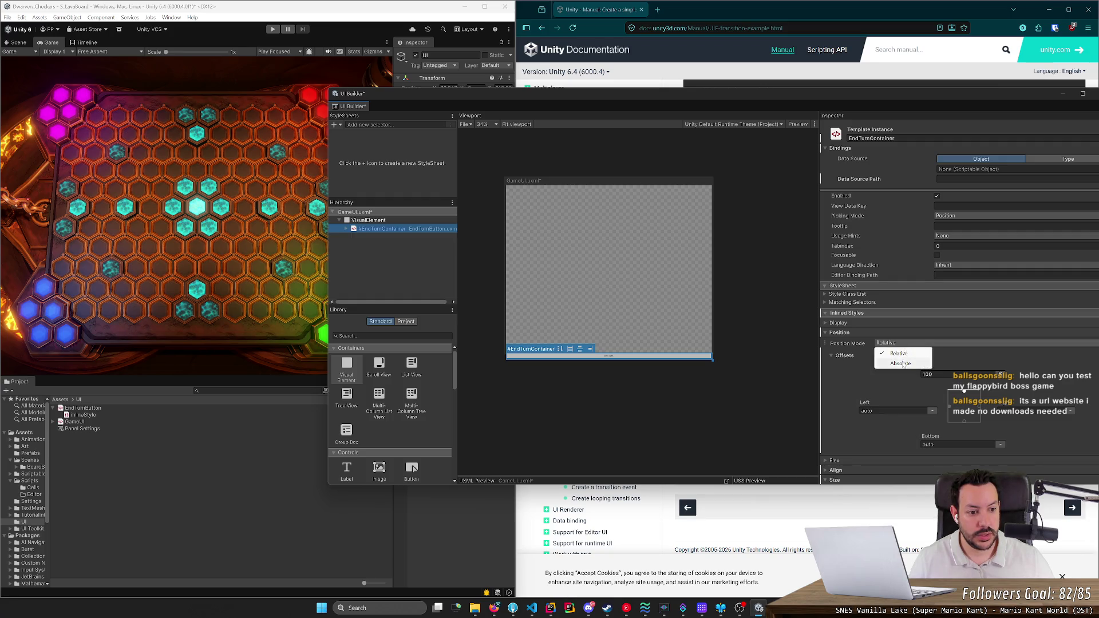
click(902, 366)
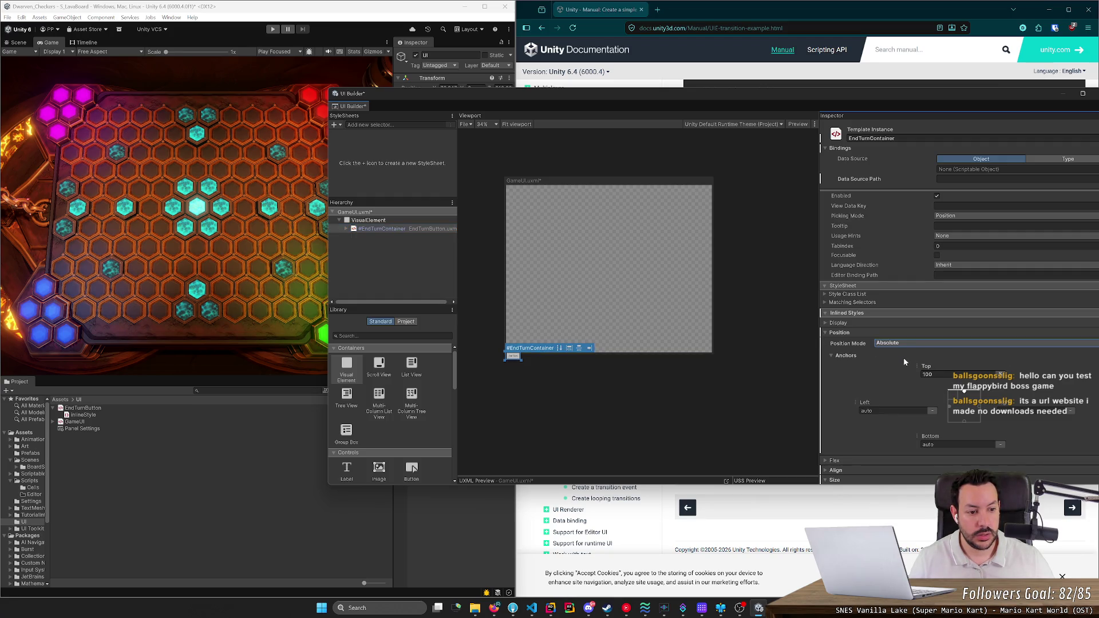
click(744, 385)
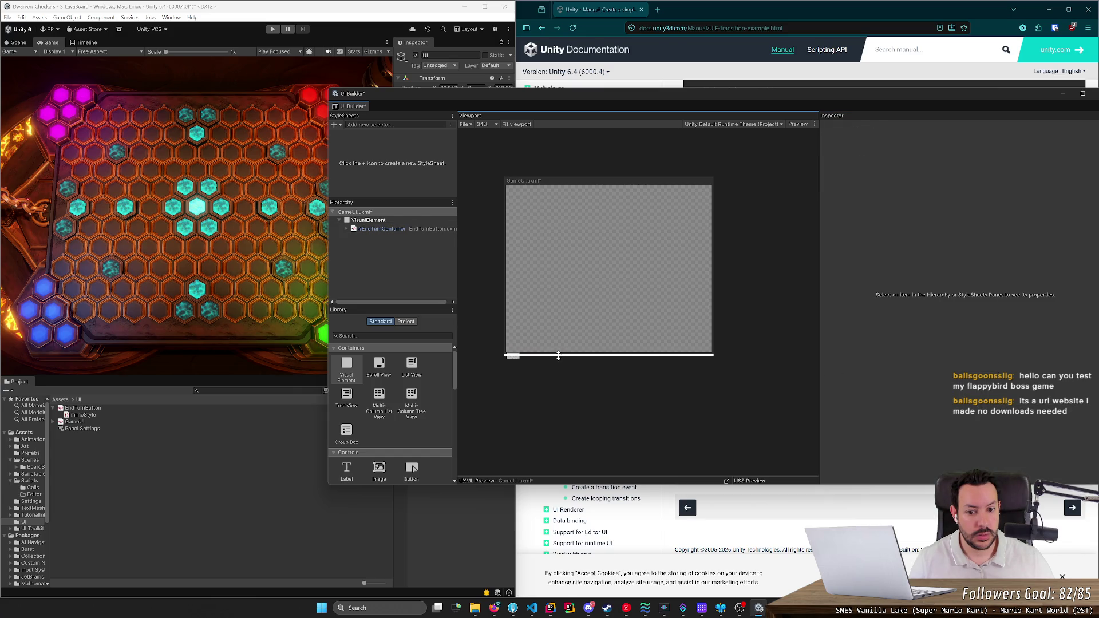
Step: Switch EndTurnContainer back to Relative and enter 0 for its Top and Bottom offsets
click(405, 228)
click(927, 343)
click(899, 353)
click(930, 375)
text(0)
key(Return)
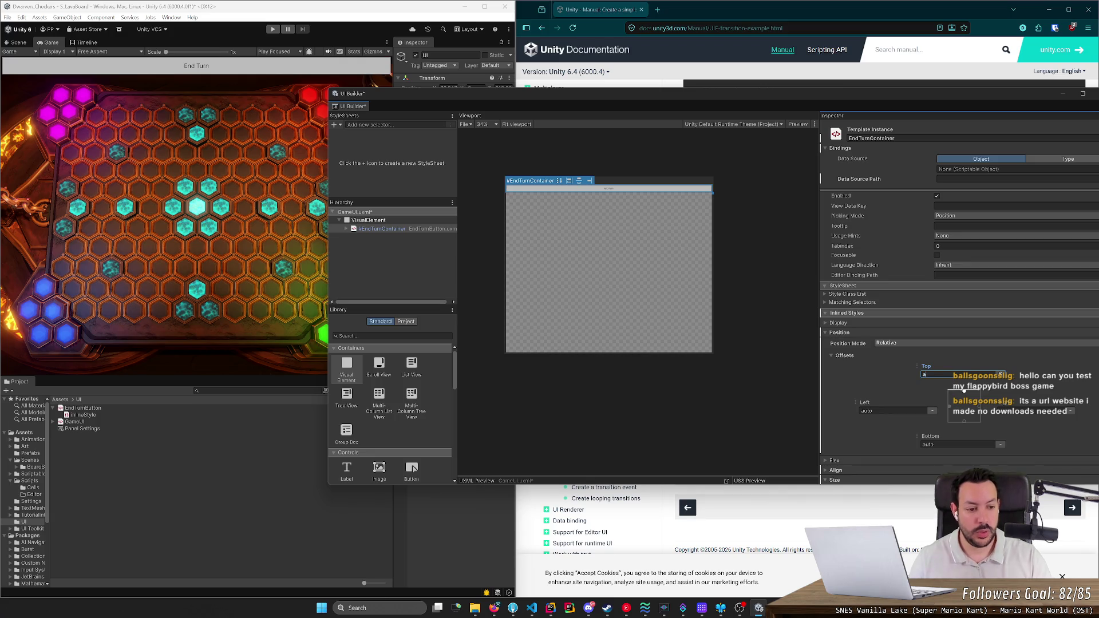
key(Tab)
key(Tab)
key(Tab)
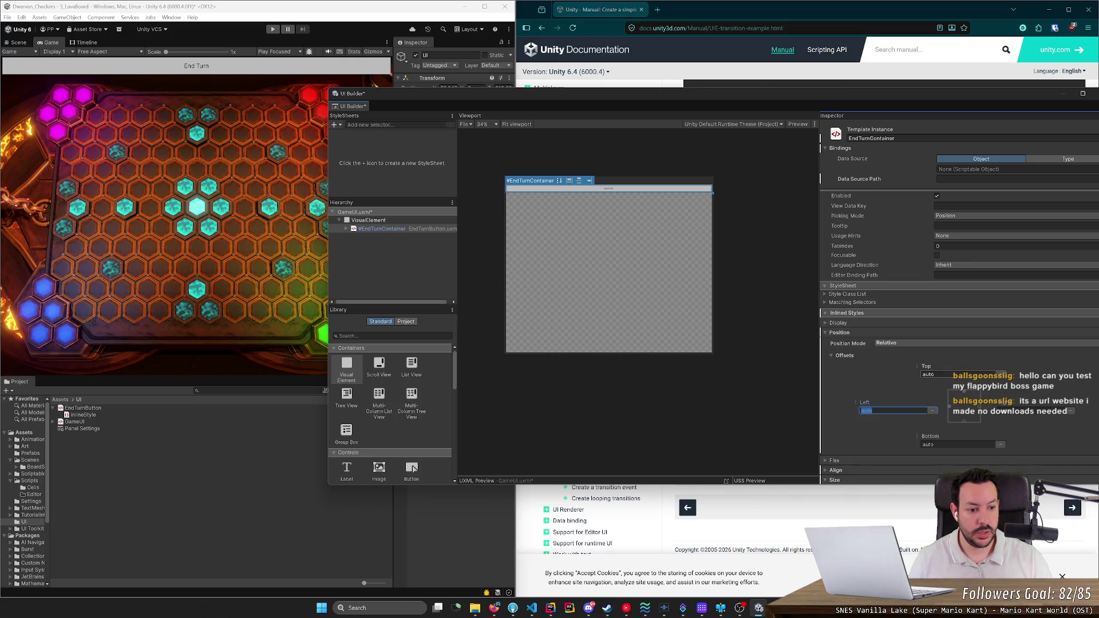
text(0)
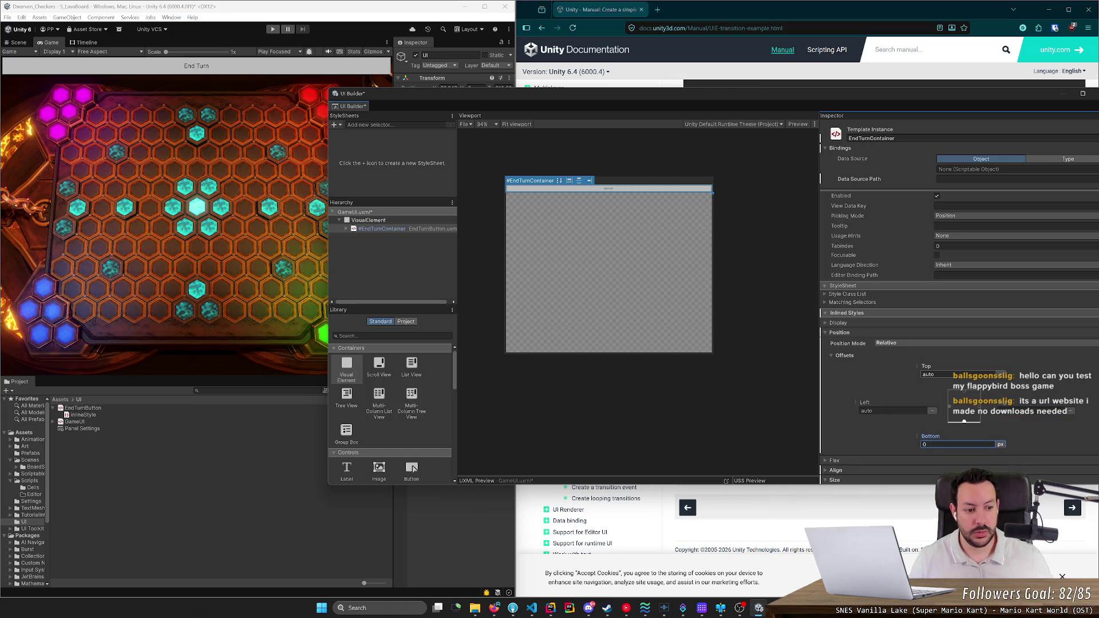
key(Tab)
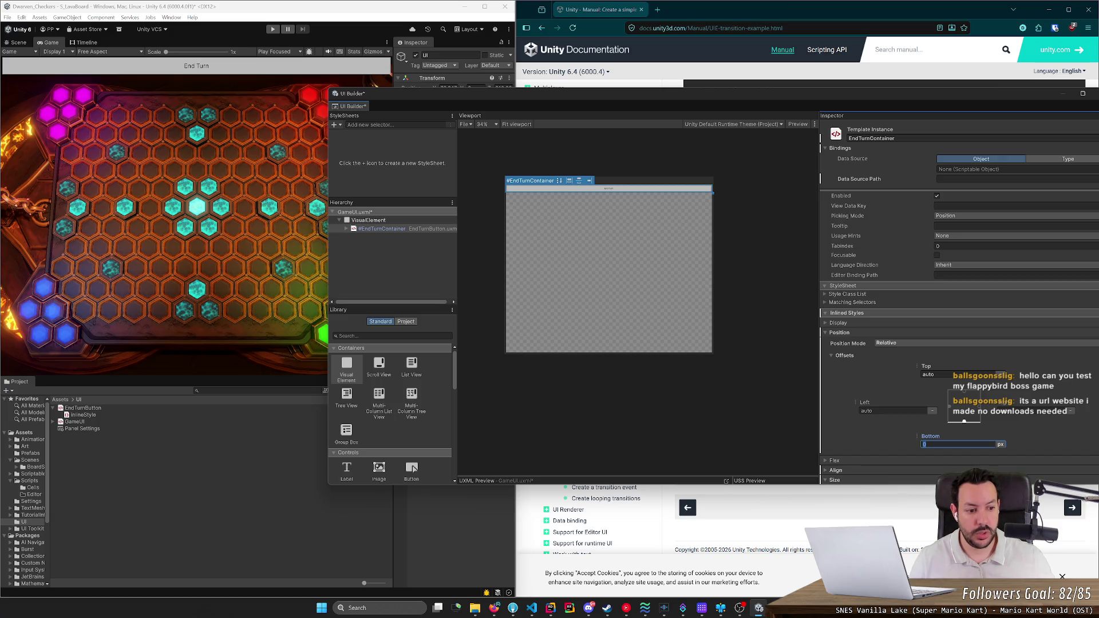
text(00)
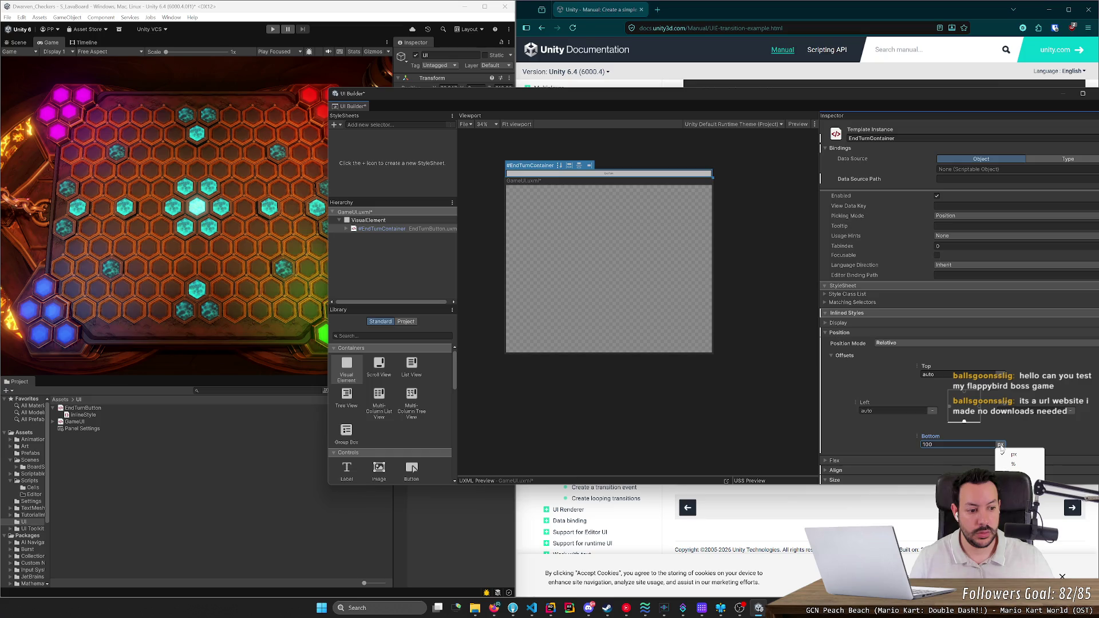
Step: Set both the Top and Bottom offsets of EndTurnContainer to auto
click(1016, 482)
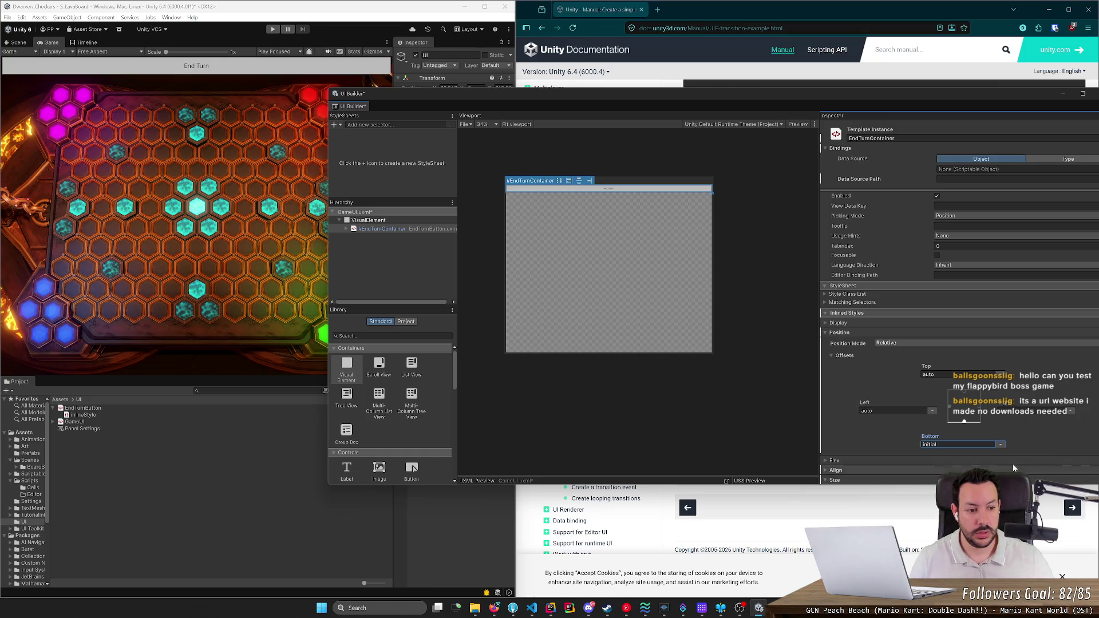
click(1000, 374)
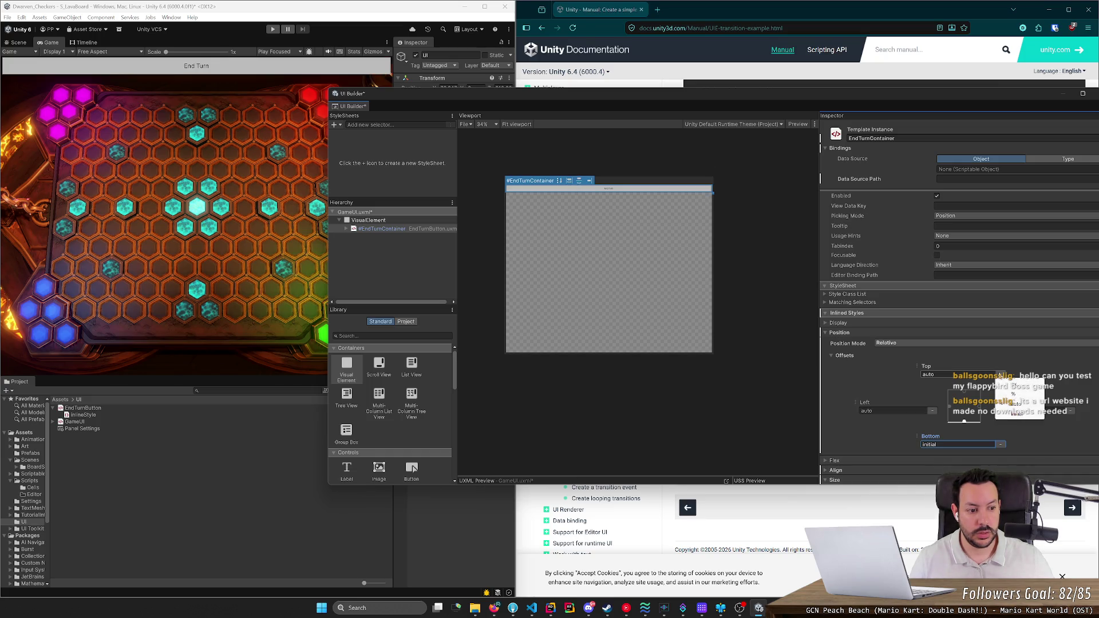
click(1016, 384)
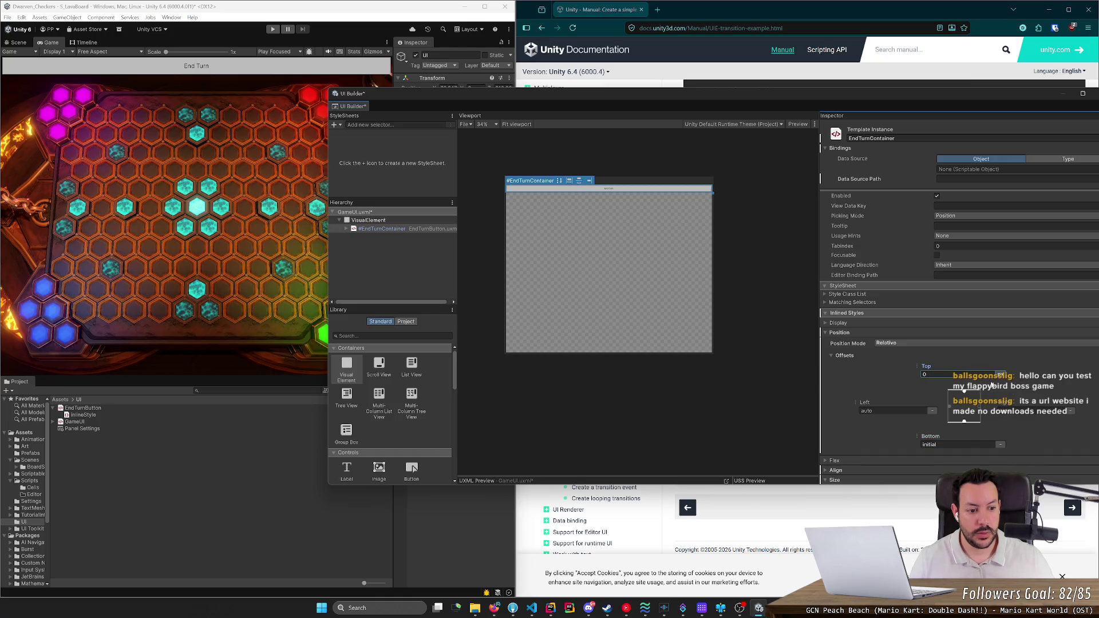
click(1000, 444)
click(1016, 473)
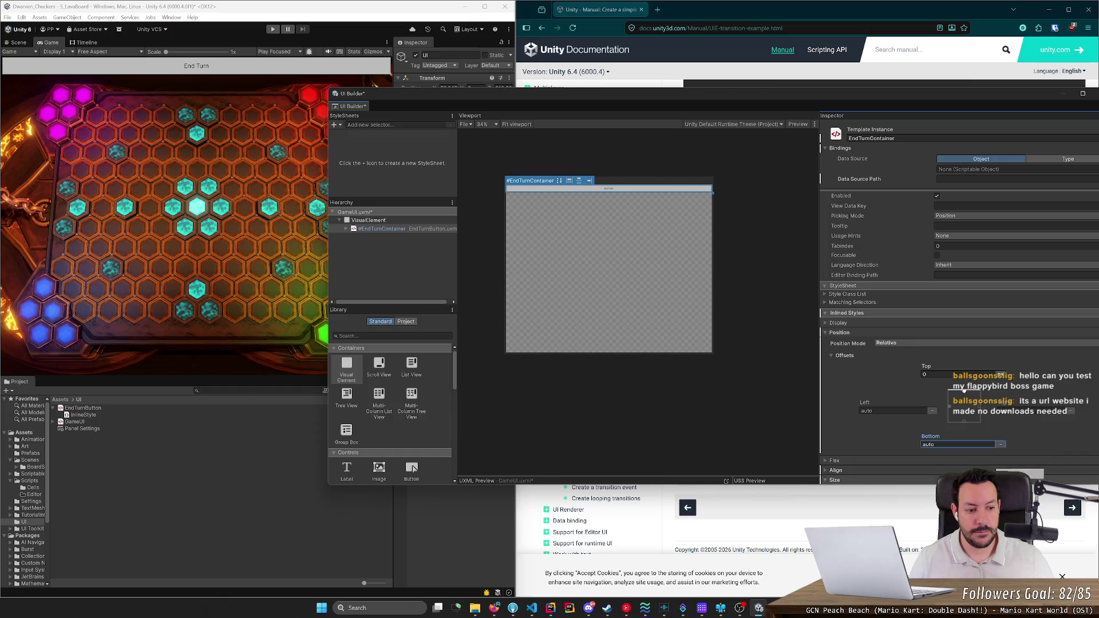
click(1000, 374)
click(1011, 404)
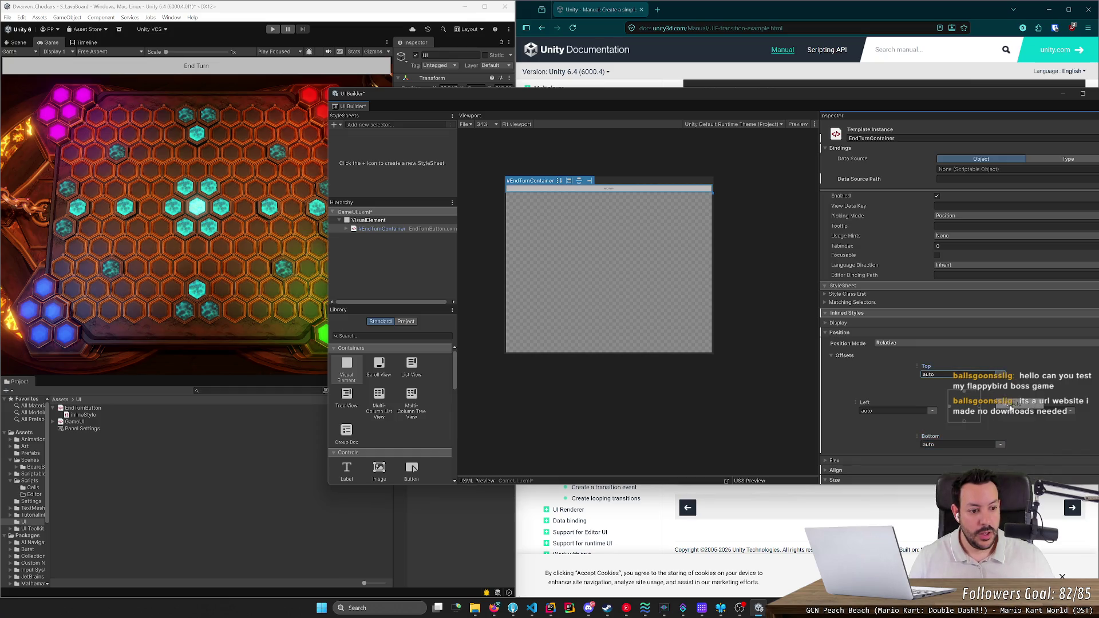
click(965, 422)
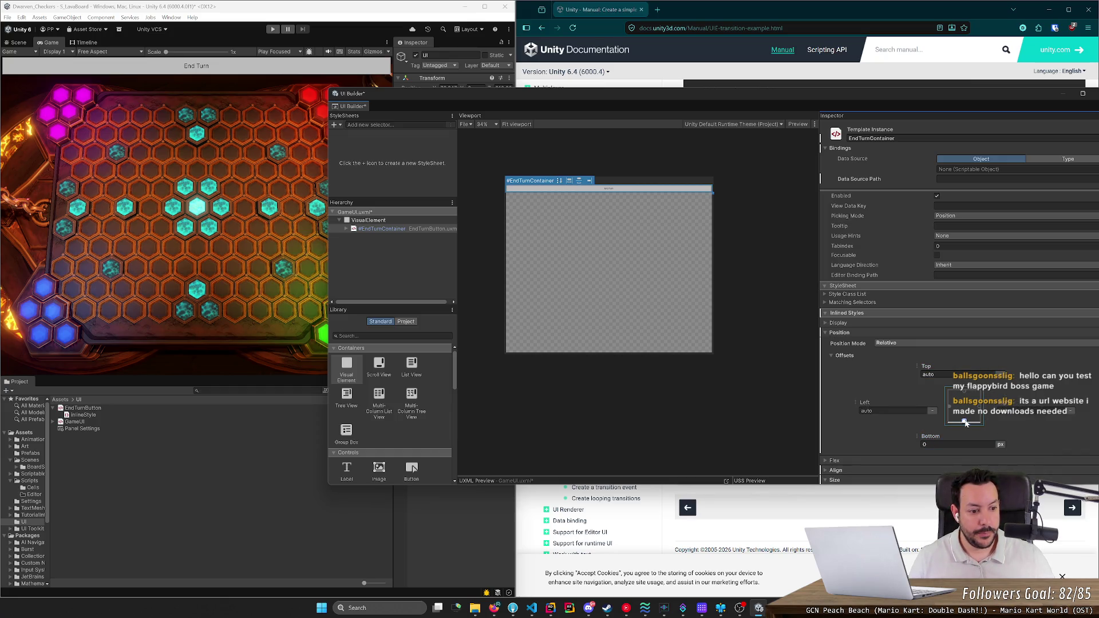
click(965, 422)
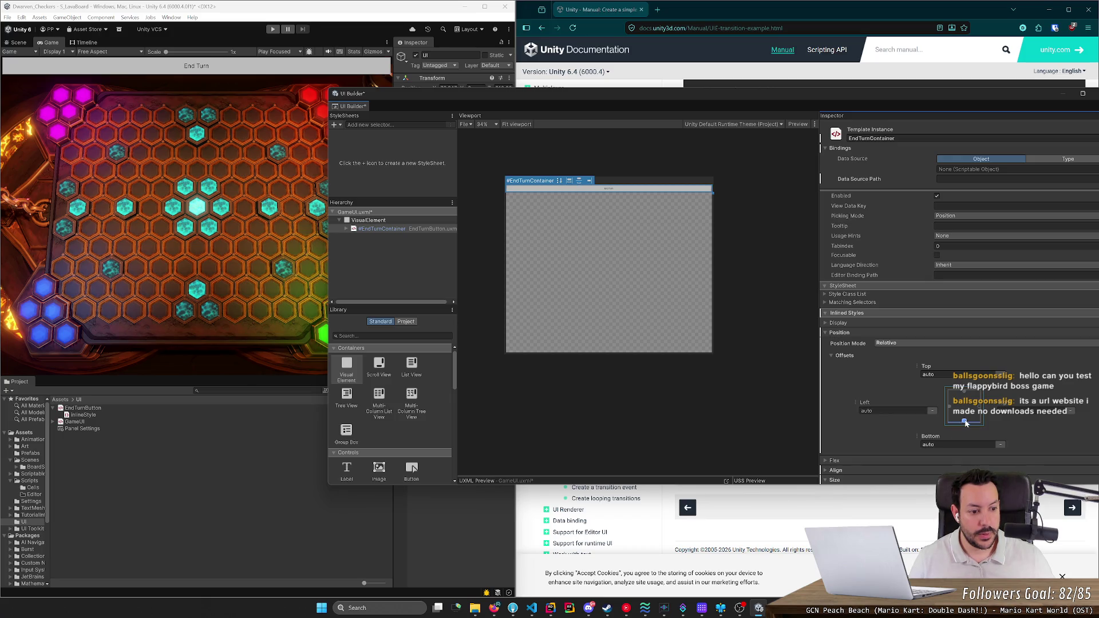
scroll(859, 408, down, 2)
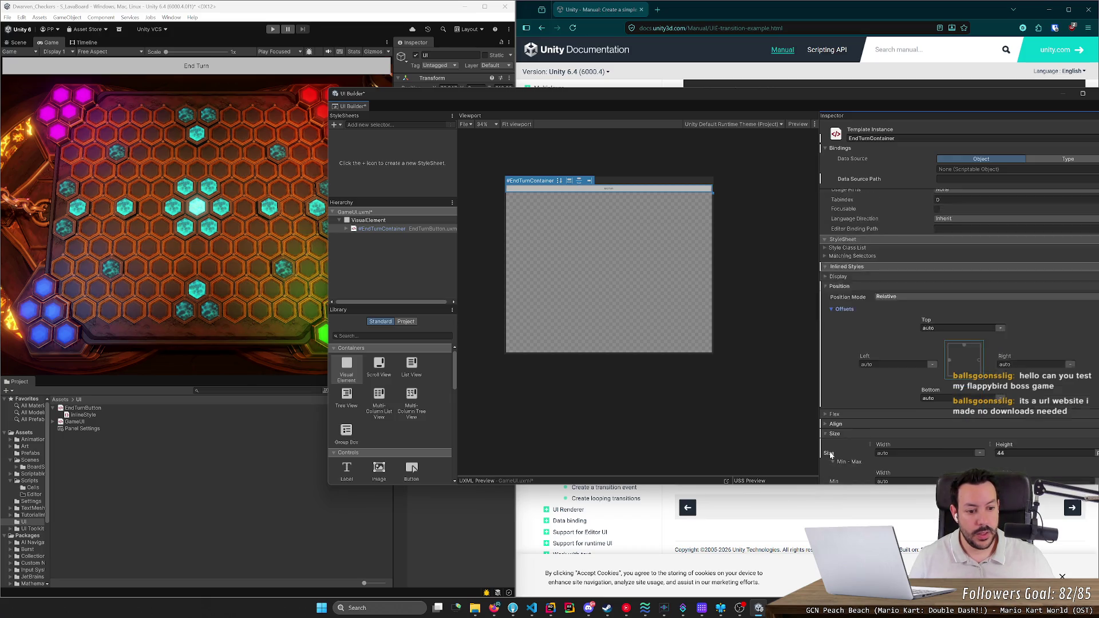
Step: Review EndTurnContainer's Flex, Align and margin/padding settings and drag it around the canvas
click(824, 390)
scroll(847, 395, down, 2)
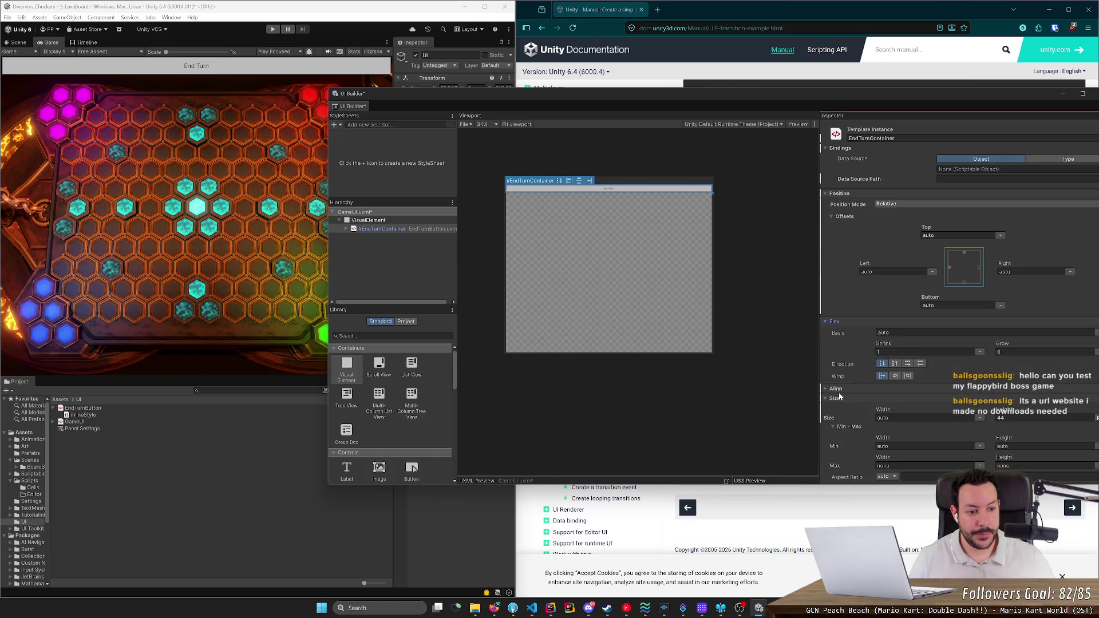
click(825, 389)
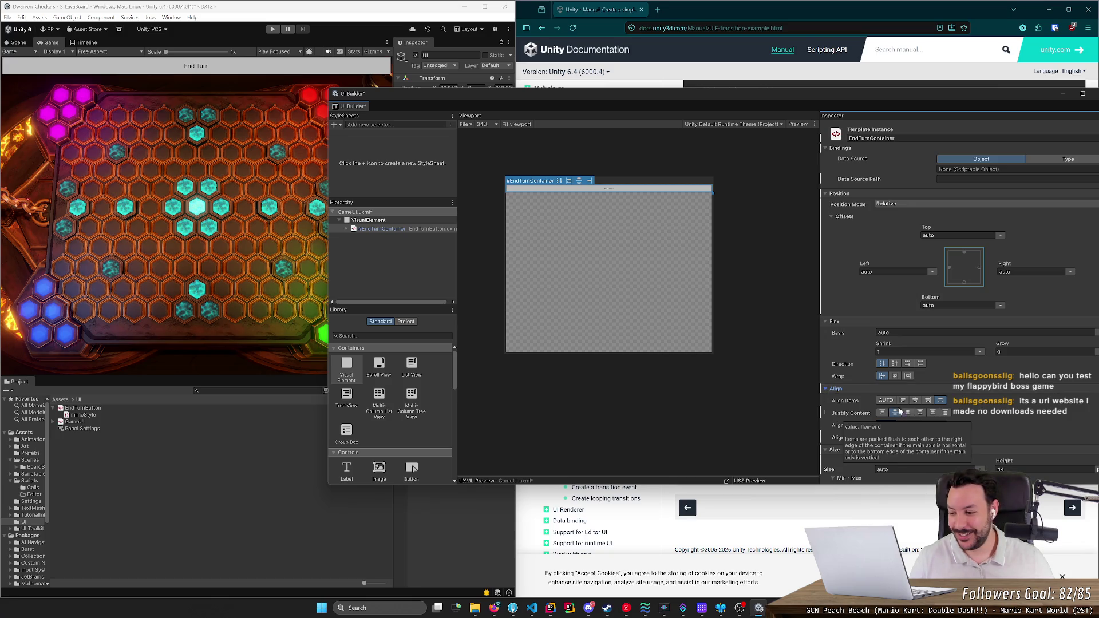
scroll(862, 381, down, 3)
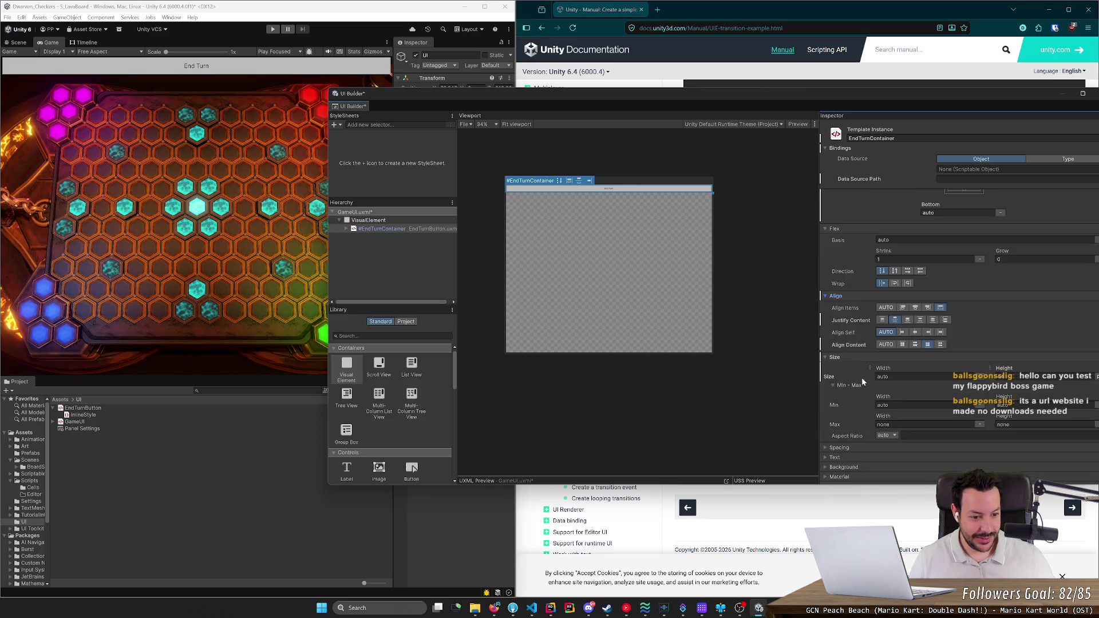
scroll(847, 394, down, 2)
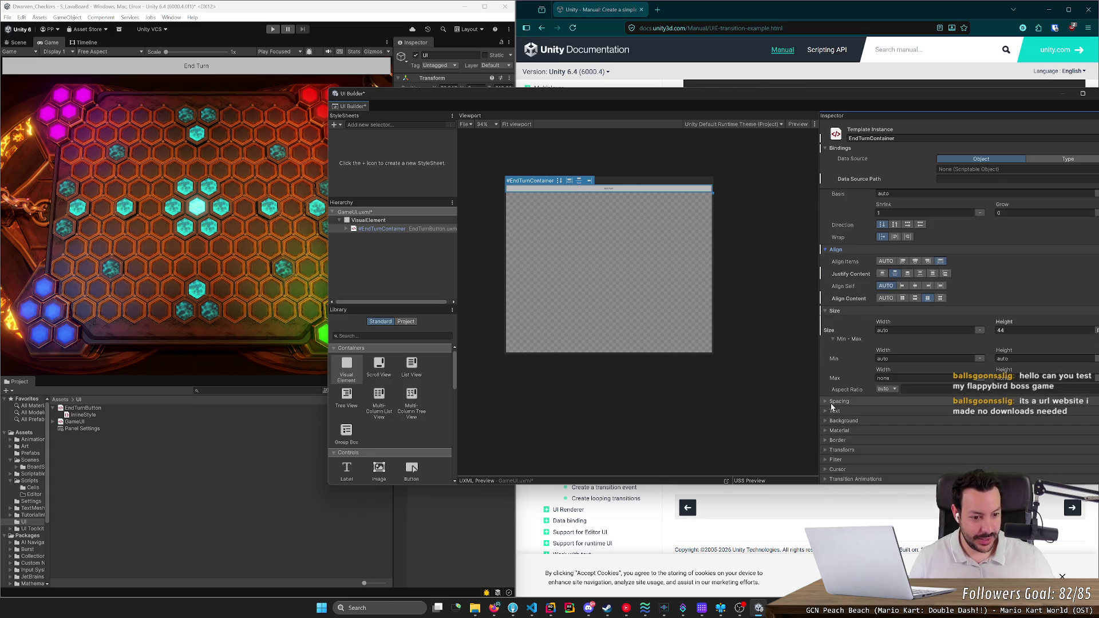
click(826, 402)
scroll(841, 410, down, 2)
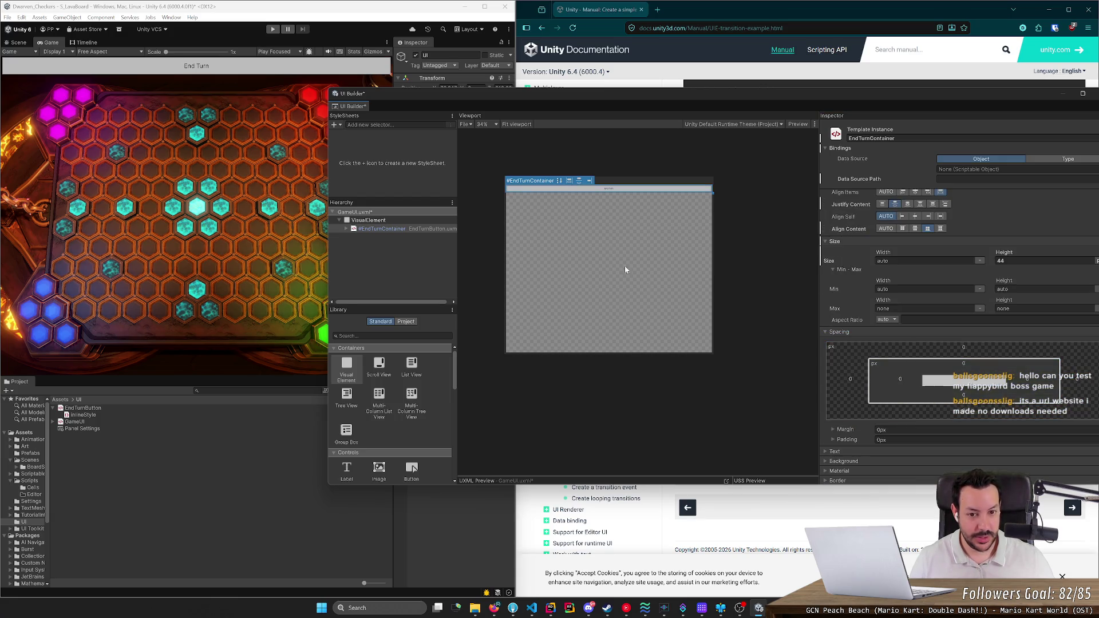
mouse_move(616, 189)
mouse_down()
mouse_move(610, 327)
mouse_move(677, 275)
mouse_move(628, 331)
mouse_up()
drag(612, 346, 618, 297)
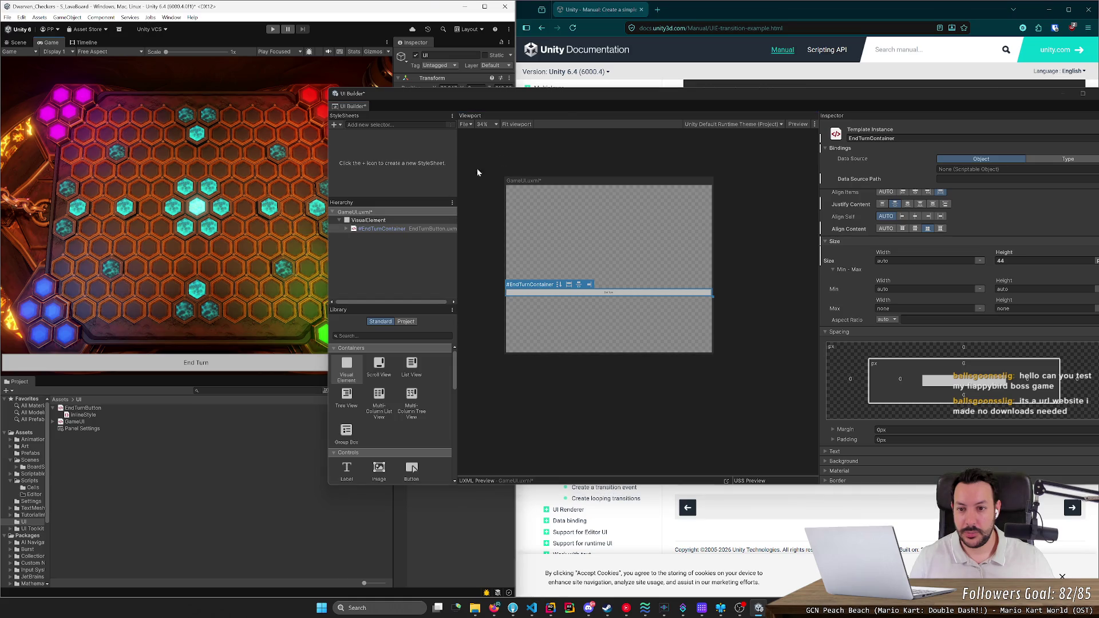
Step: Move UI Builder aside, widen the Inspector and Hierarchy, and snap Unity to the right half
drag(366, 93, 622, 110)
mouse_move(395, 315)
mouse_down()
mouse_move(143, 316)
mouse_move(370, 343)
mouse_move(336, 356)
mouse_move(329, 172)
mouse_move(372, 572)
mouse_move(391, 454)
mouse_move(383, 489)
mouse_move(363, 364)
mouse_move(377, 504)
mouse_move(350, 277)
mouse_move(350, 289)
mouse_move(354, 191)
mouse_move(340, 375)
mouse_up()
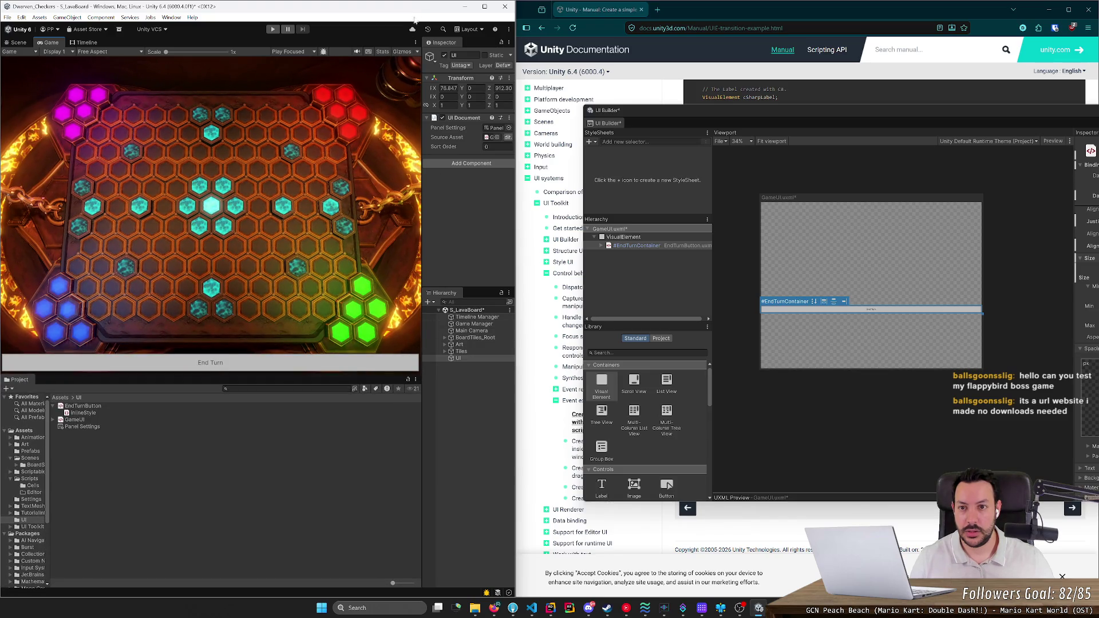
key(super+Right)
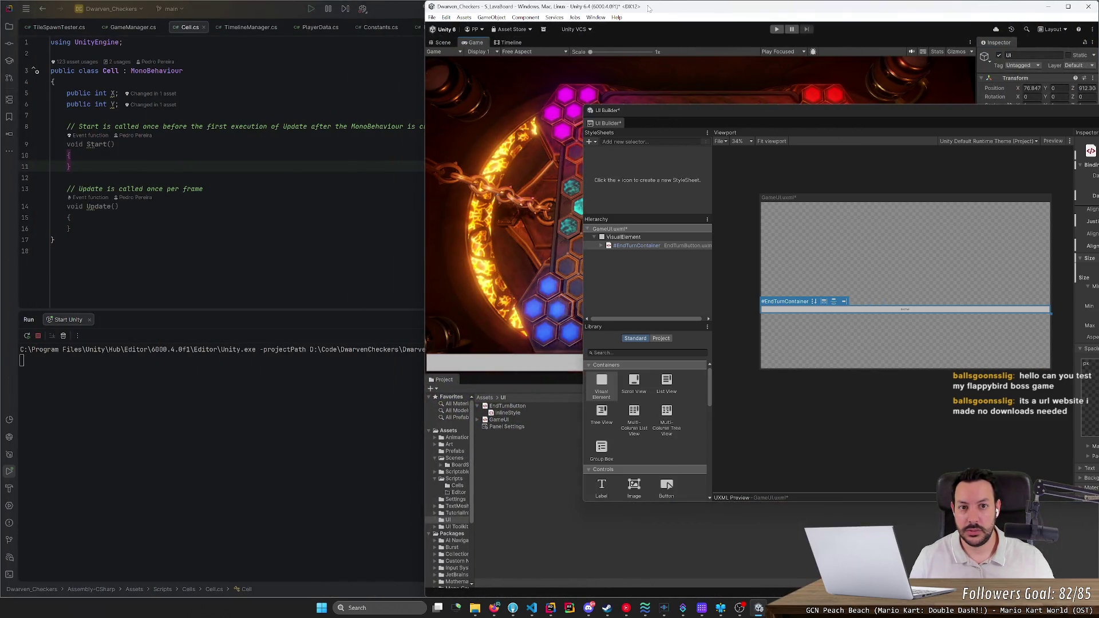
Step: Maximize Unity, enlarge the Game view, and select the GameUI.uxml root
double_click(649, 8)
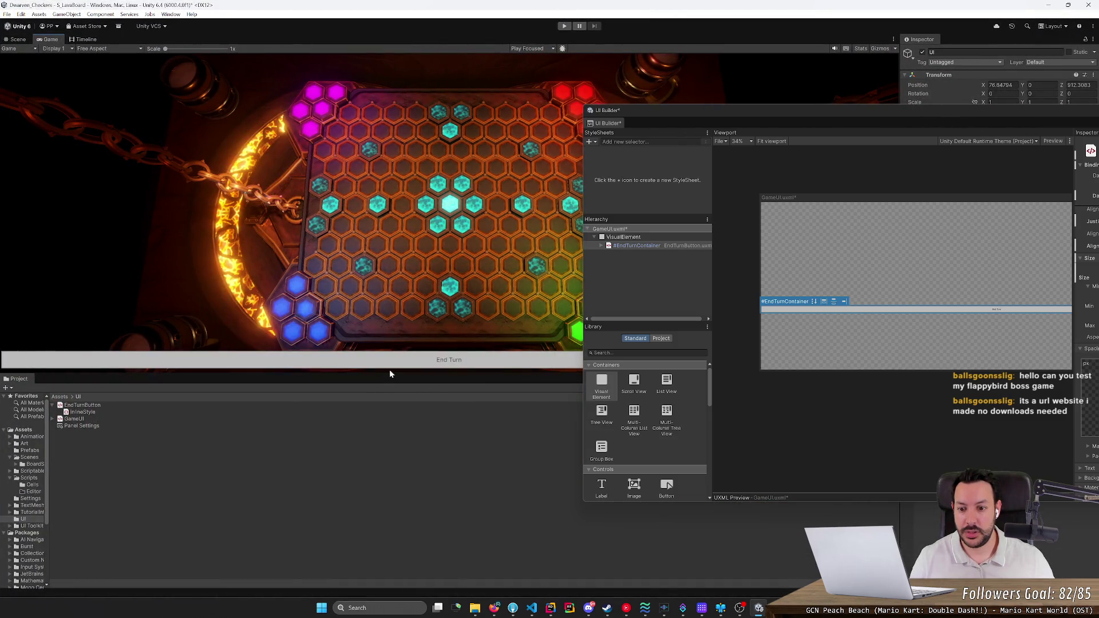
mouse_move(389, 374)
mouse_down()
mouse_move(380, 454)
mouse_move(355, 344)
mouse_move(338, 437)
mouse_move(340, 187)
mouse_move(343, 455)
mouse_up()
click(610, 229)
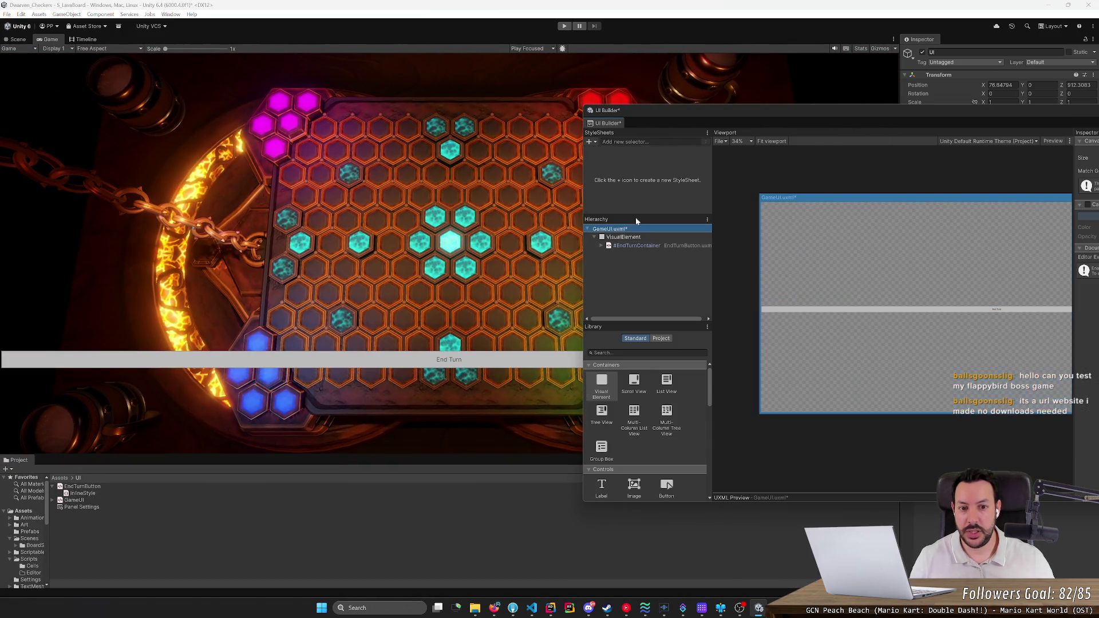
drag(682, 111, 423, 117)
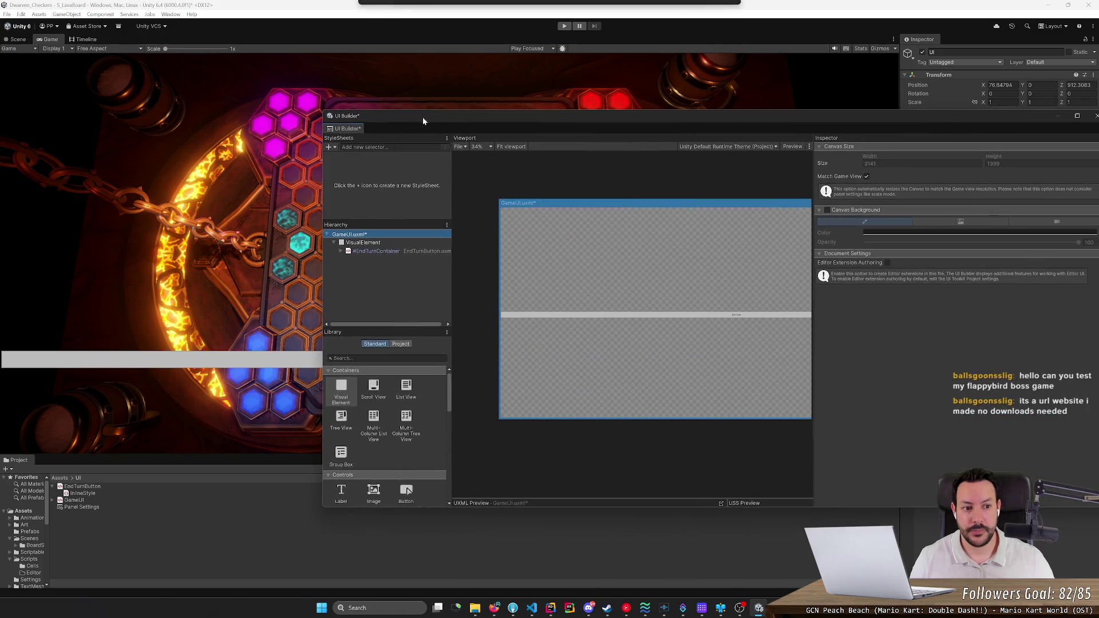
Step: Turn off Match Game View for the GameUI canvas and set its width to 1920
click(866, 176)
click(866, 176)
click(867, 177)
click(867, 176)
click(866, 176)
click(870, 164)
text(192)
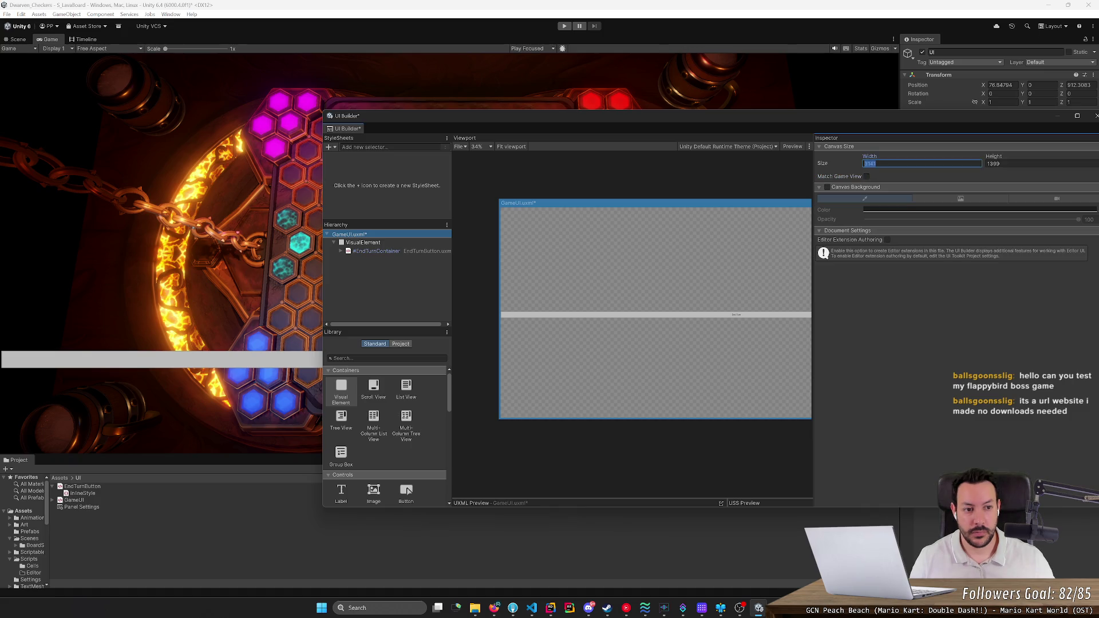
text(0)
key(Tab)
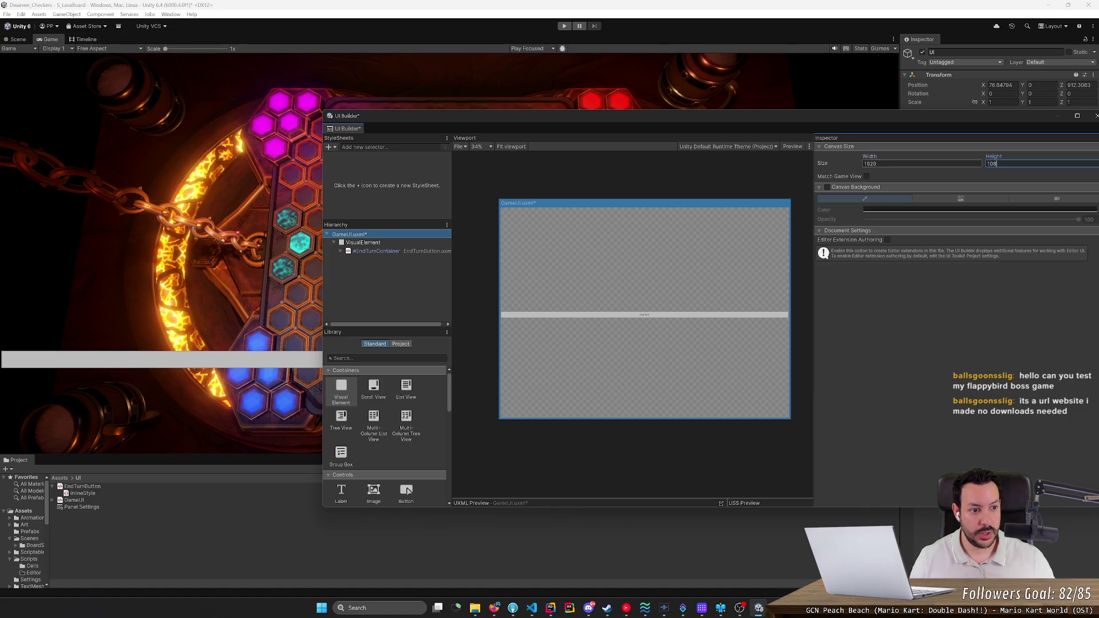
text(0)
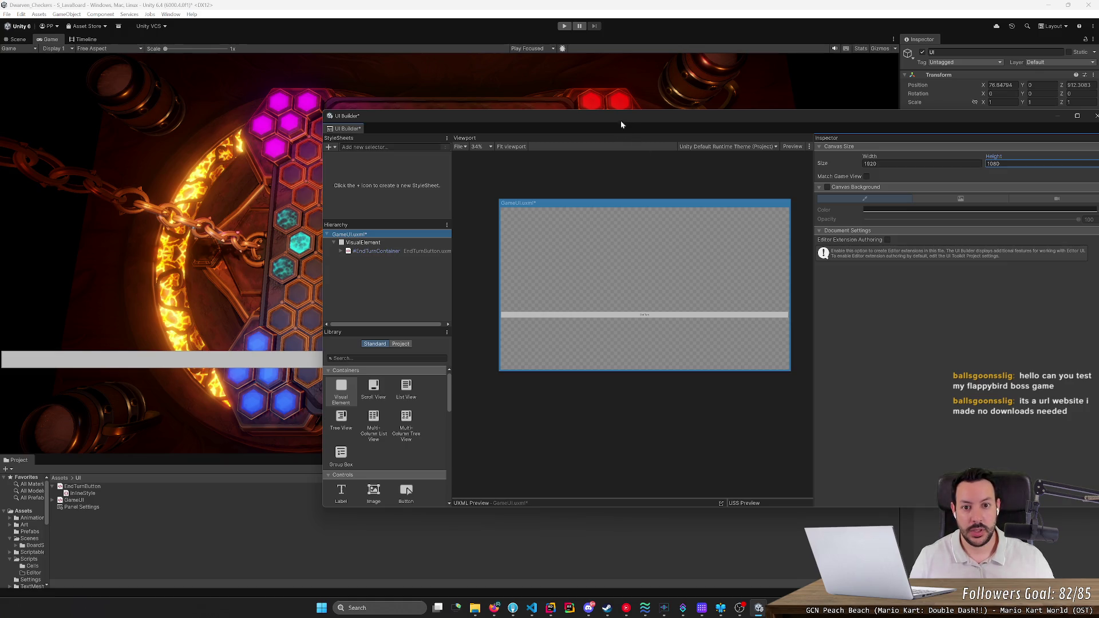
mouse_move(252, 453)
mouse_down()
mouse_move(248, 214)
mouse_move(260, 475)
mouse_move(250, 341)
mouse_move(237, 447)
mouse_move(246, 197)
mouse_move(240, 416)
mouse_up()
click(362, 251)
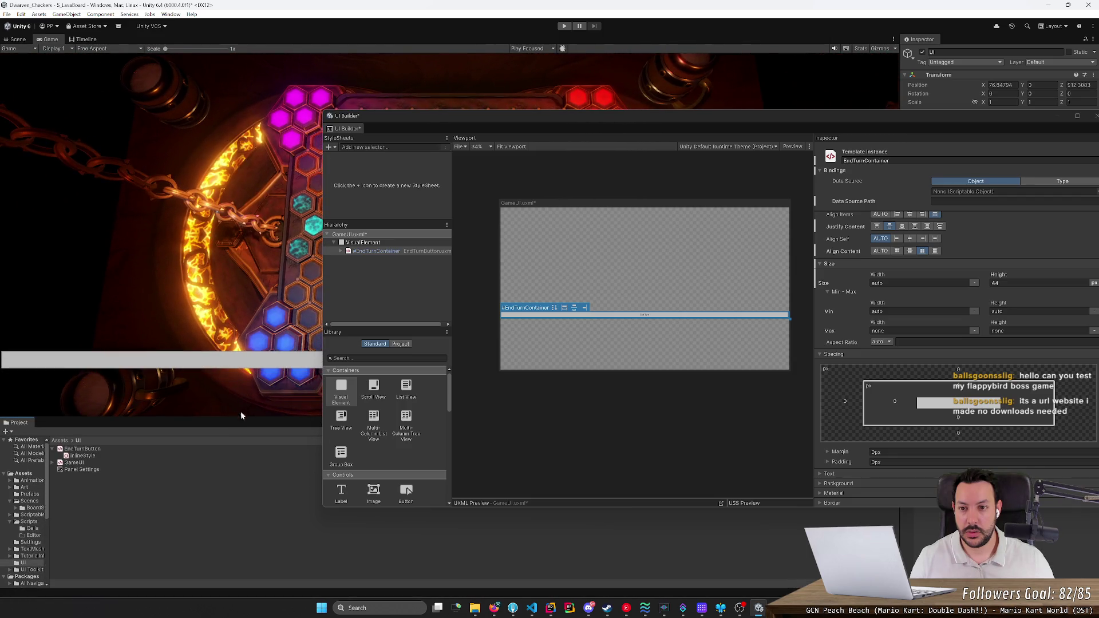
Step: Set EndTurnContainer's Align Items to auto in the UI Builder Inspector
click(478, 163)
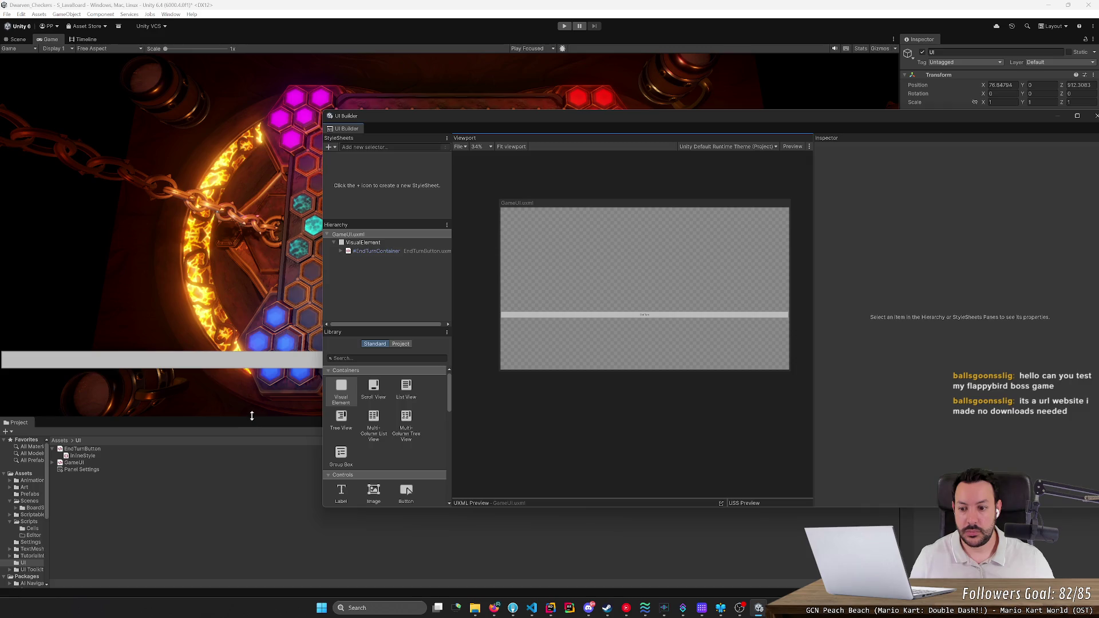
mouse_move(251, 419)
mouse_down()
mouse_move(252, 447)
mouse_move(235, 321)
mouse_move(240, 457)
mouse_move(218, 484)
mouse_move(238, 372)
mouse_up()
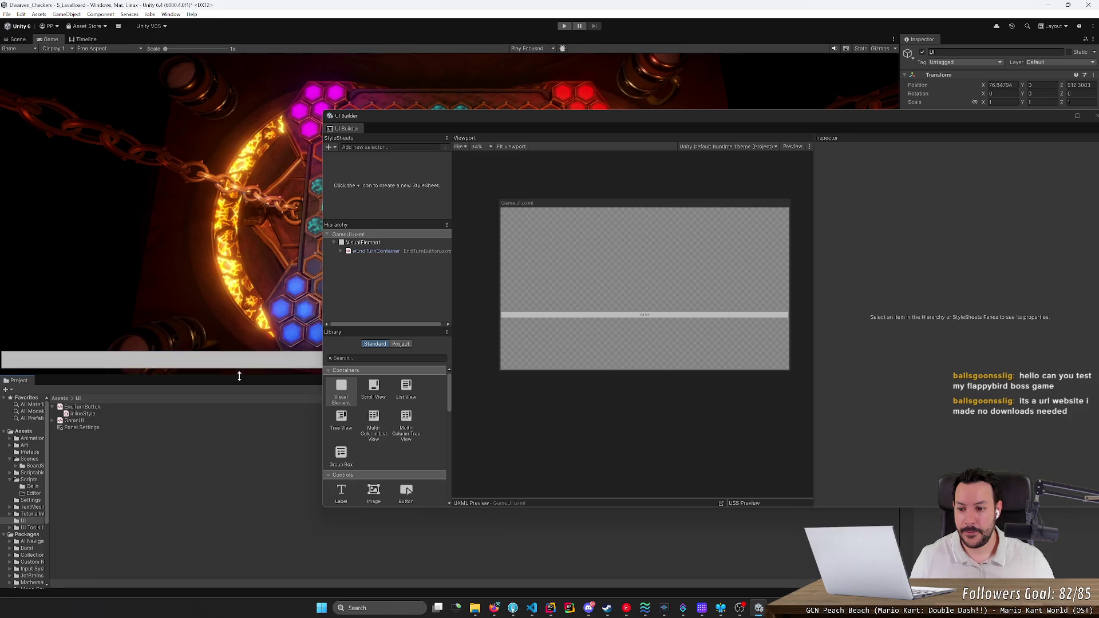
click(511, 314)
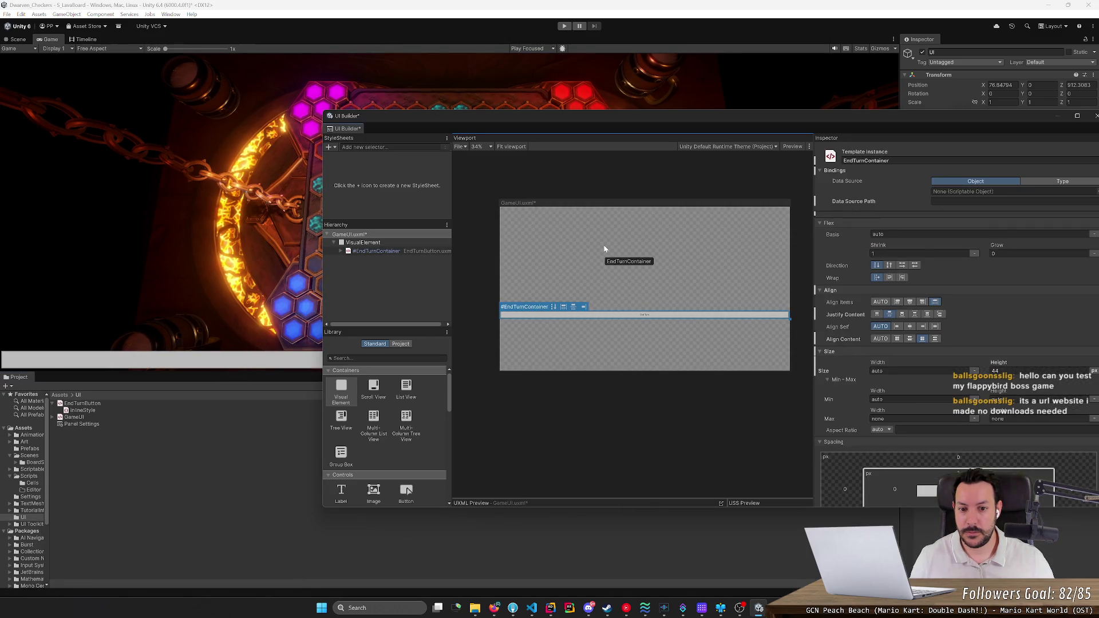
mouse_move(372, 250)
mouse_down()
mouse_move(430, 236)
mouse_move(391, 250)
mouse_up()
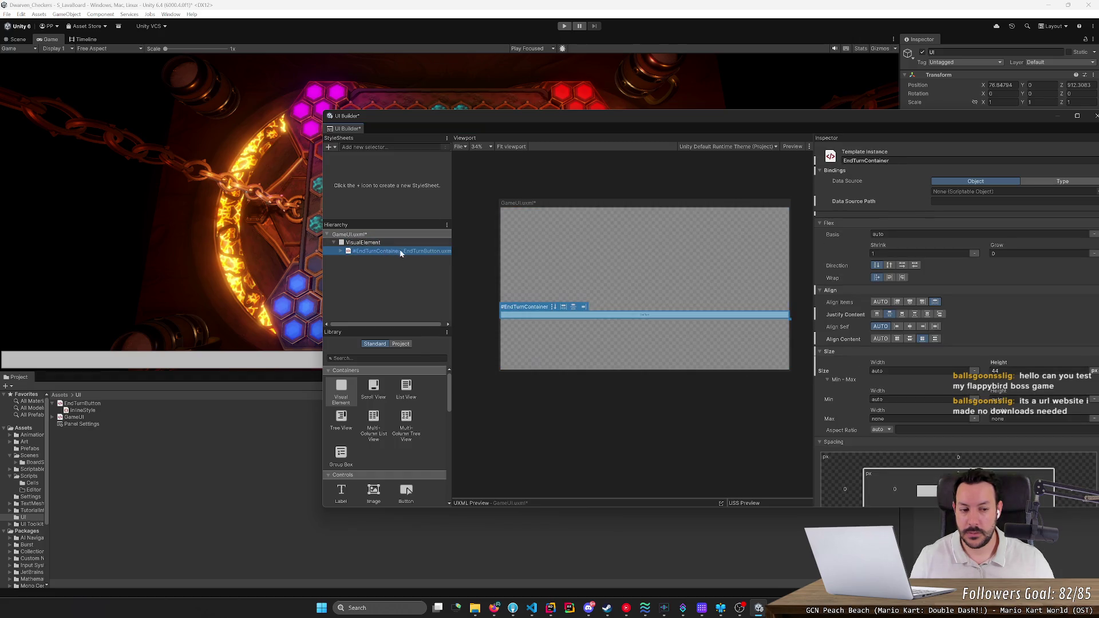
click(879, 302)
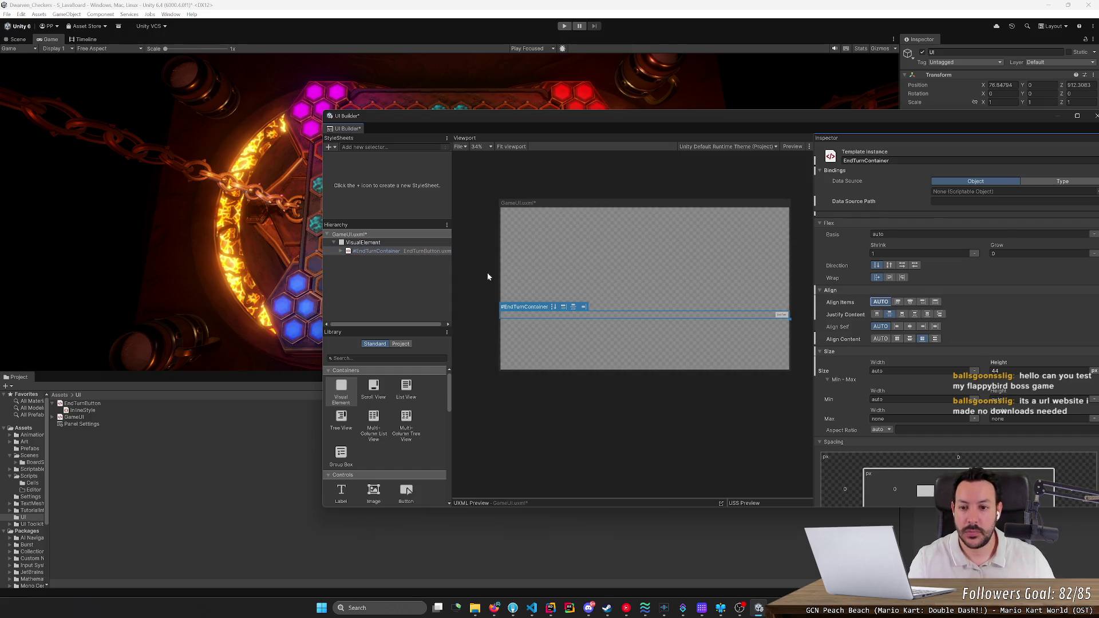
Step: Rearrange the UI Builder and Game view, then bring the Unity Manual page forward
mouse_move(525, 125)
mouse_down()
mouse_move(383, 406)
mouse_move(368, 418)
mouse_move(366, 410)
mouse_move(366, 457)
mouse_up()
mouse_move(452, 374)
mouse_down()
mouse_move(454, 208)
mouse_move(451, 407)
mouse_up()
mouse_move(515, 450)
mouse_down()
mouse_move(304, 265)
mouse_move(274, 214)
mouse_up()
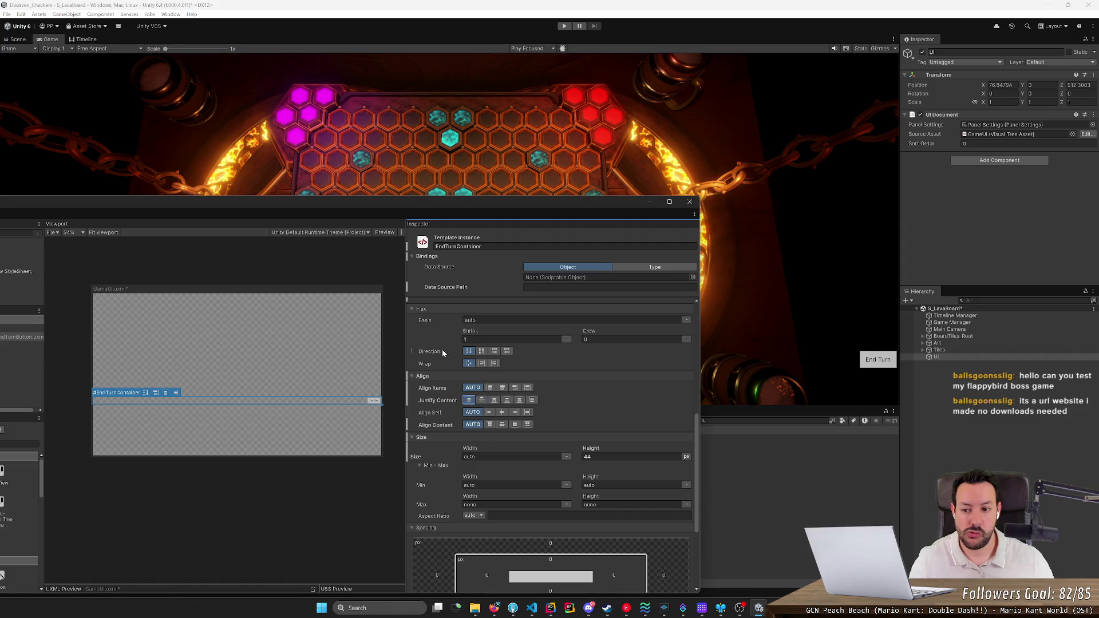
click(348, 401)
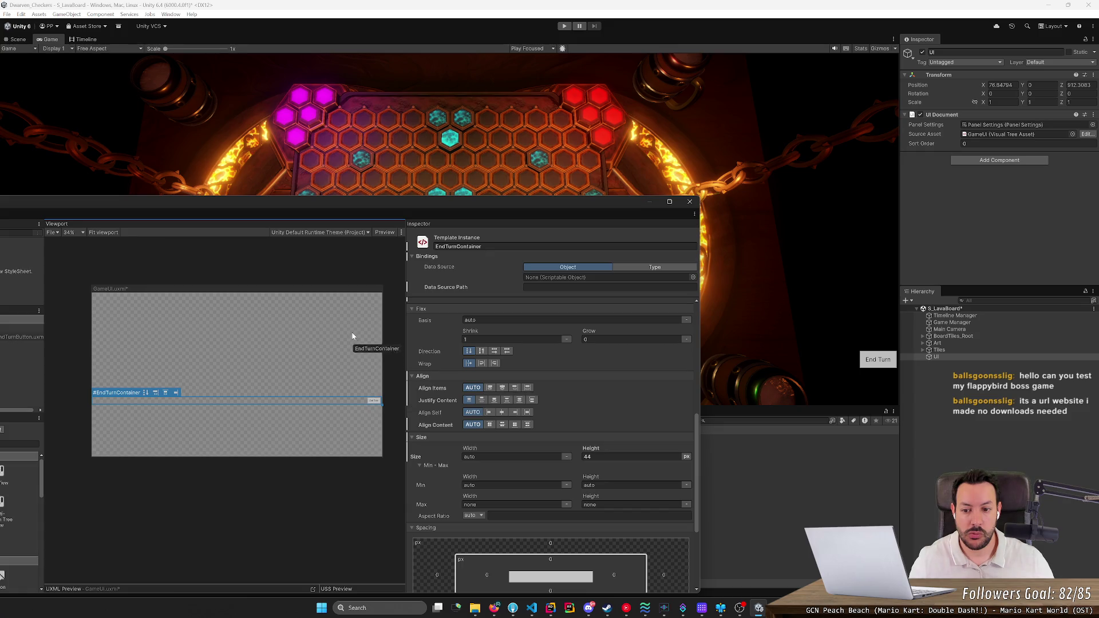
drag(362, 204, 553, 203)
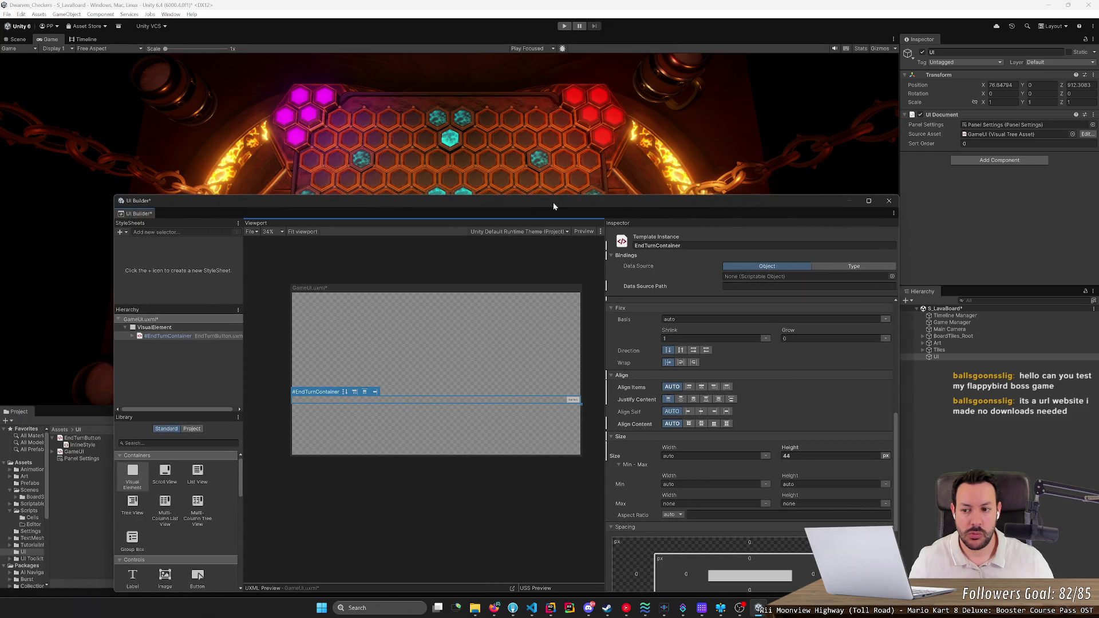
click(496, 609)
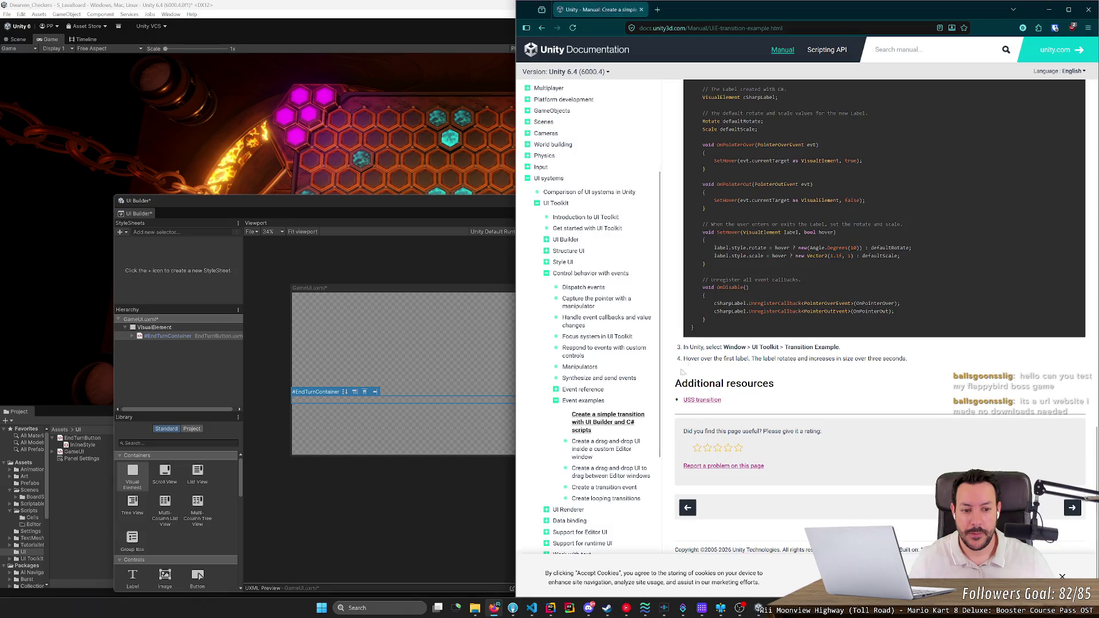
Step: Browse the Unity Manual to the Test UI page, then UI Toolkit Examples
scroll(604, 457, down, 3)
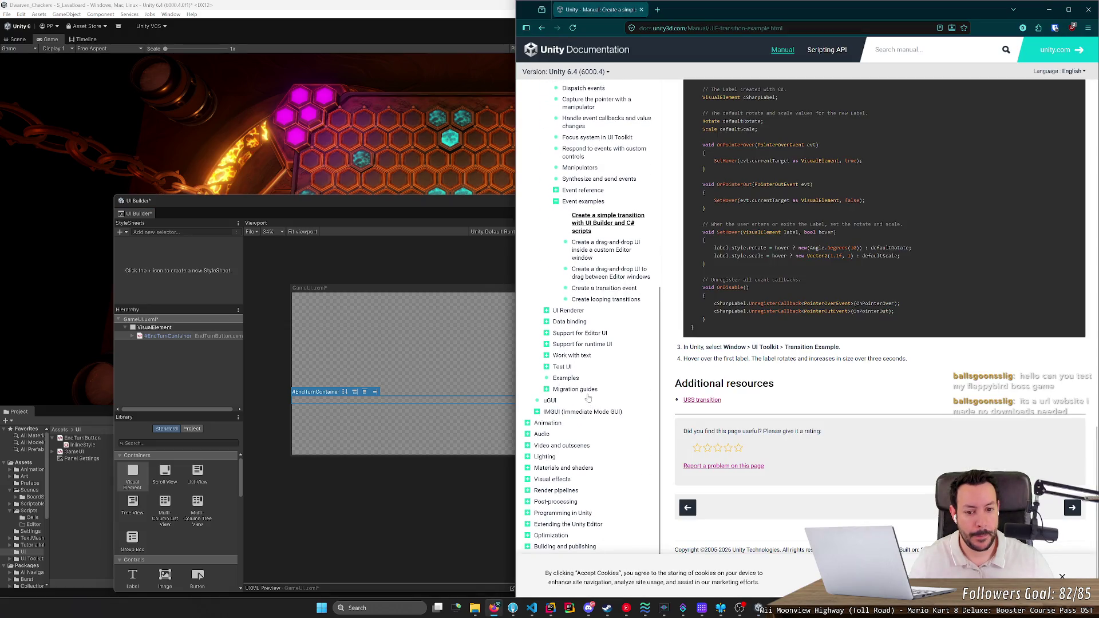
click(562, 366)
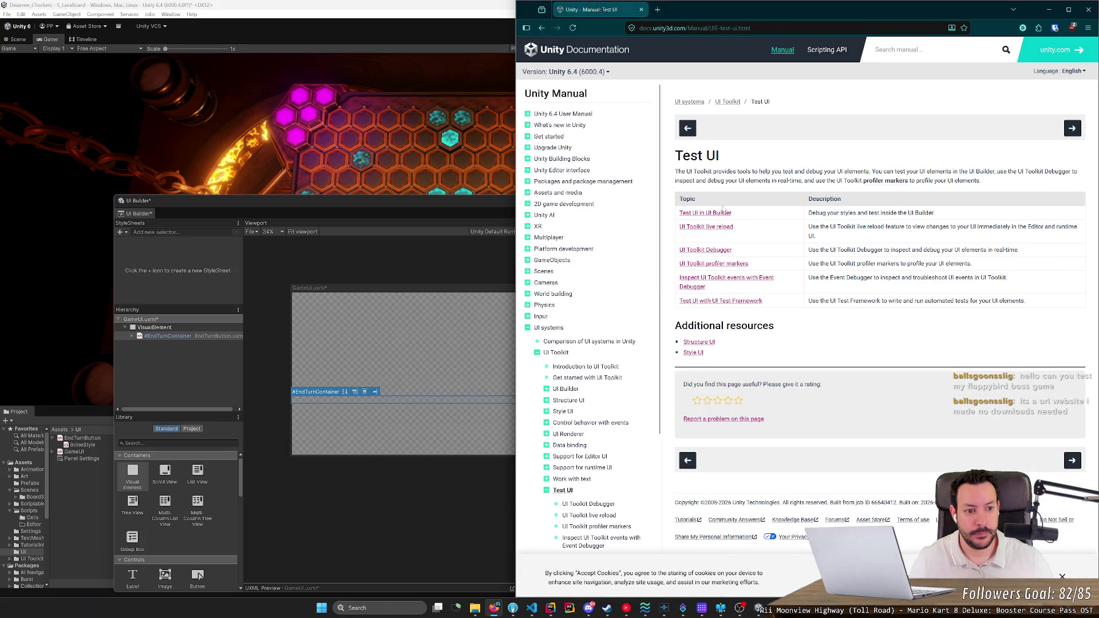
scroll(587, 413, down, 3)
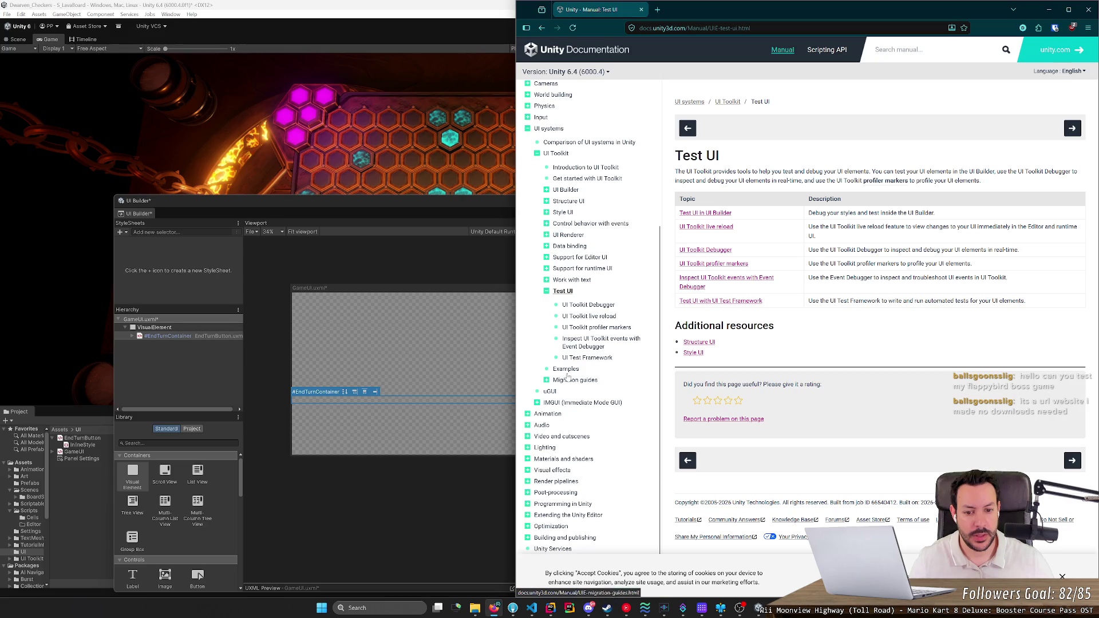
click(566, 370)
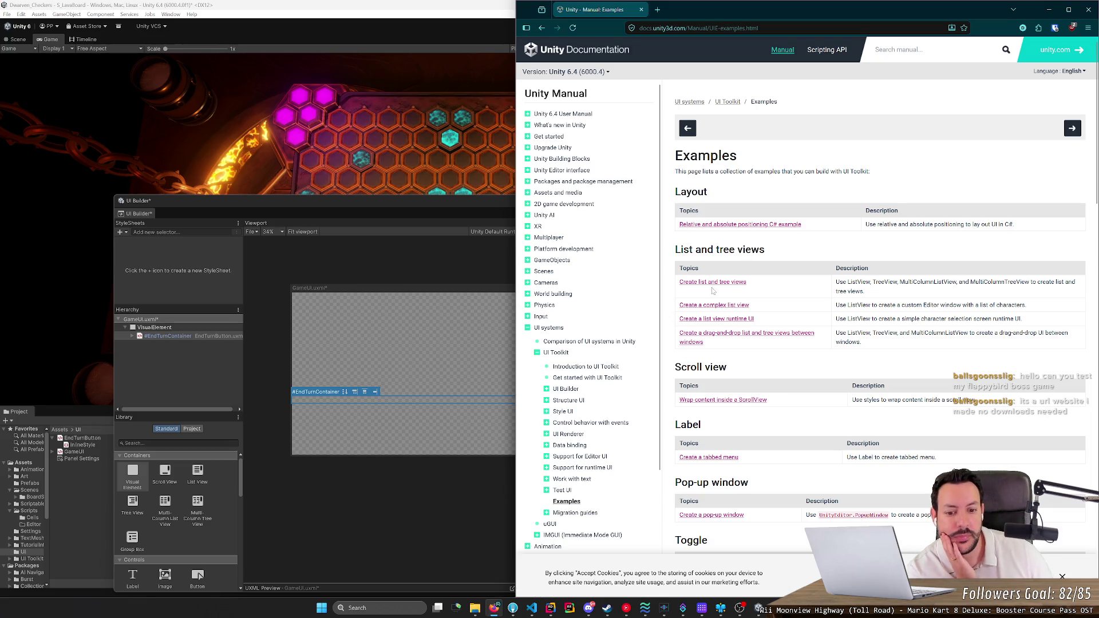
Step: Open the 'Create list and tree views' page from the examples list
scroll(750, 275, down, 4)
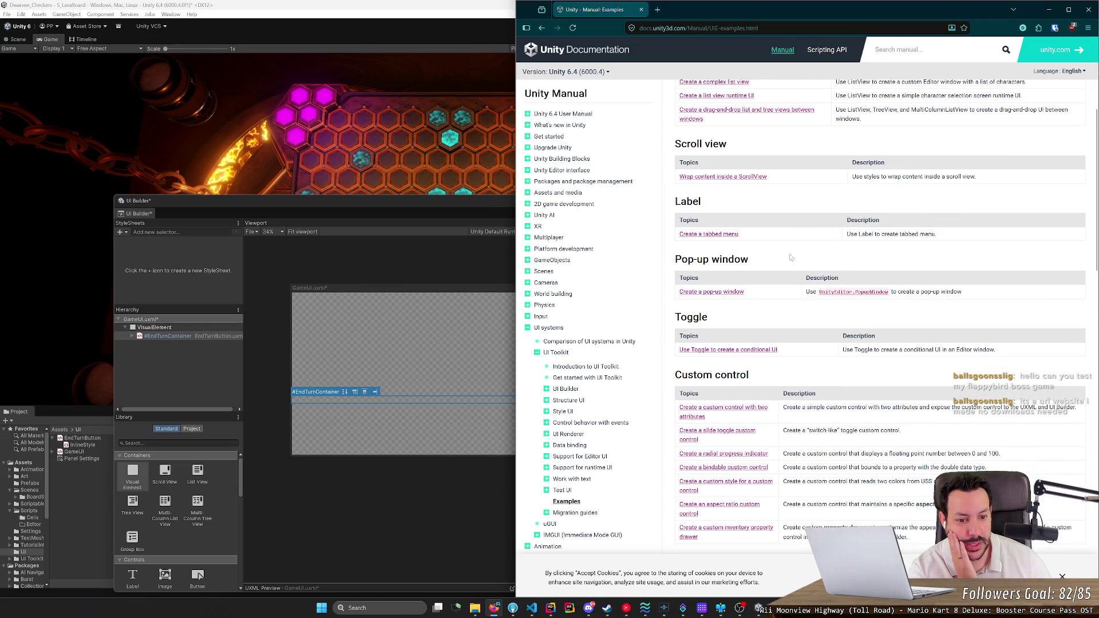
scroll(790, 258, down, 3)
scroll(790, 257, up, 5)
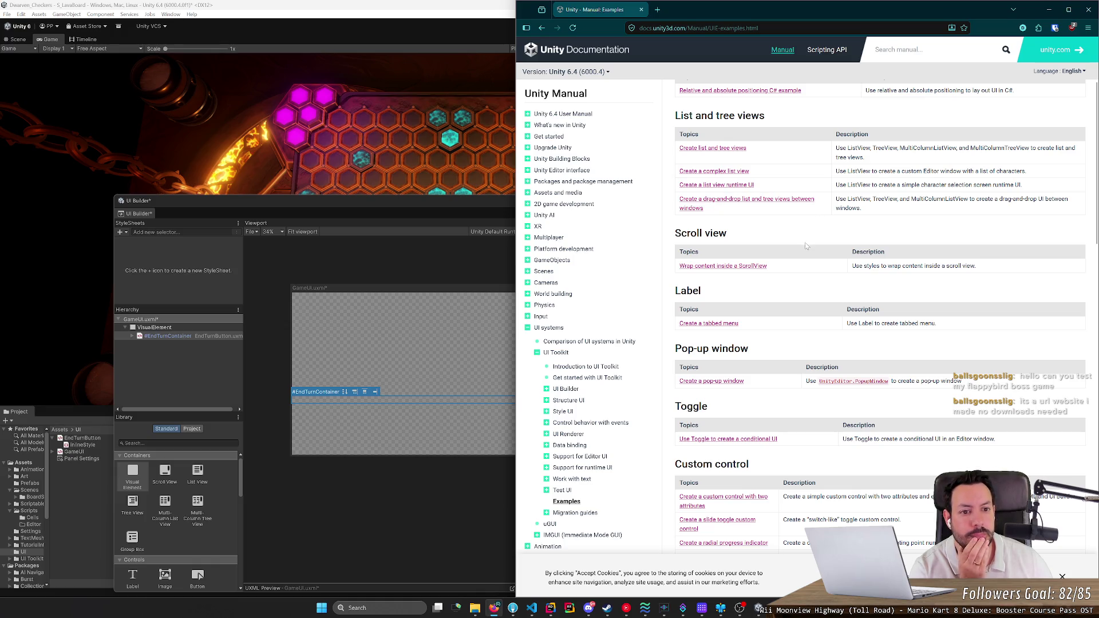
scroll(806, 246, up, 2)
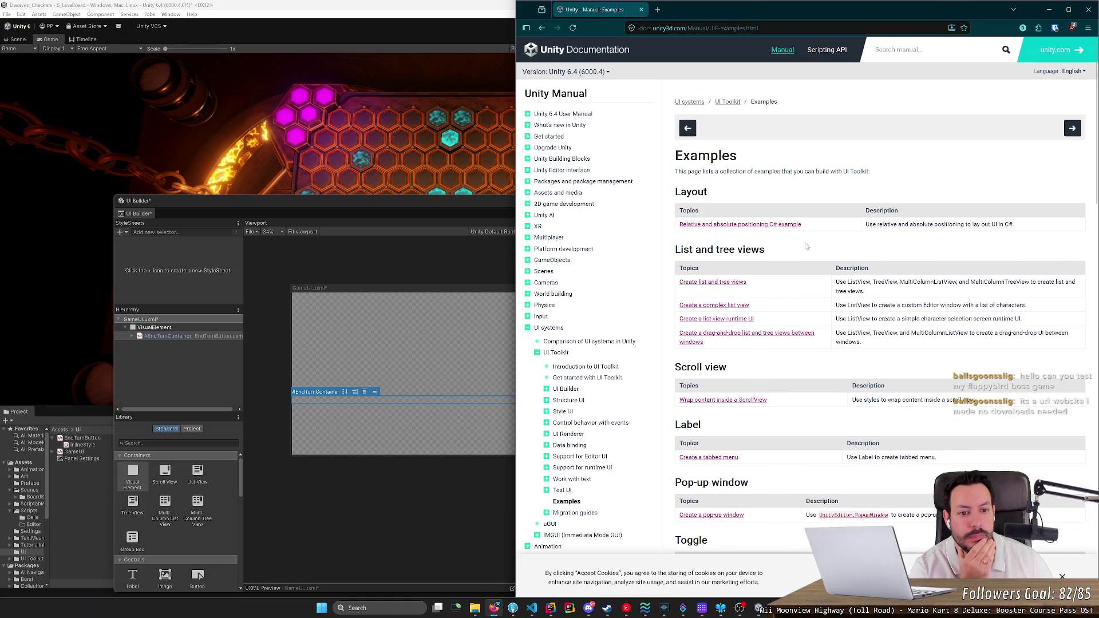
click(737, 283)
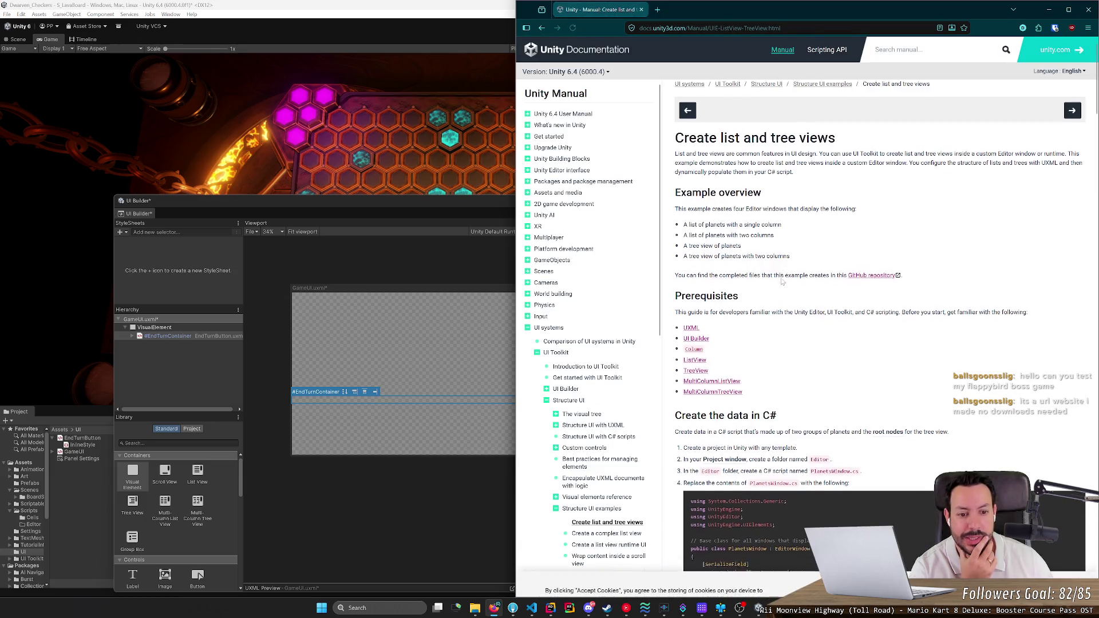
Step: Scroll through the tree view sections down to the planet-data C# sample code
scroll(795, 275, down, 5)
middle_click(803, 228)
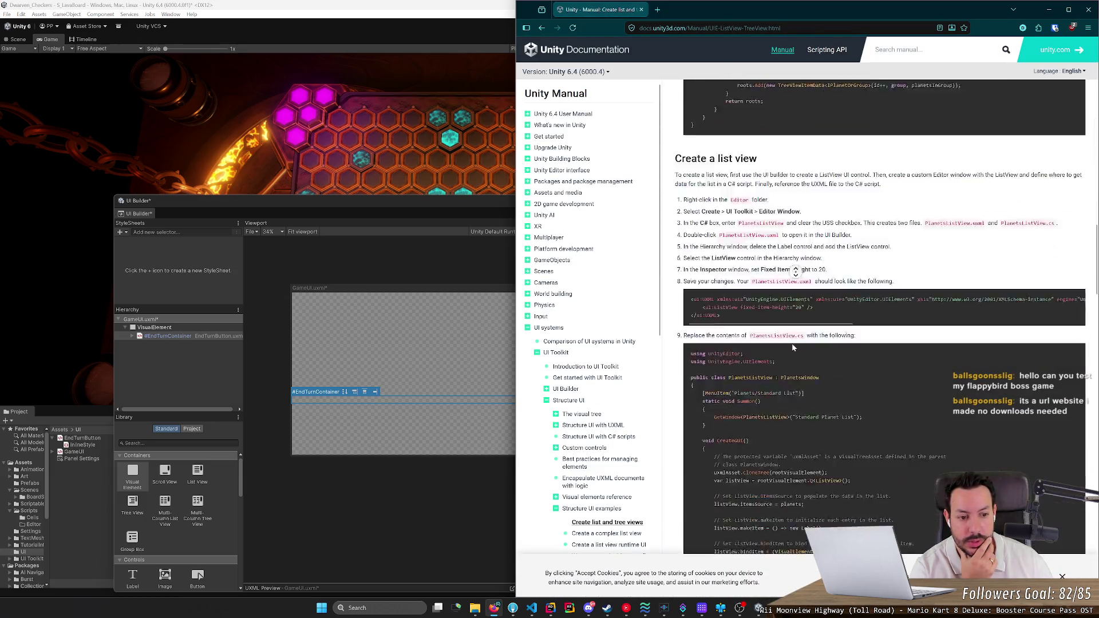
click(818, 238)
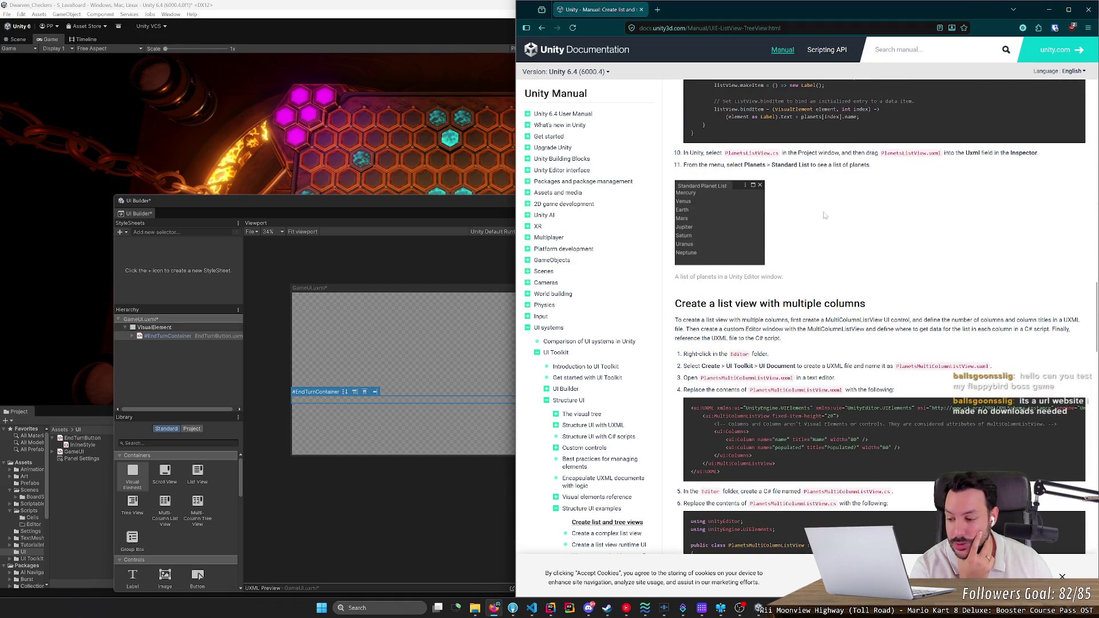
scroll(823, 212, down, 8)
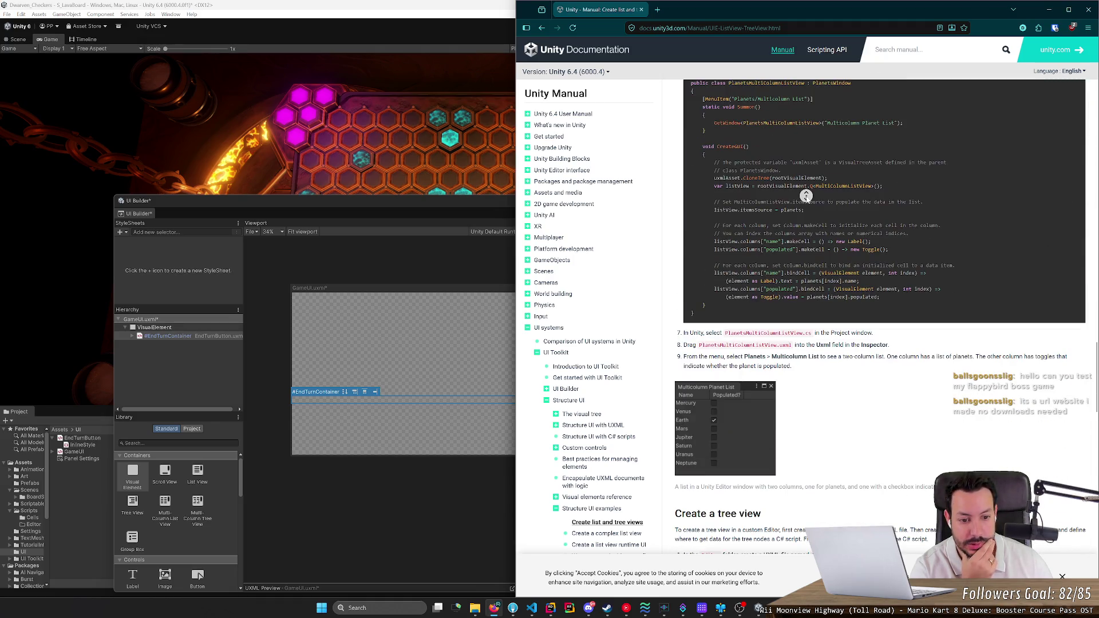
scroll(806, 195, down, 7)
middle_click(813, 185)
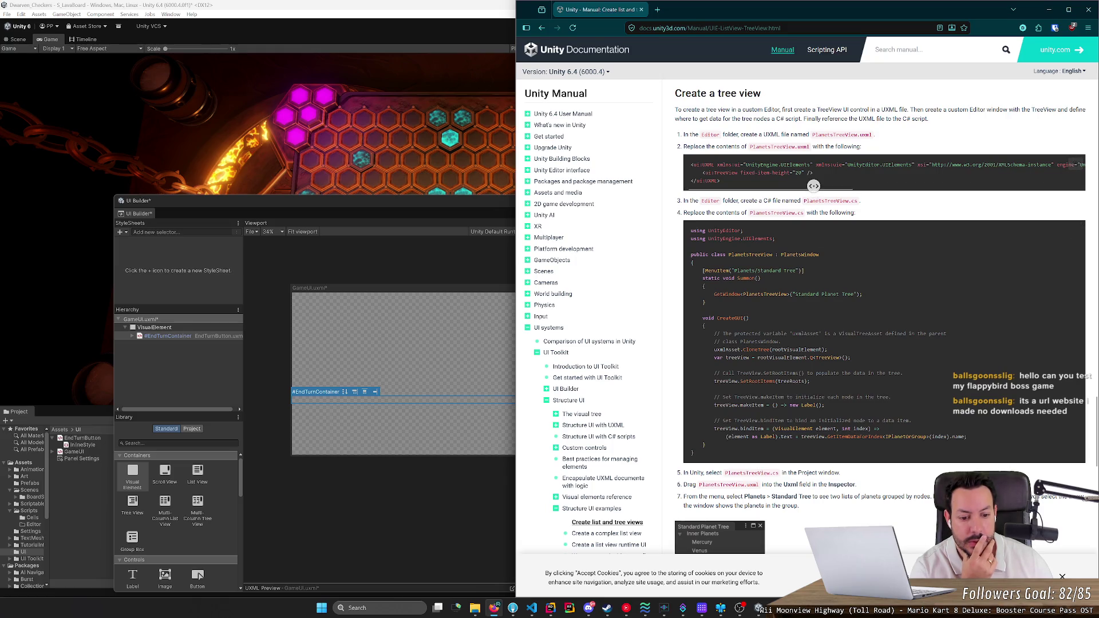
scroll(809, 247, down, 5)
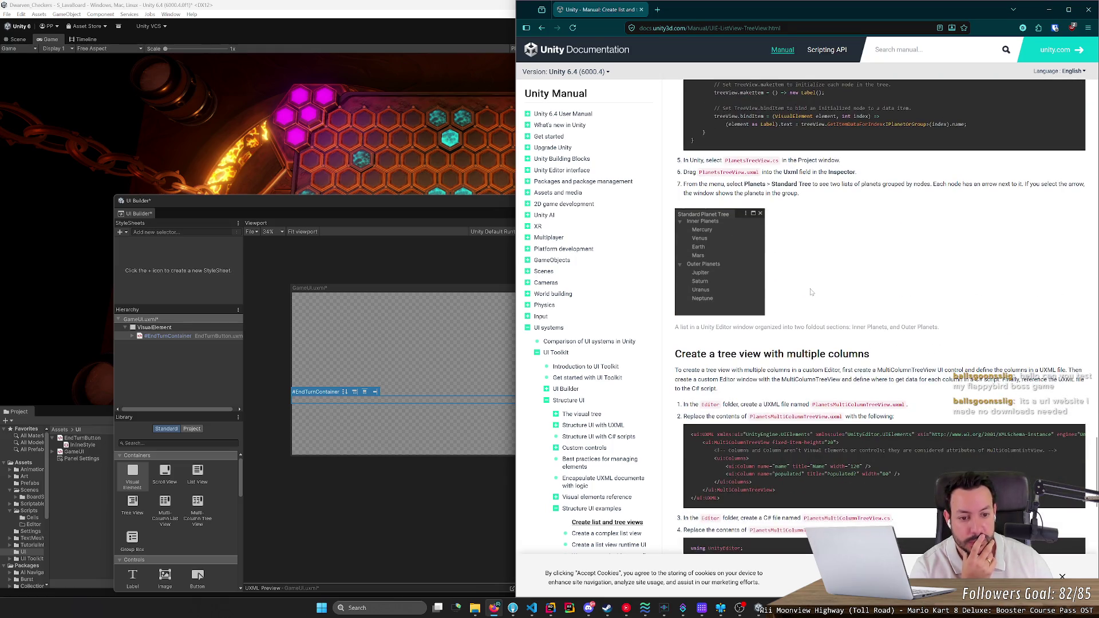
scroll(810, 292, down, 4)
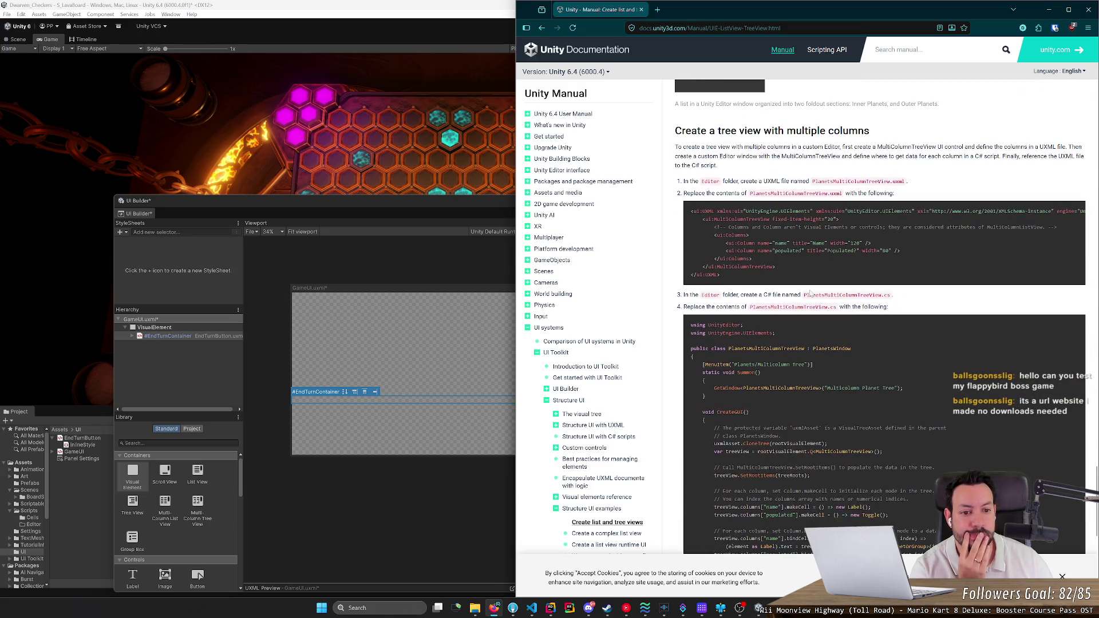
scroll(811, 292, down, 7)
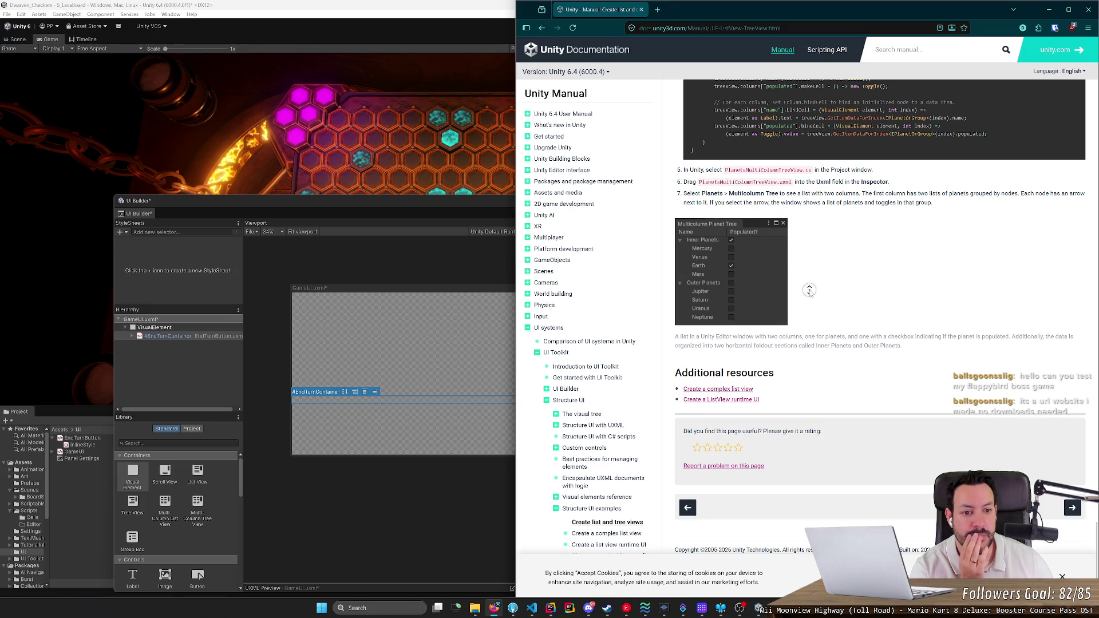
scroll(811, 292, up, 10)
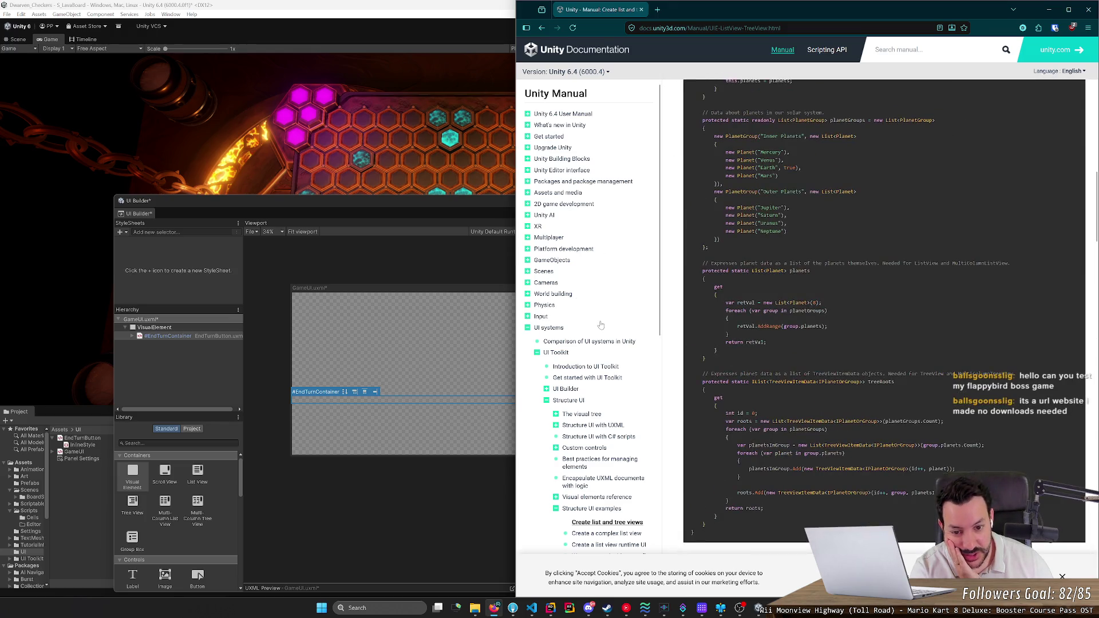
scroll(600, 325, down, 6)
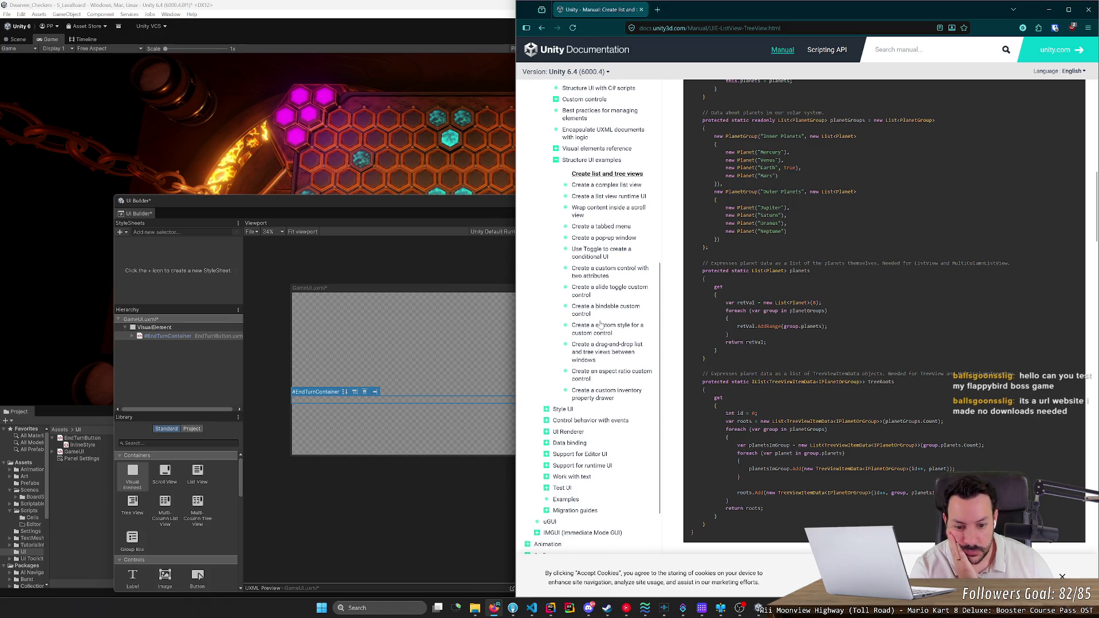
Step: Open the UI Toolkit Examples page and queue the binding-path C# and nested-properties binding examples in new tabs
click(576, 500)
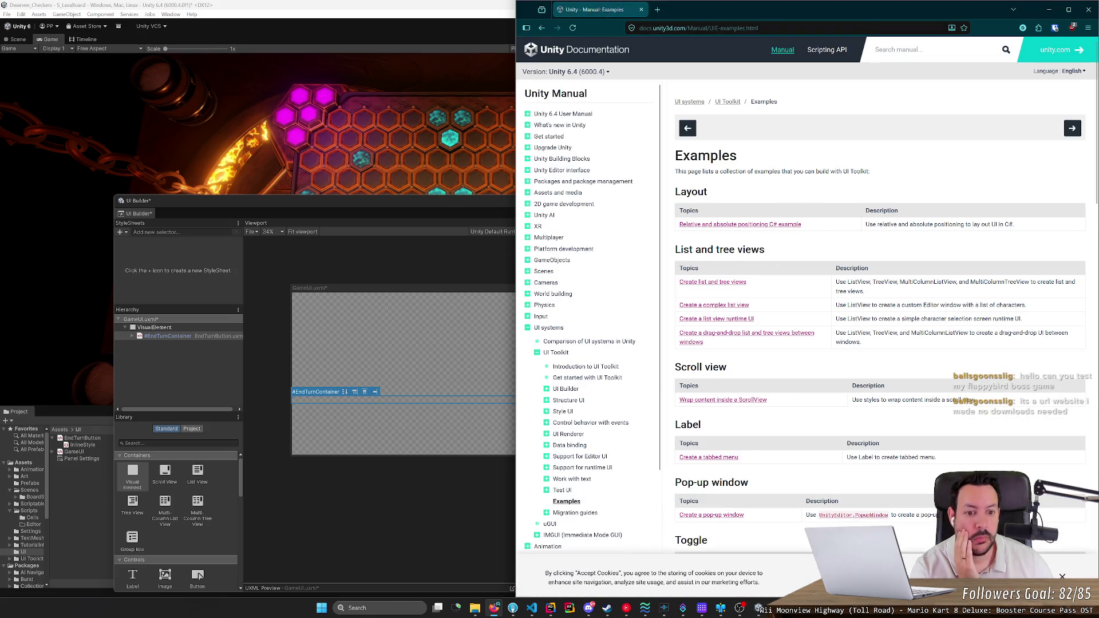
scroll(786, 325, down, 2)
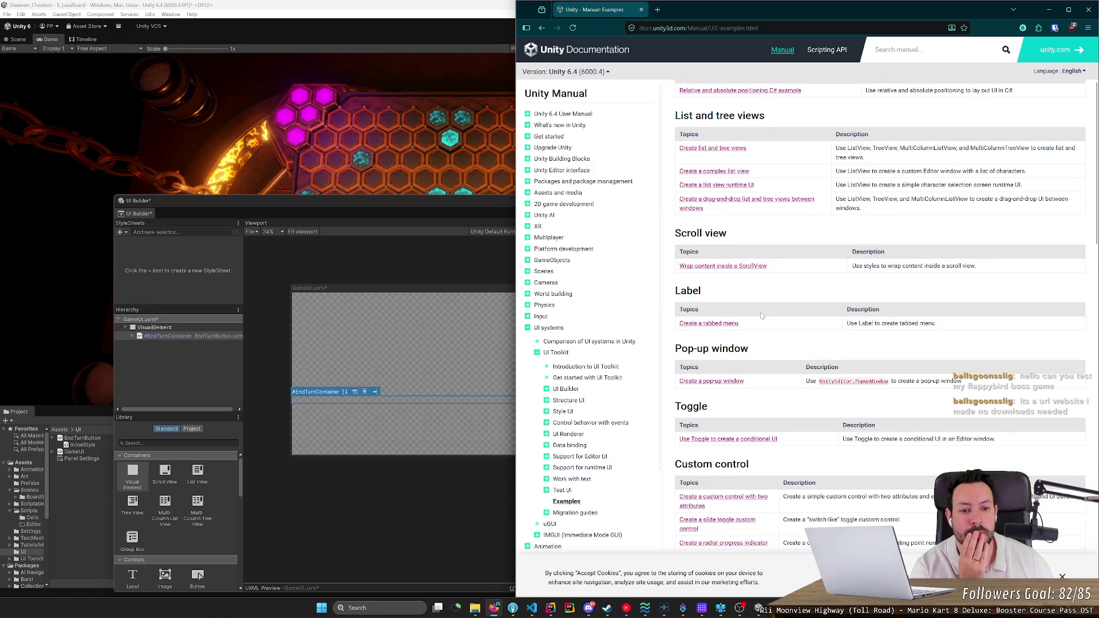
scroll(761, 316, down, 5)
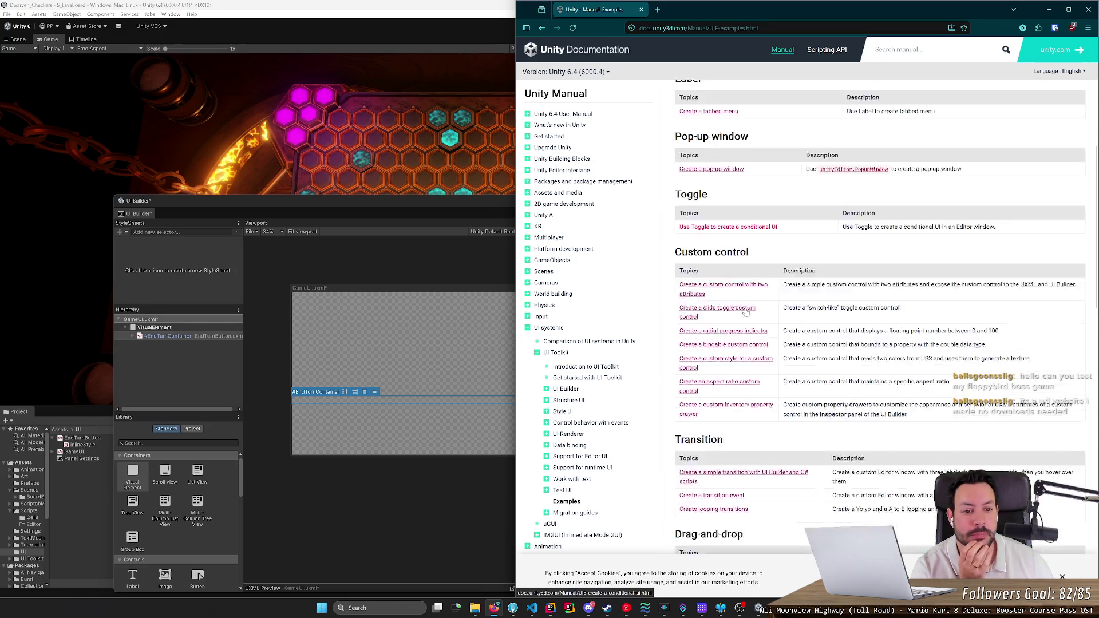
scroll(745, 310, down, 3)
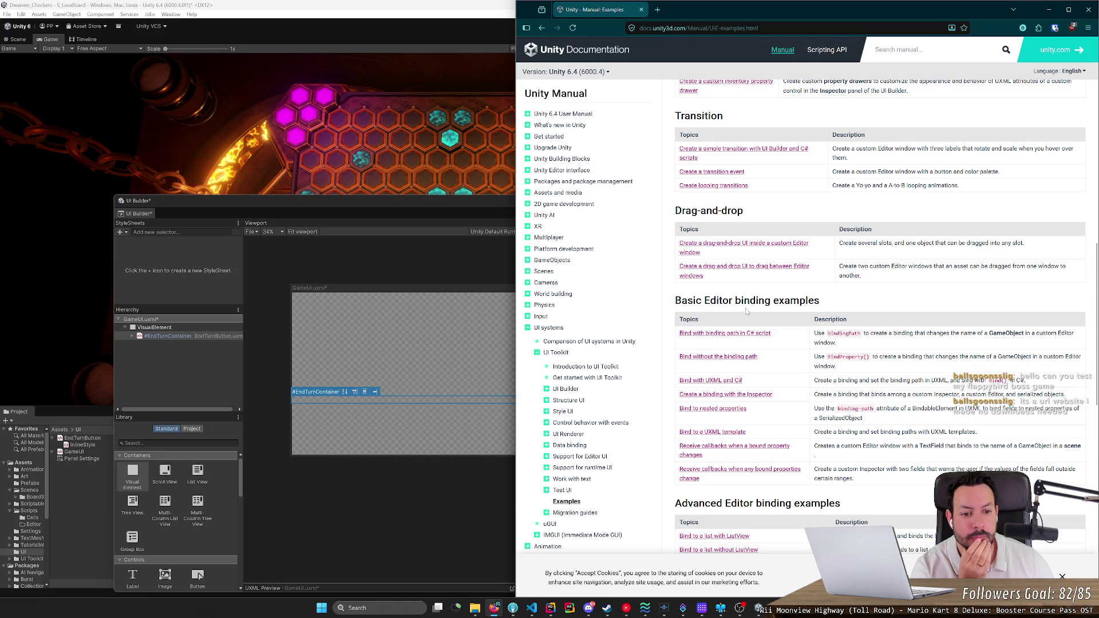
scroll(745, 311, down, 3)
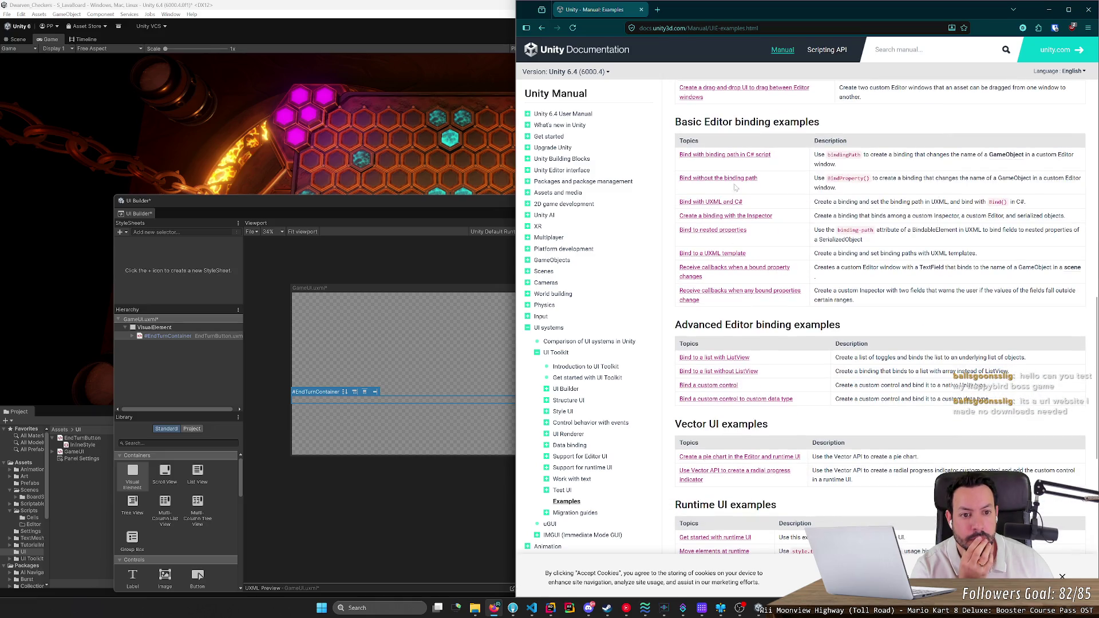
middle_click(735, 157)
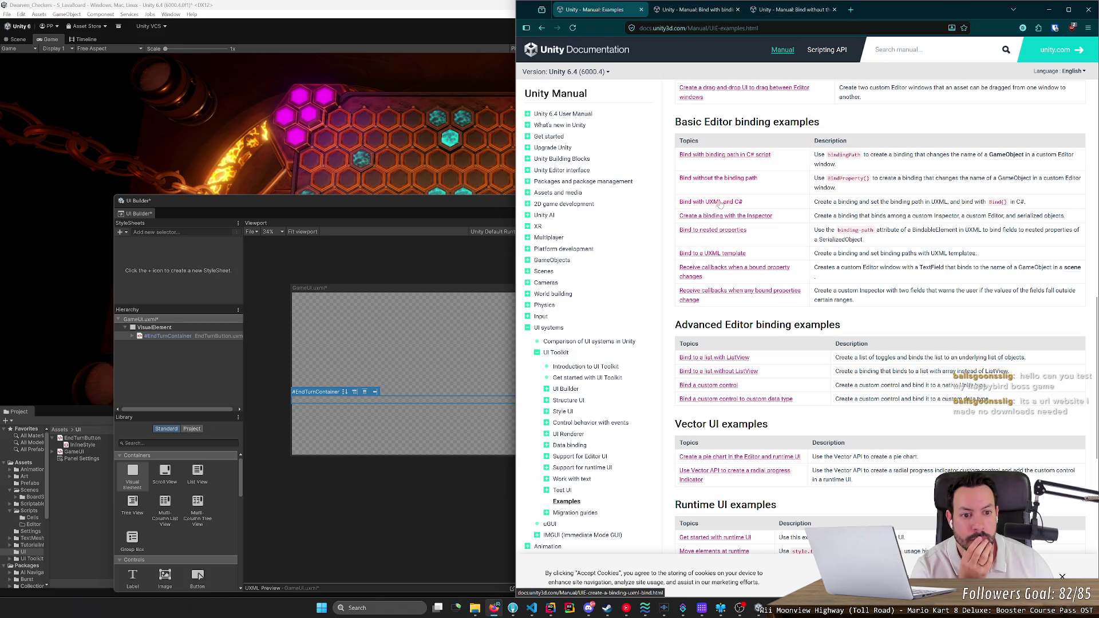
middle_click(705, 234)
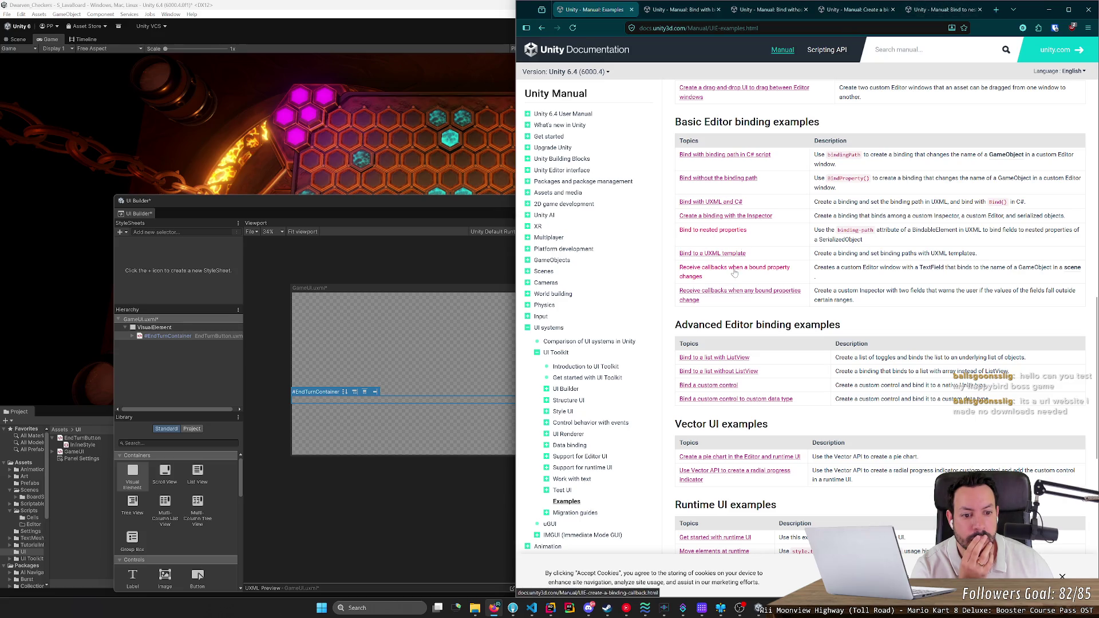
Step: Open 'Get started with runtime UI' in a new tab and switch to it
scroll(734, 273, down, 3)
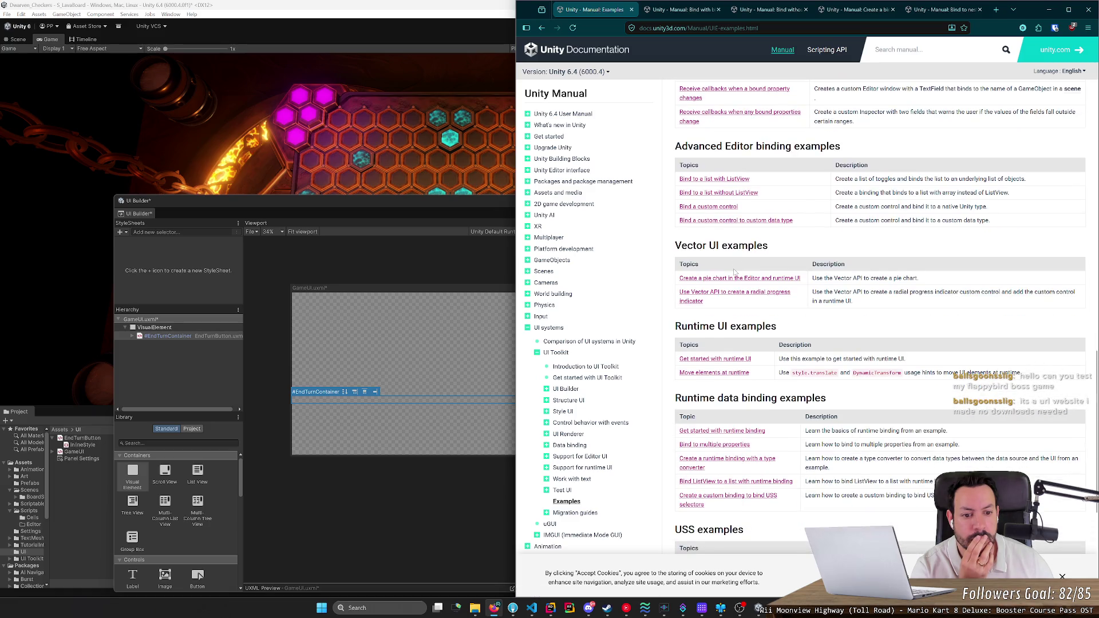
scroll(734, 272, down, 2)
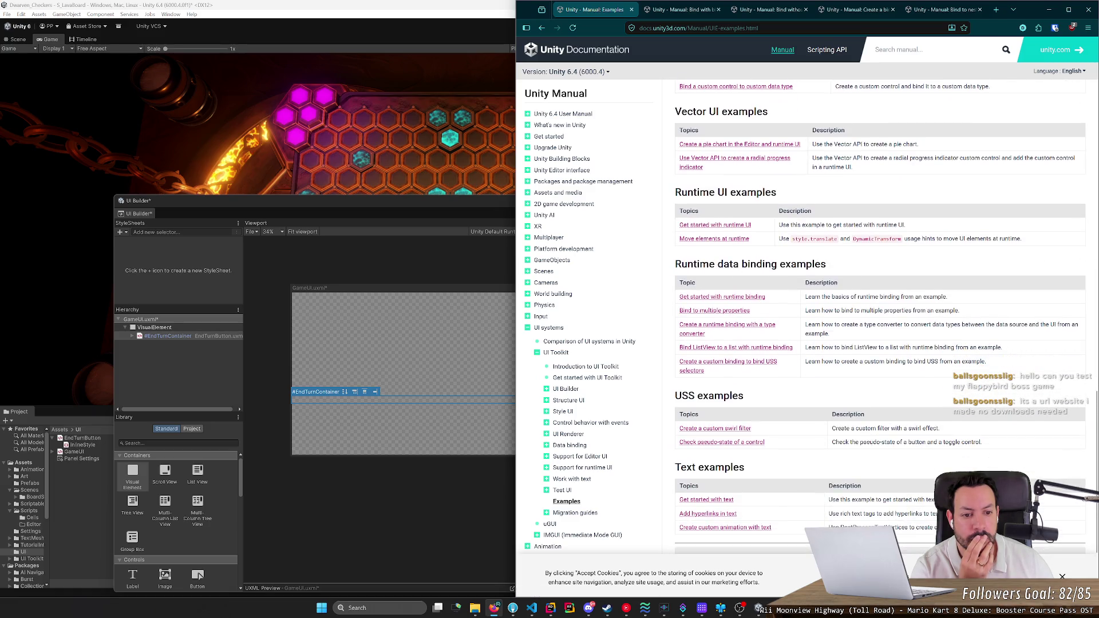
middle_click(733, 226)
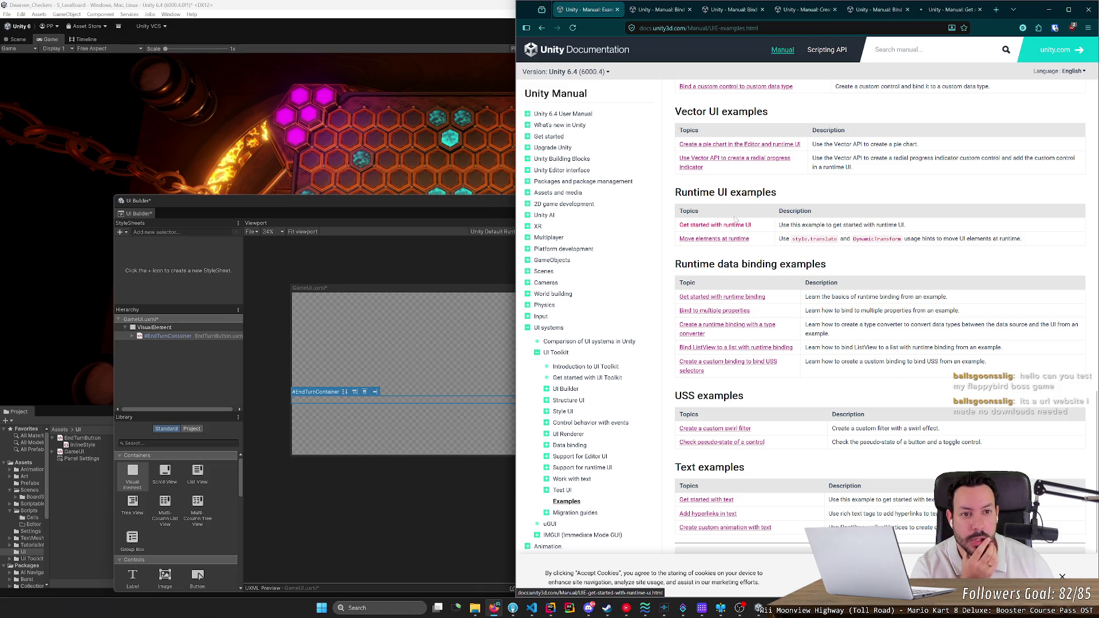
click(947, 11)
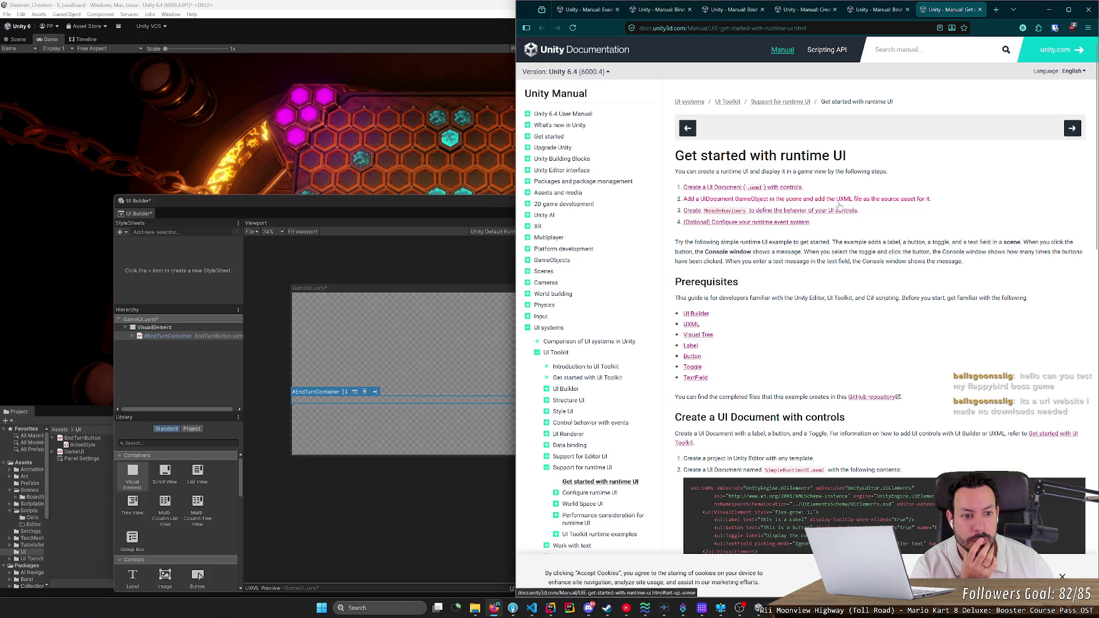
Step: Read the Set up the scene steps, highlighting the UI Toolkit > UI Document step and bullet lines
scroll(815, 205, down, 1)
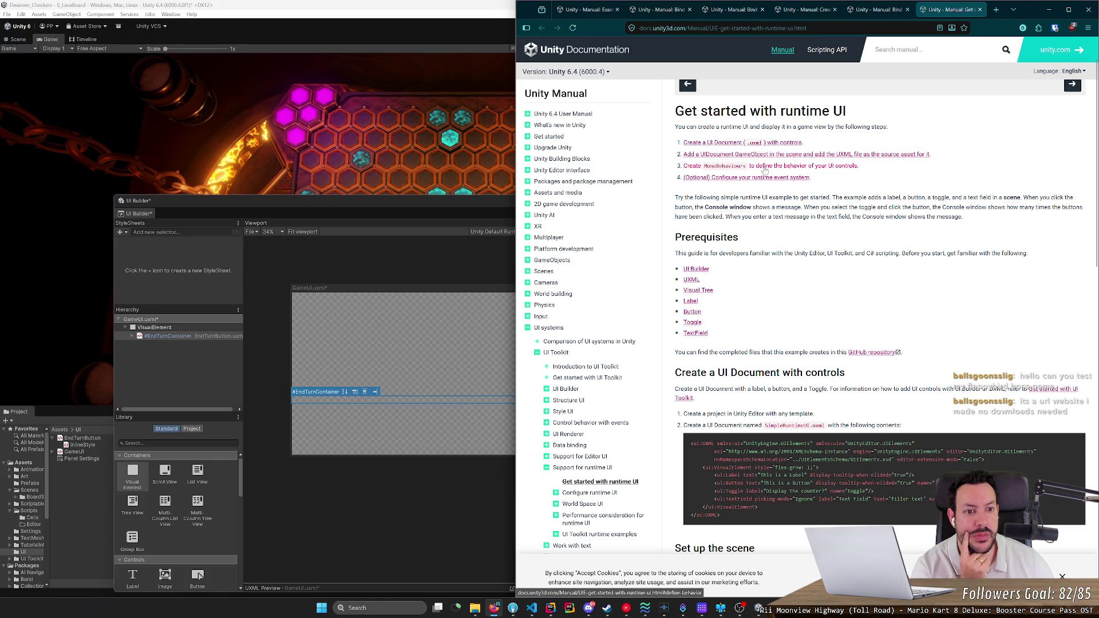
scroll(847, 197, down, 2)
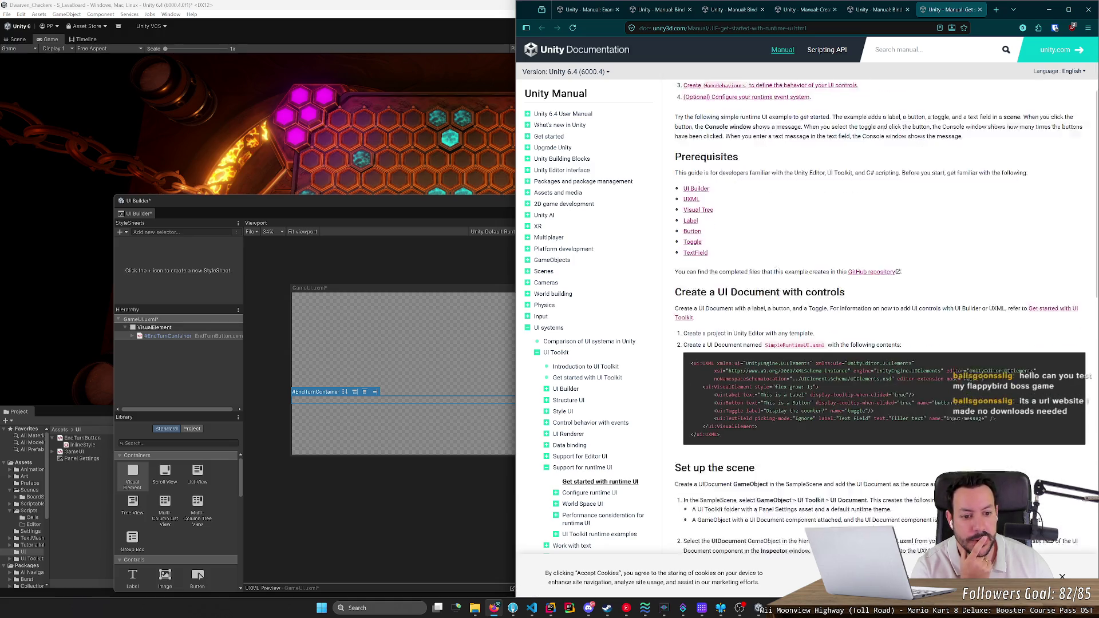
scroll(863, 200, down, 2)
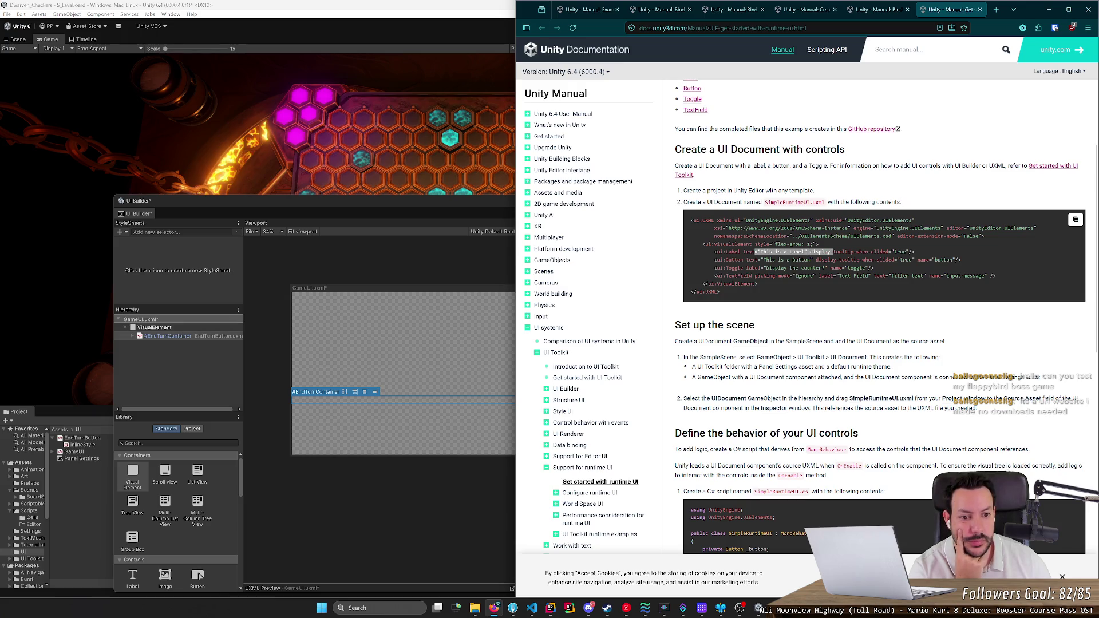
drag(797, 358, 866, 357)
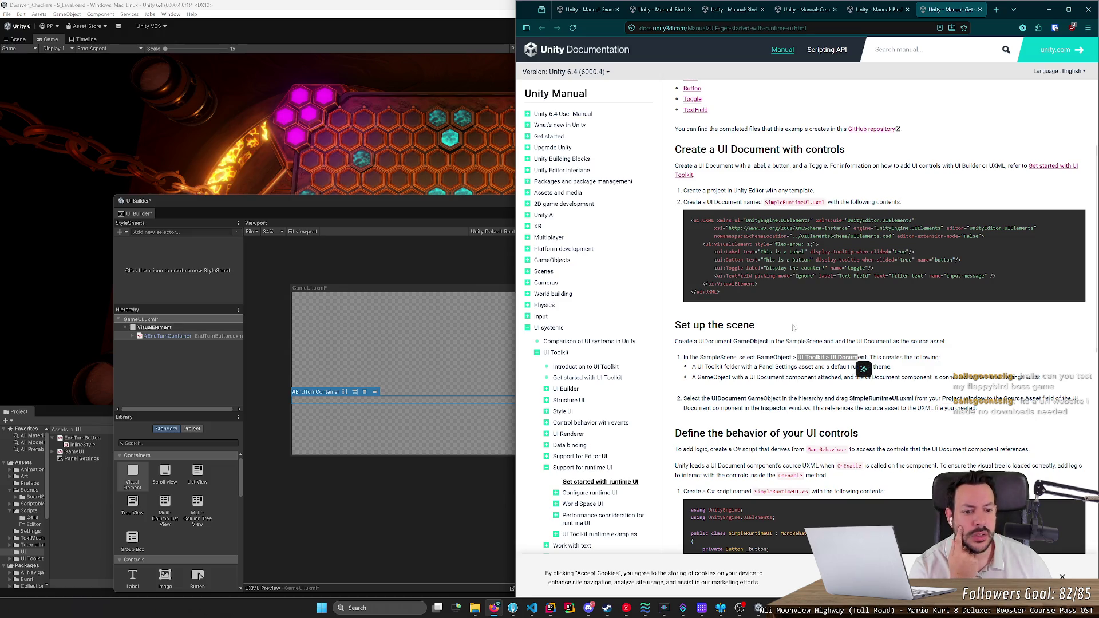
click(818, 351)
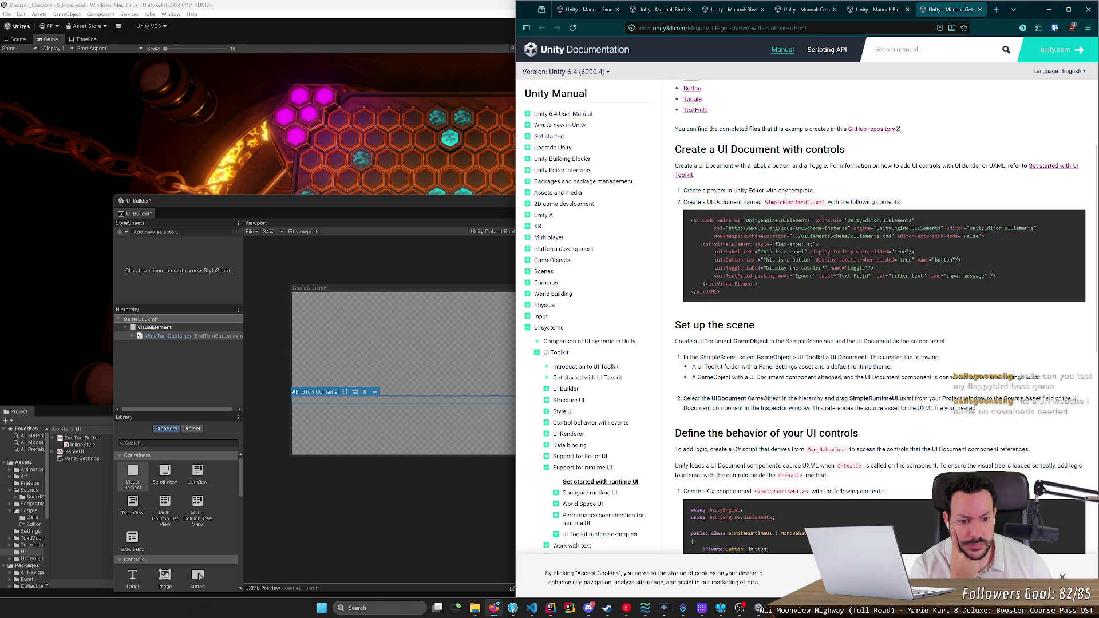
mouse_move(722, 378)
mouse_down()
mouse_move(781, 366)
mouse_move(831, 378)
mouse_up()
click(831, 377)
Step: Study the C# script's _button/_toggle lookups and uiDocument line, then return to UI Builder
scroll(866, 253, down, 3)
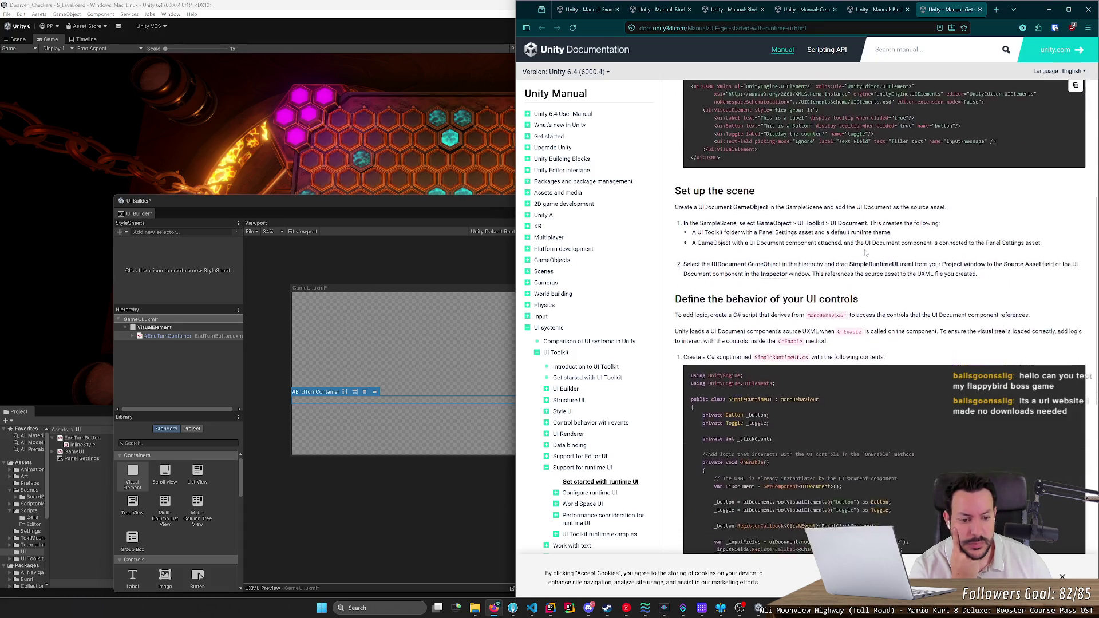
scroll(865, 252, down, 2)
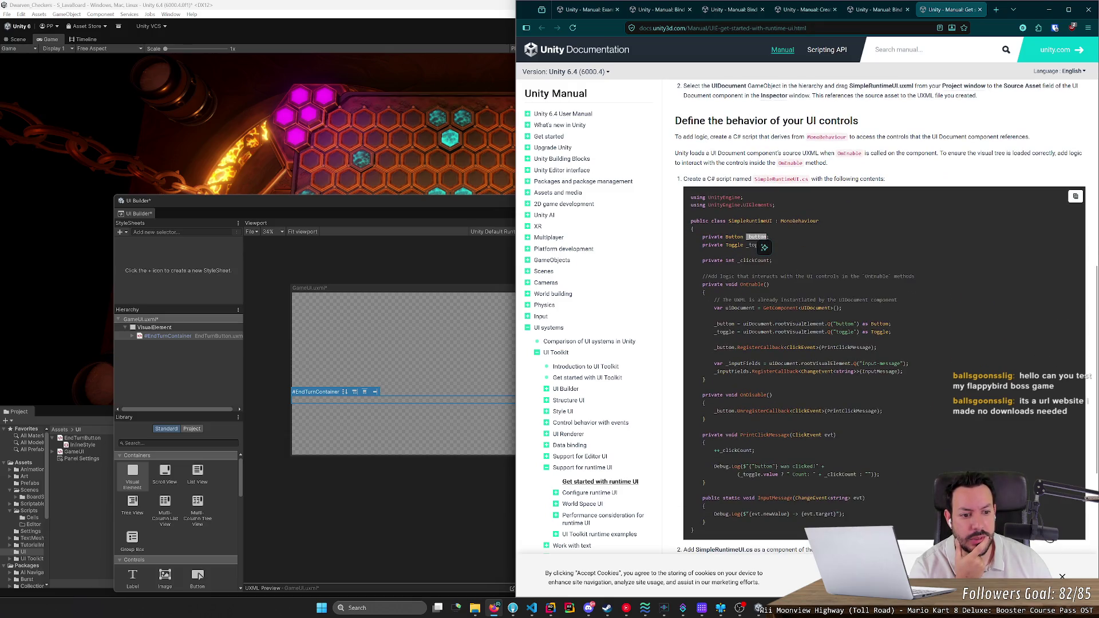
drag(892, 333, 681, 324)
click(778, 333)
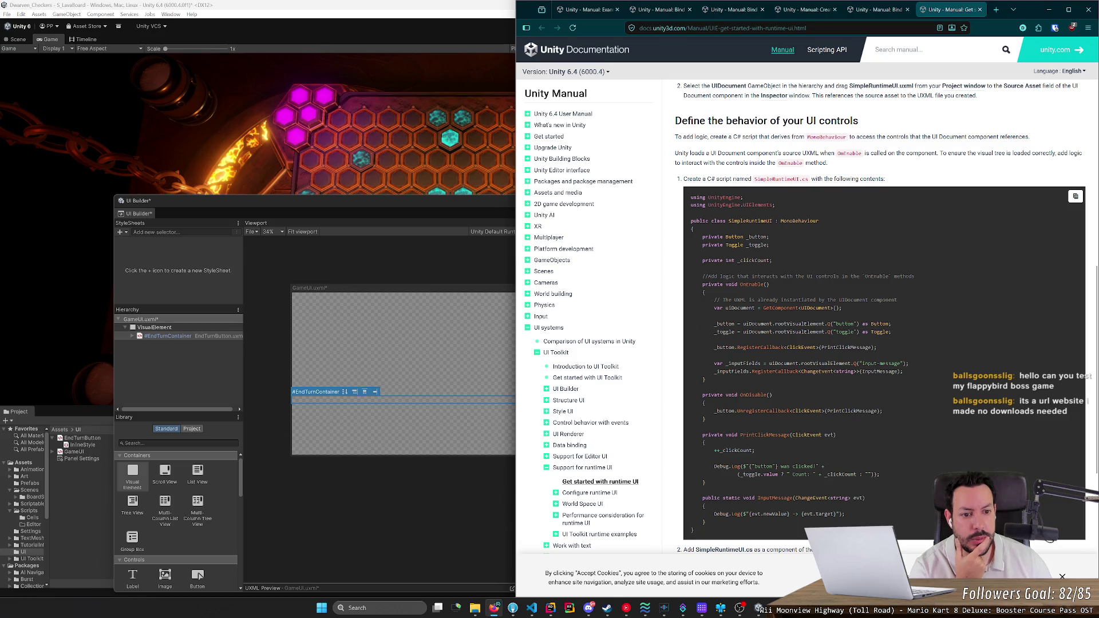
drag(723, 309, 851, 312)
click(857, 321)
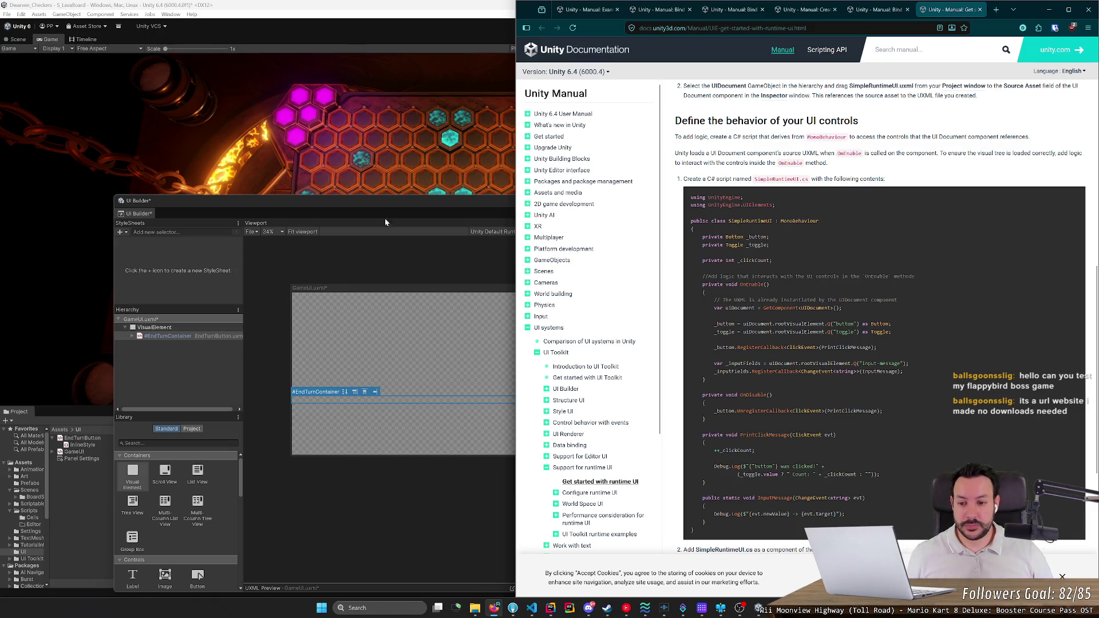
click(339, 294)
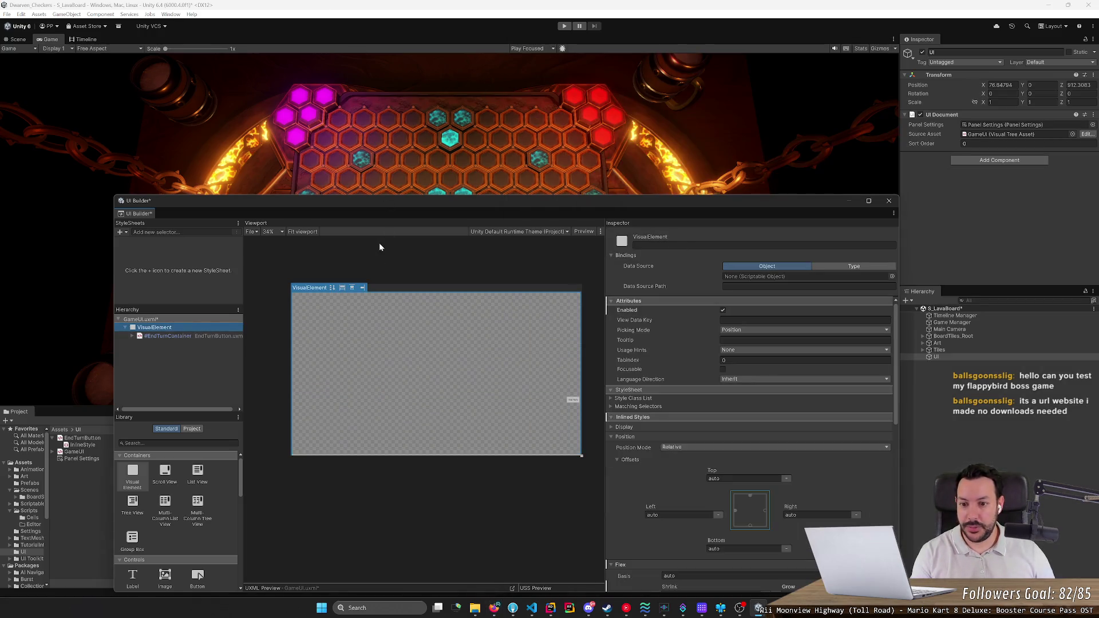
Step: Move EndTurnContainer out of the wrapper VisualElement and delete the empty VisualElement
key(Delete)
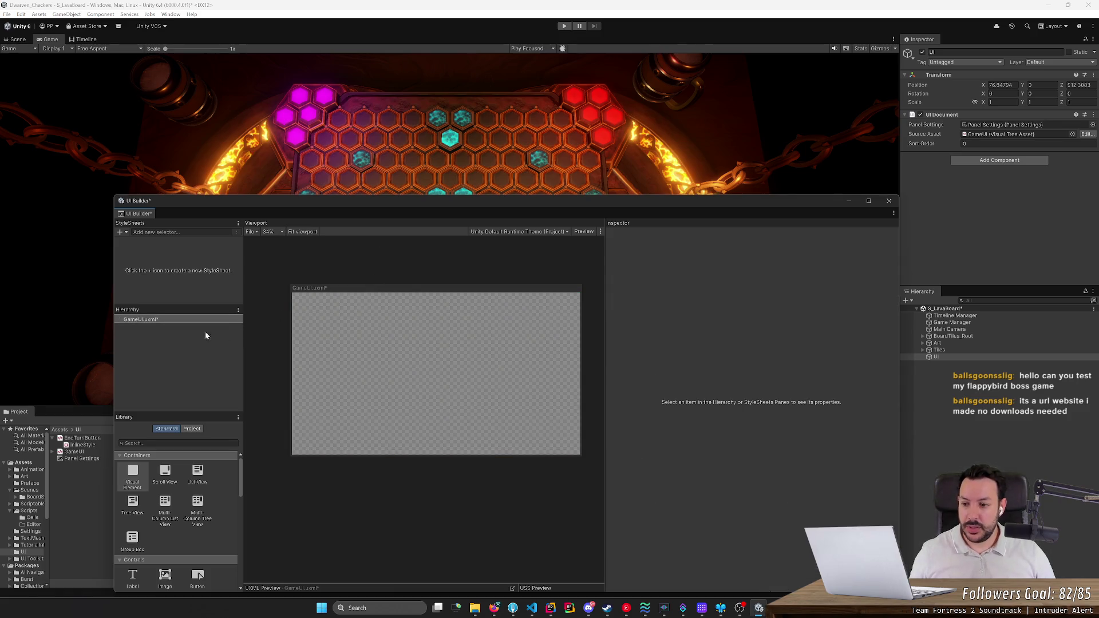
key(ctrl+z)
drag(174, 334, 171, 329)
key(Delete)
click(187, 327)
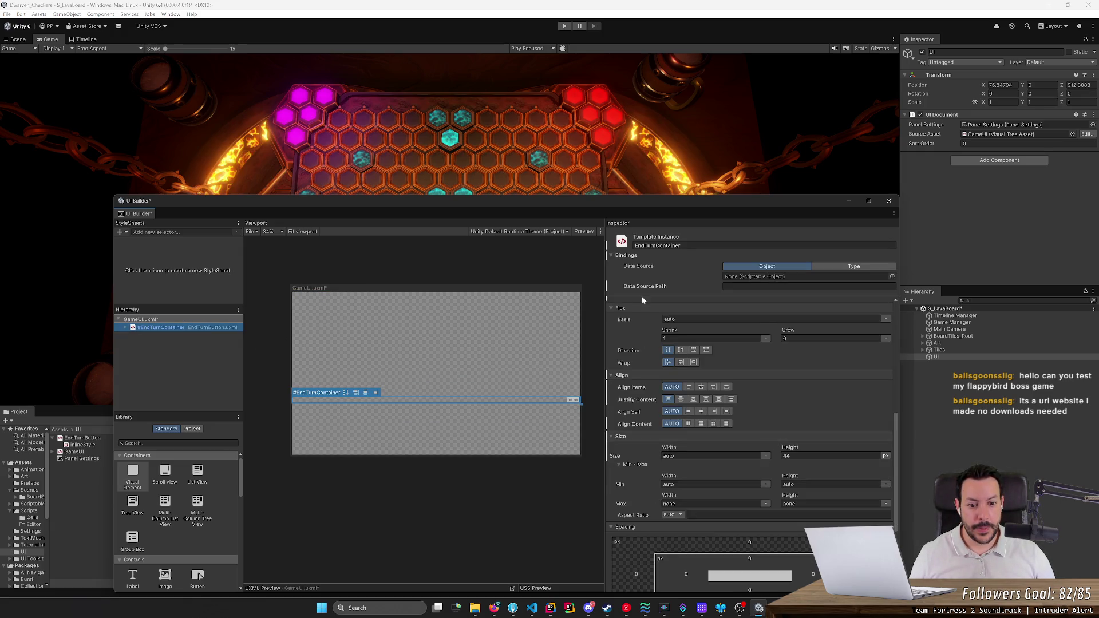
Step: Set EndTurnContainer's Top and Left offsets and its Height to auto
scroll(619, 339, up, 3)
scroll(619, 339, up, 3)
click(742, 384)
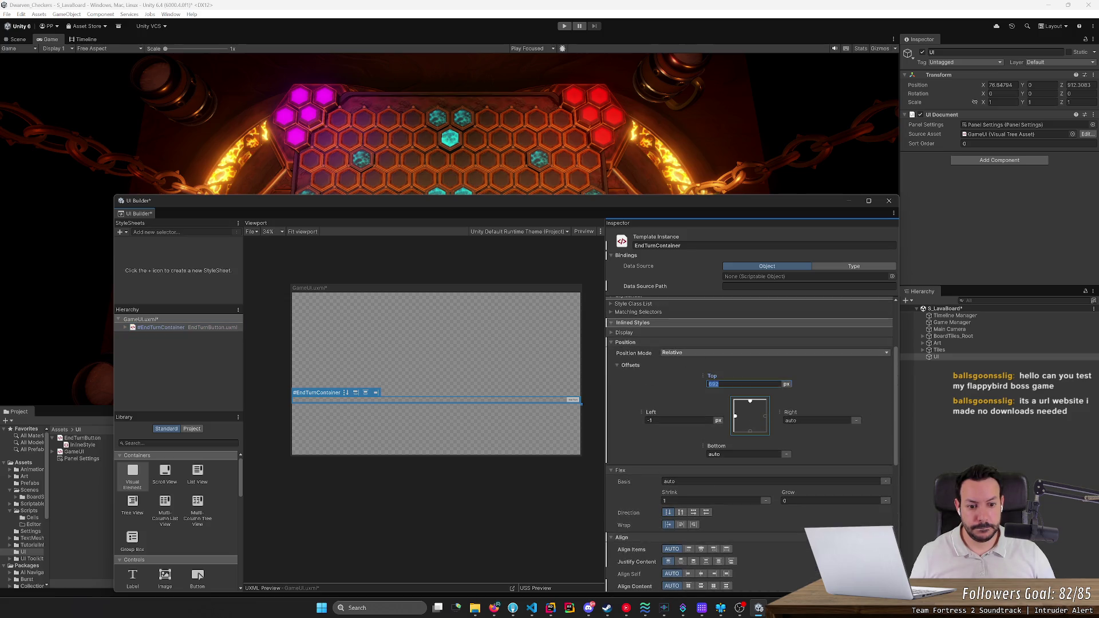
click(786, 384)
click(801, 414)
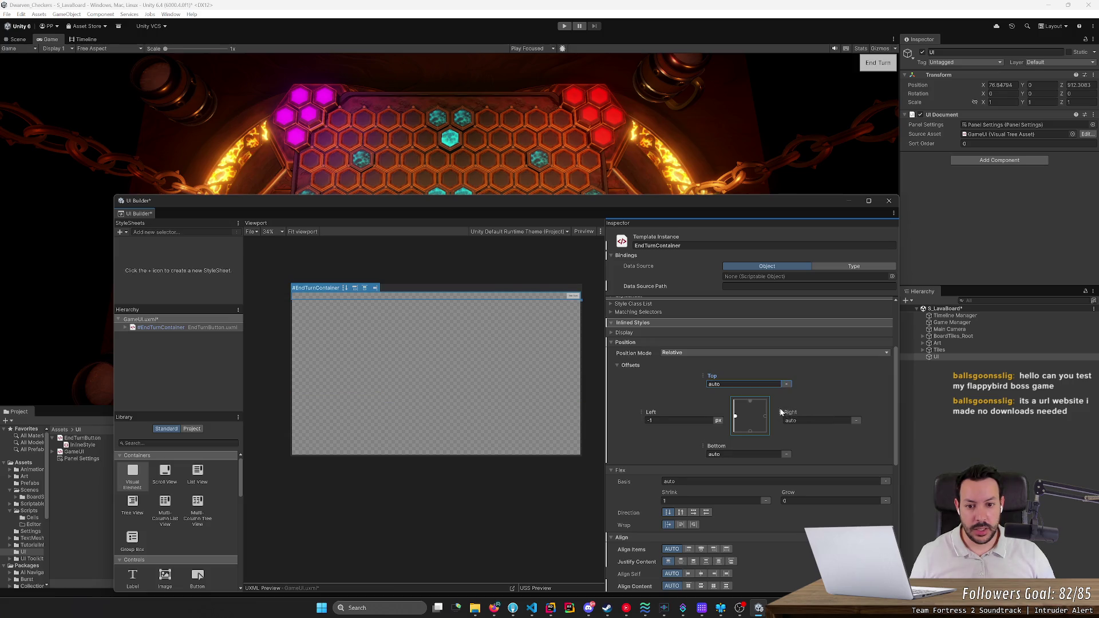
click(717, 420)
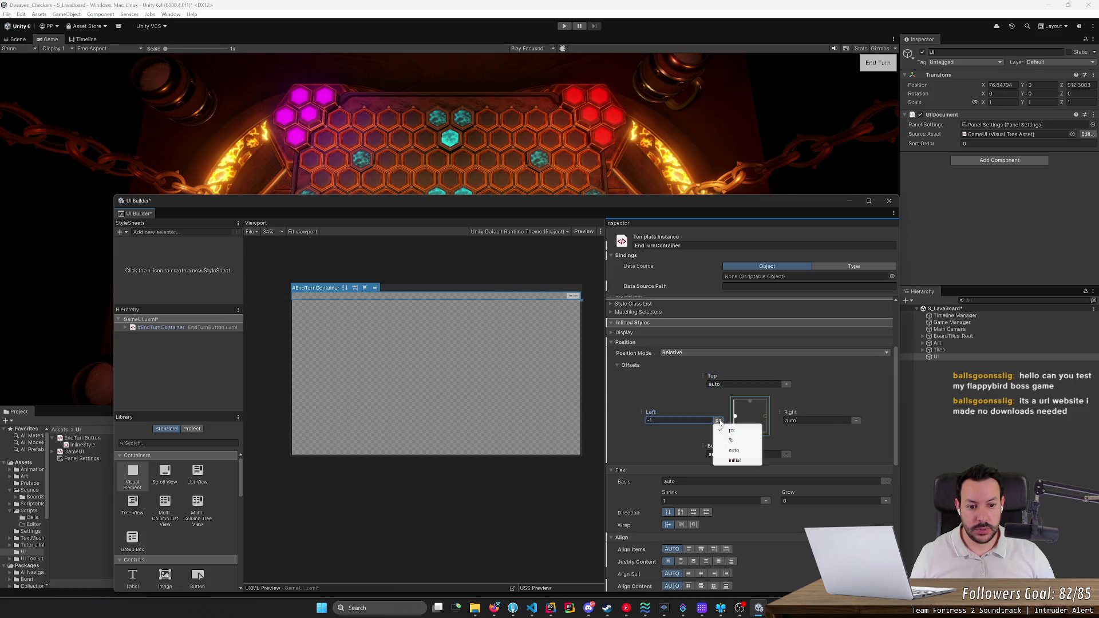
click(735, 451)
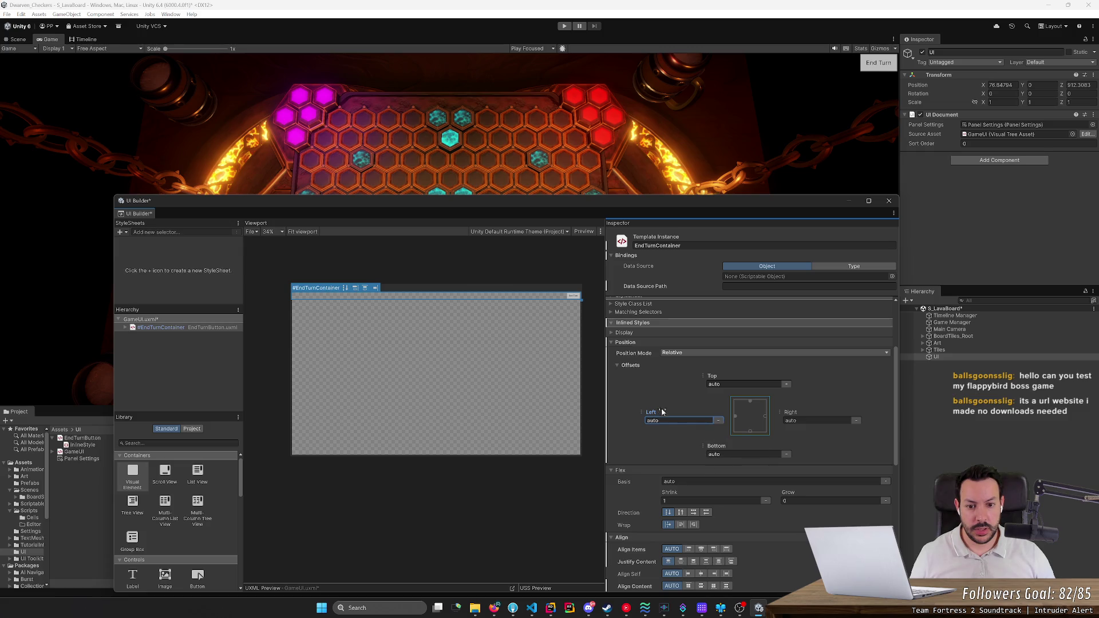
click(613, 341)
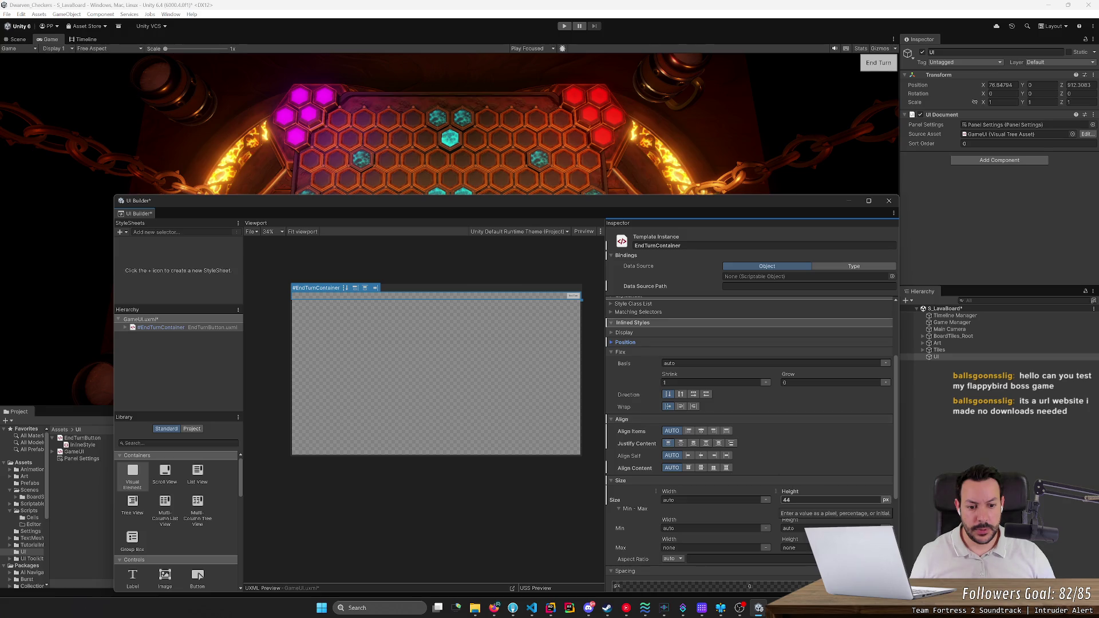
click(885, 500)
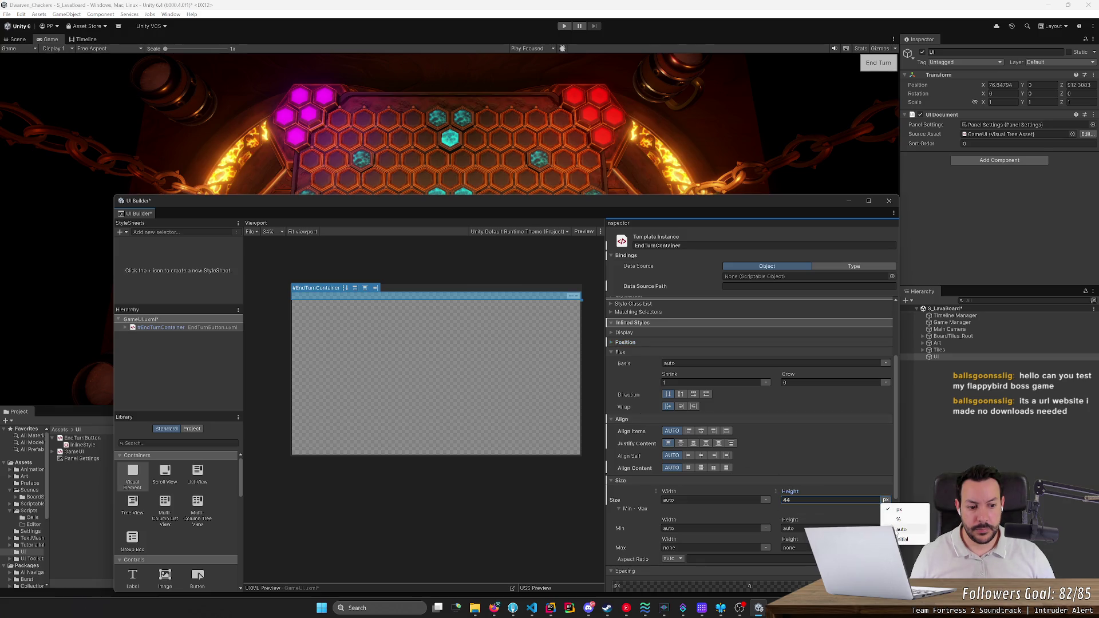
click(907, 529)
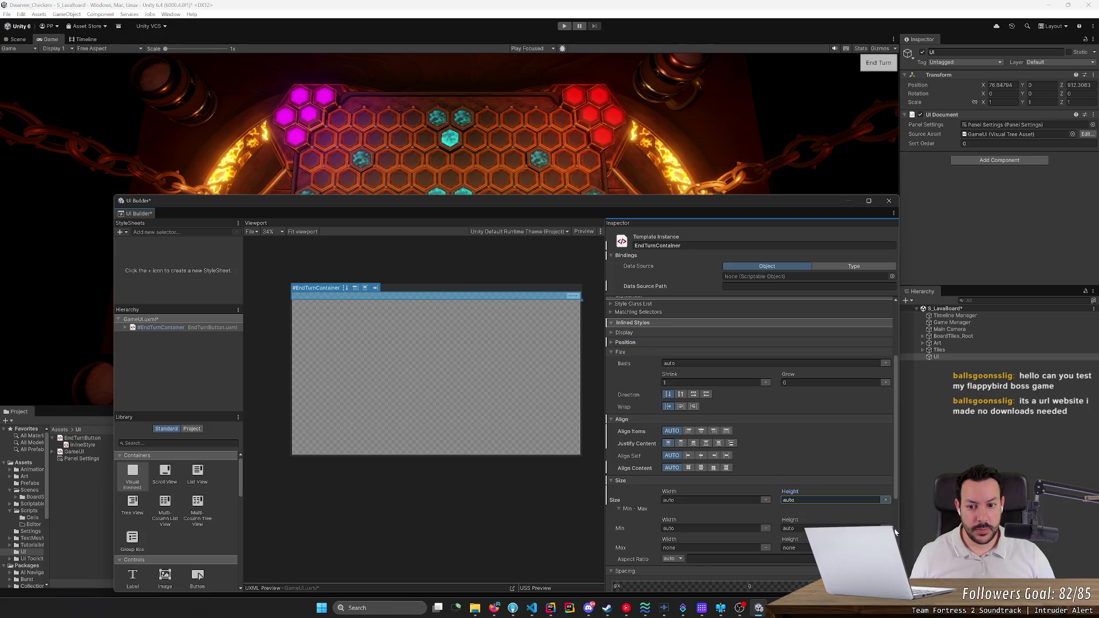
Step: Center the content and try each Align Self option, ending on flex-end
click(681, 442)
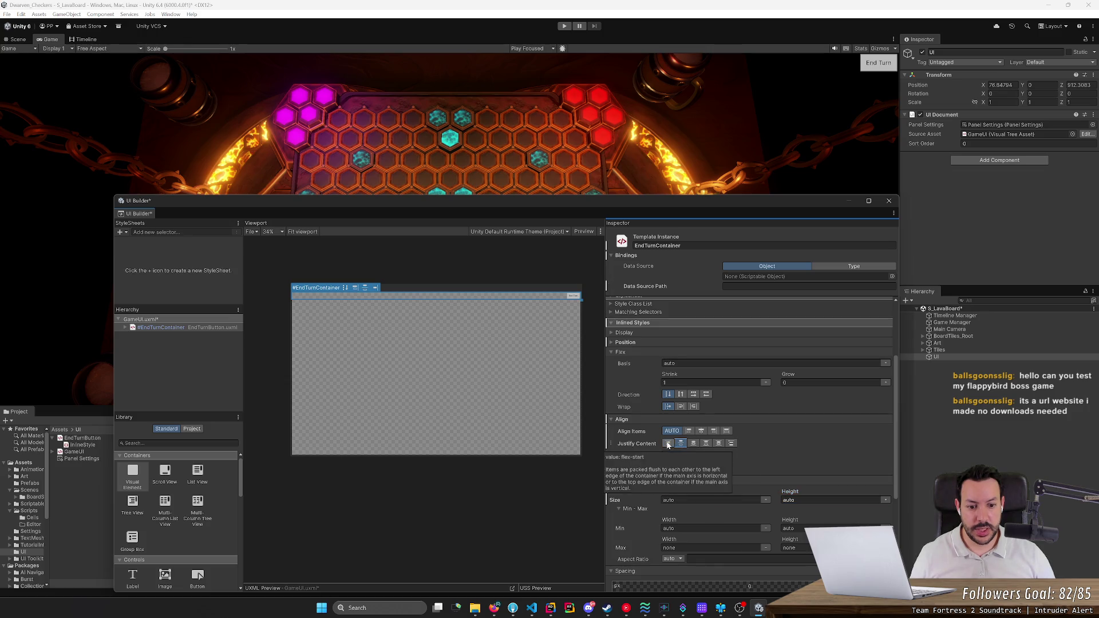
click(688, 455)
click(701, 456)
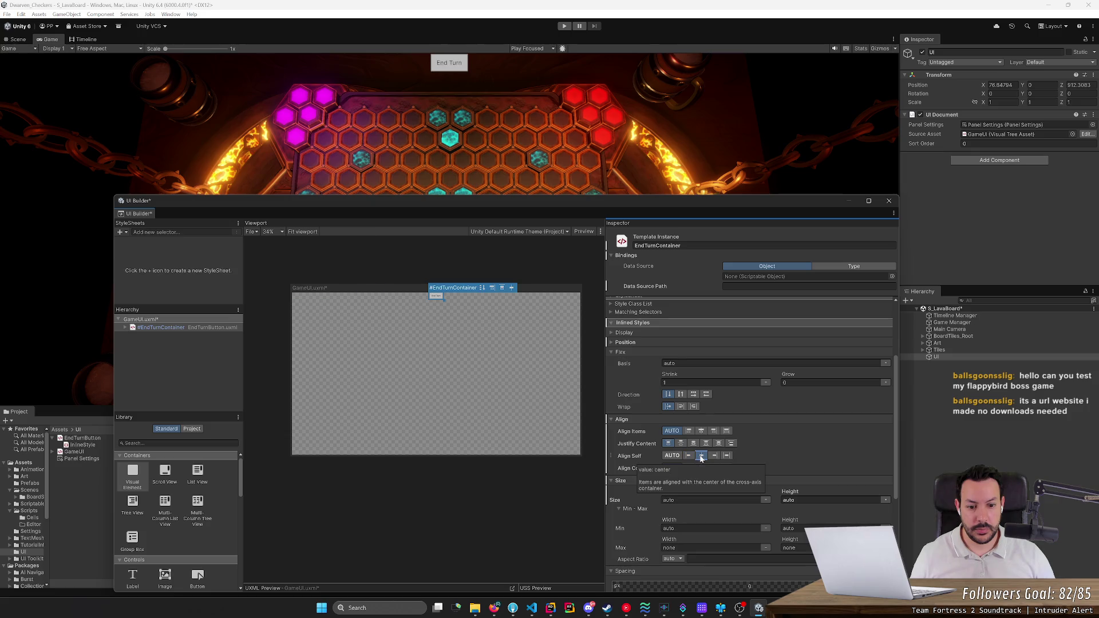
click(714, 455)
click(727, 455)
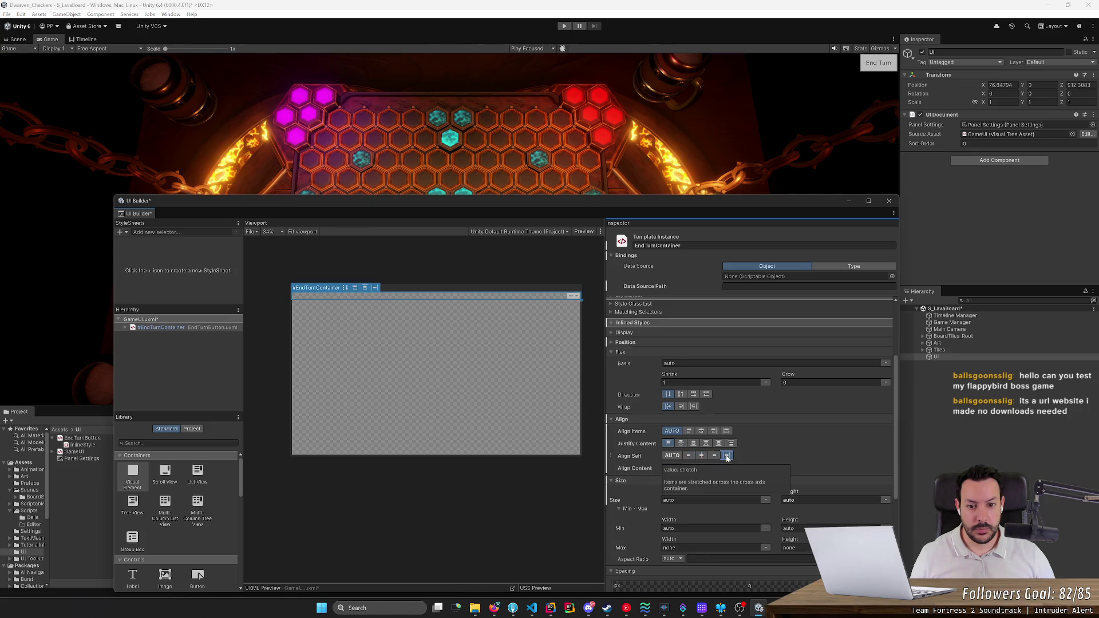
click(702, 456)
click(714, 455)
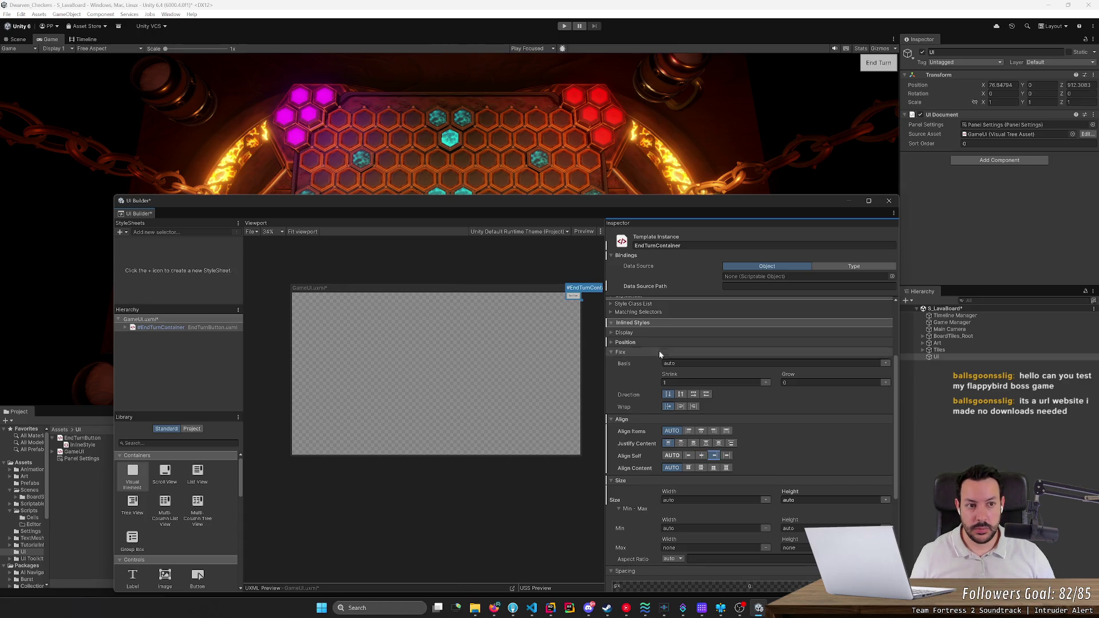
Step: Keep EndTurnContainer's Flex Shrink and Flex Grow at 0
click(208, 327)
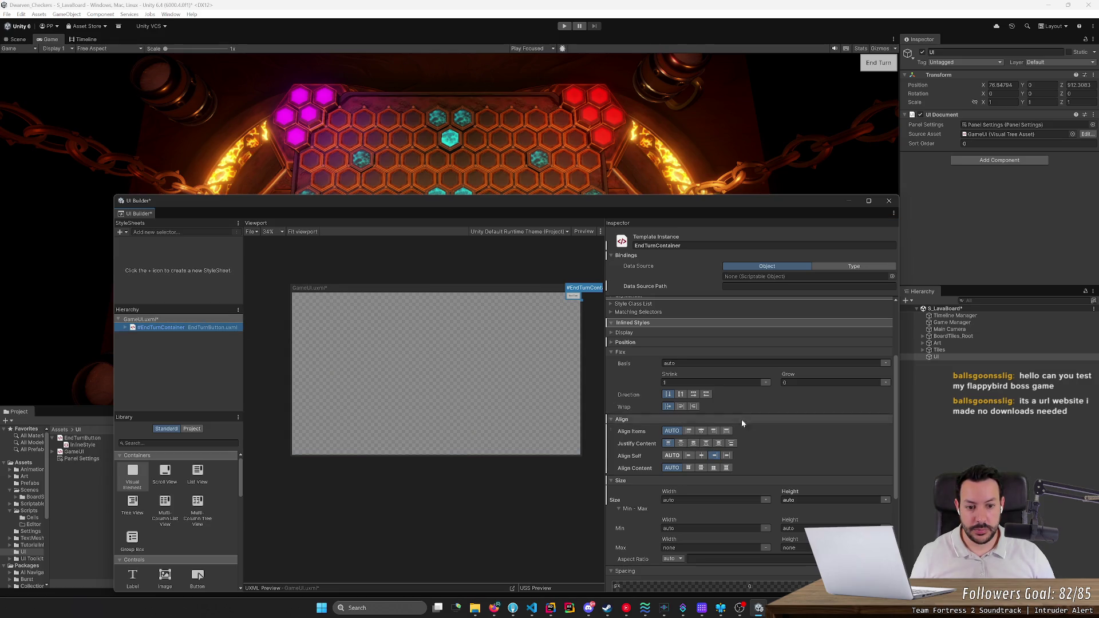
click(686, 382)
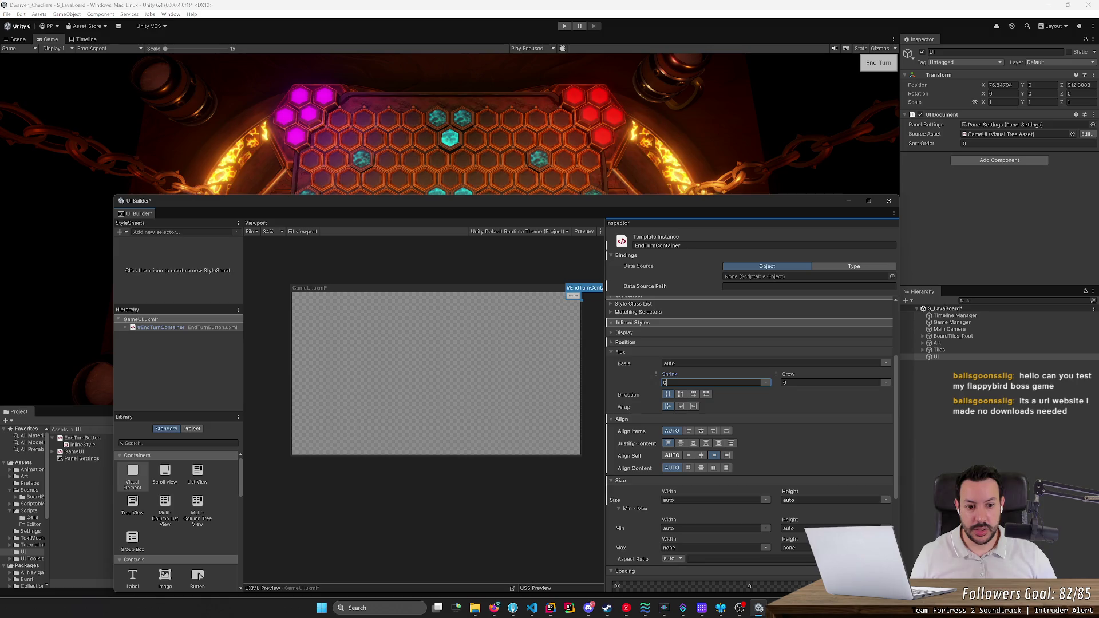
click(765, 383)
click(770, 402)
click(765, 383)
click(883, 383)
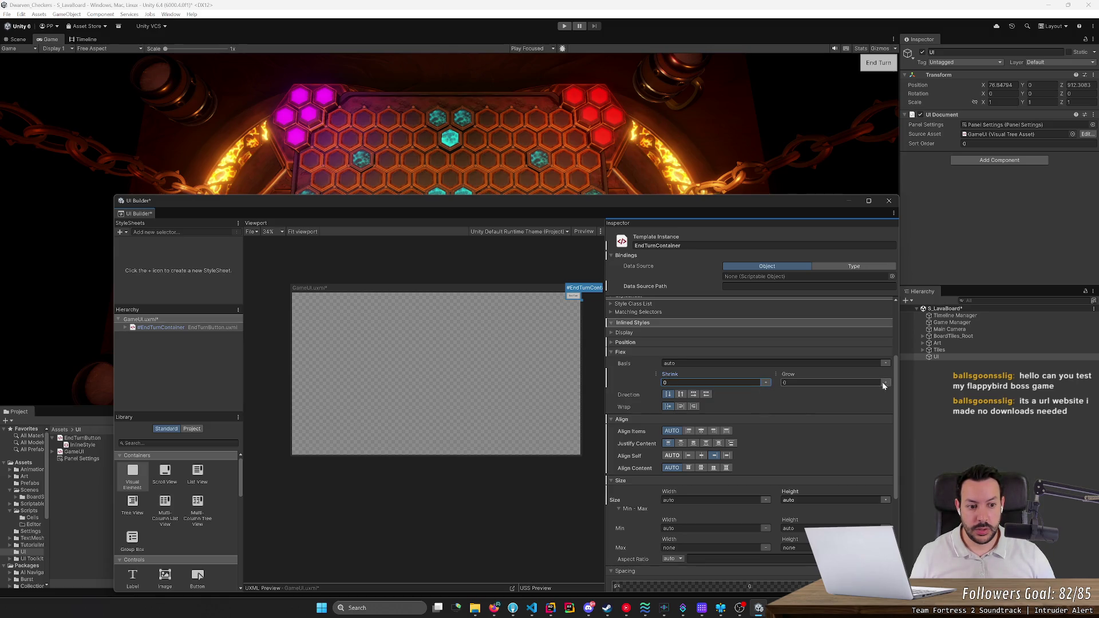
click(884, 390)
click(885, 383)
click(840, 408)
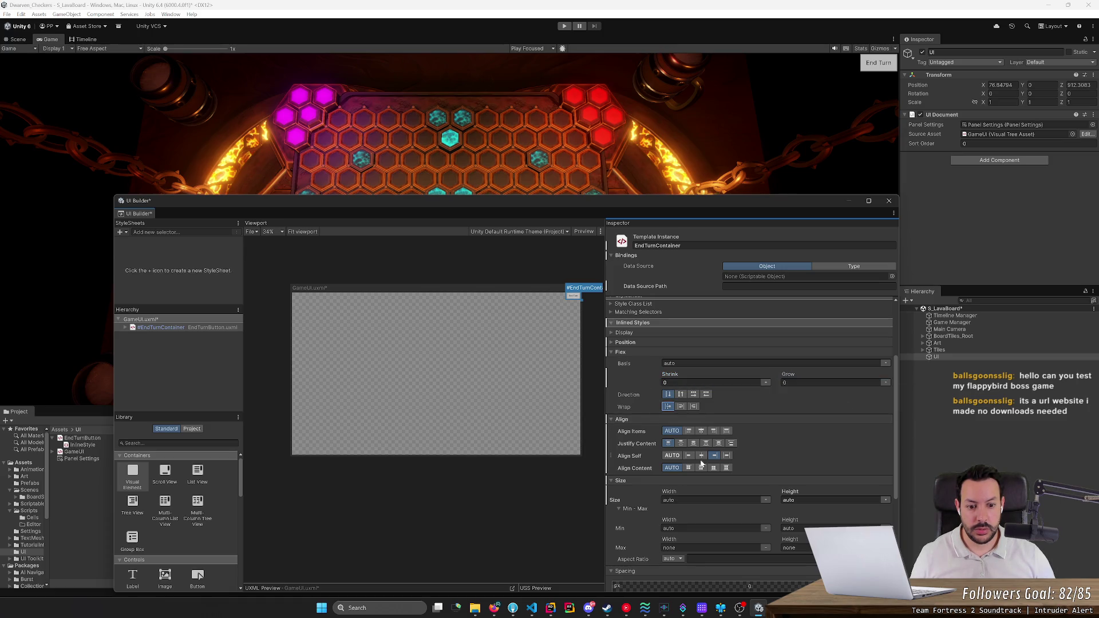
Step: Set Align Self to stretch across the full width and reselect EndTurnContainer
click(727, 455)
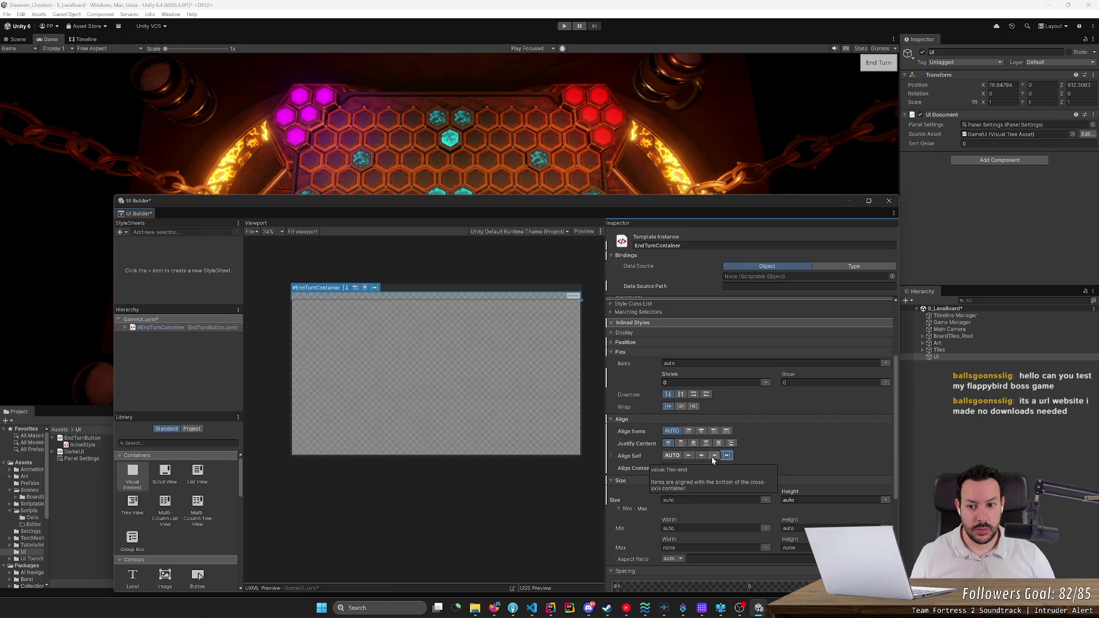
click(570, 298)
mouse_move(681, 295)
click(207, 329)
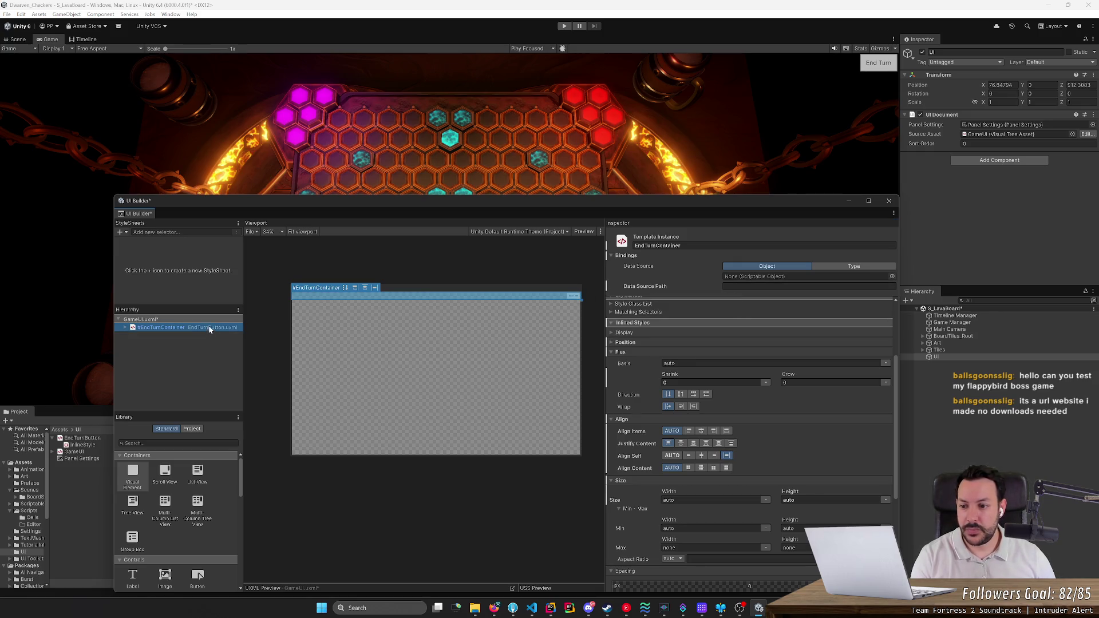
Step: Delete EndTurnContainer and drag an EndTurnButton instance into the GameUI hierarchy
key(Delete)
drag(261, 209, 348, 193)
mouse_move(86, 437)
mouse_down()
mouse_move(272, 353)
mouse_move(269, 338)
mouse_up()
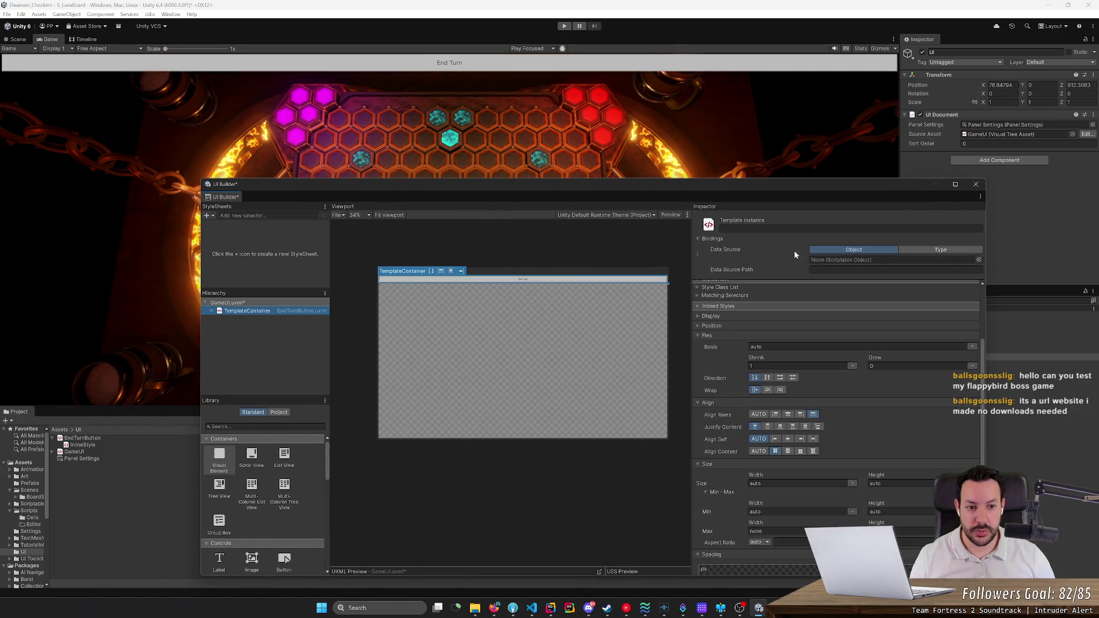
Step: Rename the instance to EndButtonContainer and close UI Builder
click(850, 229)
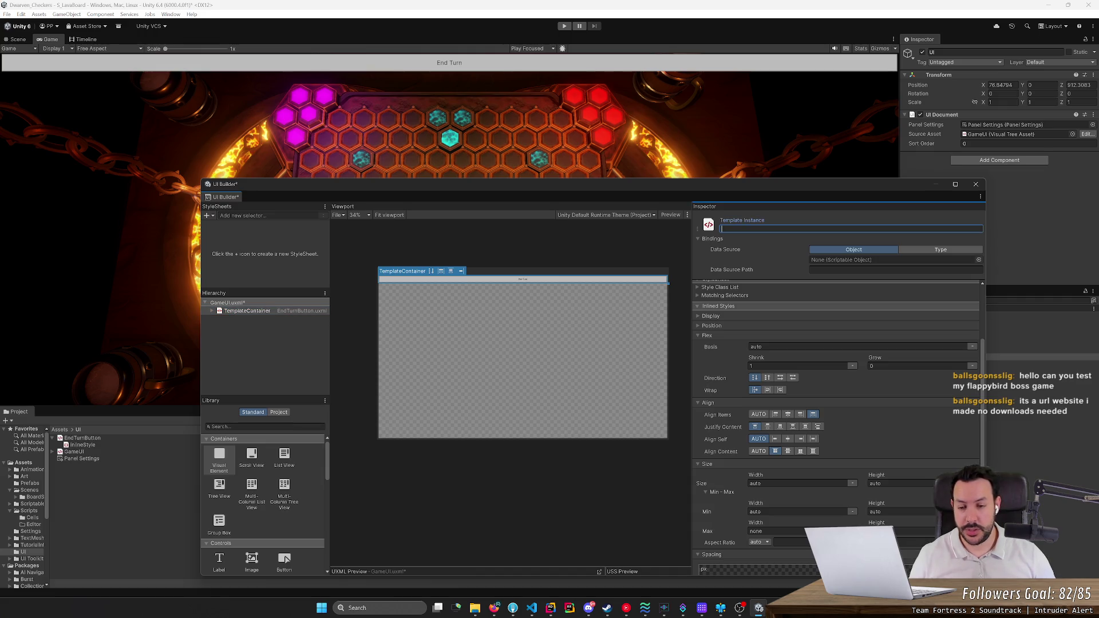
text(Butt)
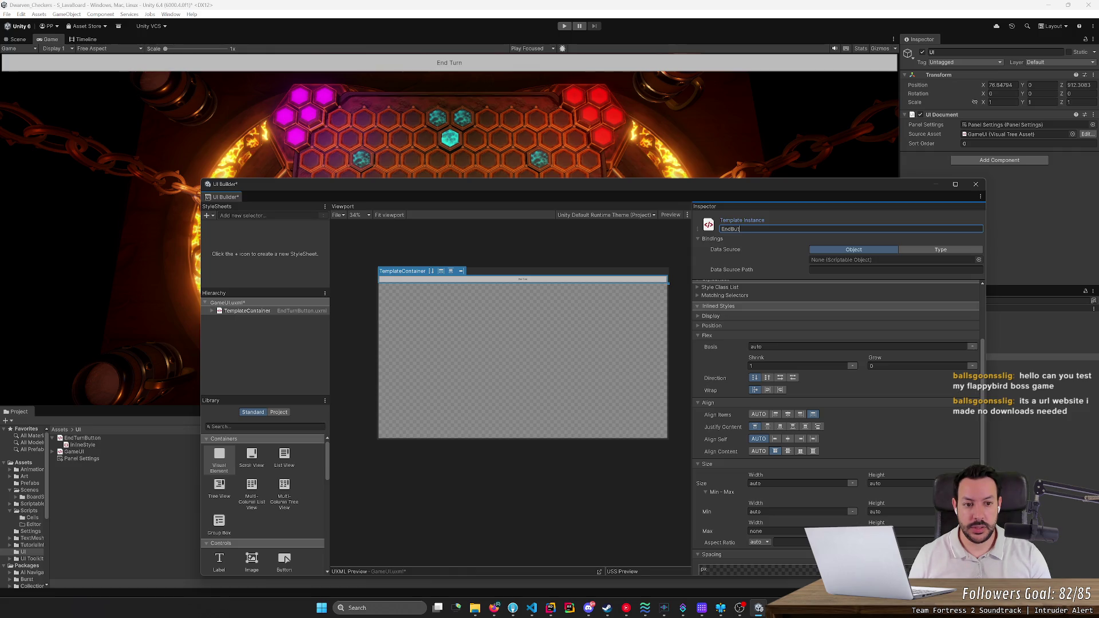
text(er)
key(Return)
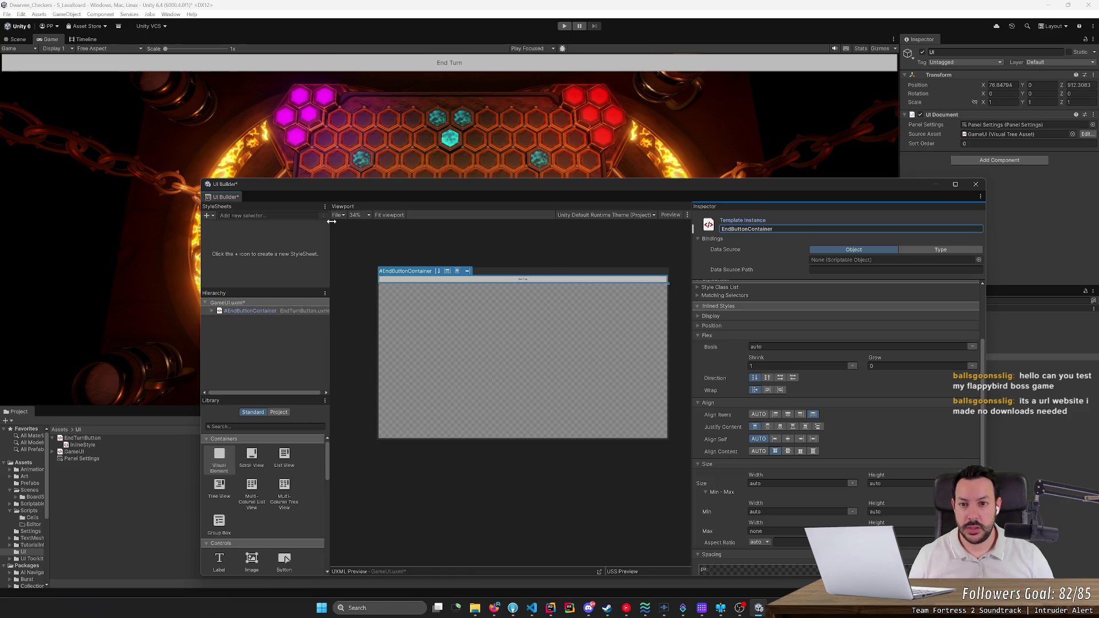
click(283, 196)
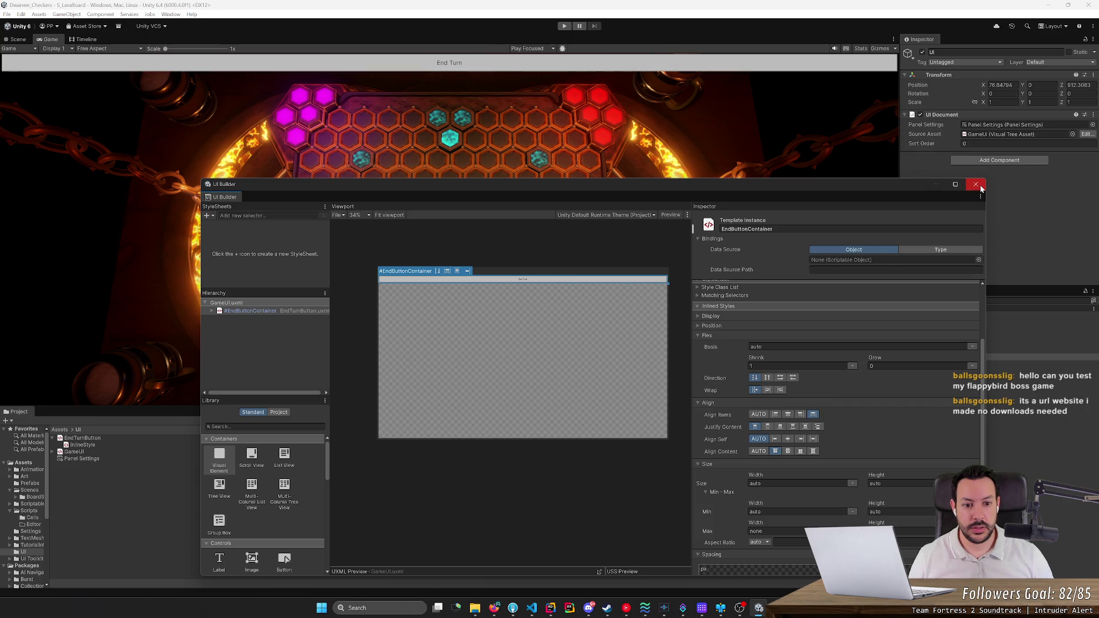
click(975, 183)
Step: Add a new script component named GameUI to the UI object
mouse_move(504, 408)
mouse_down()
mouse_move(507, 222)
mouse_move(487, 128)
mouse_move(549, 520)
mouse_move(515, 511)
mouse_move(478, 387)
mouse_up()
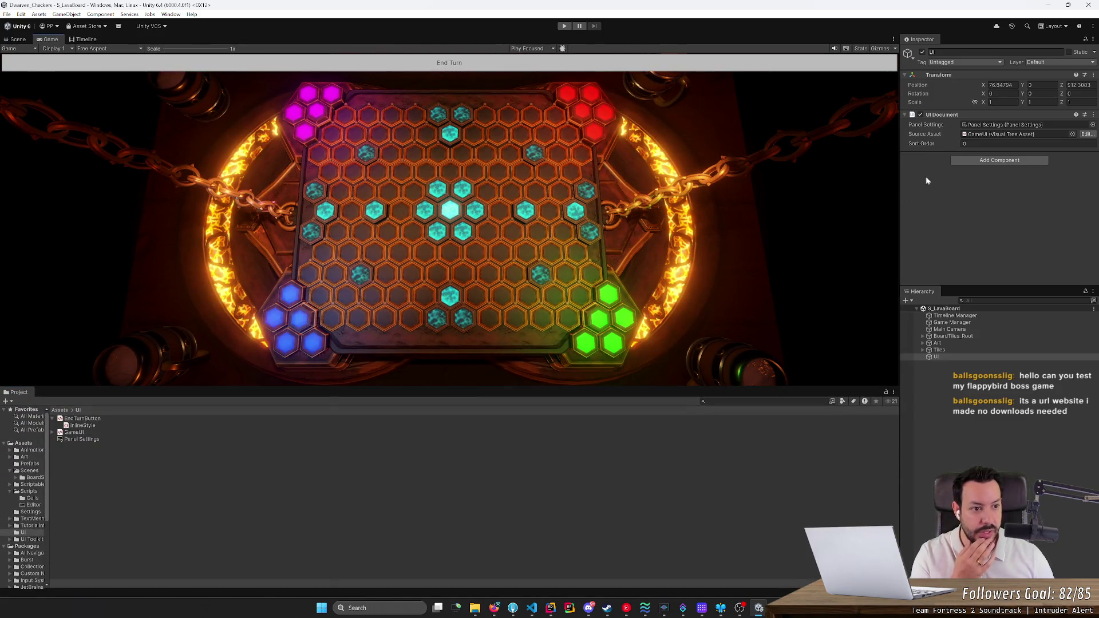
click(965, 161)
text(ui)
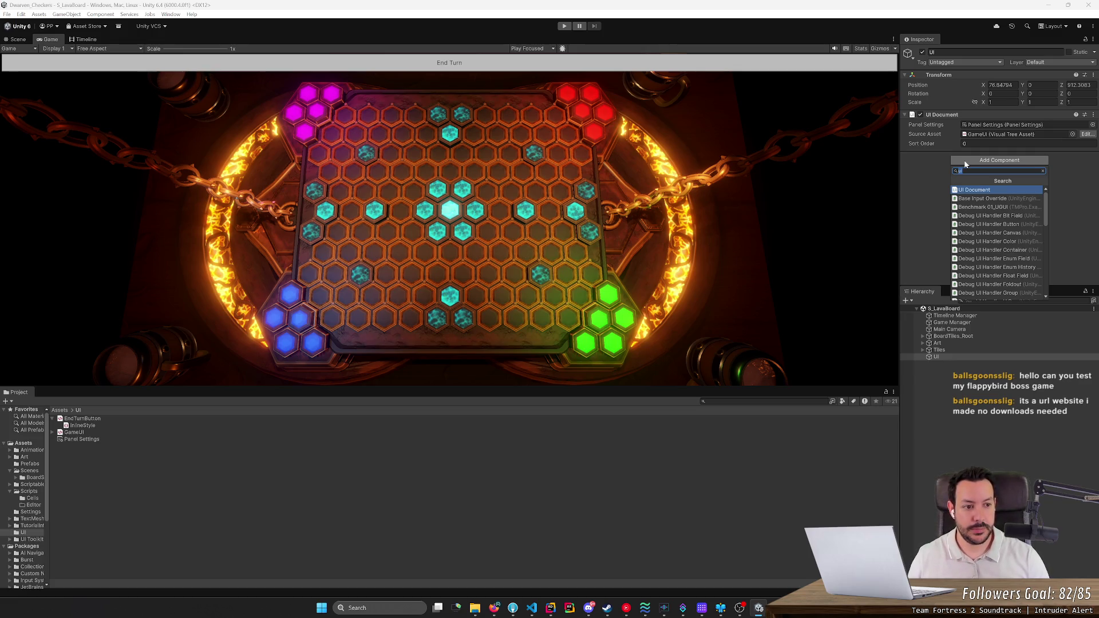
key(BackSpace)
key(BackSpace)
text(mon)
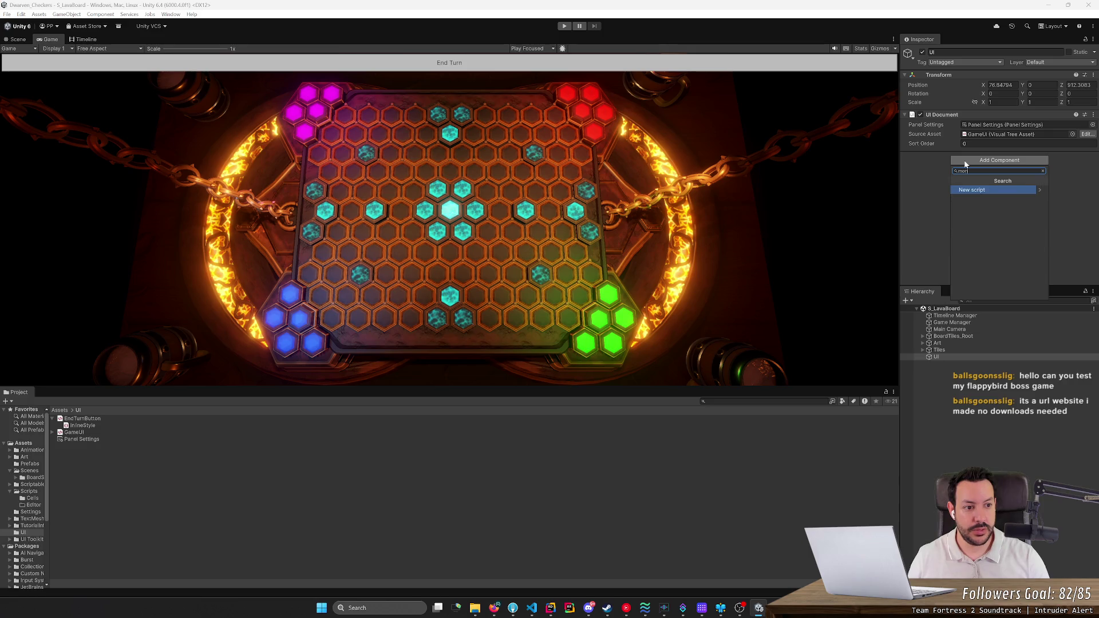
key(Return)
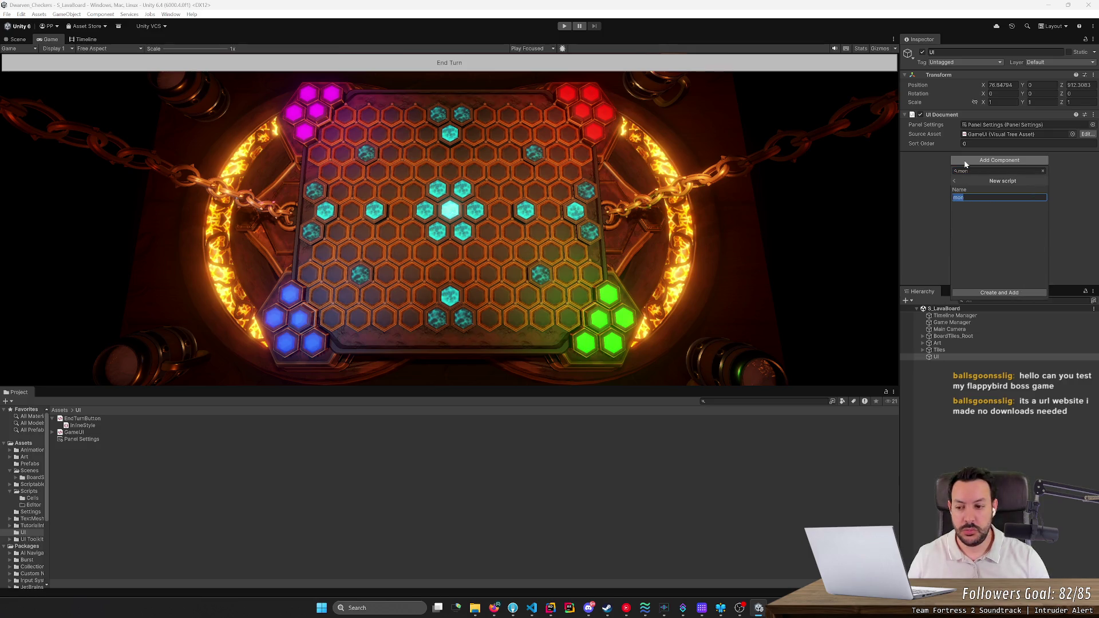
text(GameUIM)
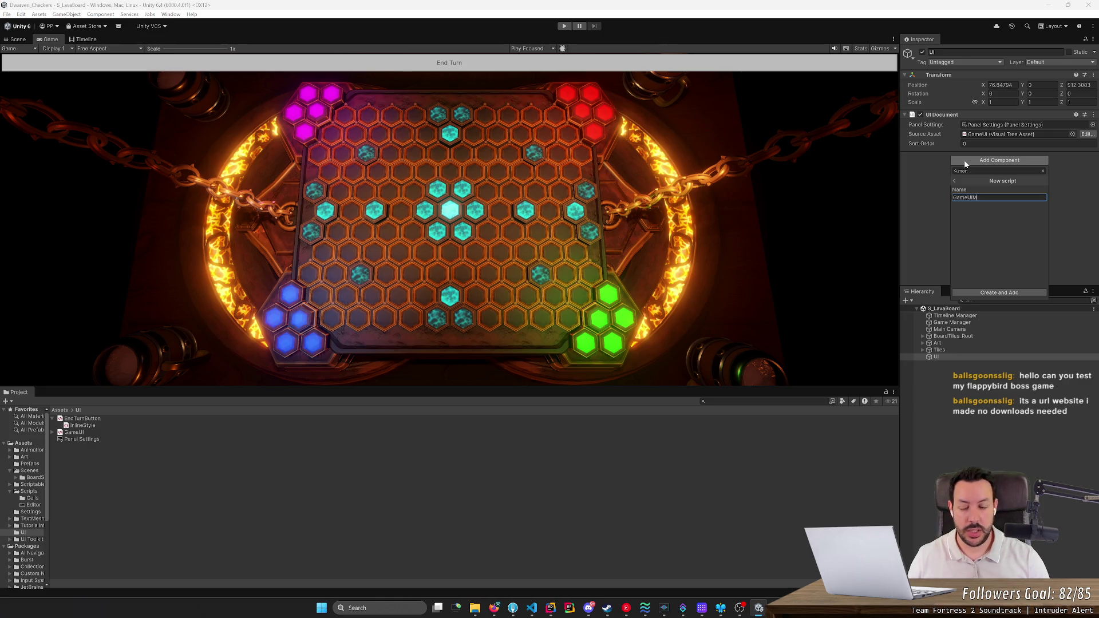
text(anager)
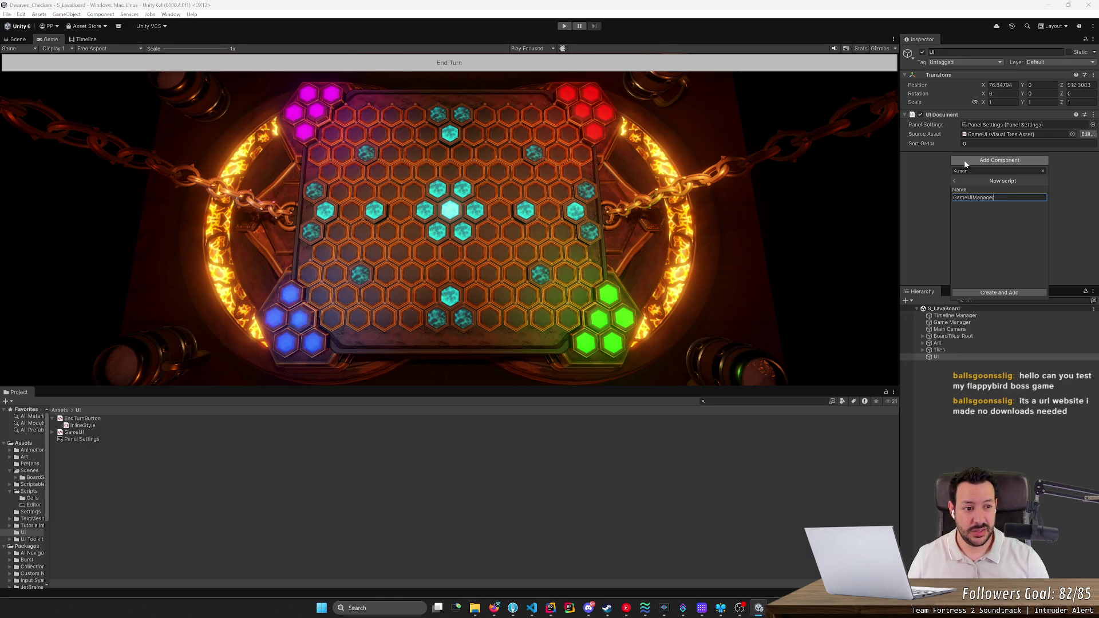
key(BackSpace)
key(BackSpace)
key(BackSpace)
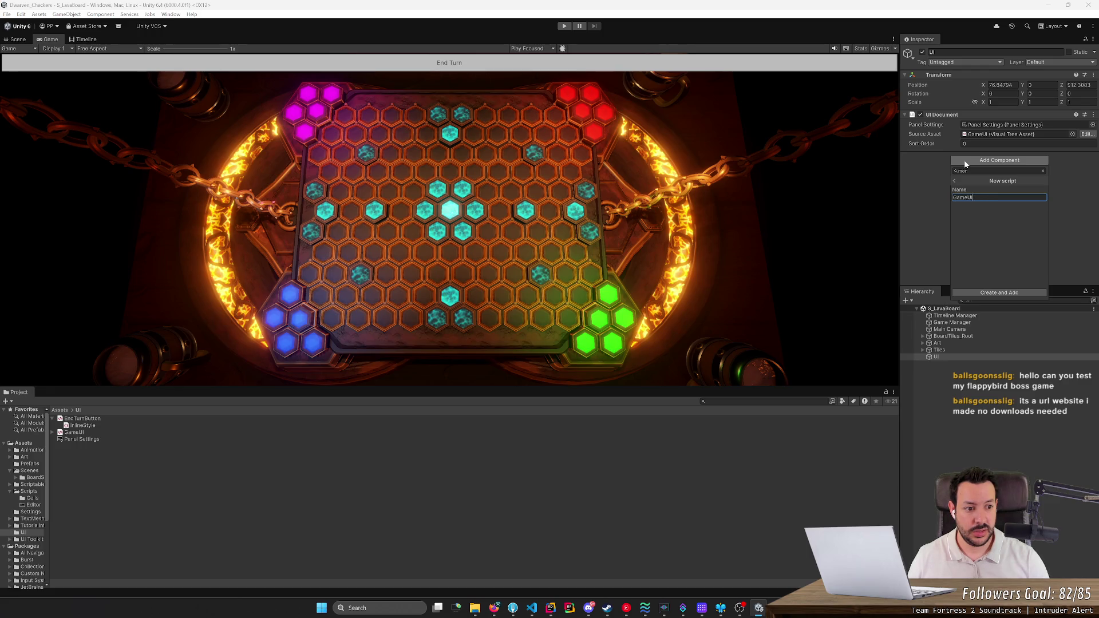
key(ctrl+a)
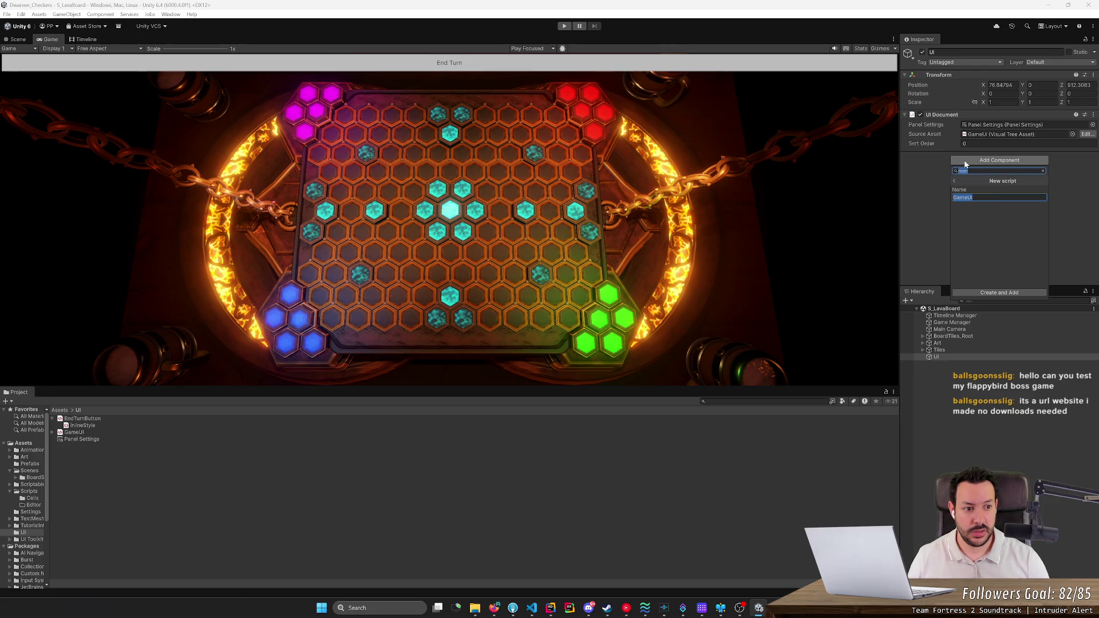
click(989, 294)
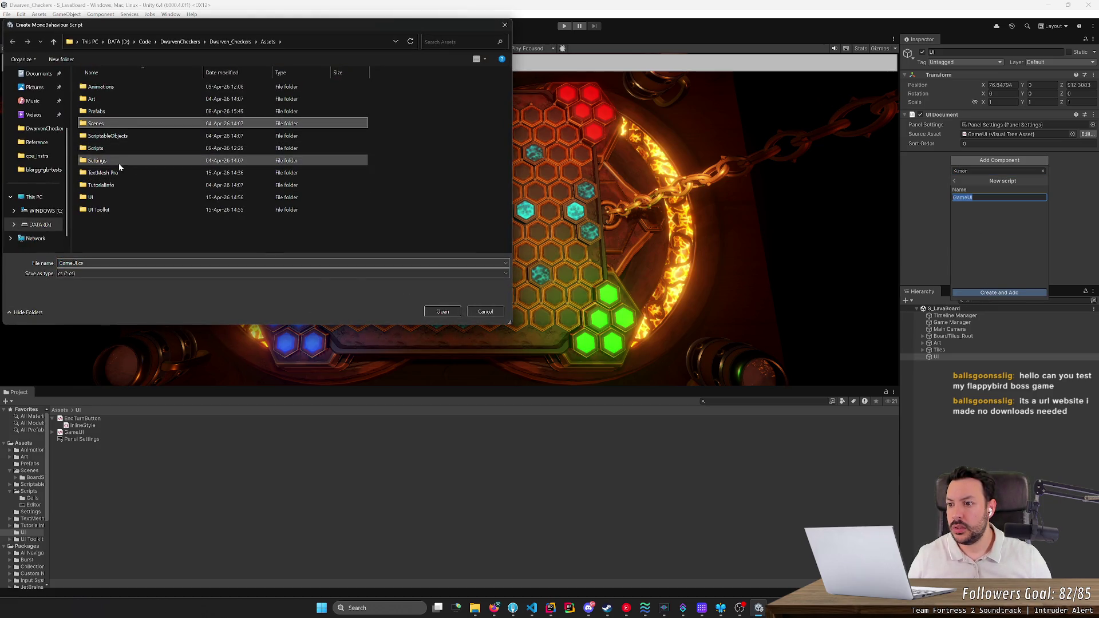
Step: Create a UI folder inside Assets/Scripts in the save dialog to hold the script
double_click(124, 146)
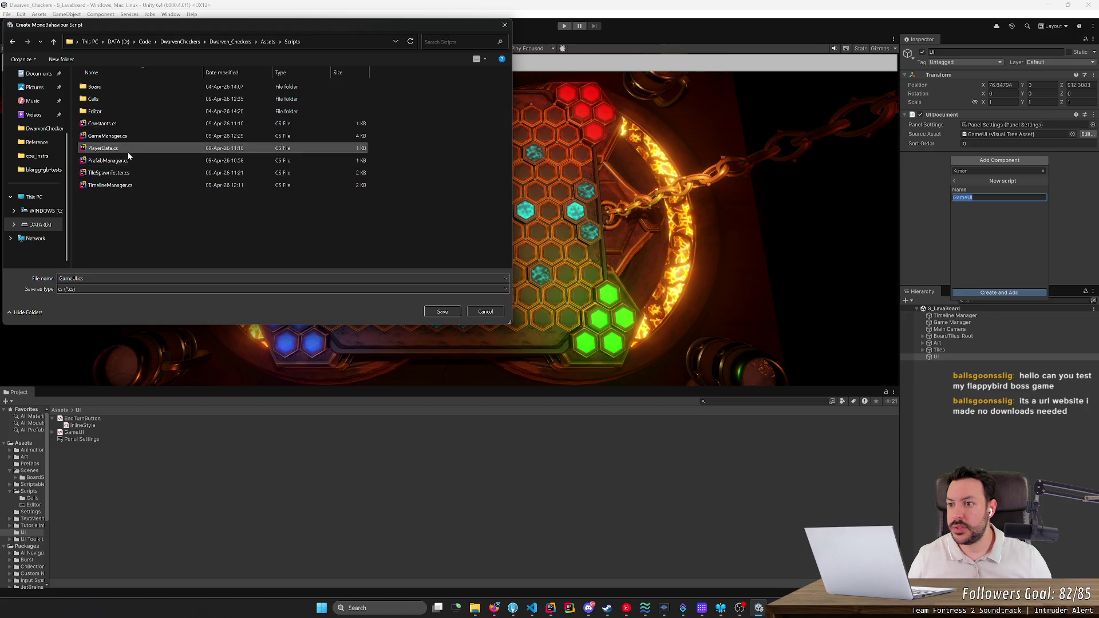
right_click(149, 226)
mouse_move(213, 335)
click(268, 334)
text(UI)
key(Return)
key(Return)
key(Return)
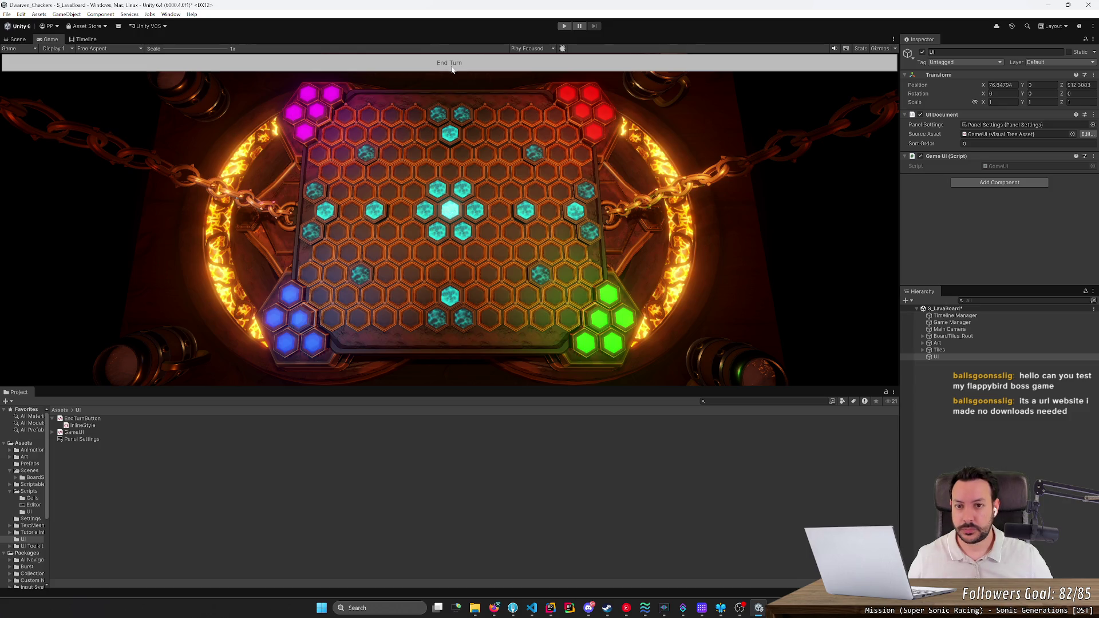
Step: Open GameUI.cs in Rider and declare a Button field named endButton
click(551, 610)
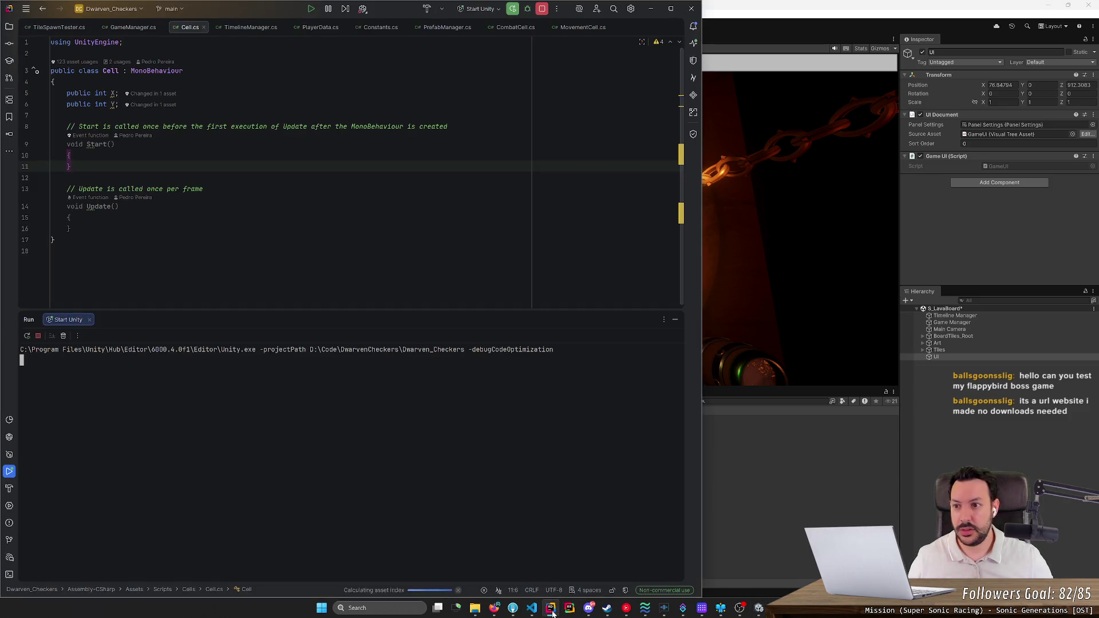
click(989, 239)
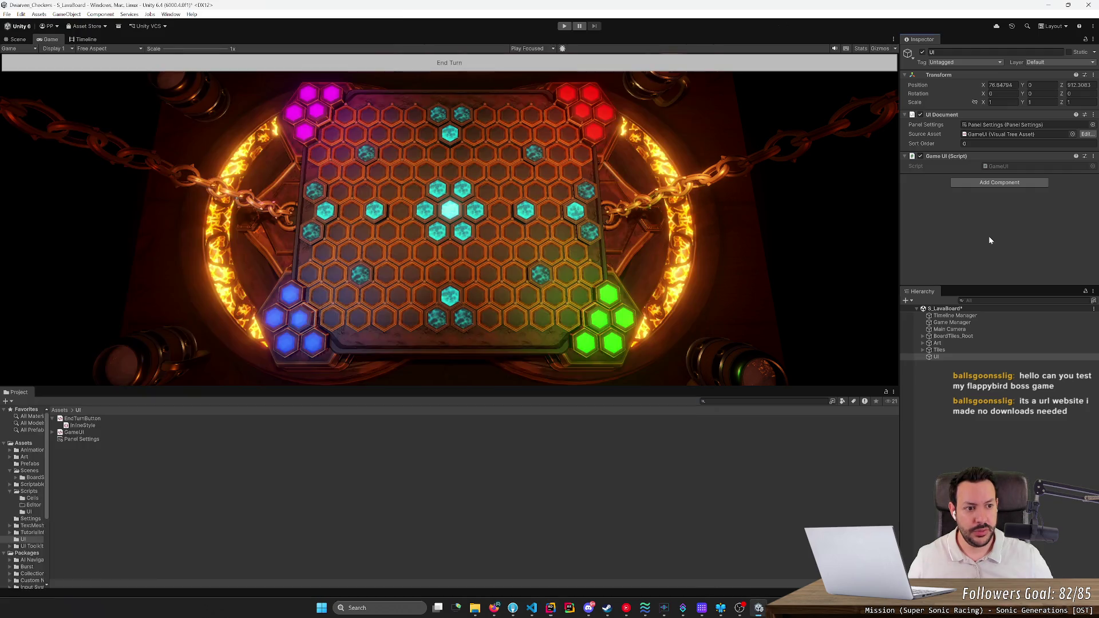
double_click(994, 166)
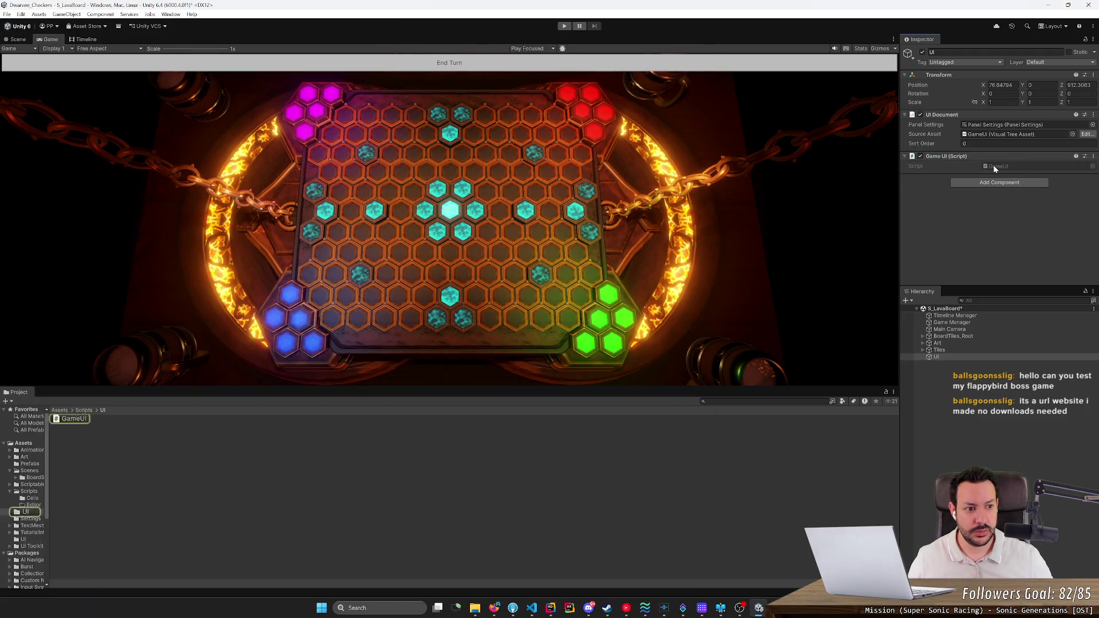
click(68, 122)
click(55, 81)
key(Return)
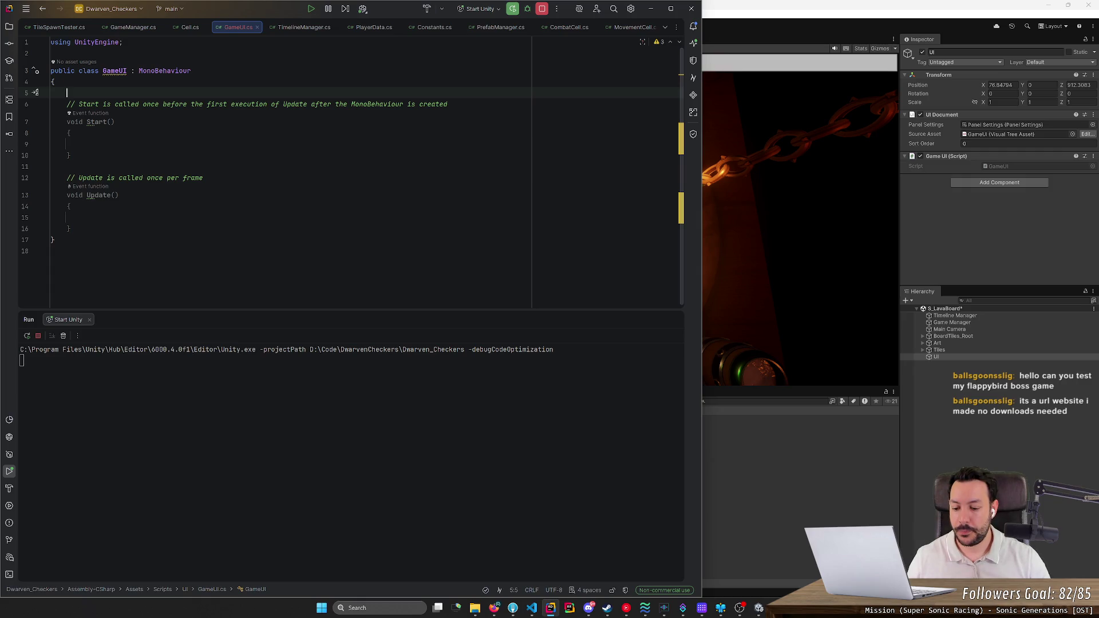
text(Button b)
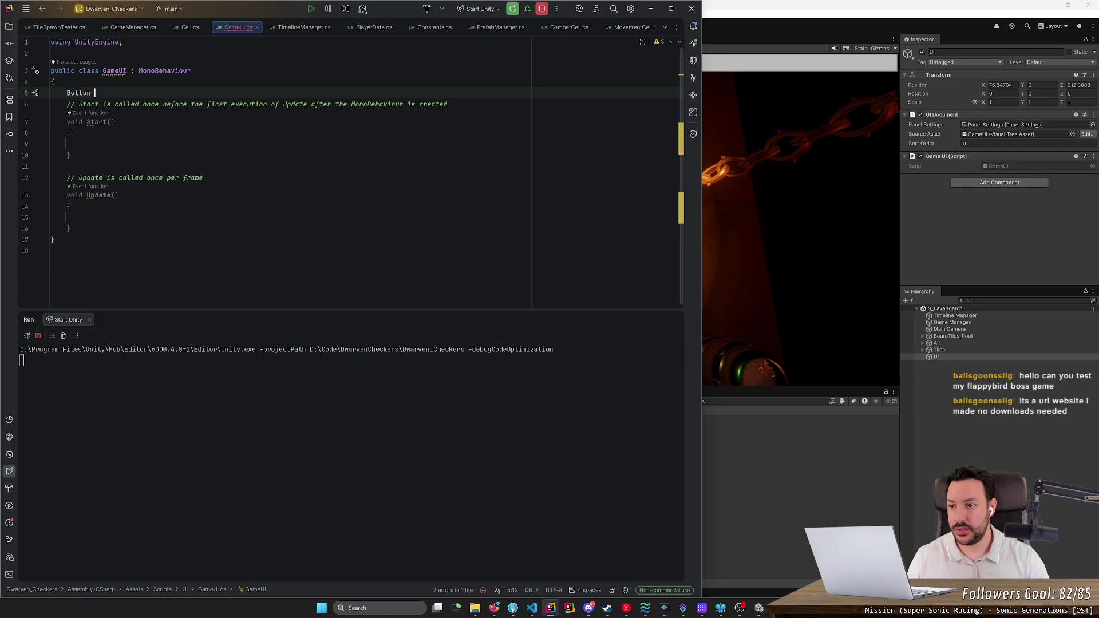
key(BackSpace)
text(endButton)
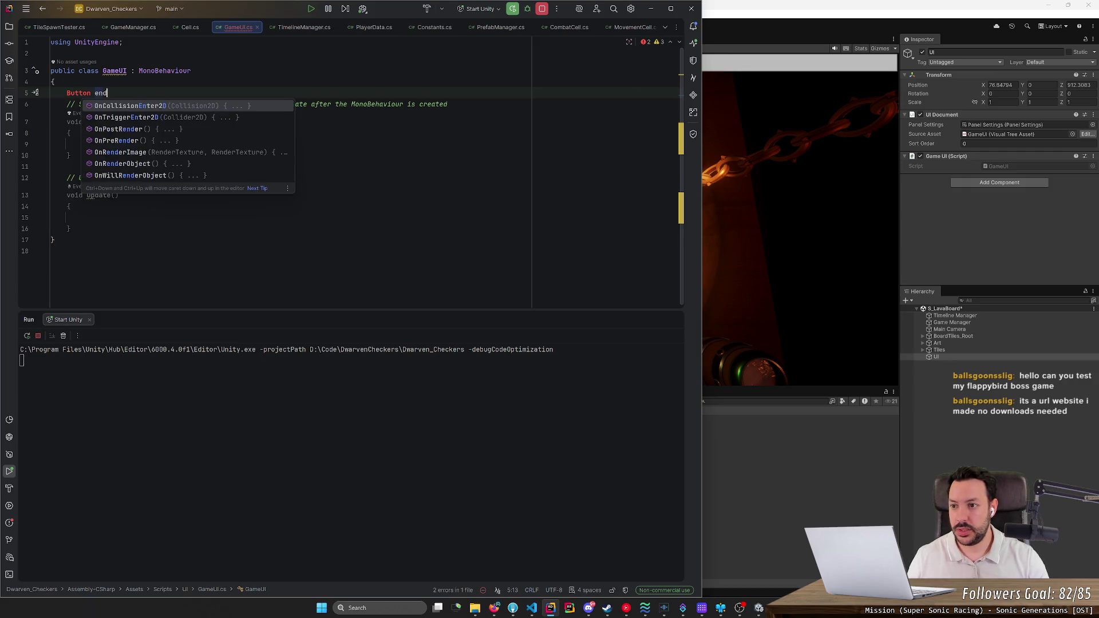
text(;)
key(Return)
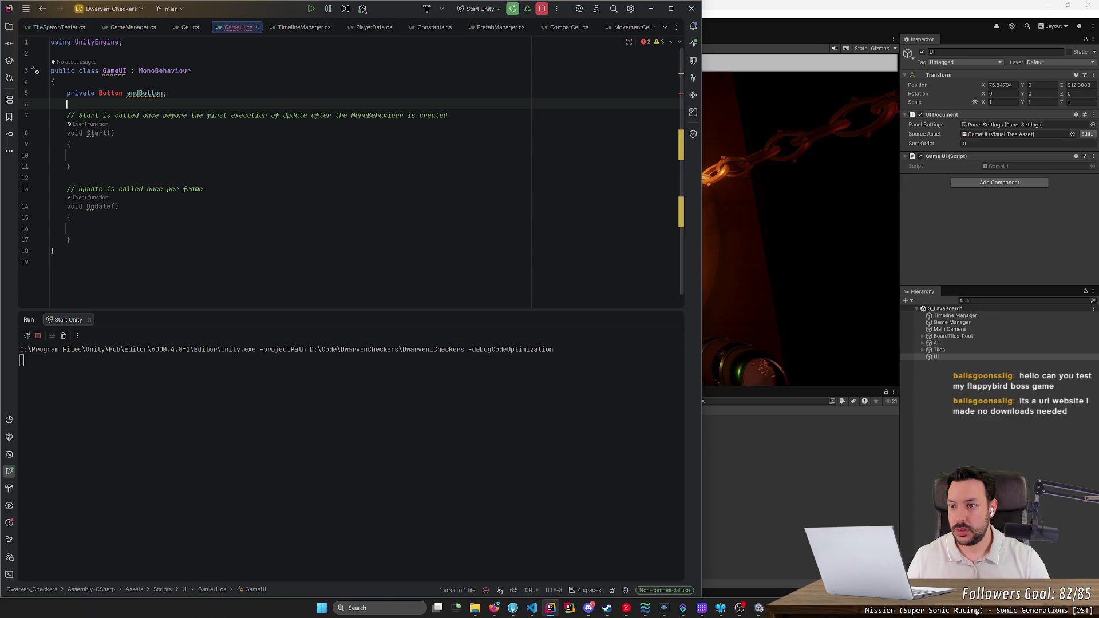
Step: Resolve Button by importing UnityEngine.UIElements, then save the file
click(106, 93)
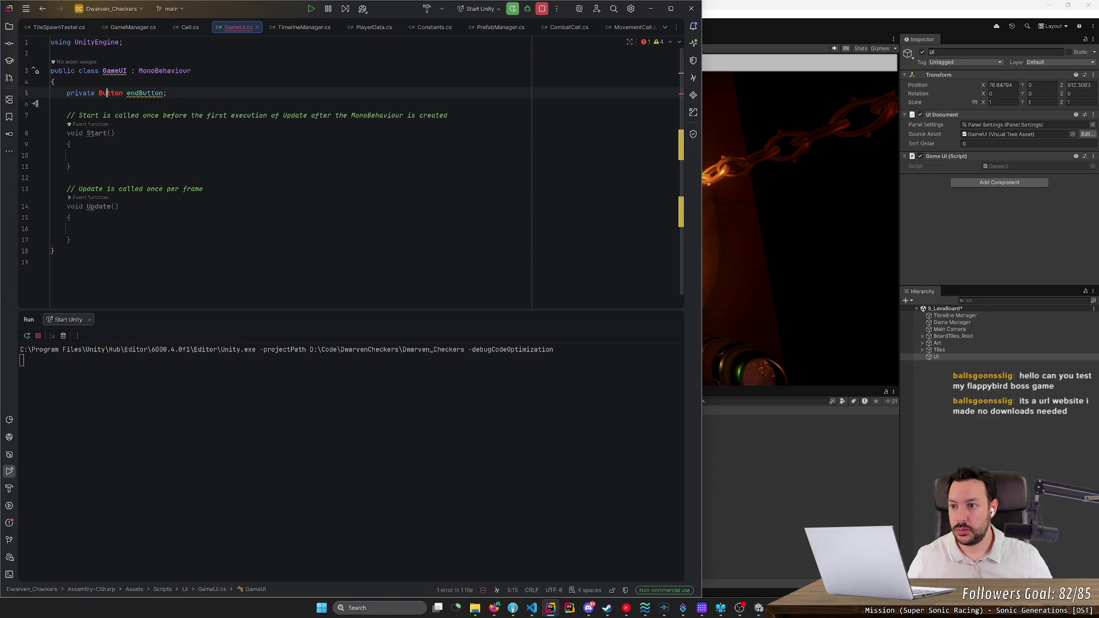
click(35, 93)
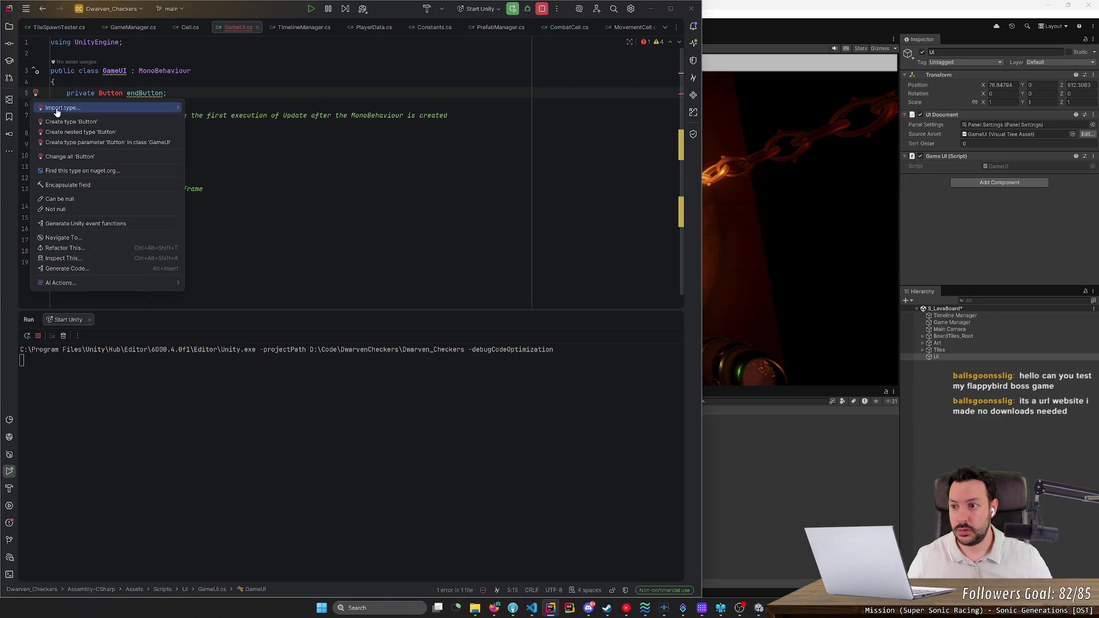
mouse_move(58, 109)
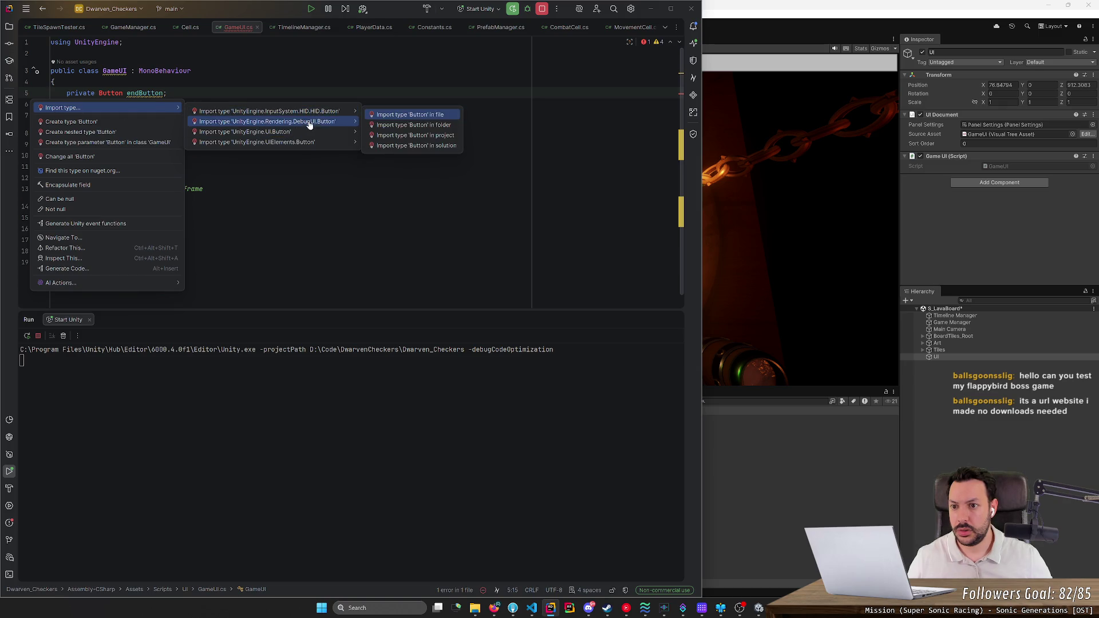
mouse_move(314, 143)
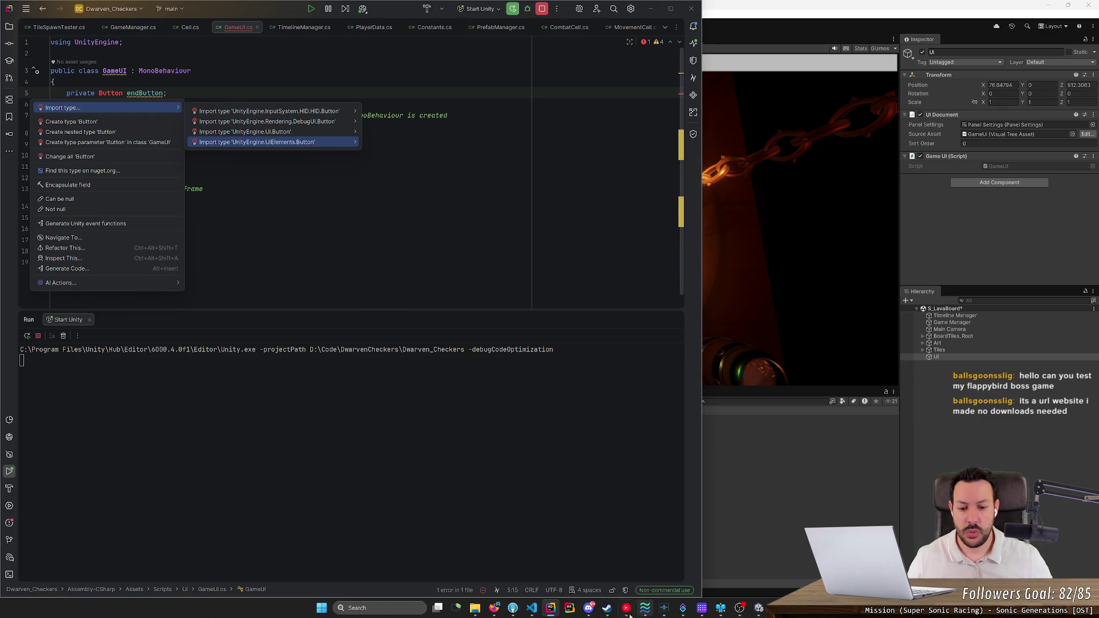
click(493, 609)
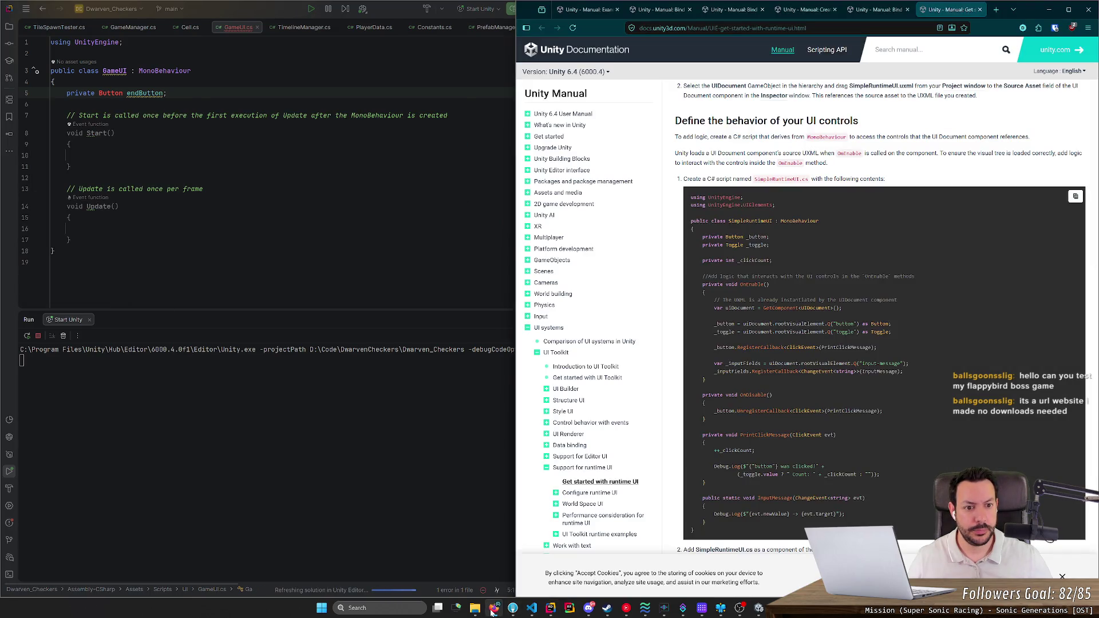
click(493, 610)
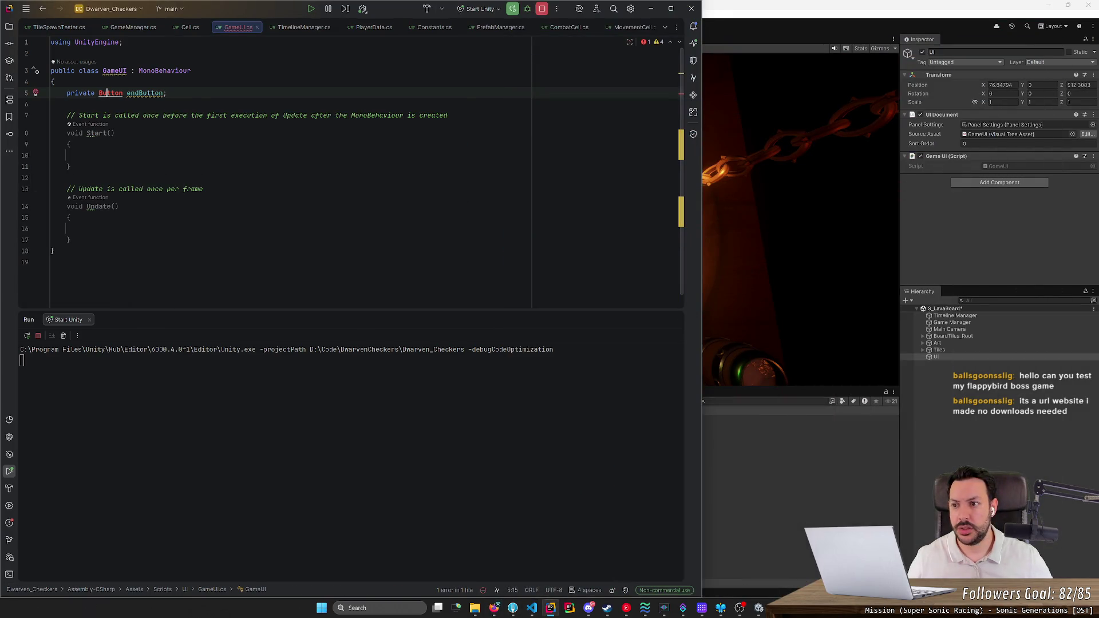
double_click(111, 93)
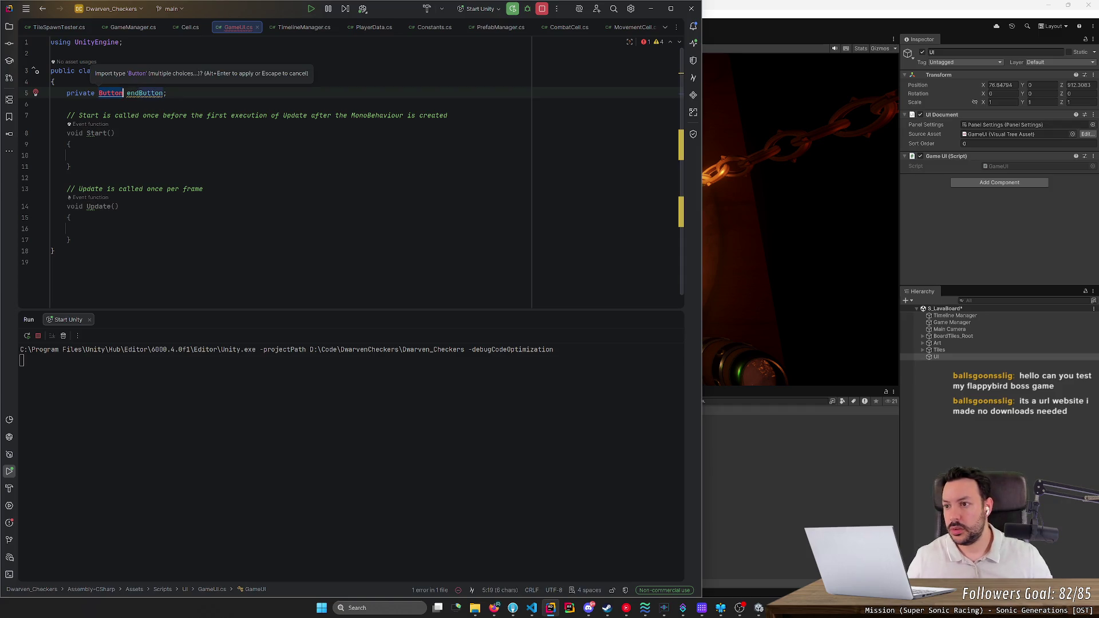
click(35, 95)
mouse_move(86, 110)
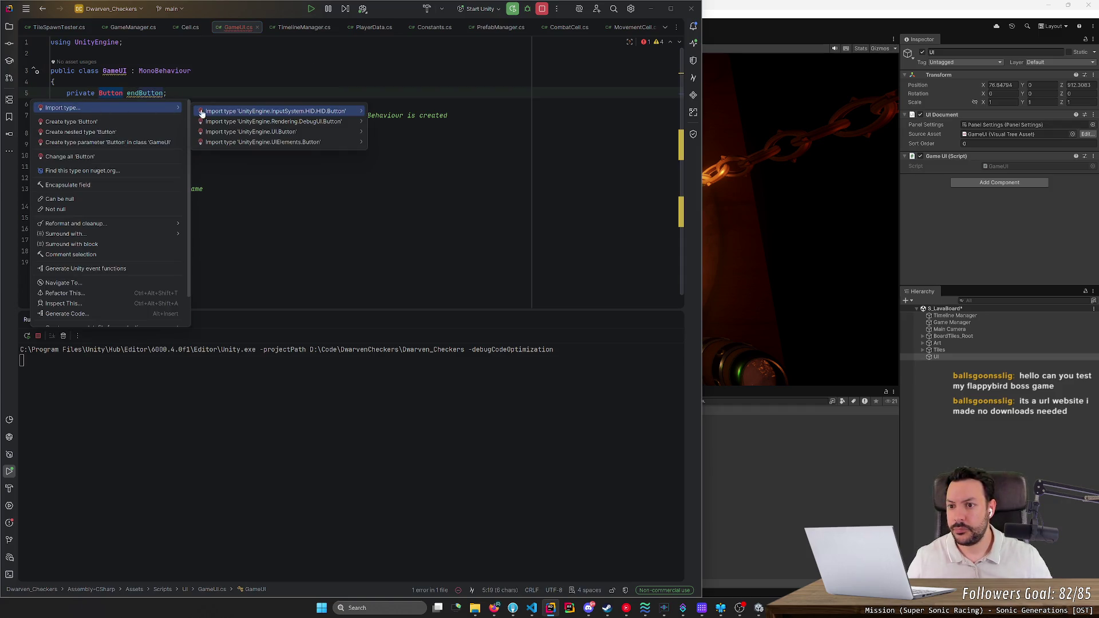
click(304, 142)
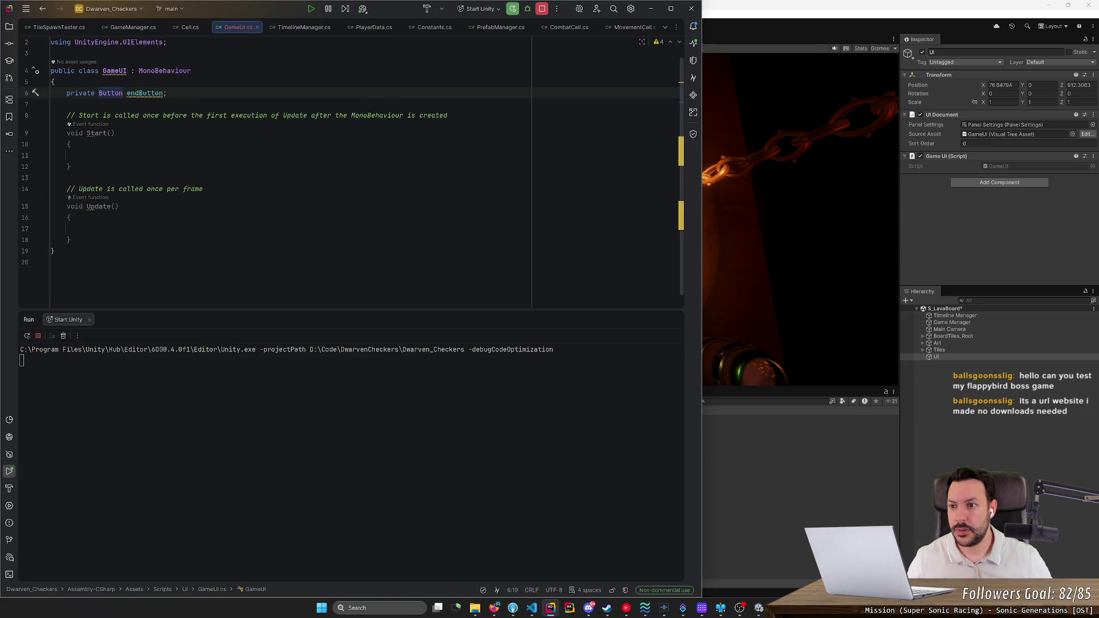
key(End)
key(ctrl+s)
Step: Add a private UIDocument uiDocument field above endButton
click(71, 155)
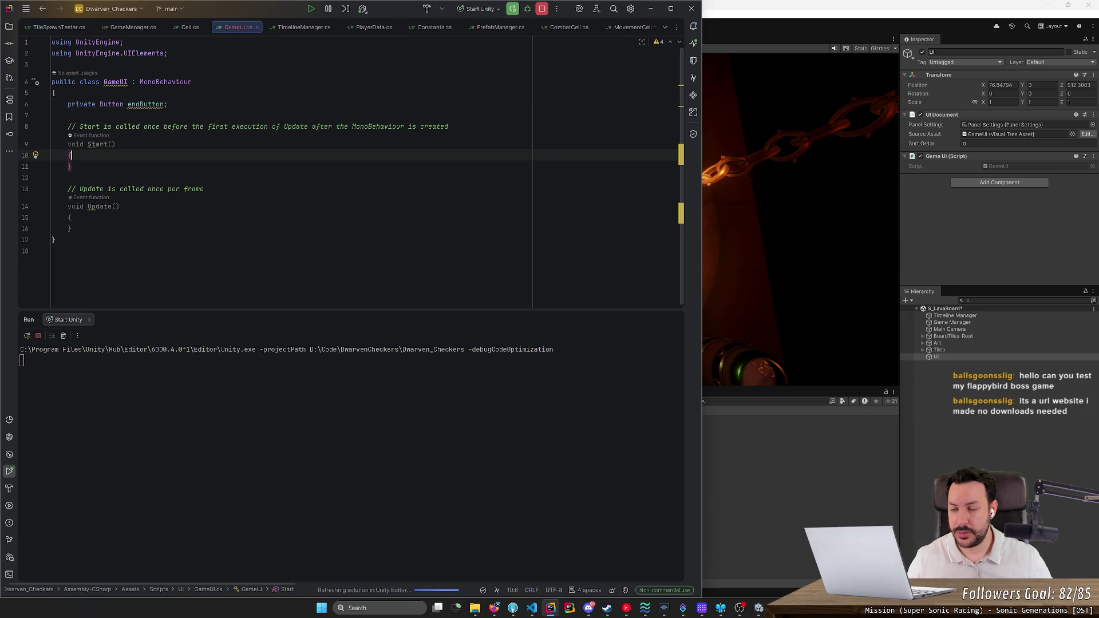
click(68, 103)
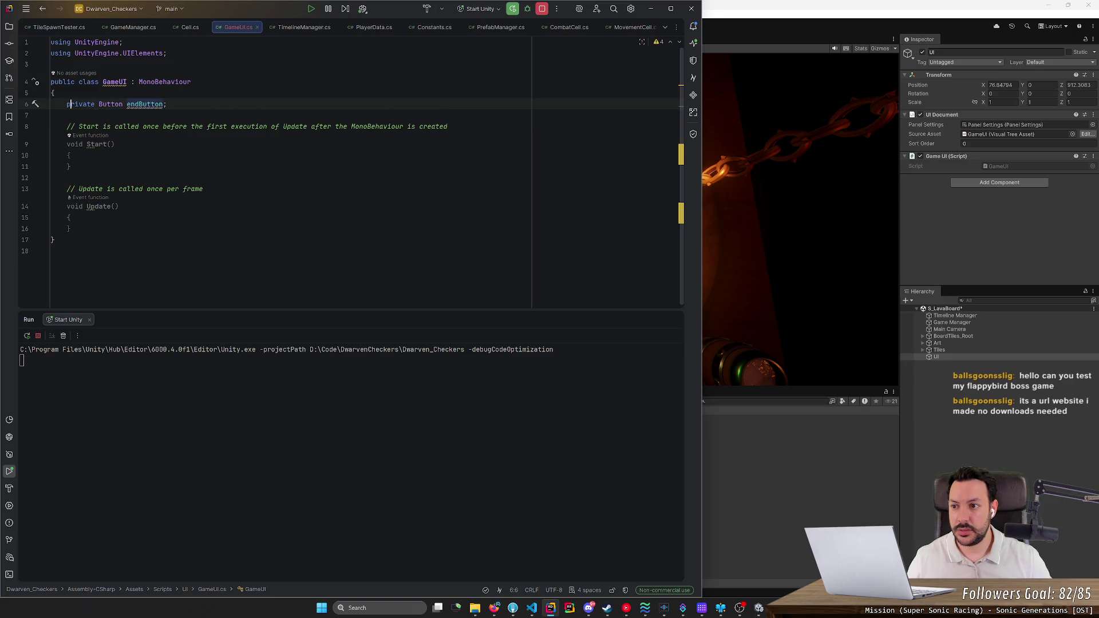
key(Return)
key(Up)
text(private )
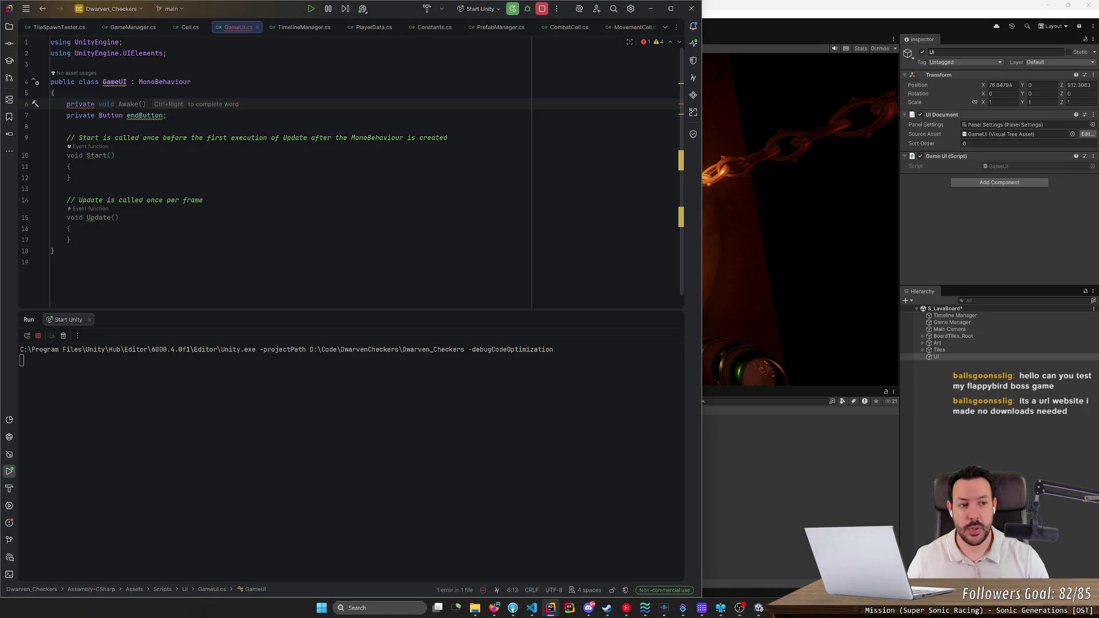
text(UIDoc)
key(Return)
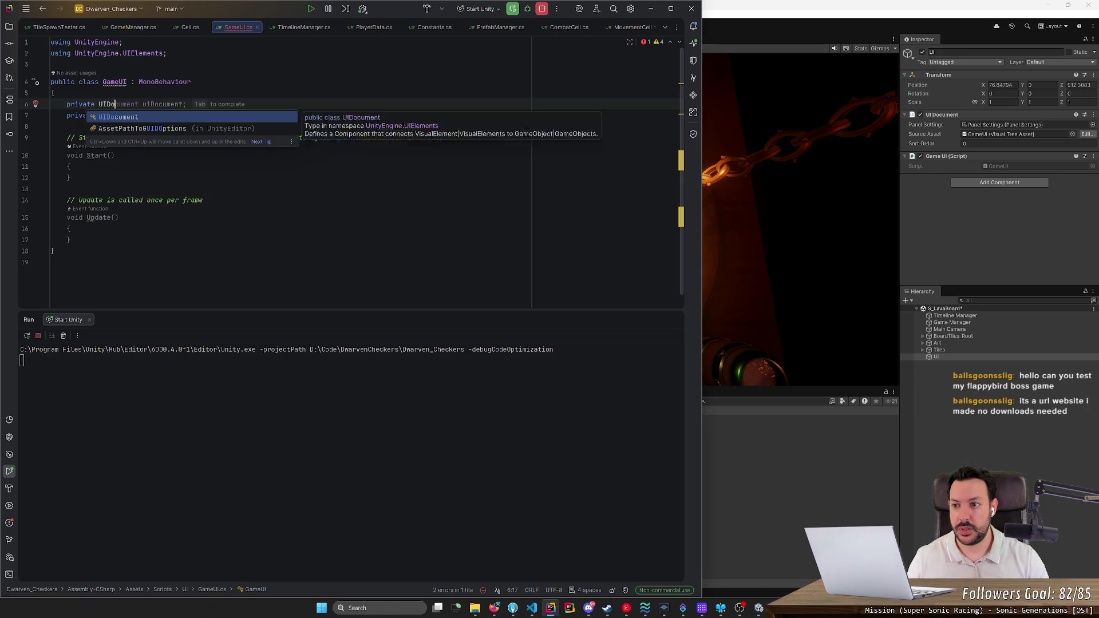
key(Return)
text(;)
Step: Add an Awake method that assigns uiDocument = GetComponent<UIDocument>()
key(Down)
key(Down)
key(Down)
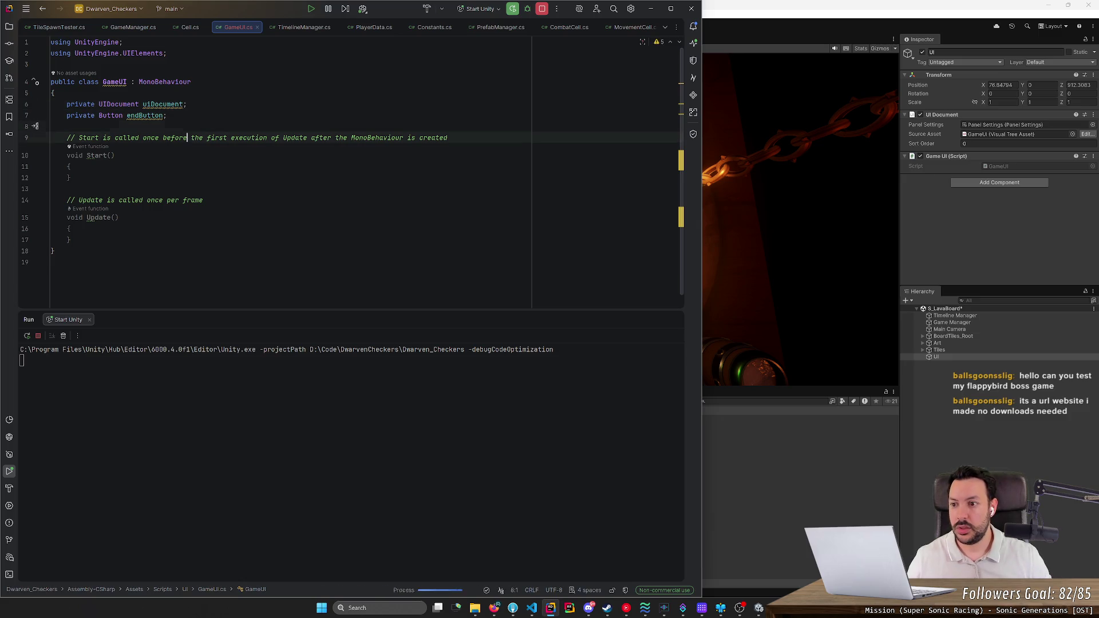
key(Up)
key(Up)
key(Return)
text(Awake)
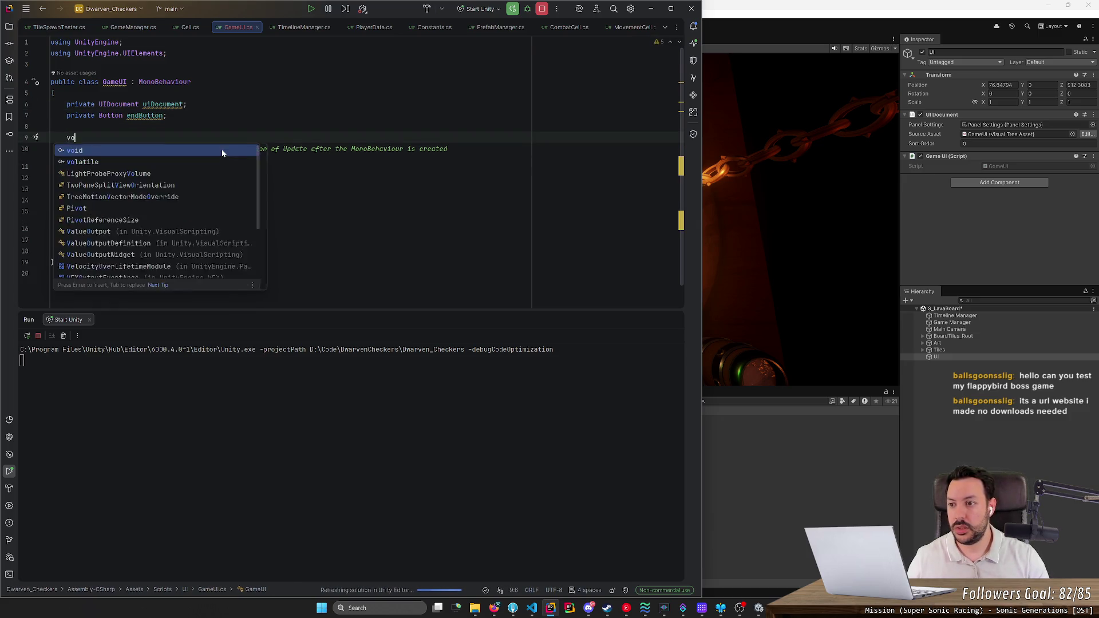
key(Return)
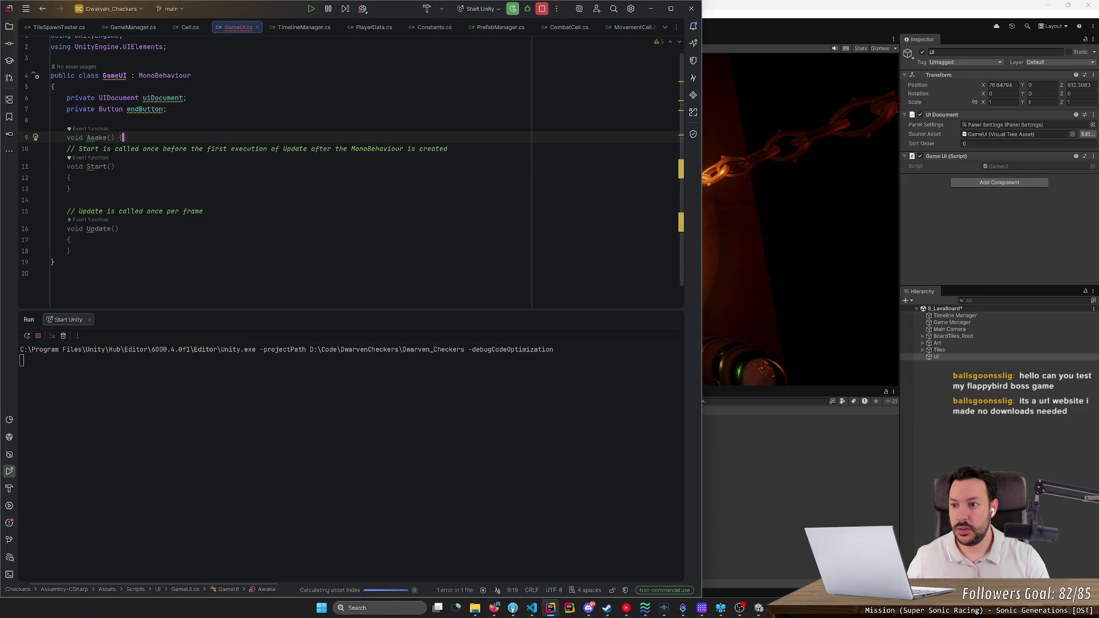
text({)
key(Return)
key(Tab)
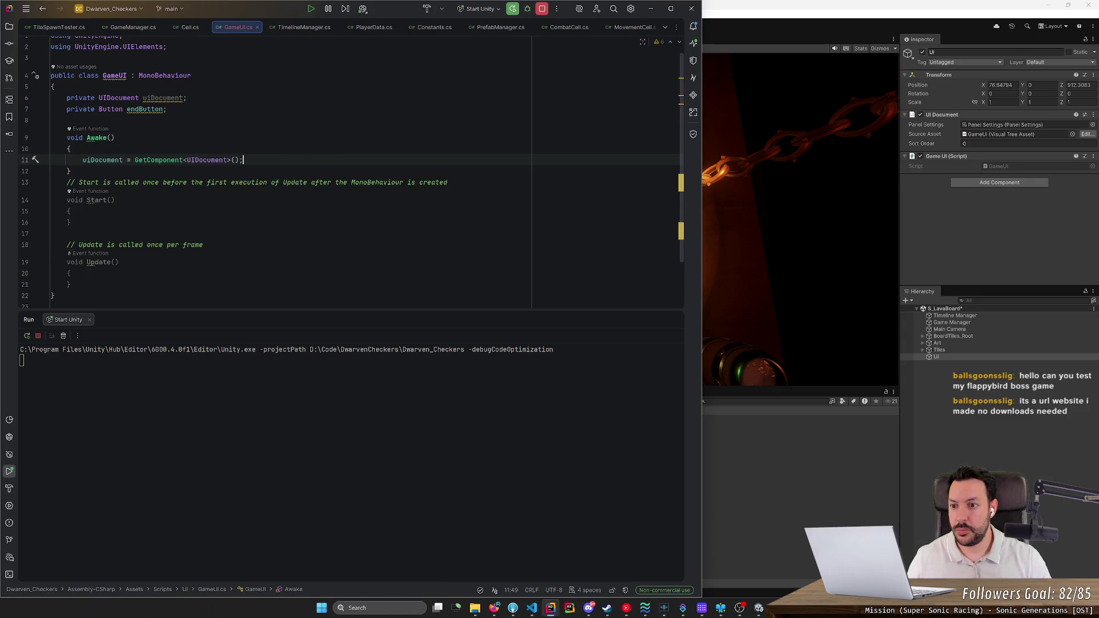
Step: Add a blank line after Awake and compare the code with the documentation example
key(Down)
key(Return)
key(Down)
key(Down)
key(Down)
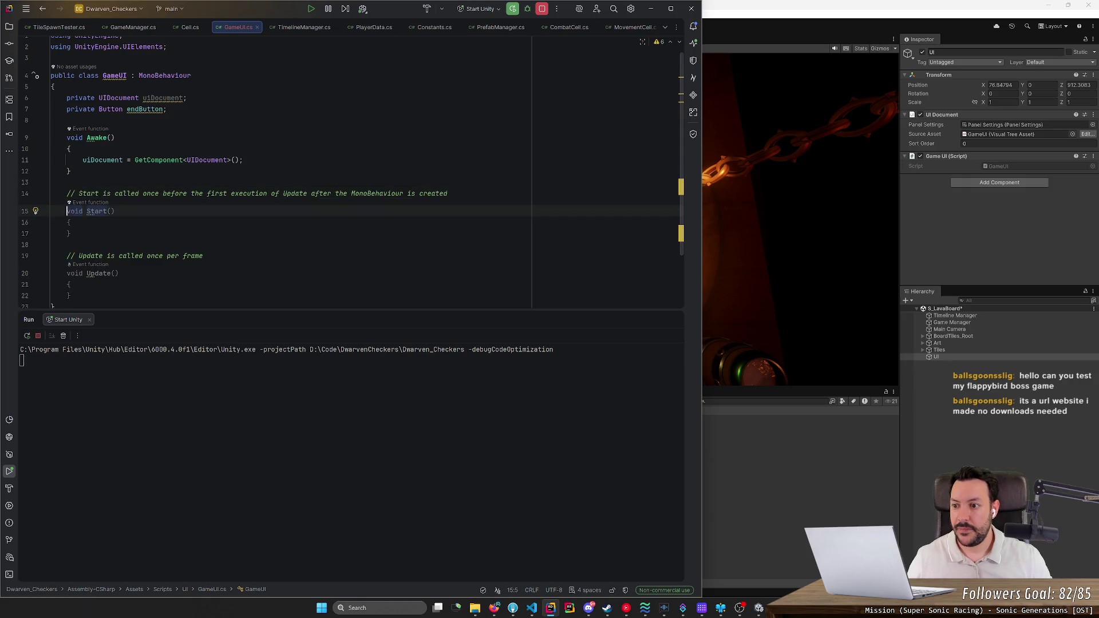
key(Up)
key(Up)
key(Up)
key(Up)
key(Up)
key(End)
key(alt+Tab)
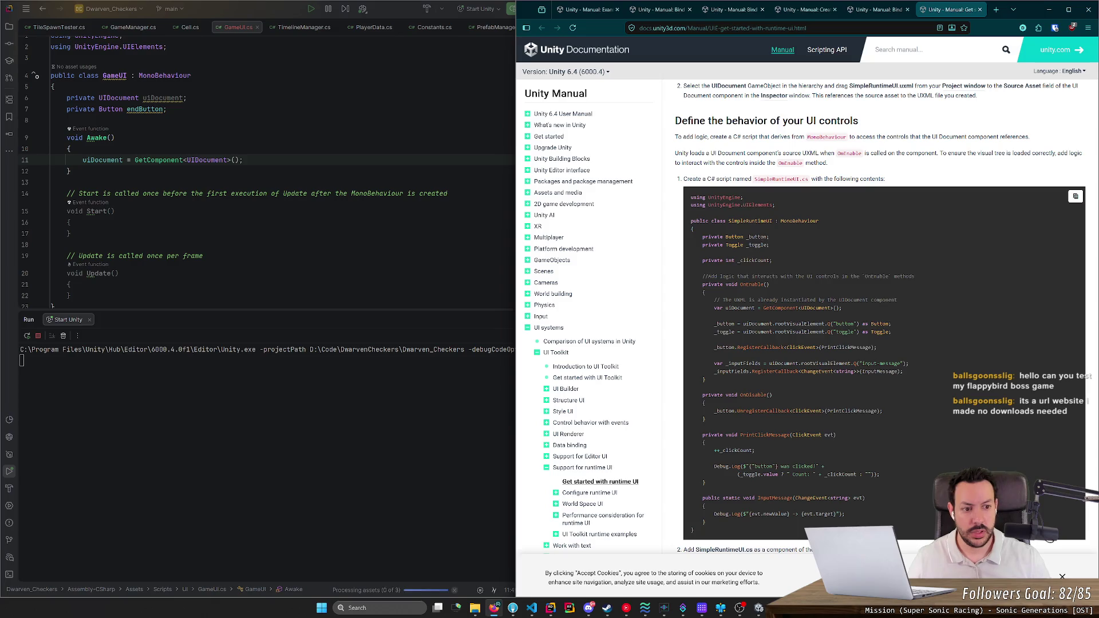
key(alt+Tab)
Step: Rename Awake to OnEnable and add a line querying the root visual element for a Button
click(107, 137)
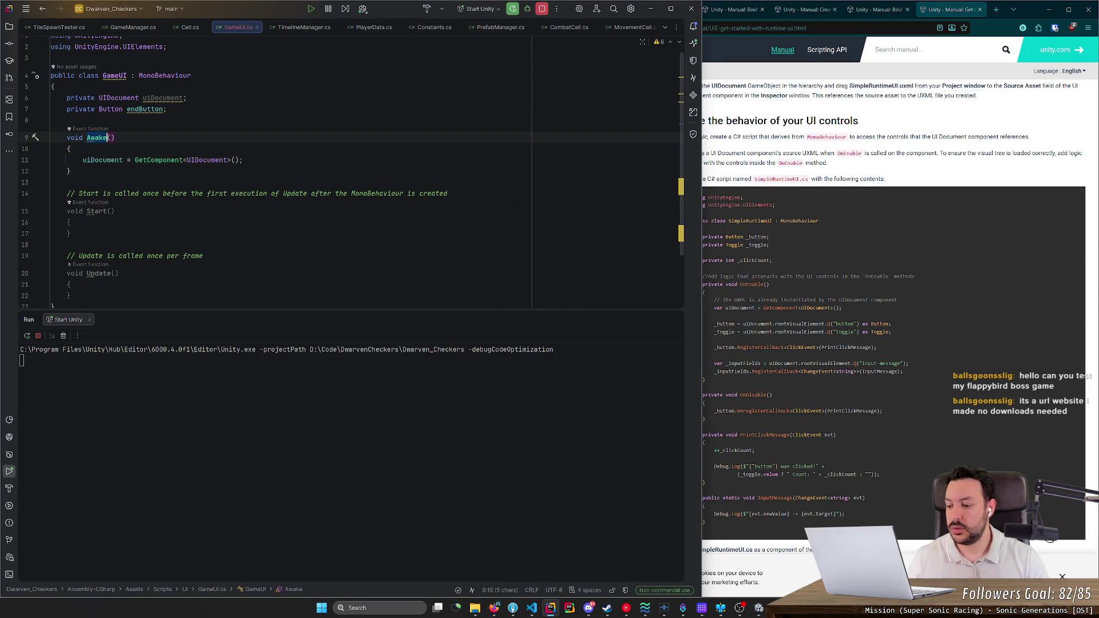
key(BackSpace)
key(BackSpace)
key(BackSpace)
text(OnEn)
key(Return)
click(244, 160)
key(Return)
key(Return)
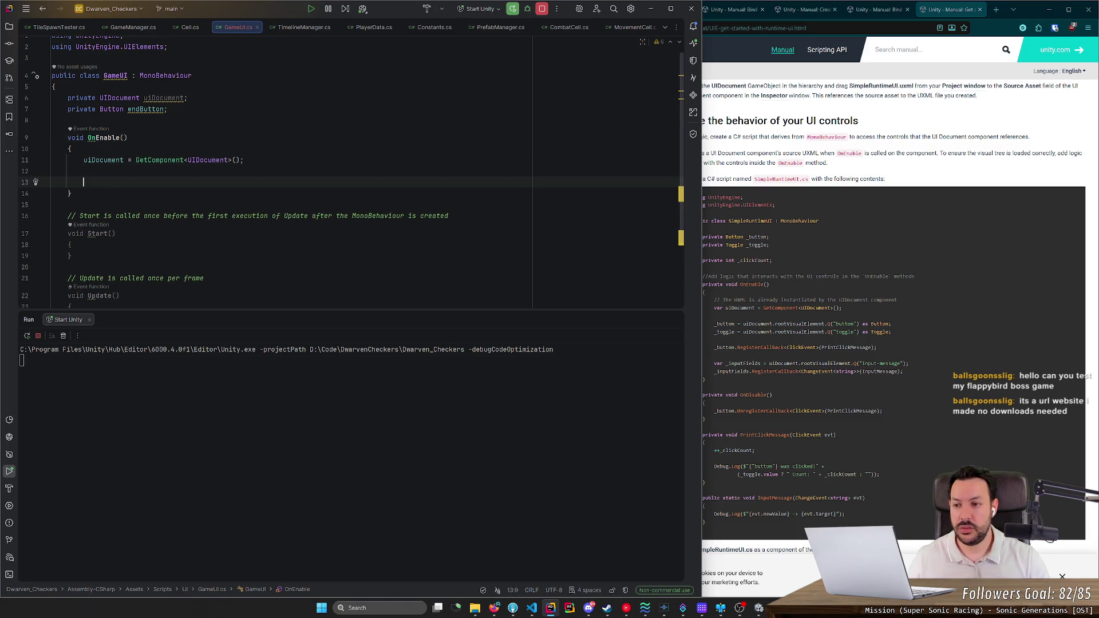
text(button = uiDocument.rootVisualElement.Q<Button>("Button");)
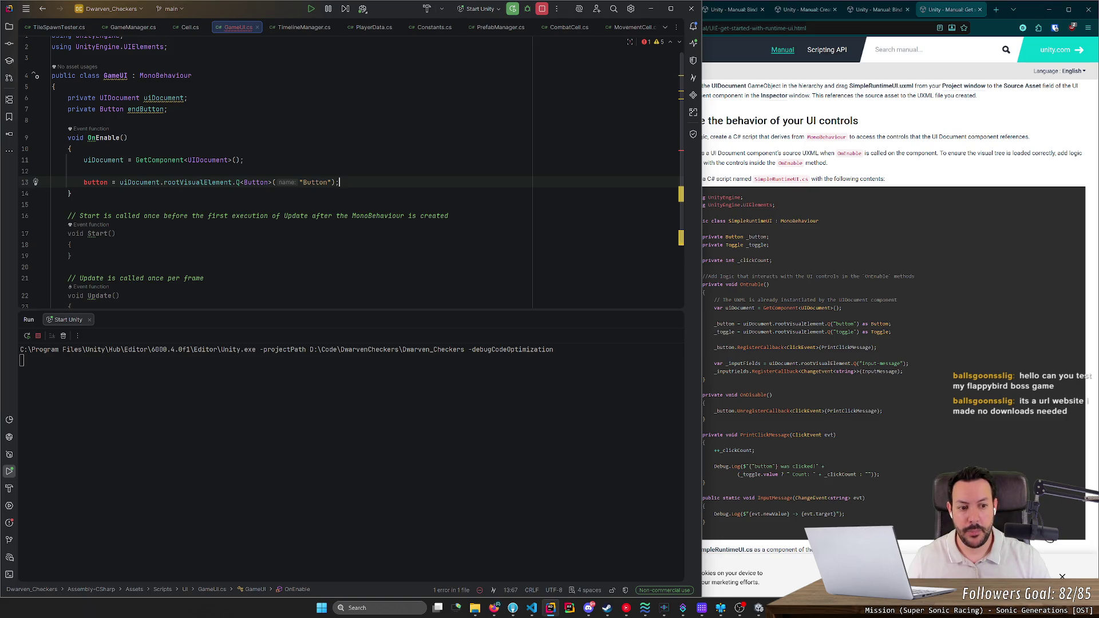
key(Left)
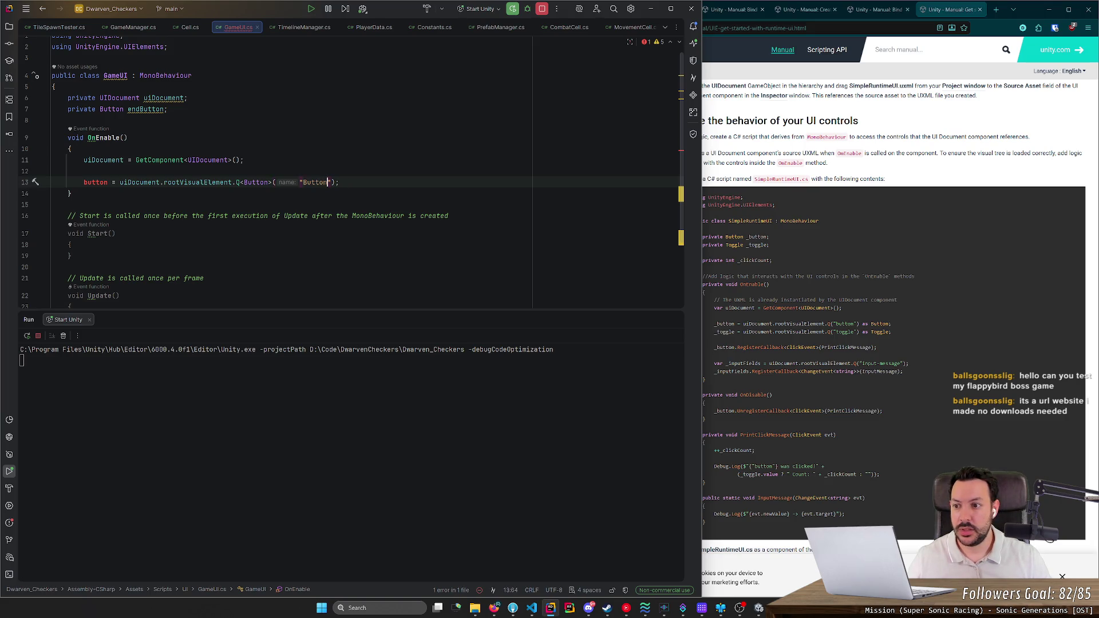
Step: Rename the assigned variable and the field declaration to endTurnButton
key(Up)
key(Down)
key(Home)
text(end)
key(Delete)
text(B)
key(Escape)
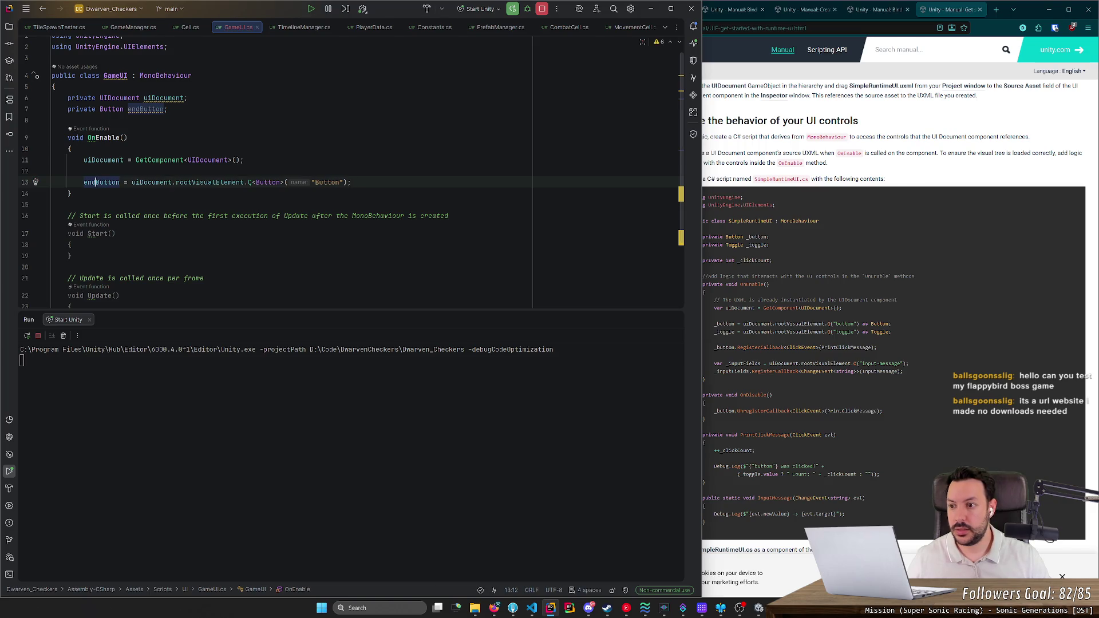
text(Turn)
key(shift+Home)
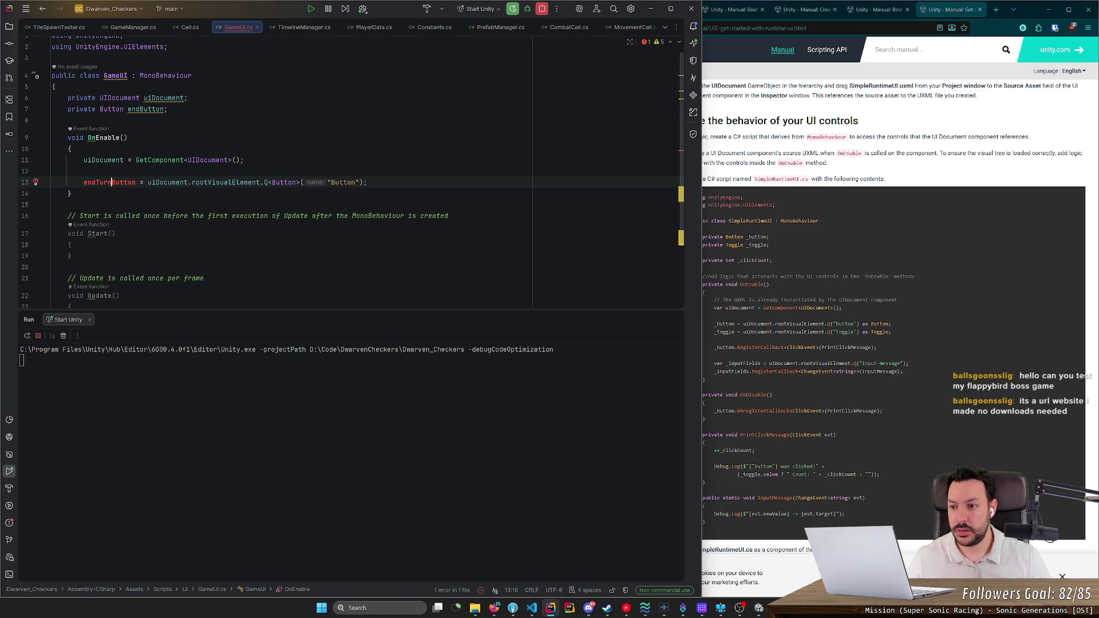
click(139, 109)
text(Turn)
Step: Change the queried element name from "Button" to "endTurnButton"
double_click(343, 182)
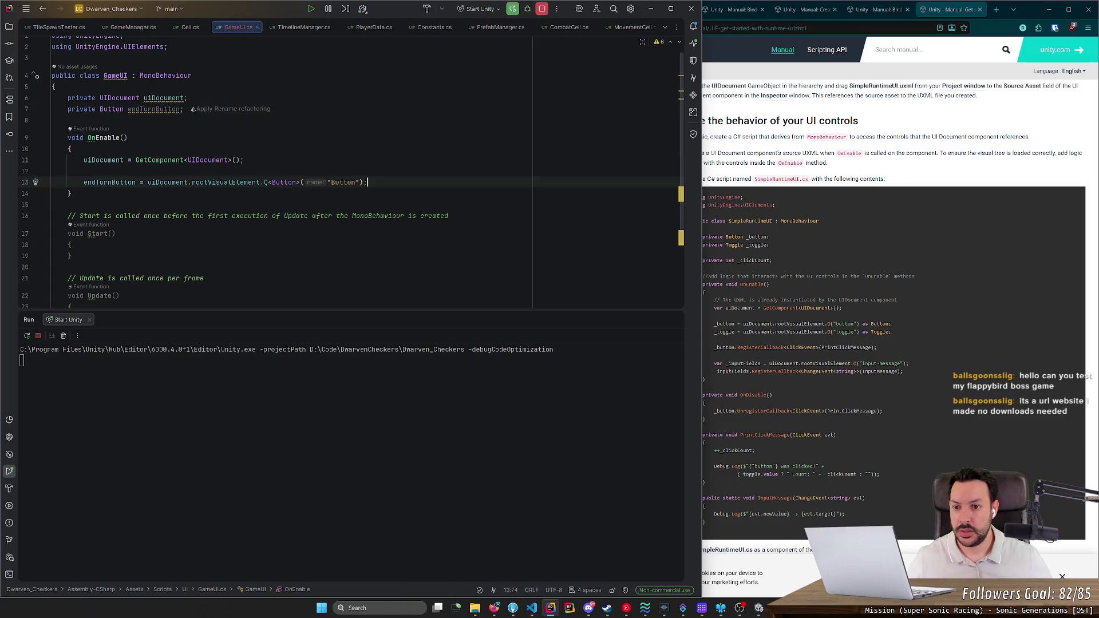
text(End)
key(Return)
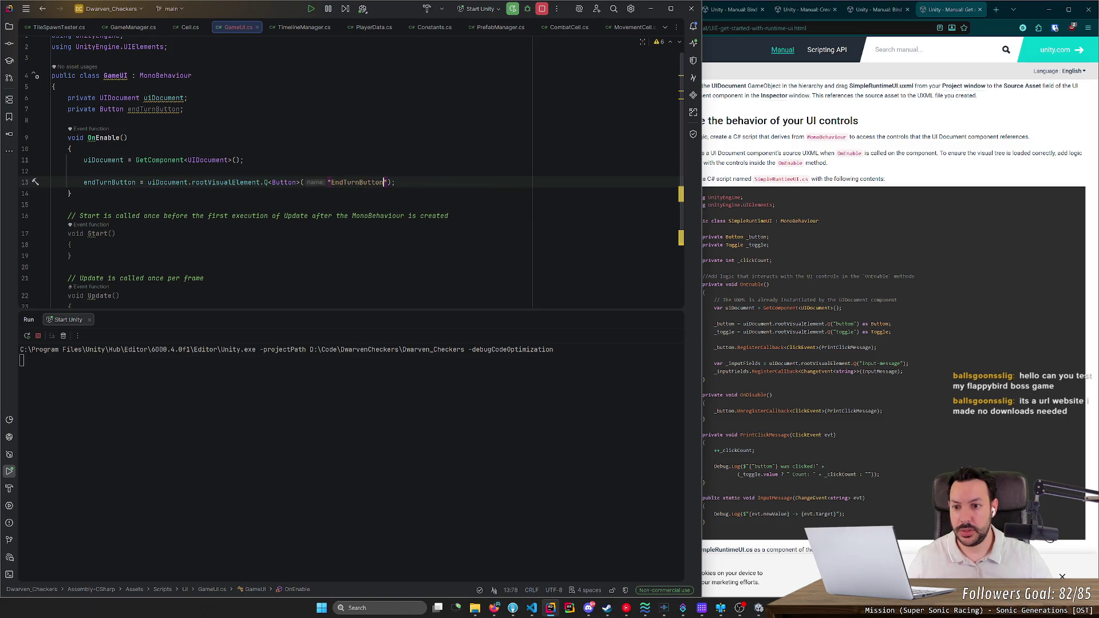
key(BackSpace)
key(BackSpace)
key(BackSpace)
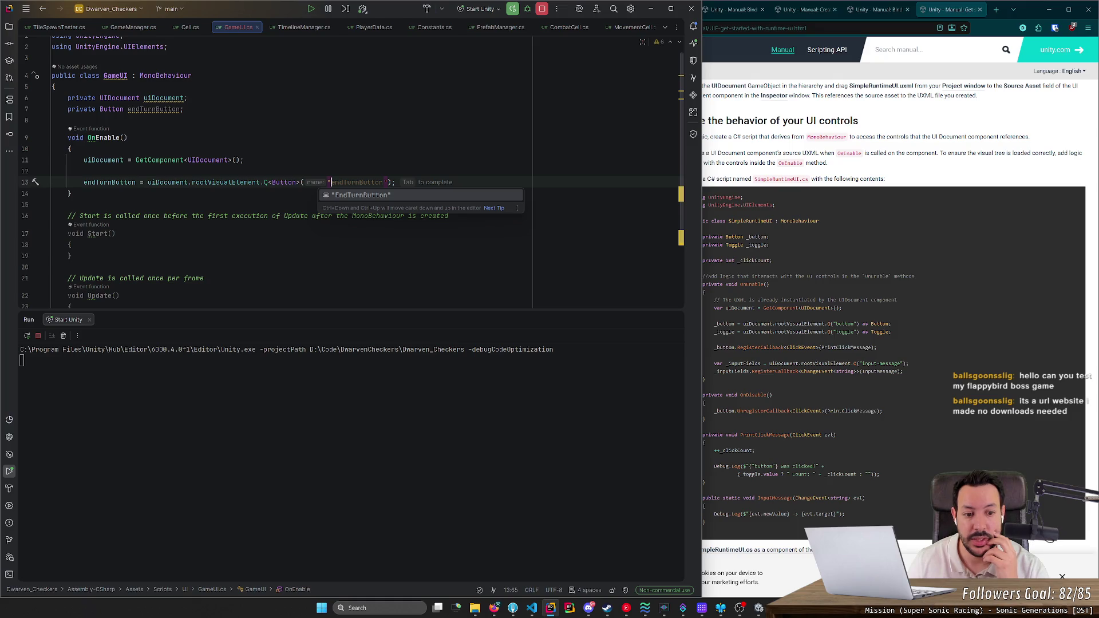
key(Tab)
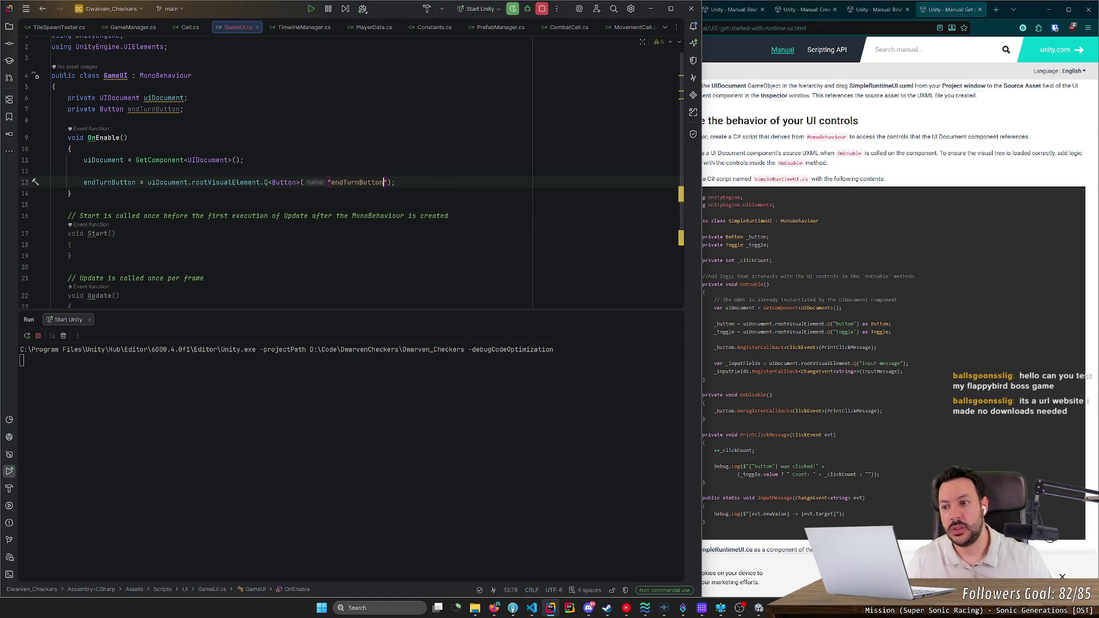
key(Return)
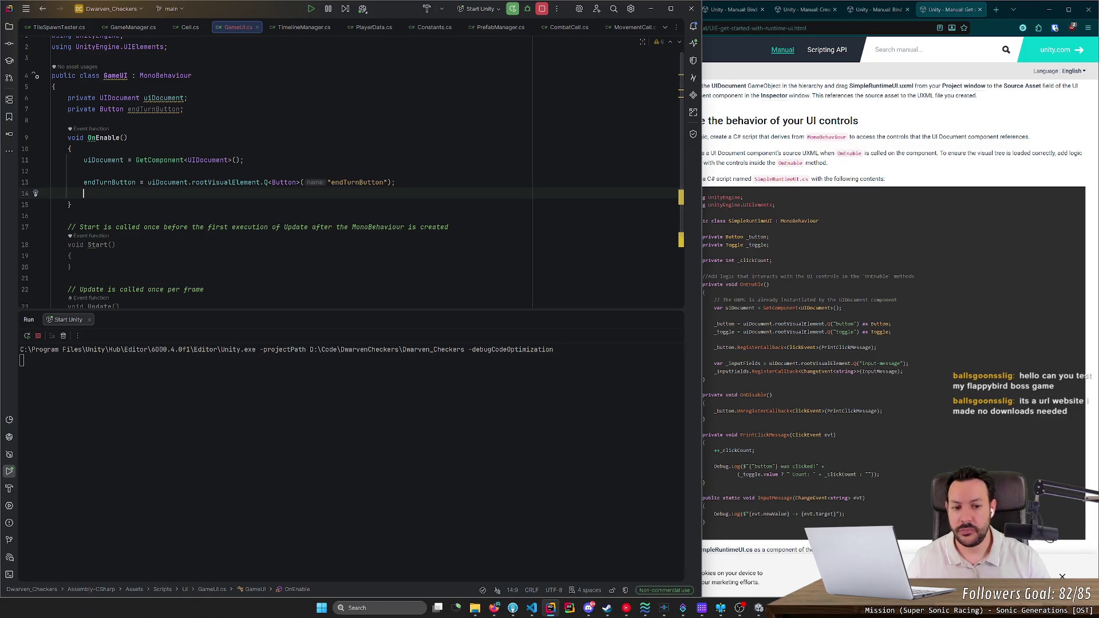
Step: Start an endTurnButton.RegisterCallback<ClickEvent> call using autocomplete
text(endTurnButton)
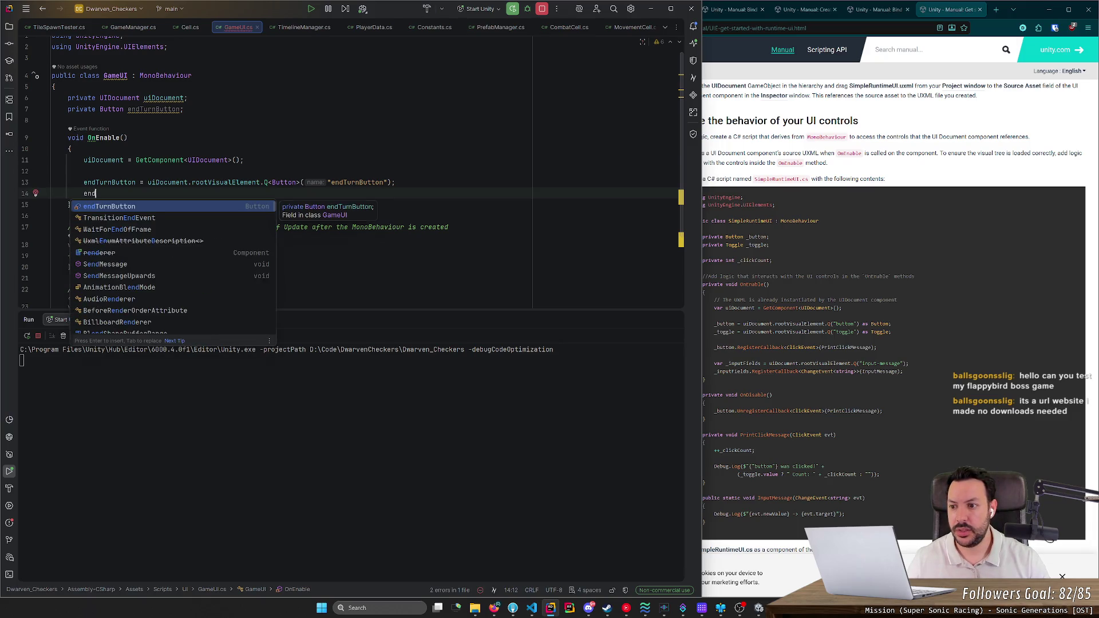
key(Tab)
text(.re)
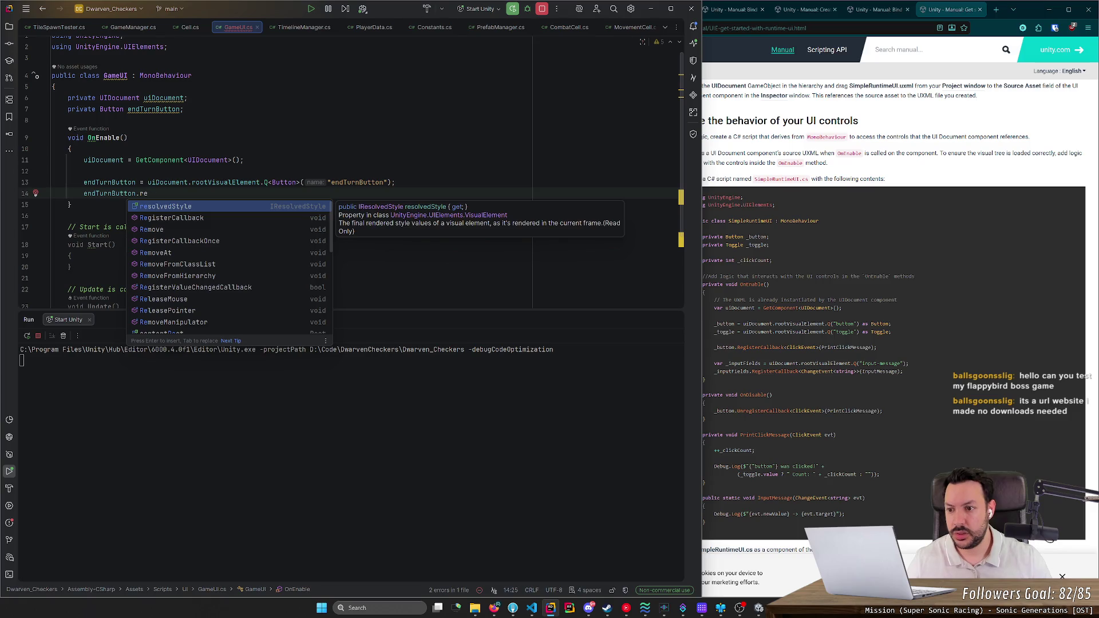
key(Down)
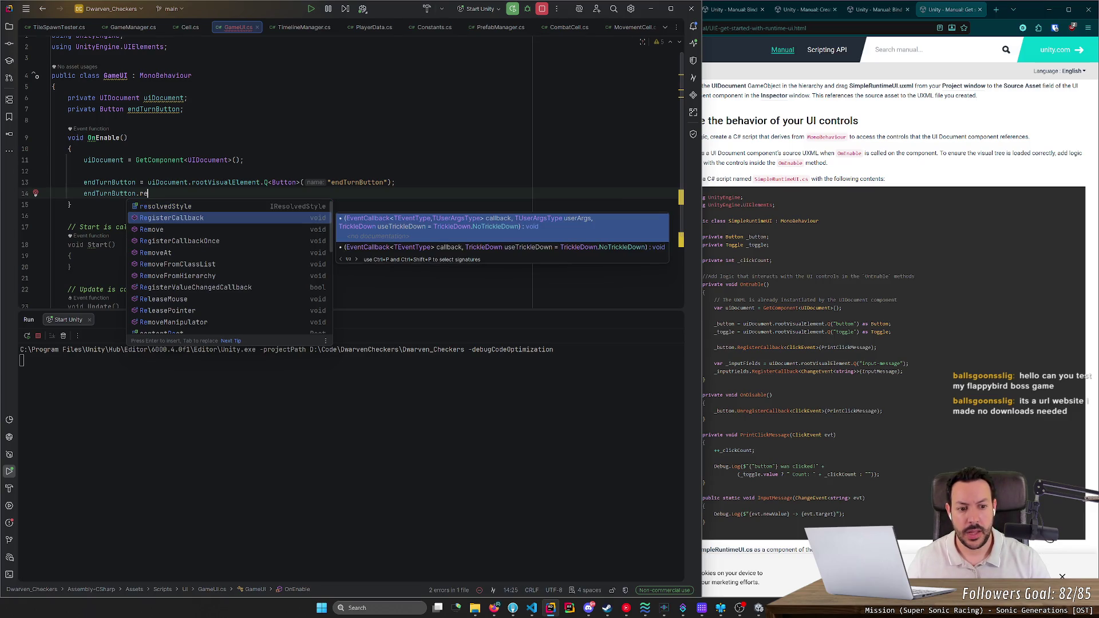
key(Return)
key(BackSpace)
text(<ClickEvent>)
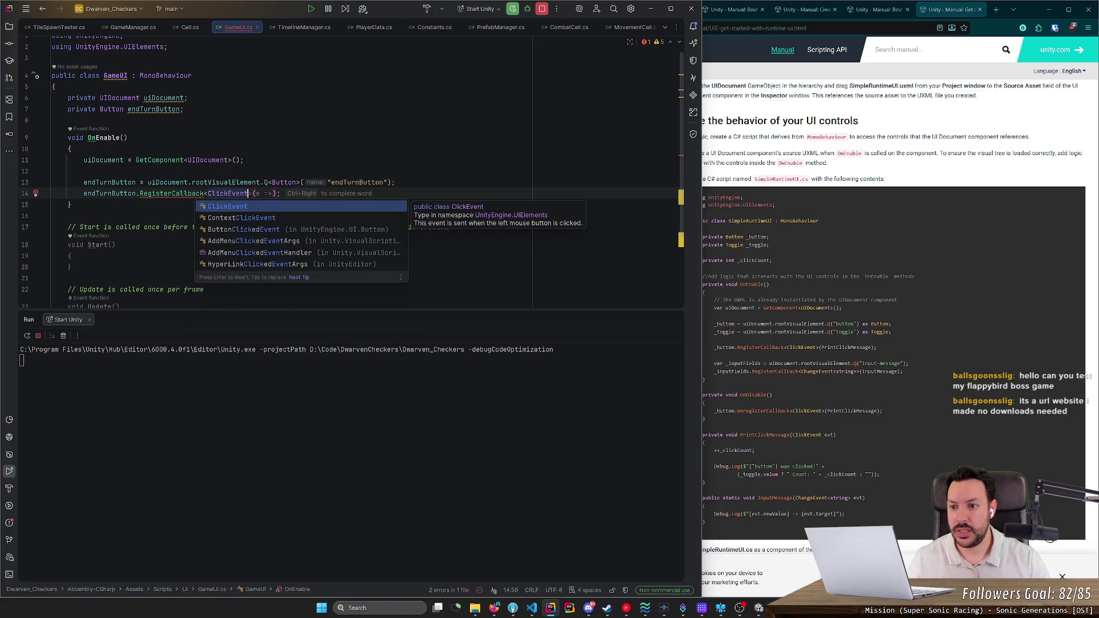
key(Return)
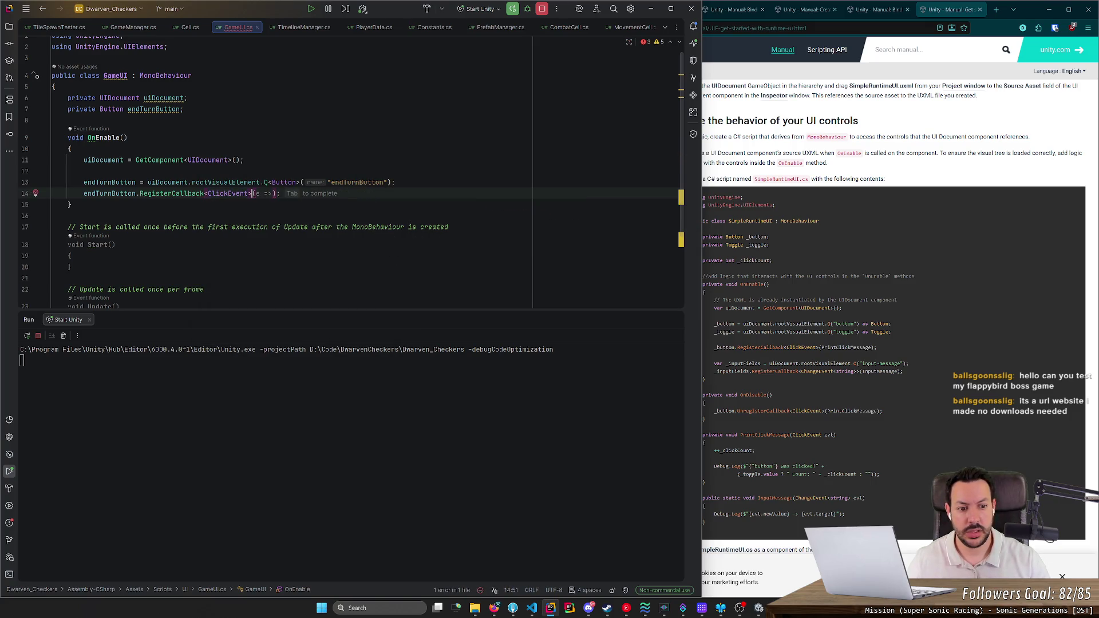
Step: Pass OnEndTurnButtonClicked as the callback and bring up quick fixes for the missing handler
key(Right)
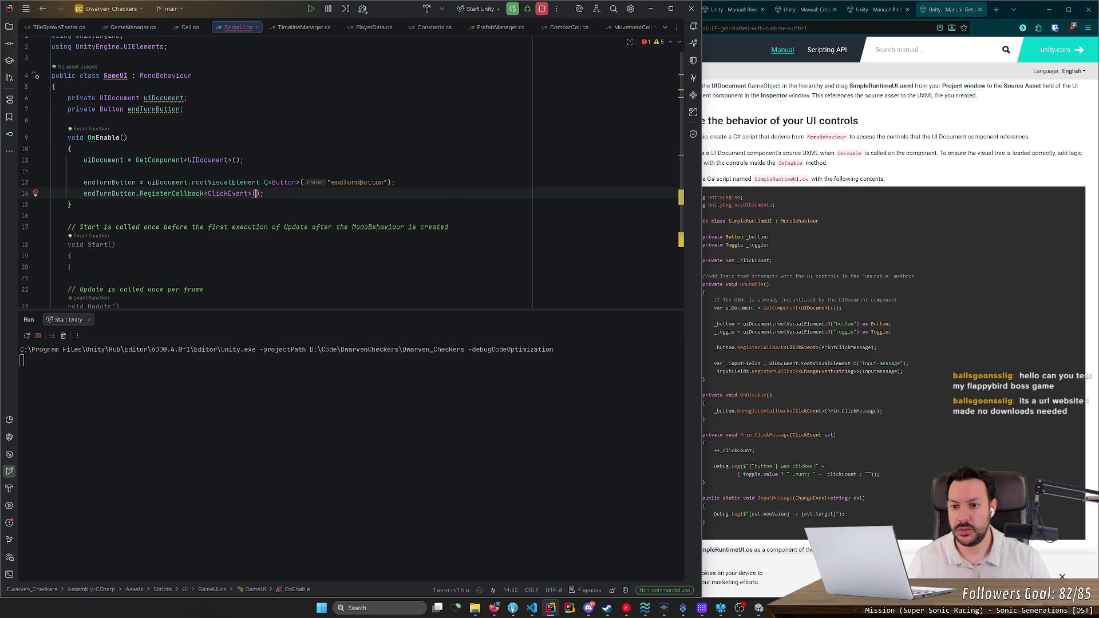
text(EndTurn)
key(ctrl+BackSpace)
text(OnEnd)
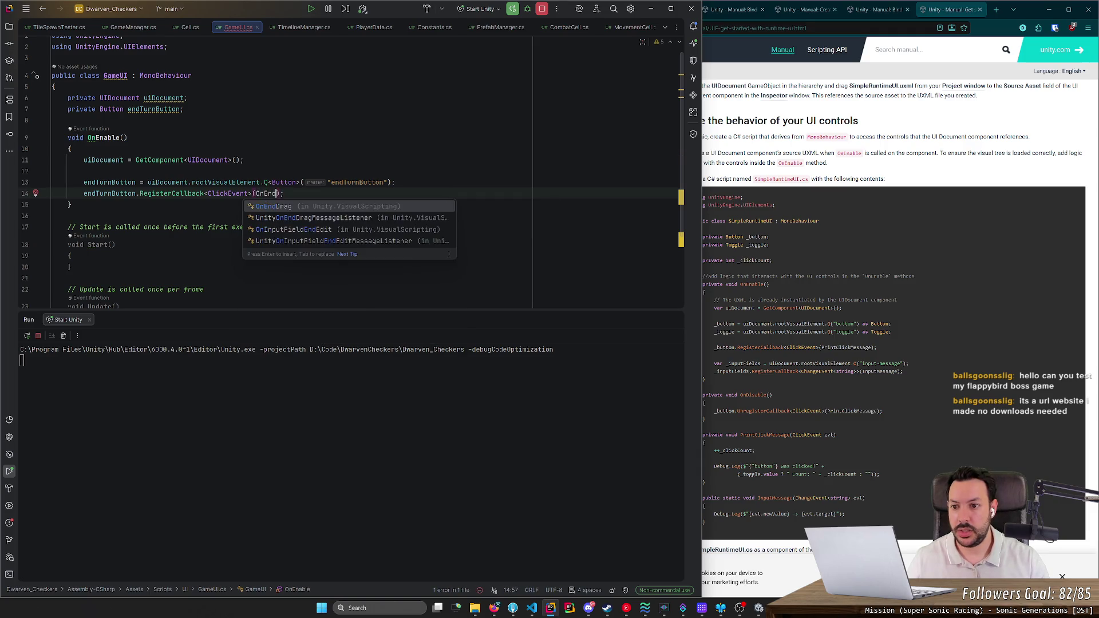
text(TurnButtonClicked)
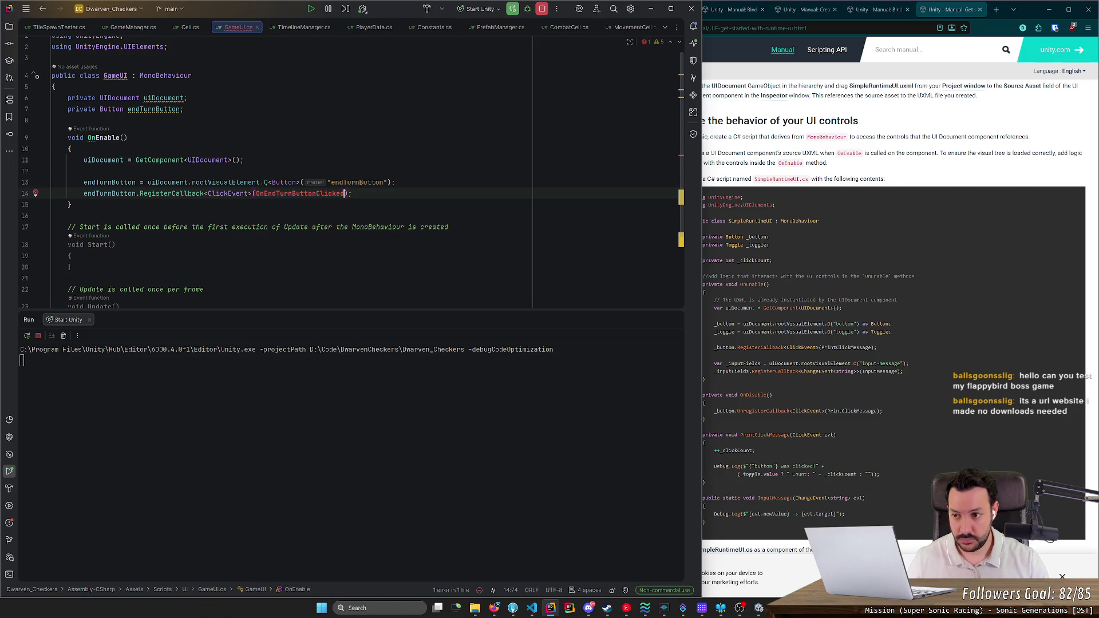
click(35, 194)
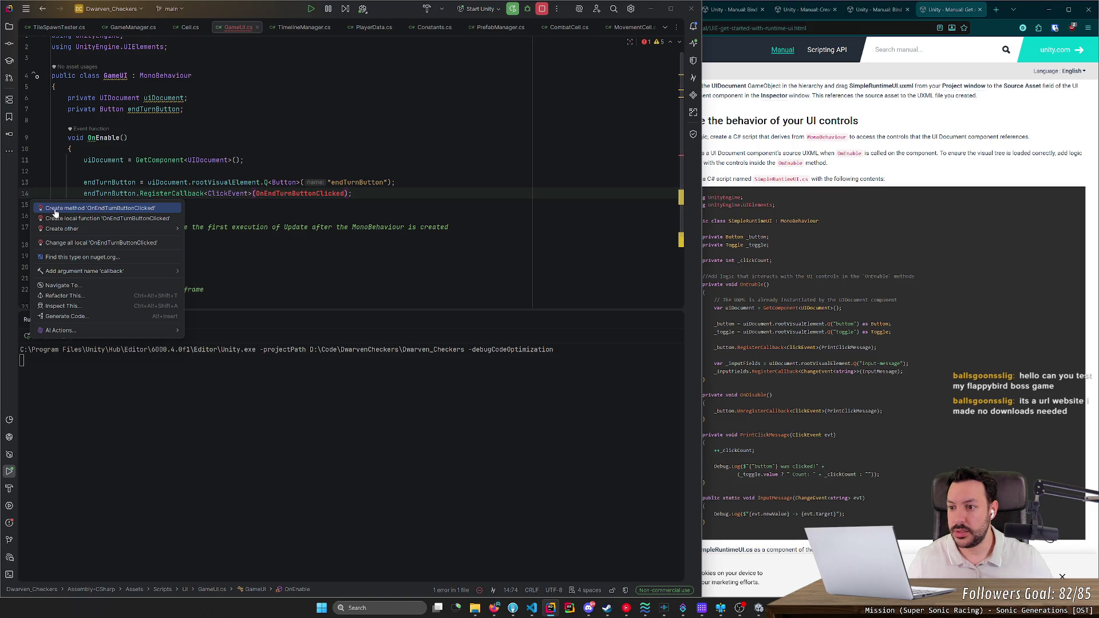
Step: Generate the OnEndTurnButtonClicked handler with parameter event, logging "Yap, you clicked on it. GG!"
click(55, 209)
double_click(263, 226)
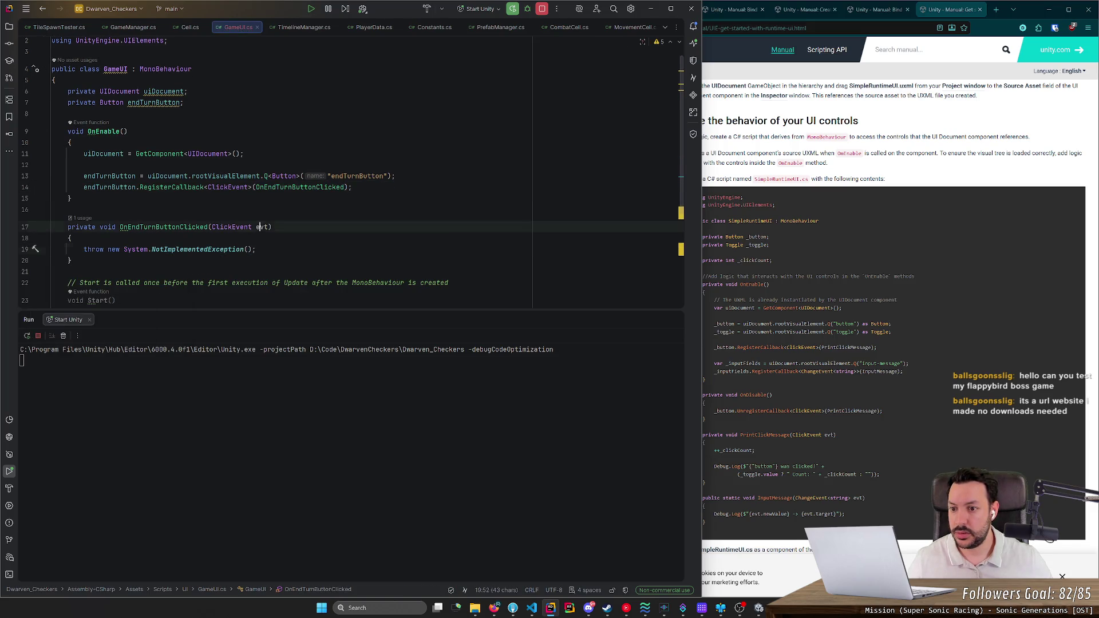
text(event)
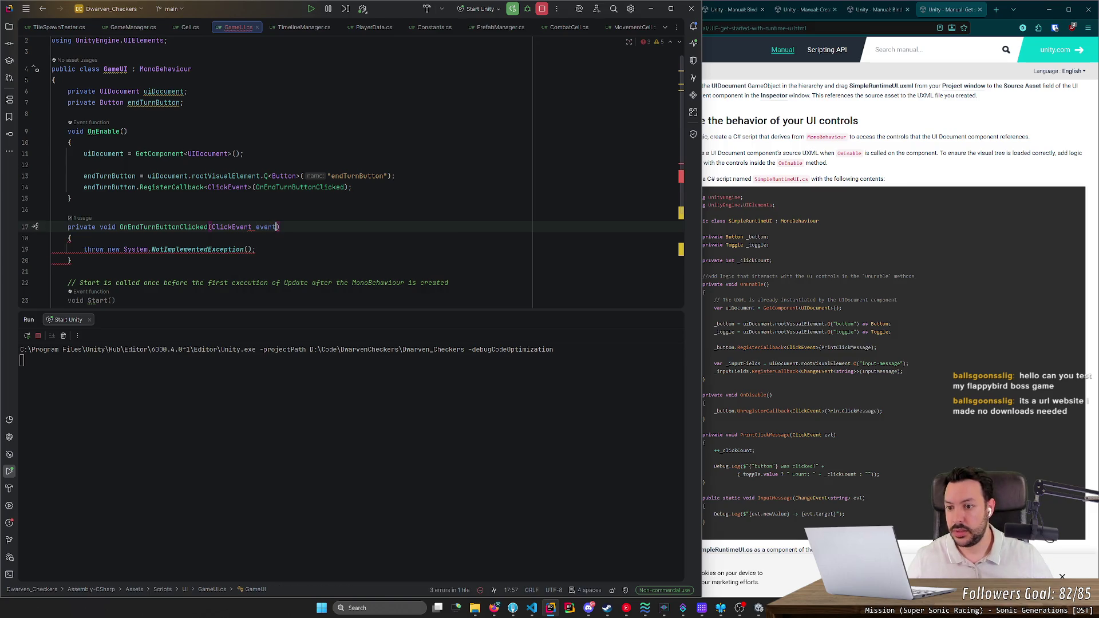
key(Down)
key(Down)
key(shift+Home)
key(BackSpace)
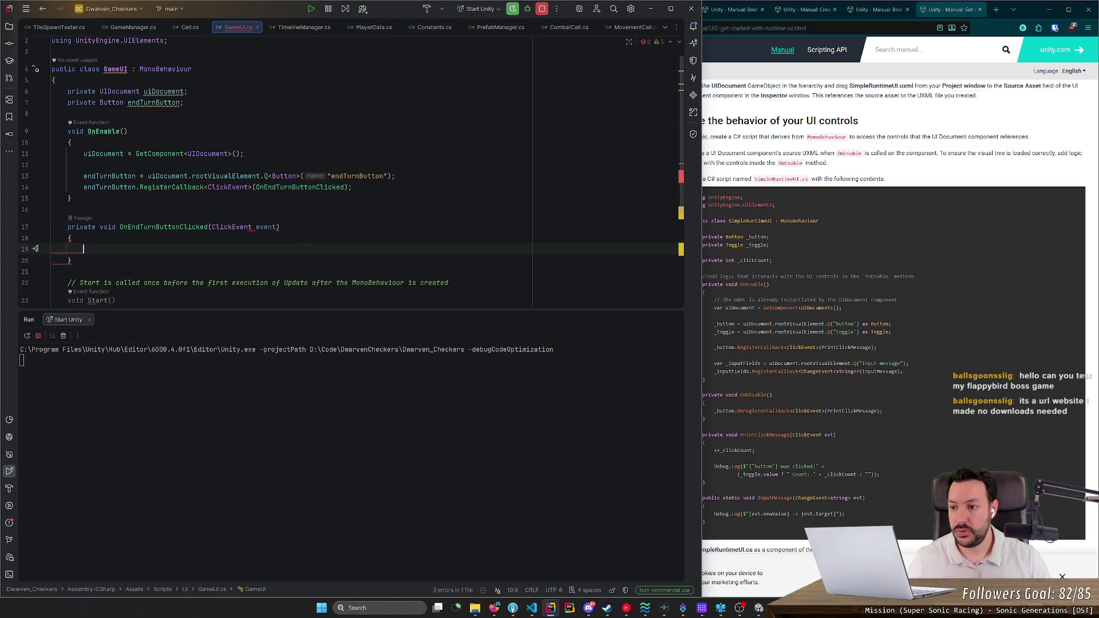
text(Debug.Log)
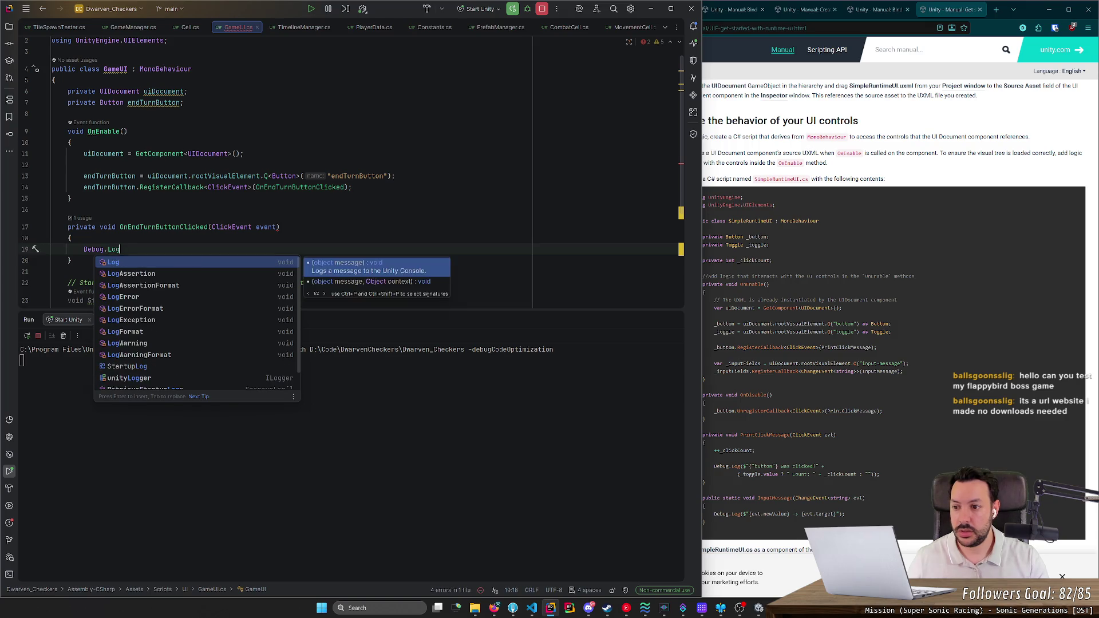
text(("Y)
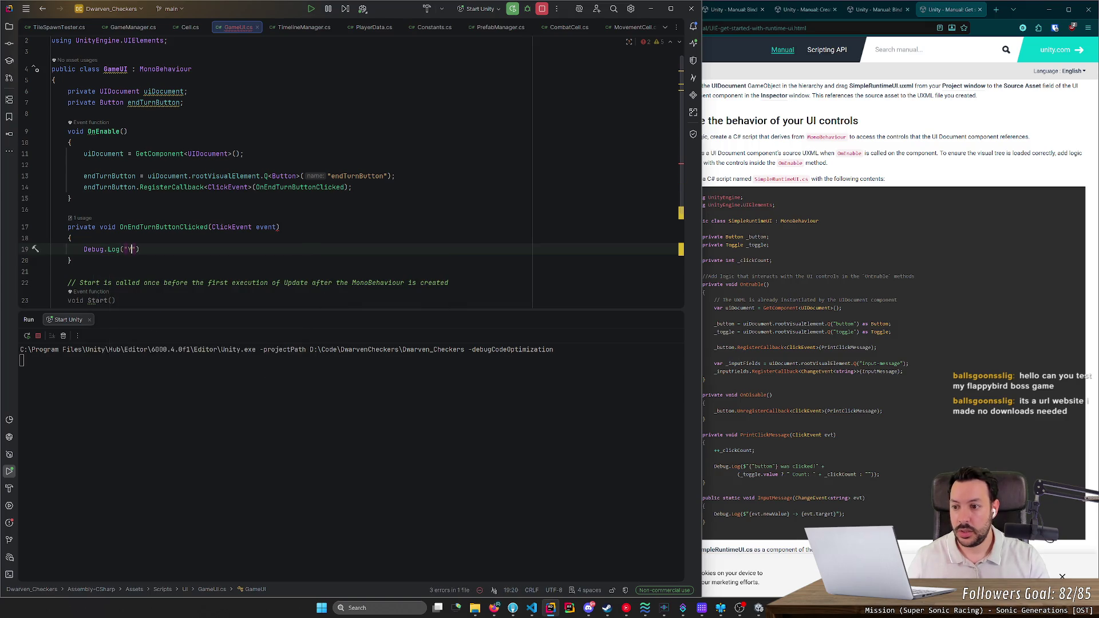
text(ap, you click)
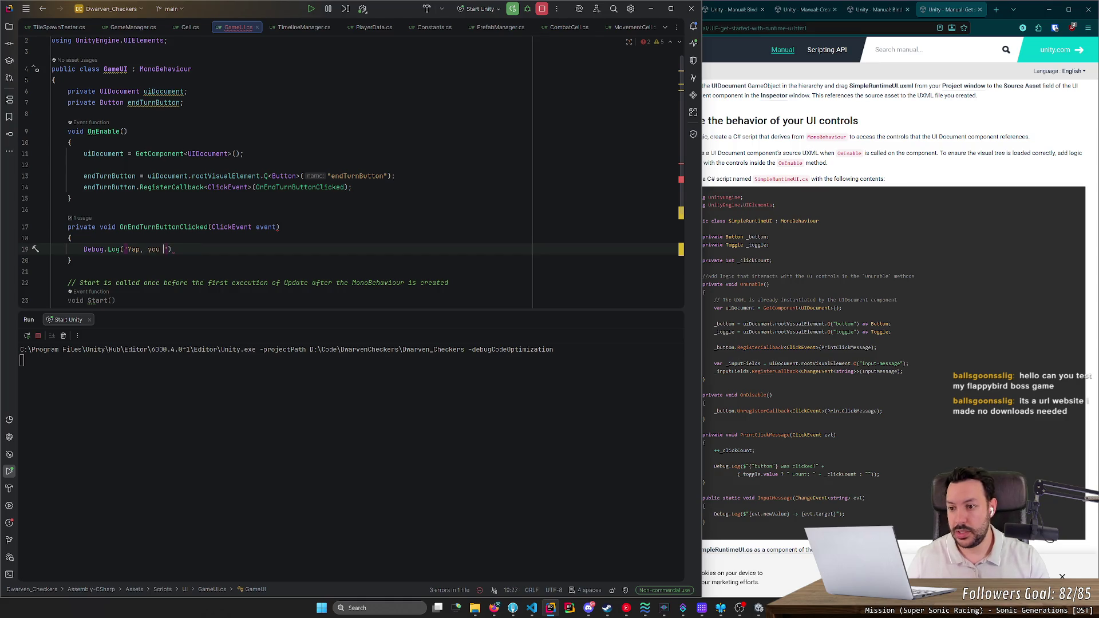
text(ed on it. )
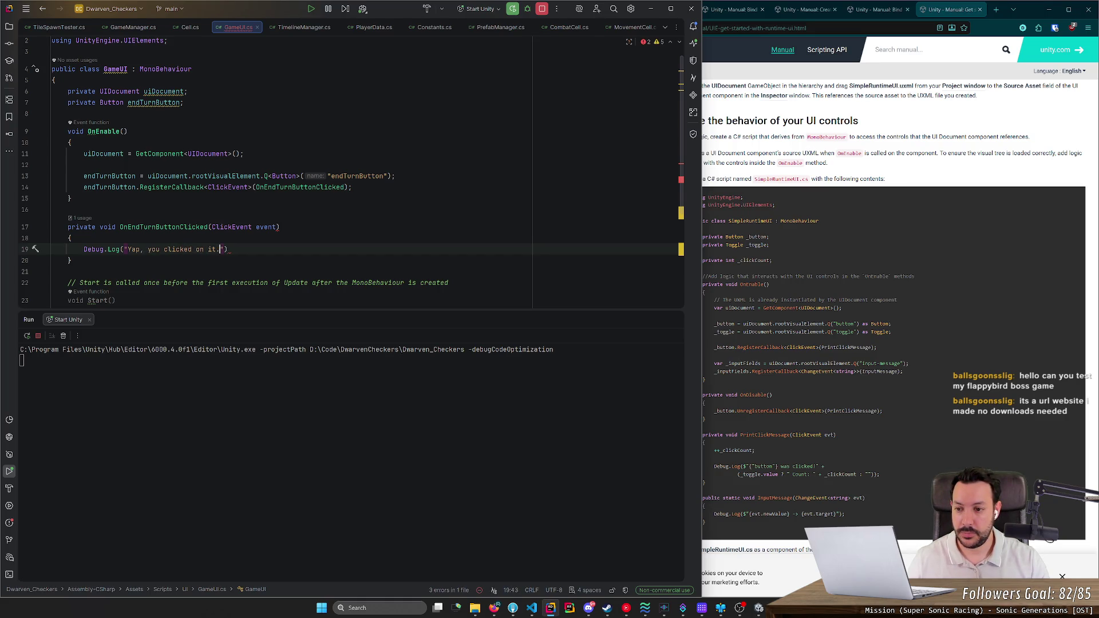
text(GG!");)
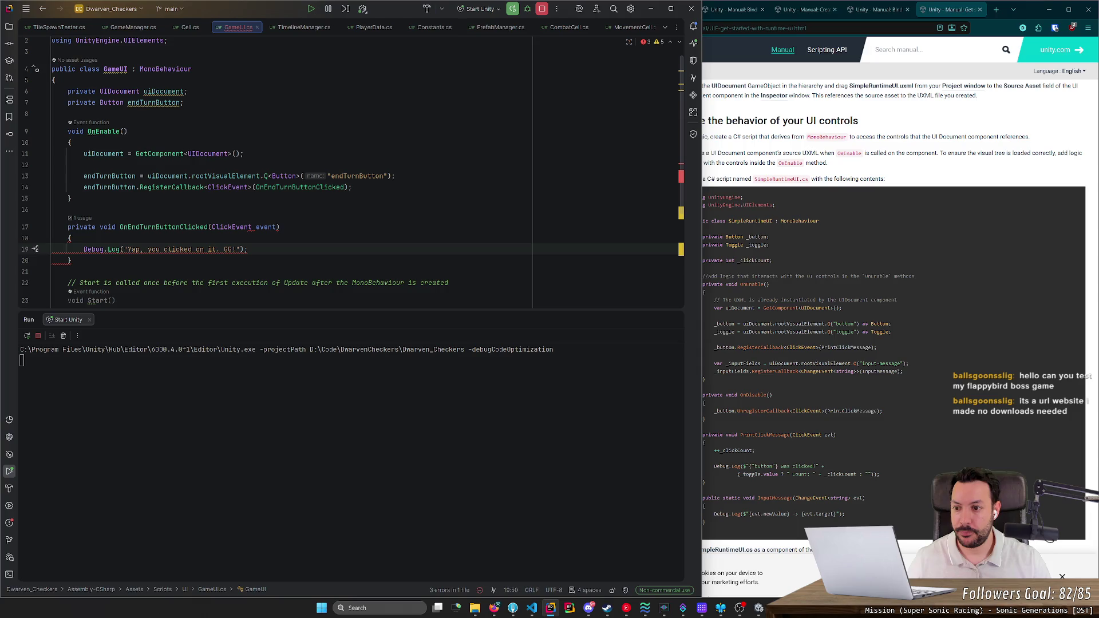
Step: Stop the running Unity process and delete the Debug.Log line from the handler
click(71, 238)
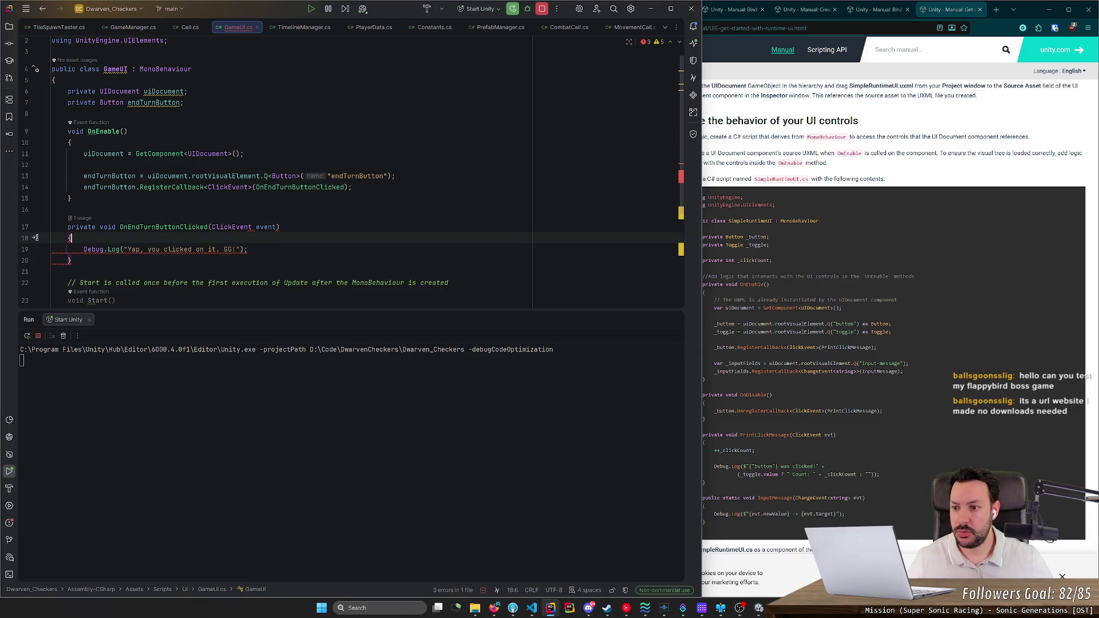
click(251, 228)
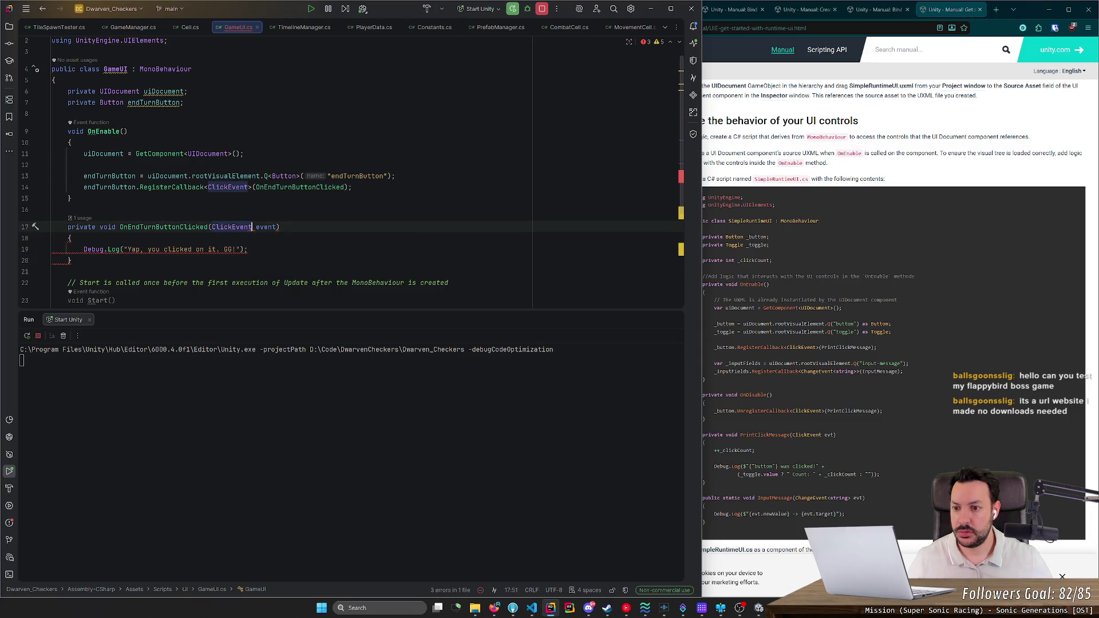
click(541, 9)
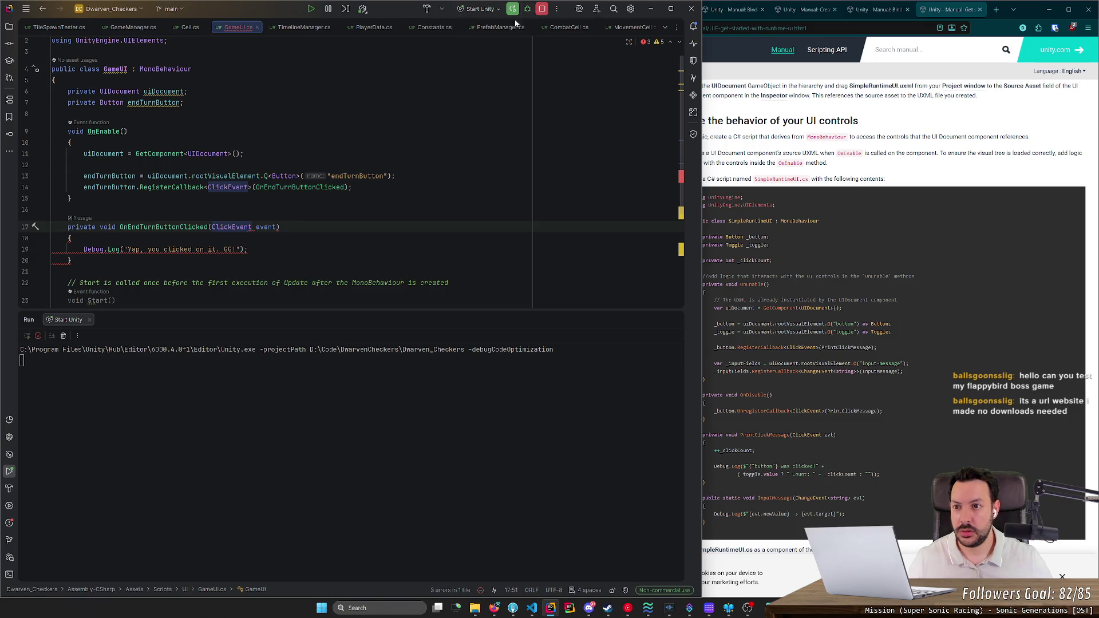
click(70, 238)
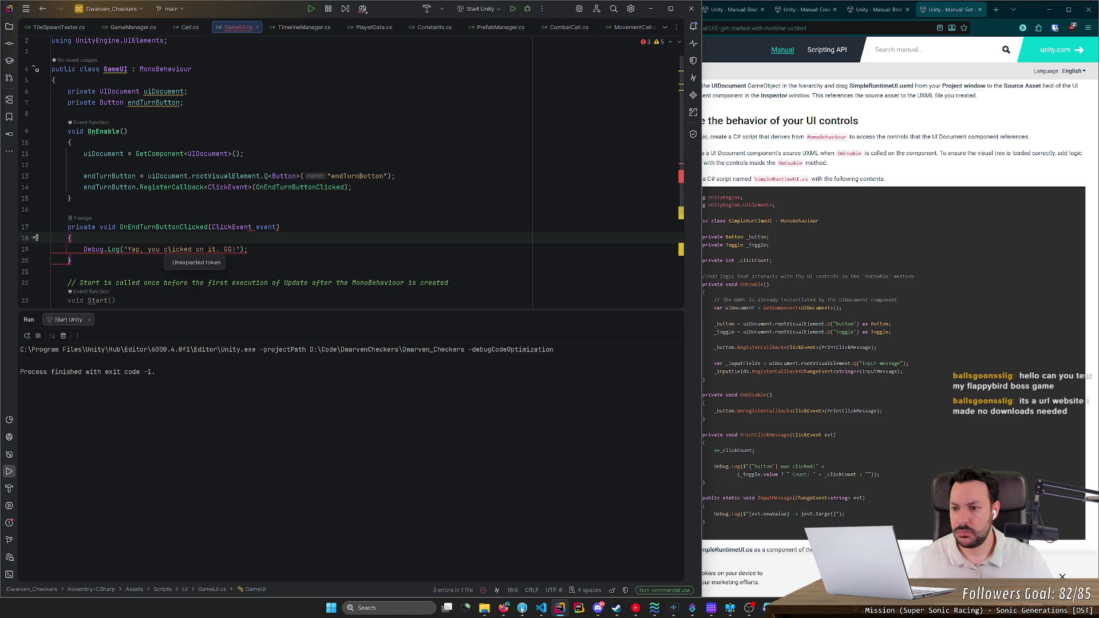
key(Down)
key(Down)
key(Up)
key(End)
key(shift+Up)
key(BackSpace)
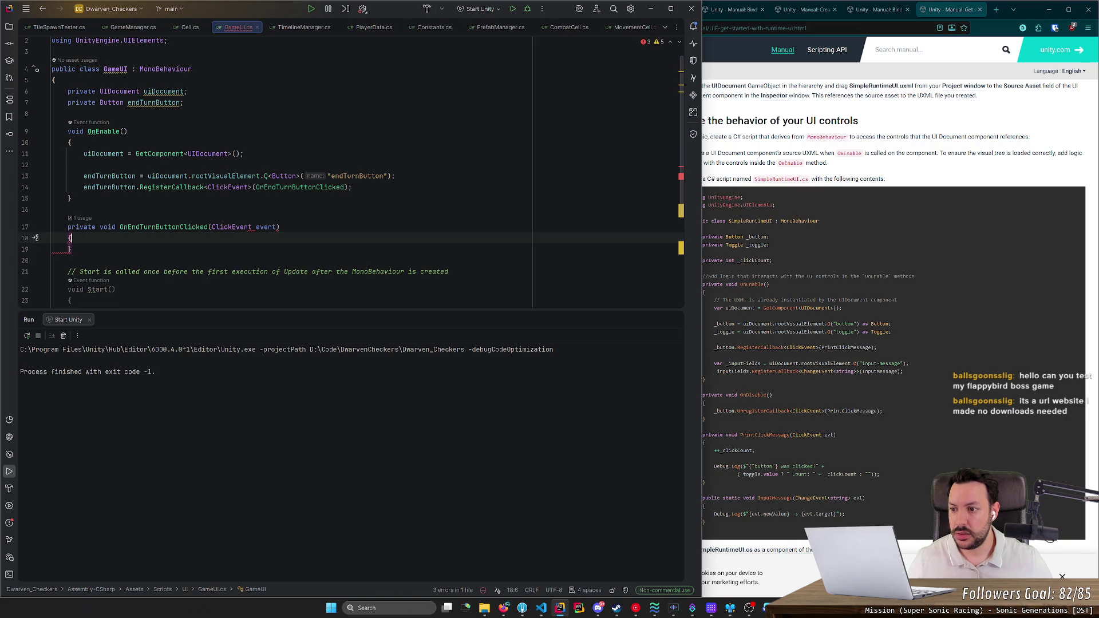
key(Up)
key(End)
key(ctrl+shift+Left)
key(ctrl+shift+Left)
key(BackSpace)
text(event))
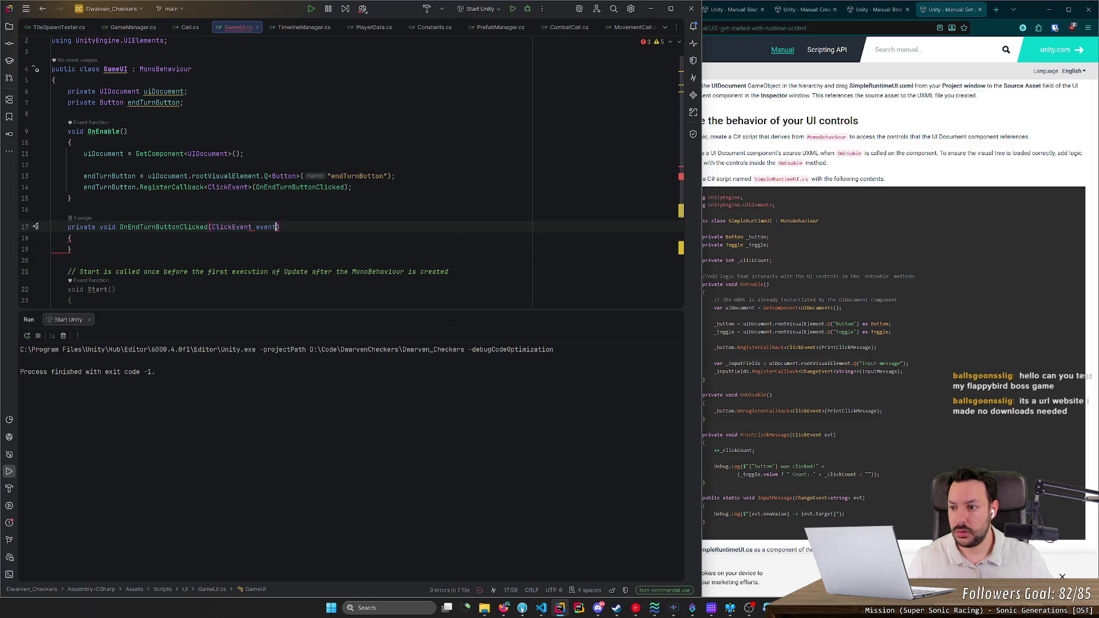
text(_)
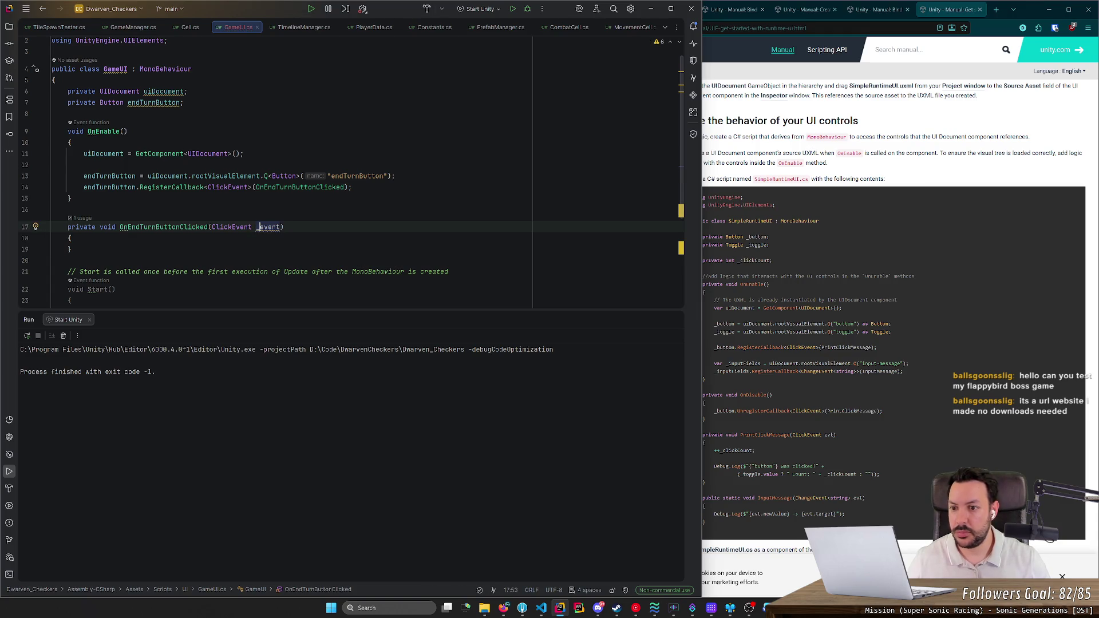
key(ctrl+Delete)
text(e)
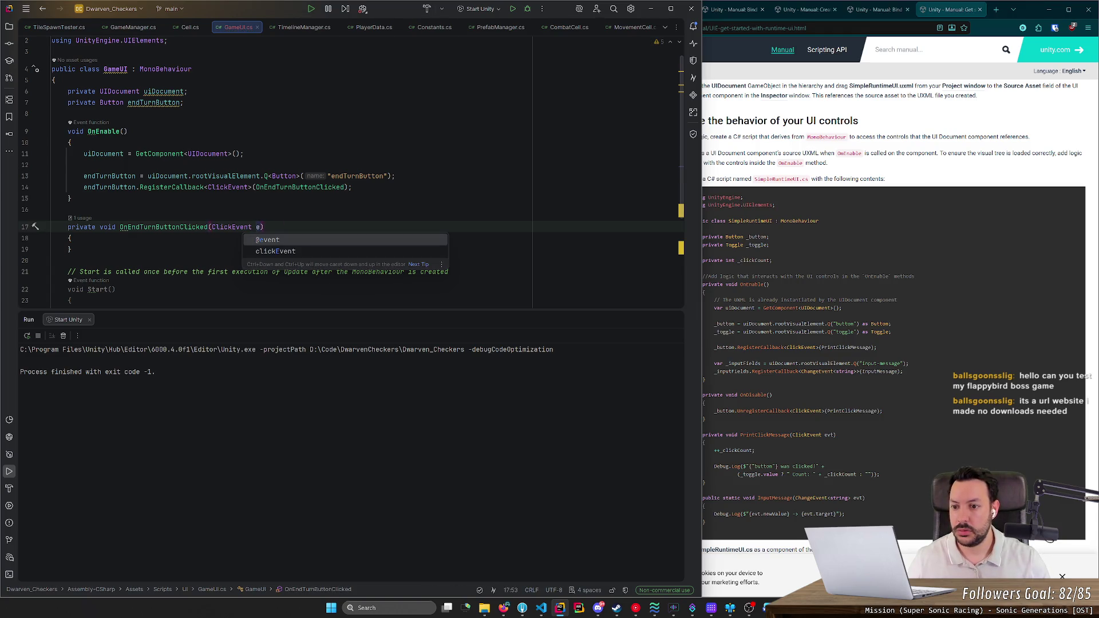
key(Return)
key(Down)
text(event))
key(ctrl+z)
key(ctrl+z)
key(ctrl+z)
key(ctrl+z)
key(ctrl+z)
key(ctrl+z)
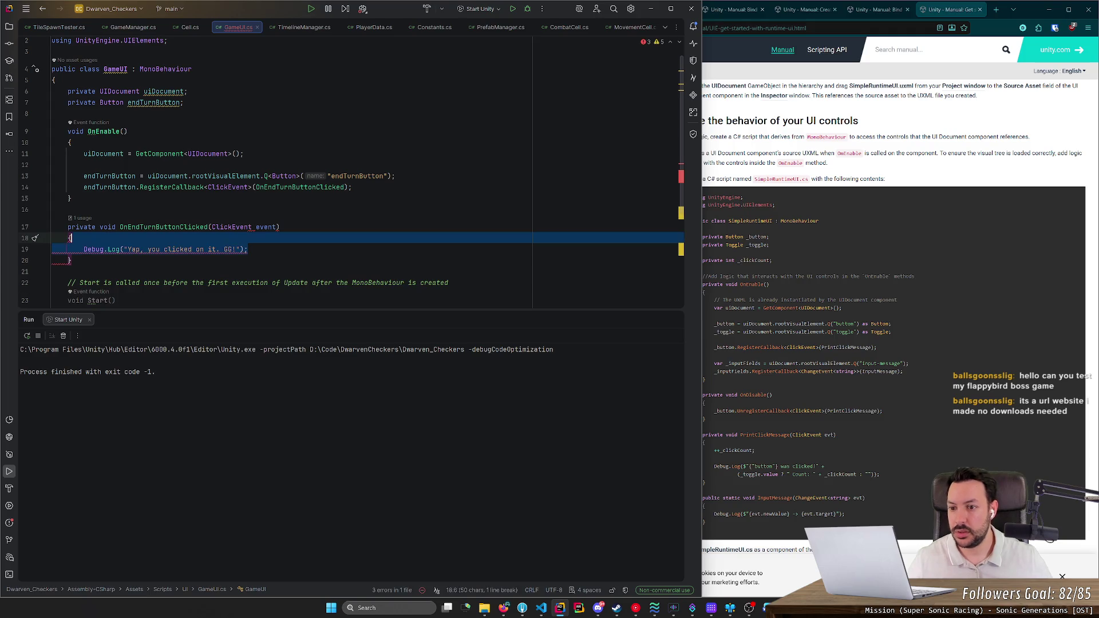
key(ctrl+z)
text(@)
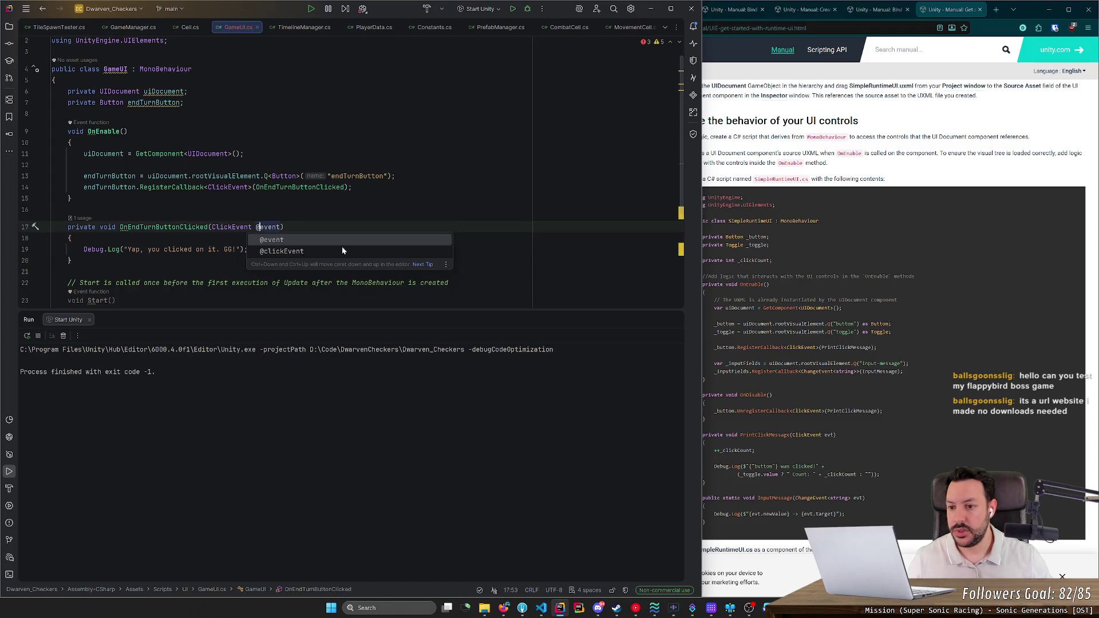
key(Escape)
click(341, 250)
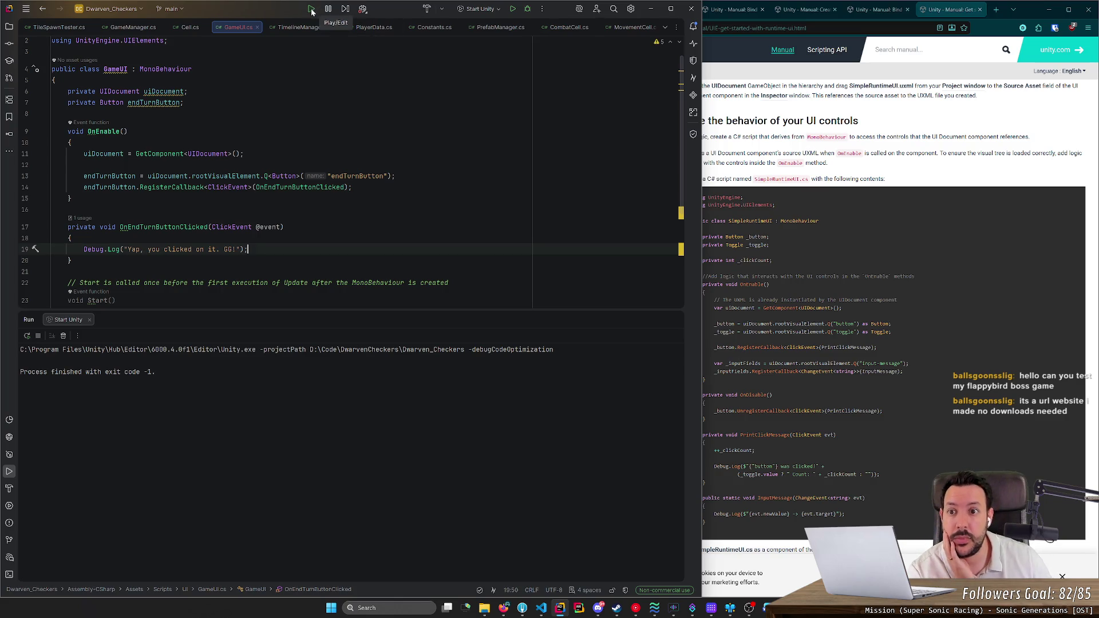
Step: Launch the Unity Editor from Rider and decline recovering the scene backups
click(460, 13)
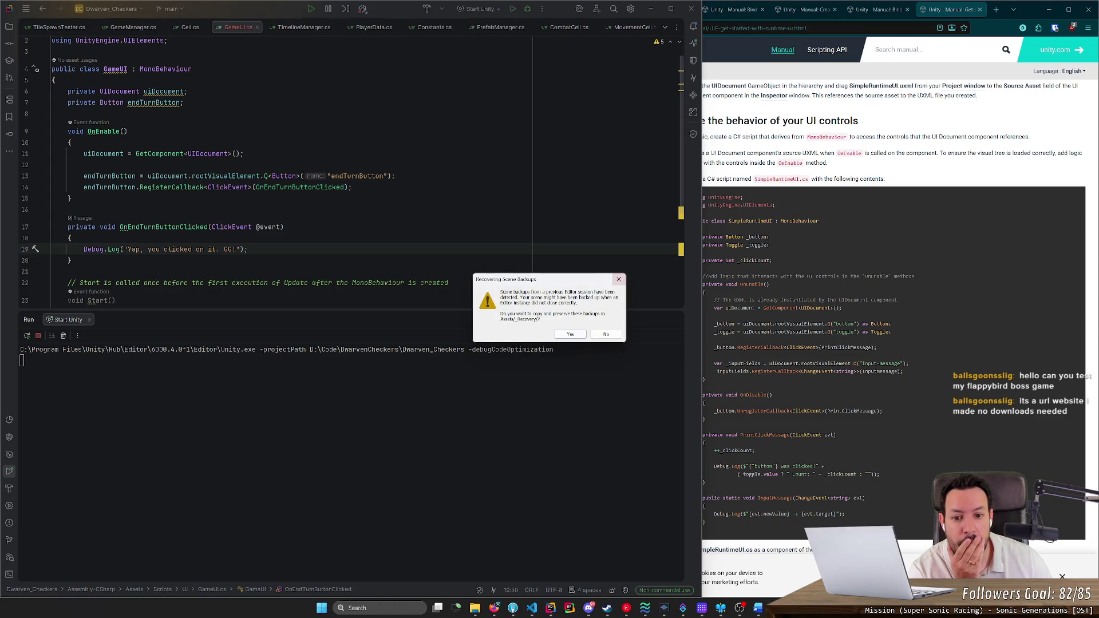
click(602, 335)
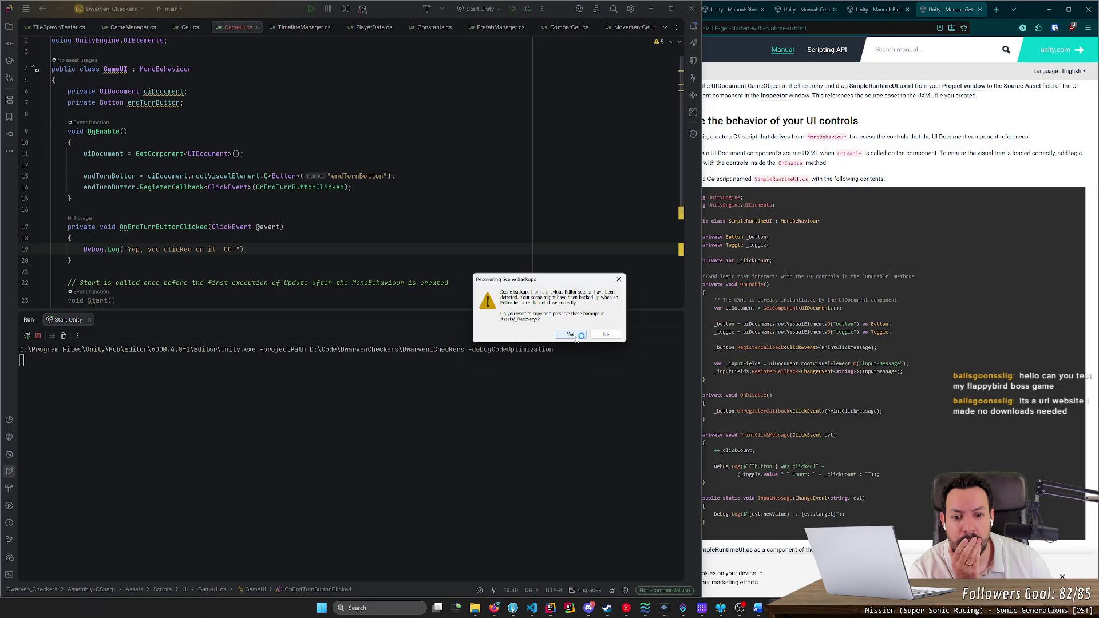
click(606, 336)
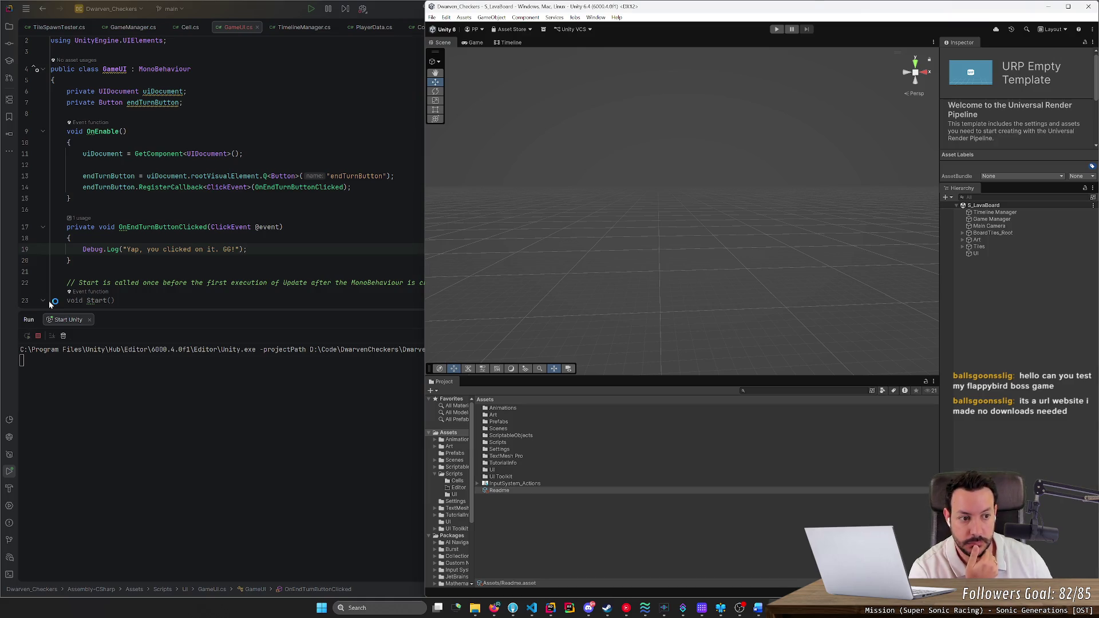
Step: Select the UI object and frame it in the Scene view
click(976, 254)
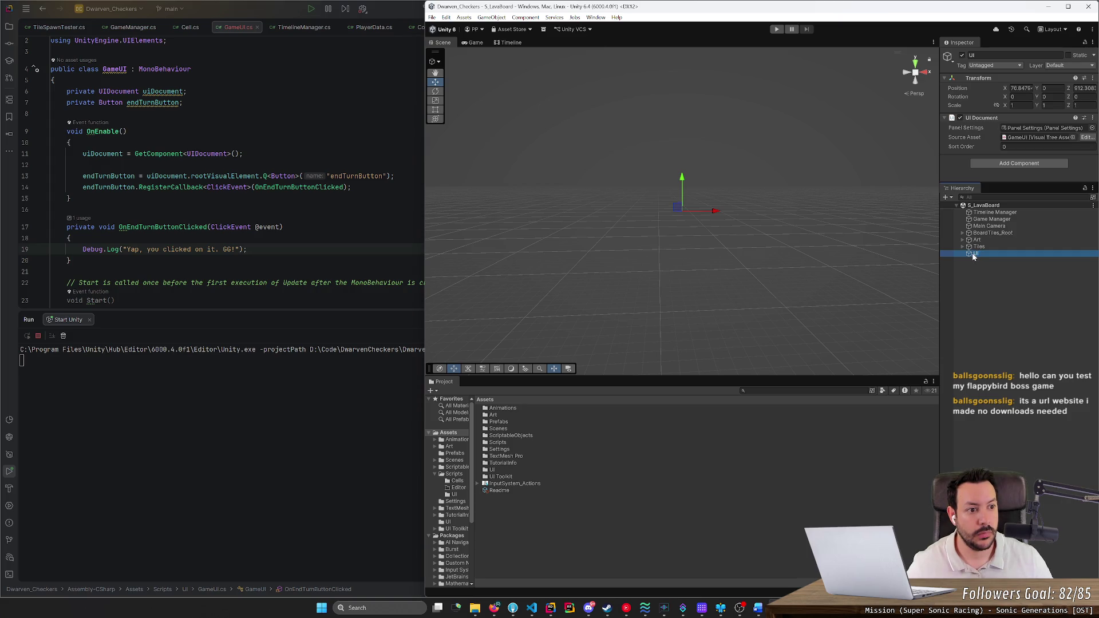
drag(814, 247, 792, 245)
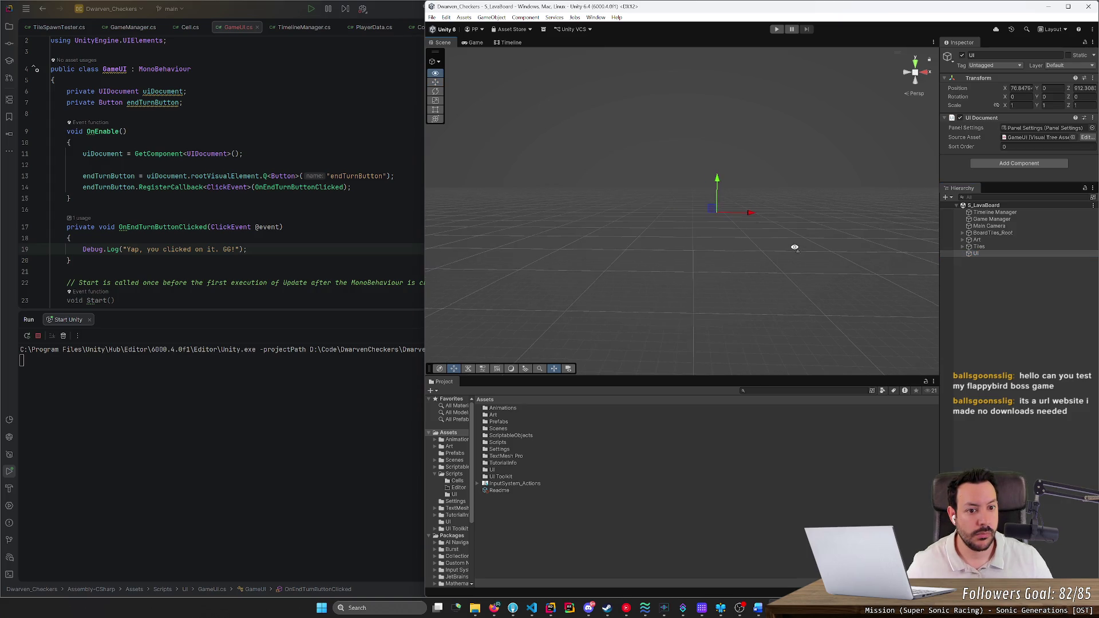
double_click(979, 254)
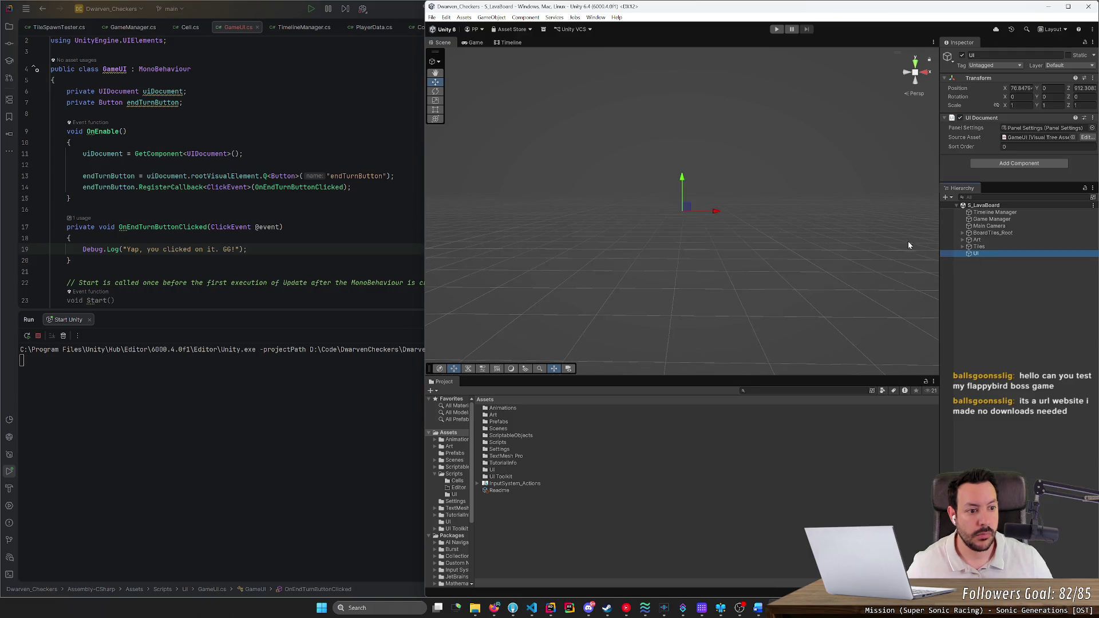
click(993, 212)
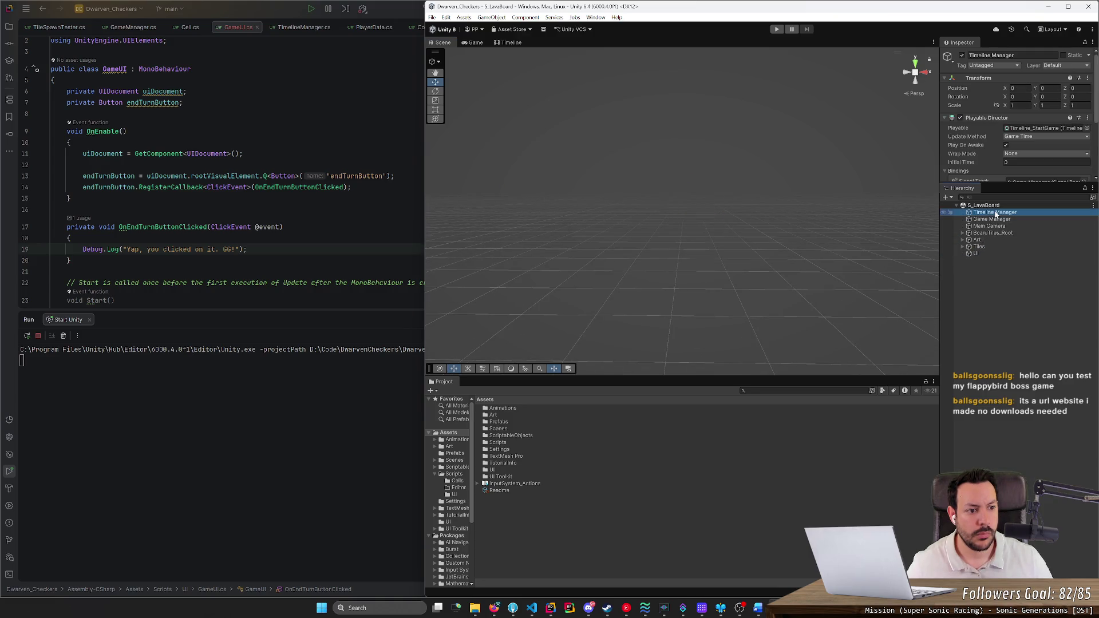
scroll(813, 224, up, 3)
key(w)
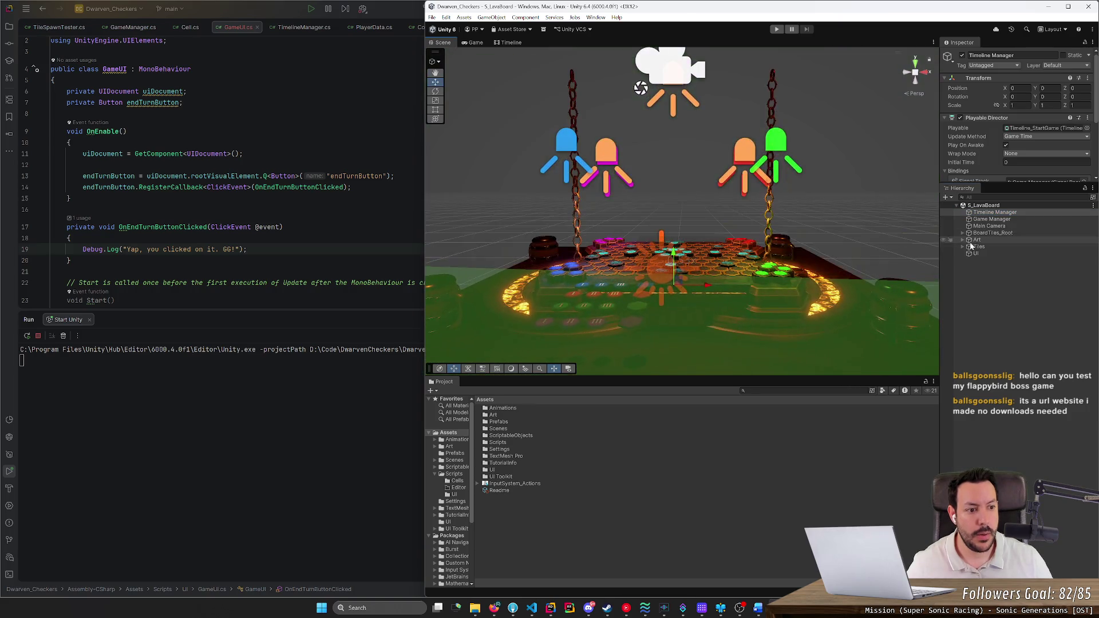
click(976, 254)
scroll(836, 228, down, 5)
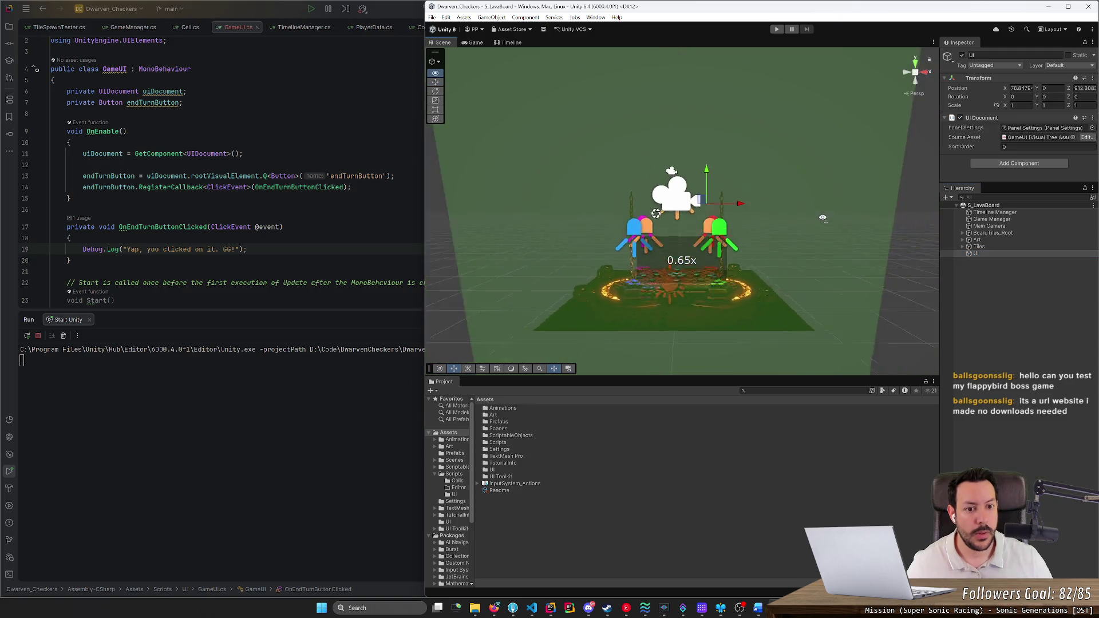
Step: Set the UI object's Position X and Z to 0, trying Y at 100 then 1
click(1020, 88)
text(0)
key(Tab)
key(Tab)
text(100)
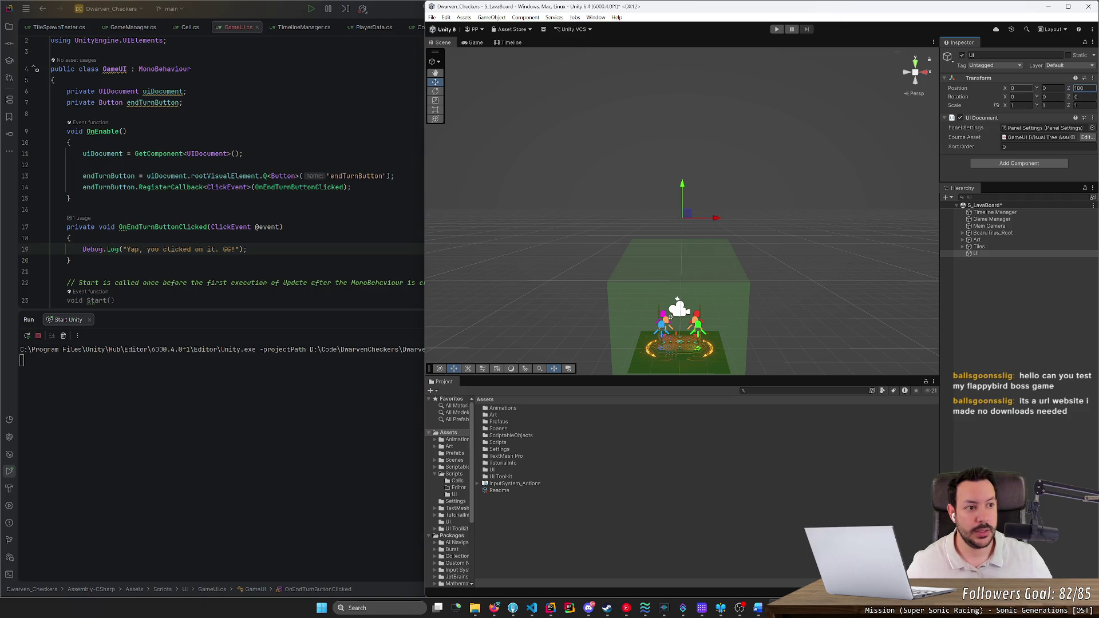
scroll(815, 221, up, 10)
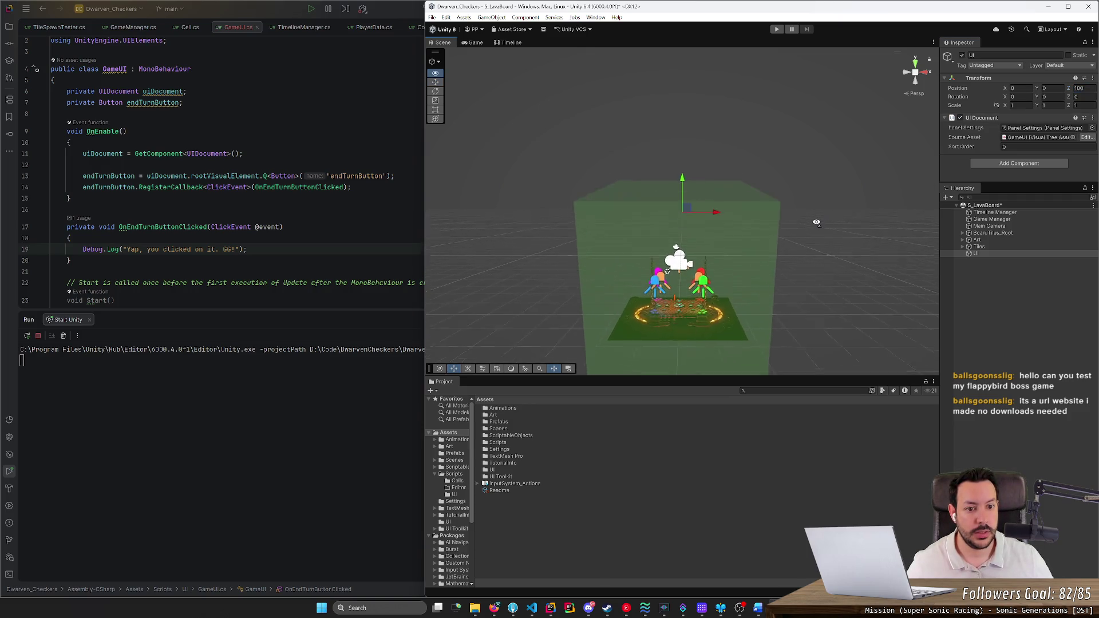
drag(800, 222, 778, 225)
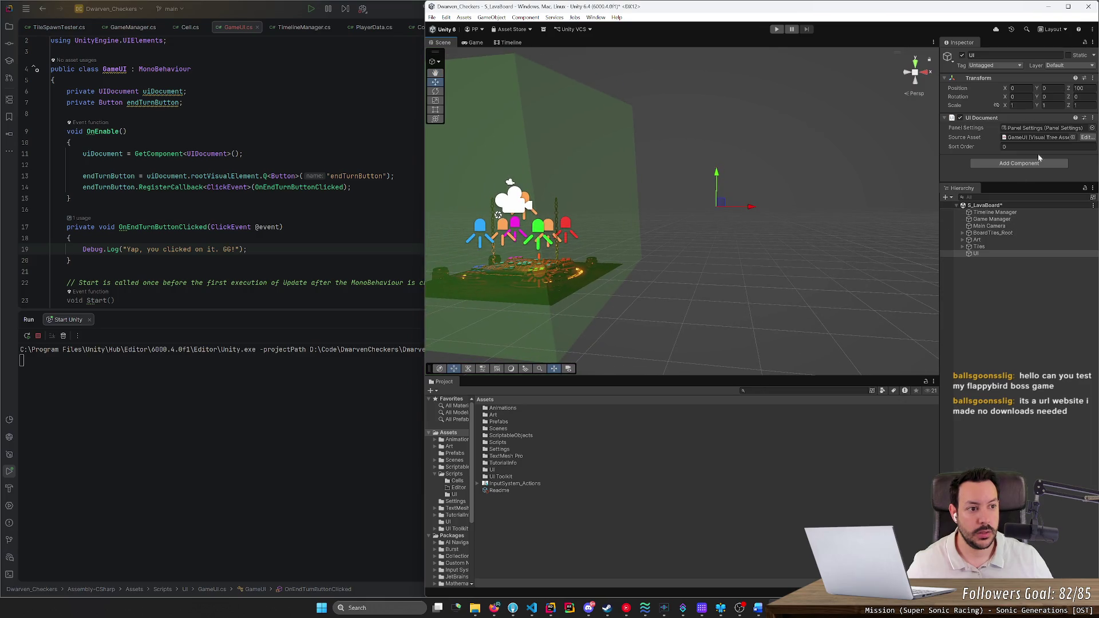
click(1053, 88)
text(1)
key(Tab)
text(0)
Step: Raise the UI object's Y position to 10 and view it from above
mouse_move(718, 228)
mouse_down()
mouse_move(728, 228)
mouse_move(751, 115)
mouse_up()
key(f)
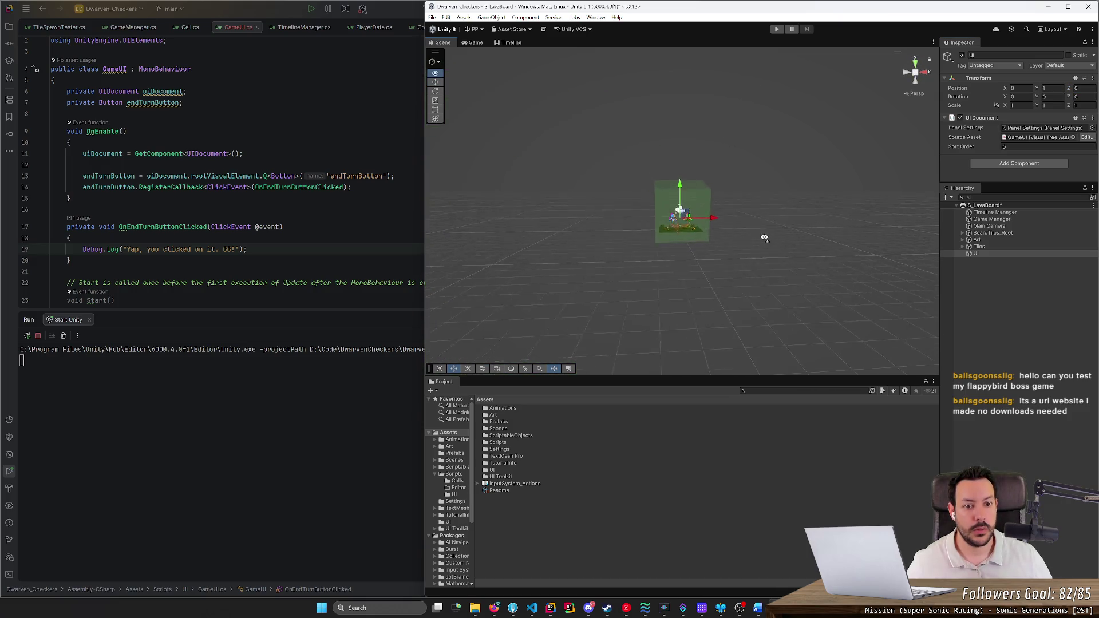
scroll(765, 231, up, 5)
click(1052, 88)
text(10)
key(Return)
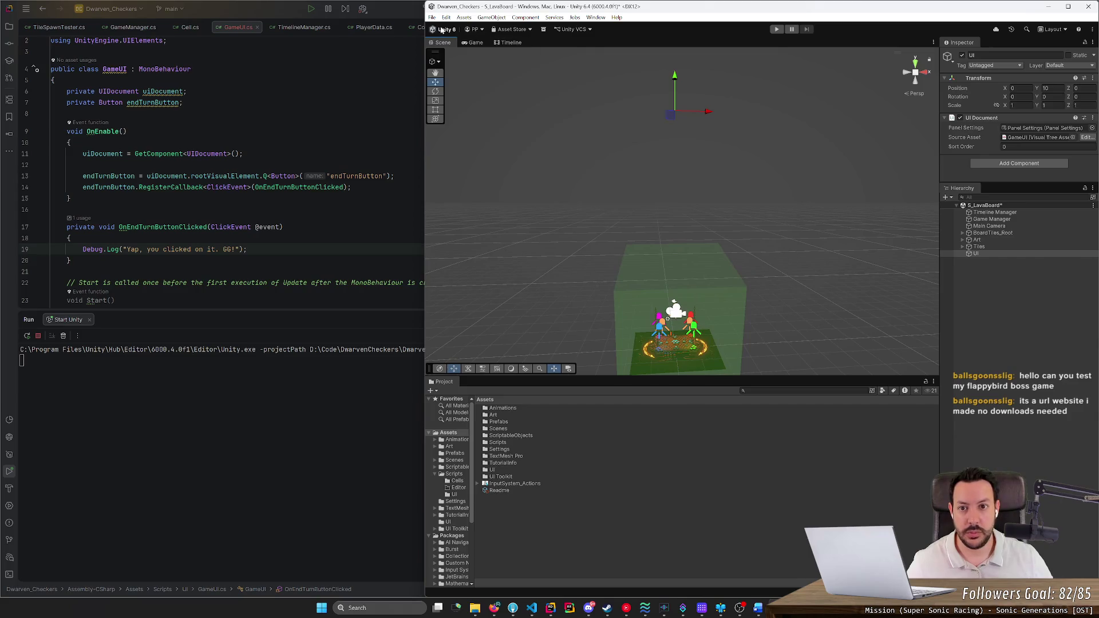
mouse_move(727, 168)
mouse_down()
mouse_move(728, 195)
mouse_move(746, 128)
mouse_up()
click(475, 43)
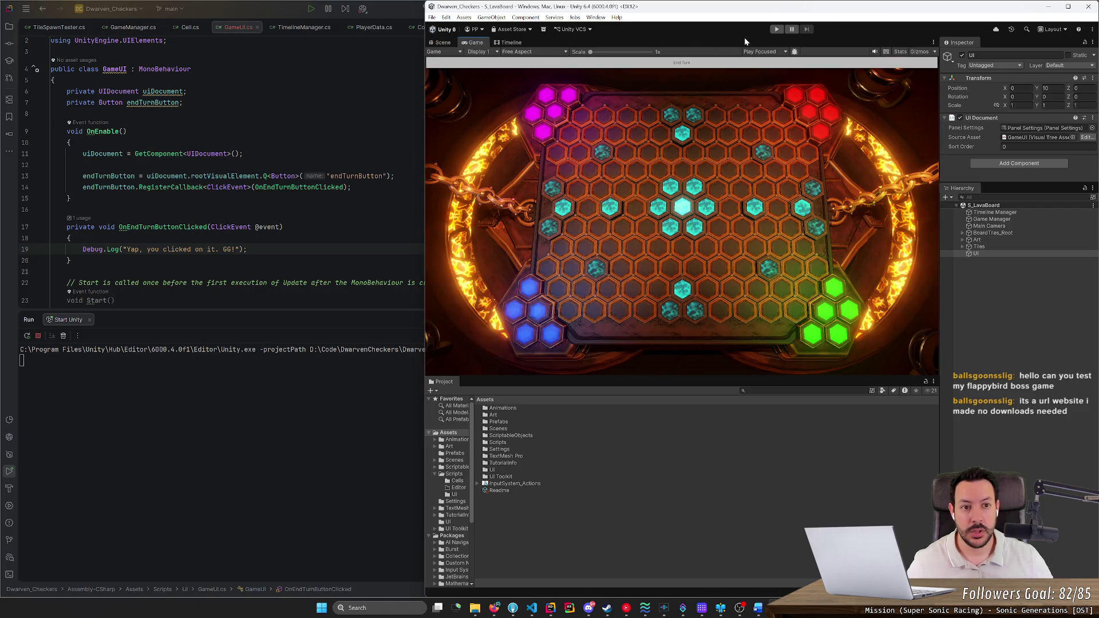
Step: Play the game, click End Turn three times, check the Console, and breakpoint the Debug.Log line
click(776, 29)
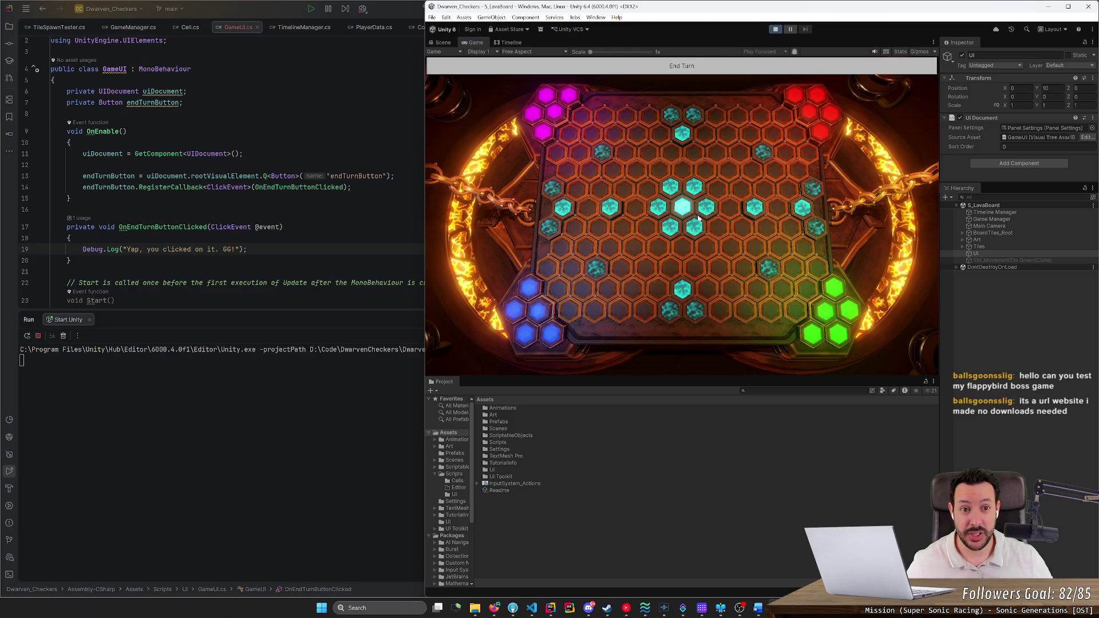
click(691, 67)
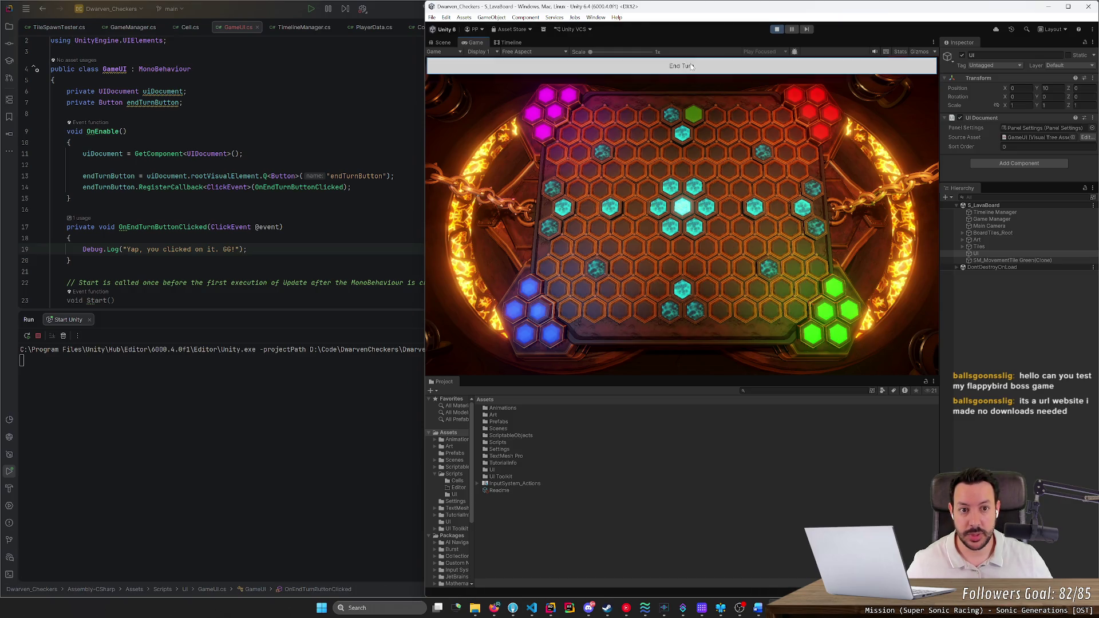
click(691, 66)
click(692, 66)
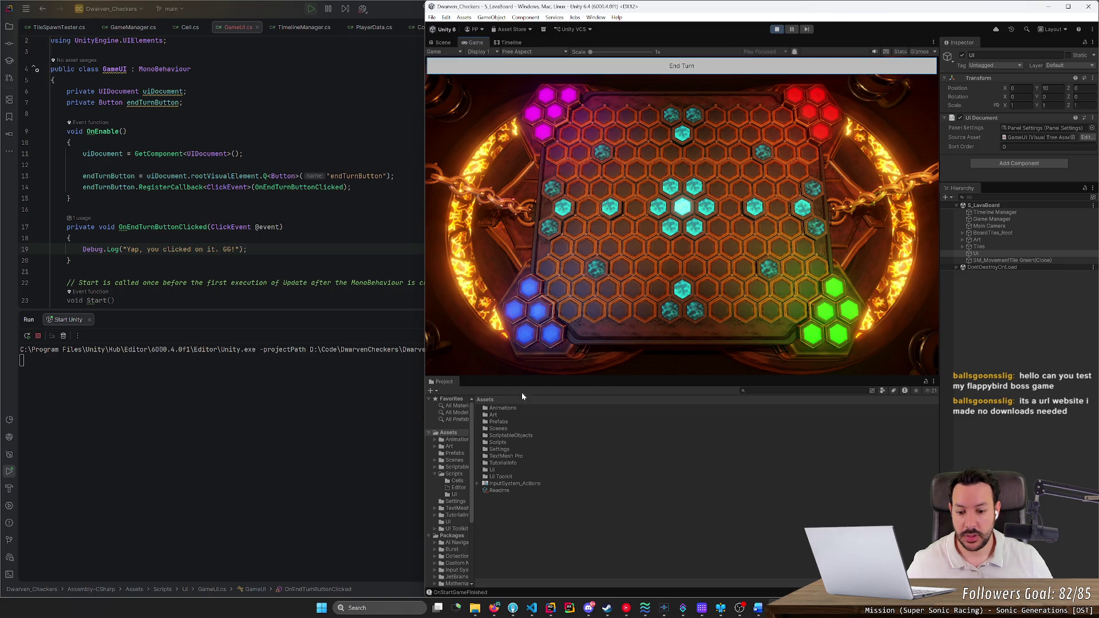
click(467, 592)
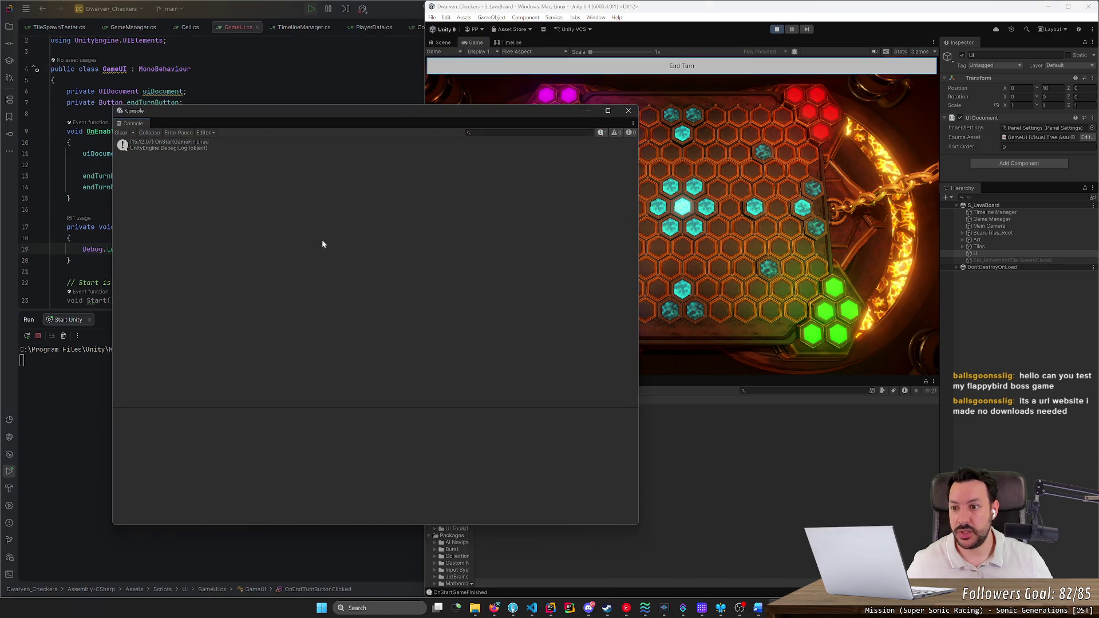
drag(271, 114, 505, 122)
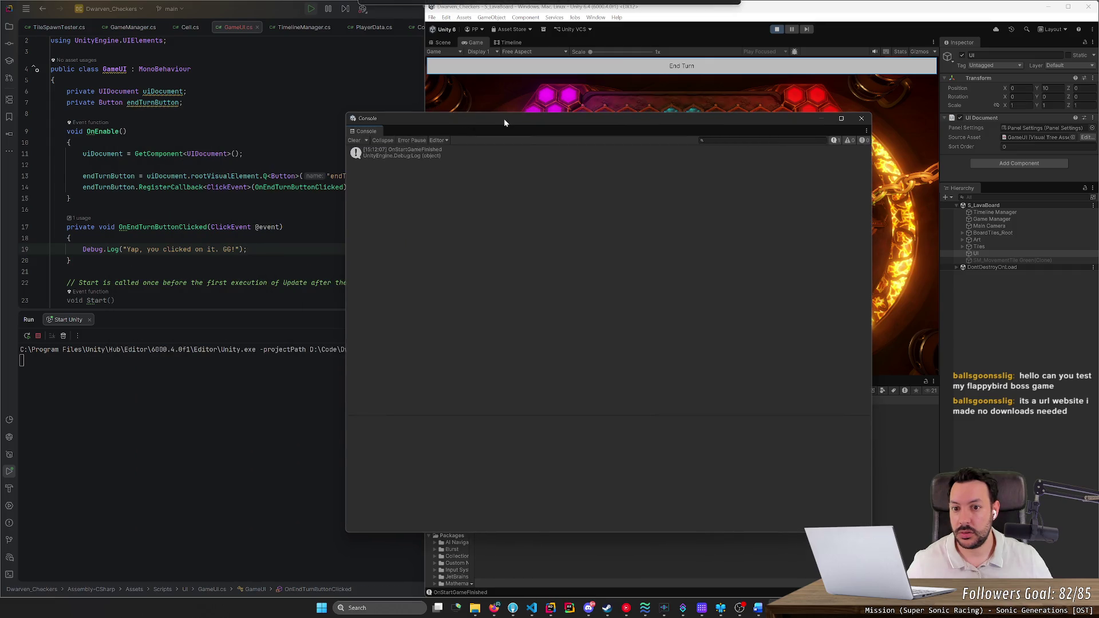
click(24, 249)
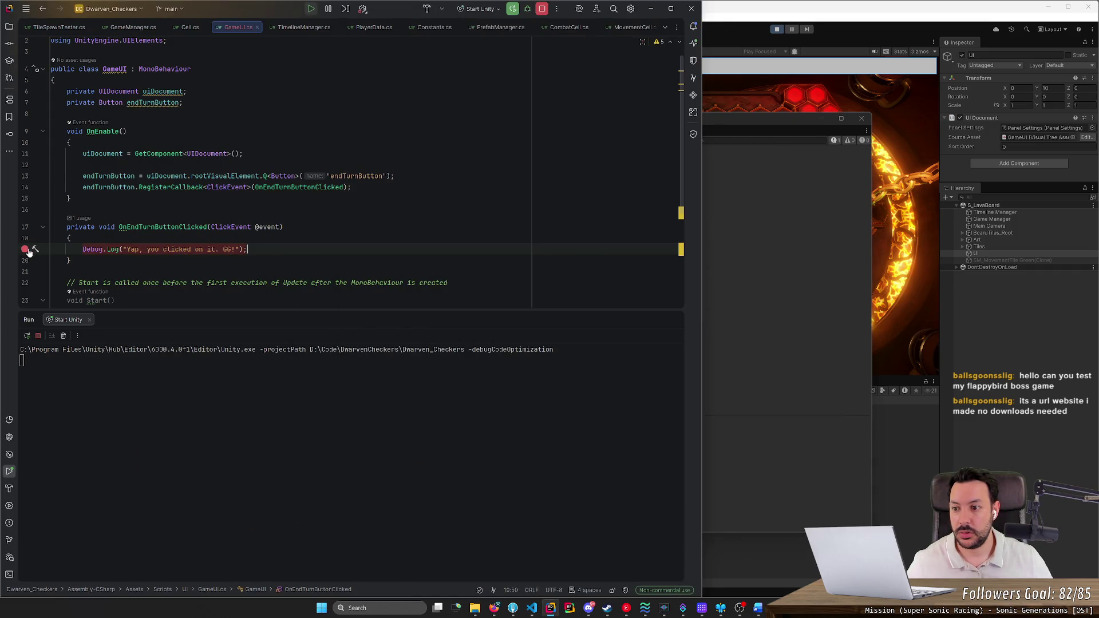
Step: Attach the debugger to Unity Editor and breakpoint the endTurnButton lookup line
click(363, 9)
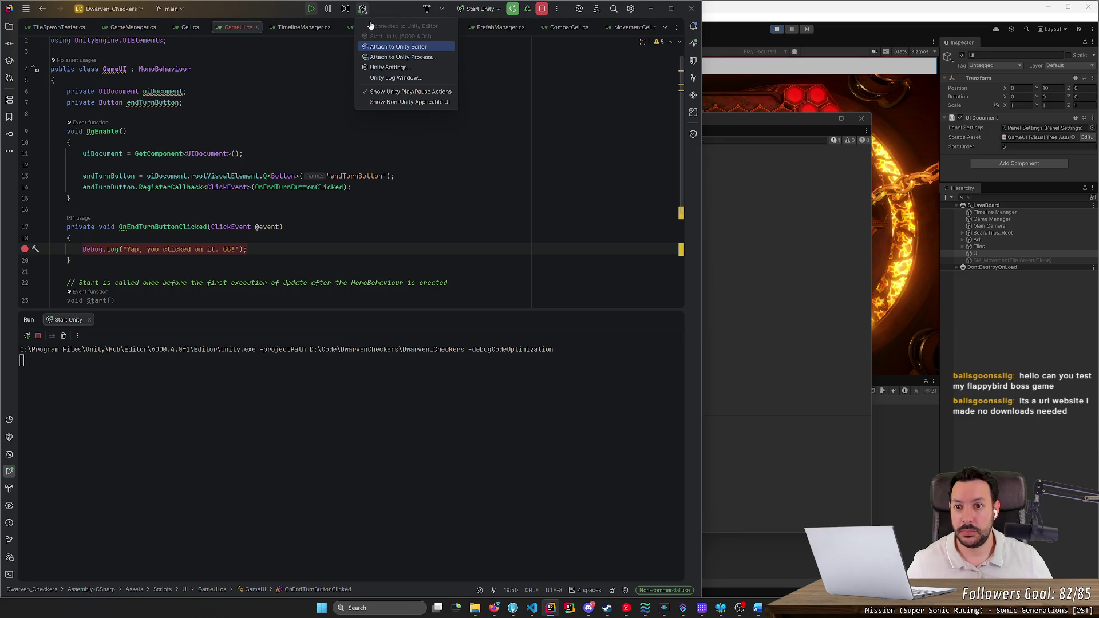
click(398, 46)
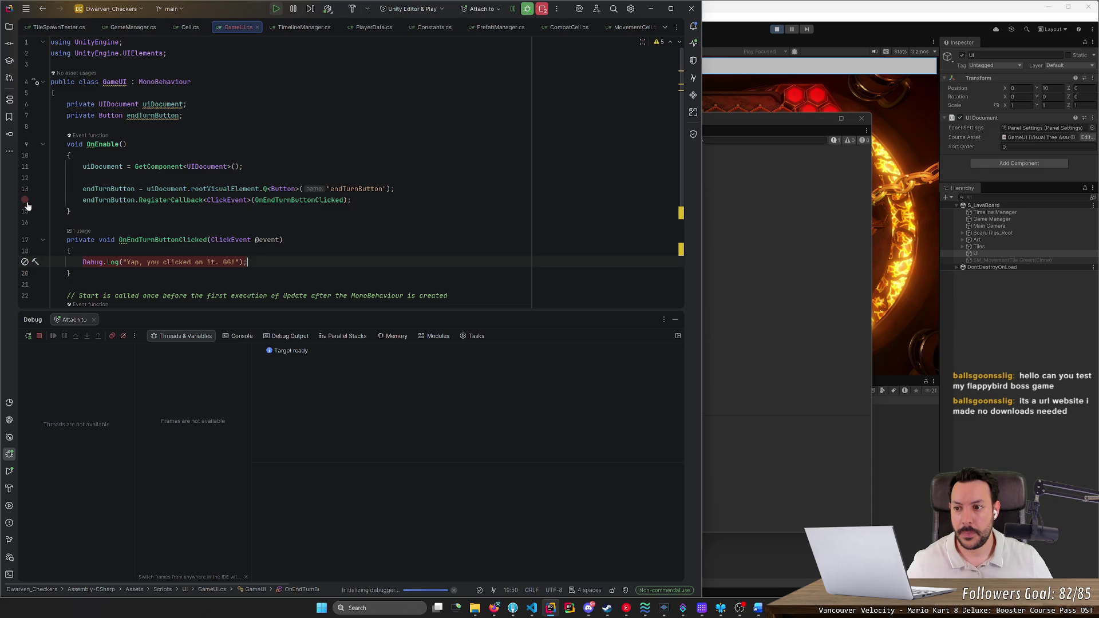
click(25, 188)
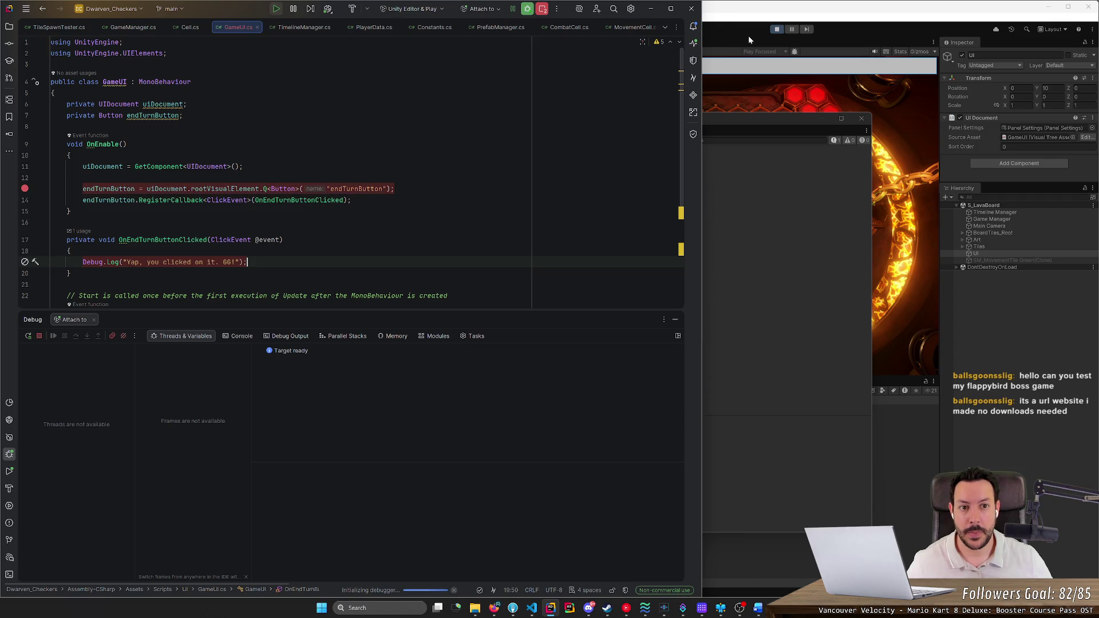
Step: Exit play mode in Unity and close the Console window
click(748, 35)
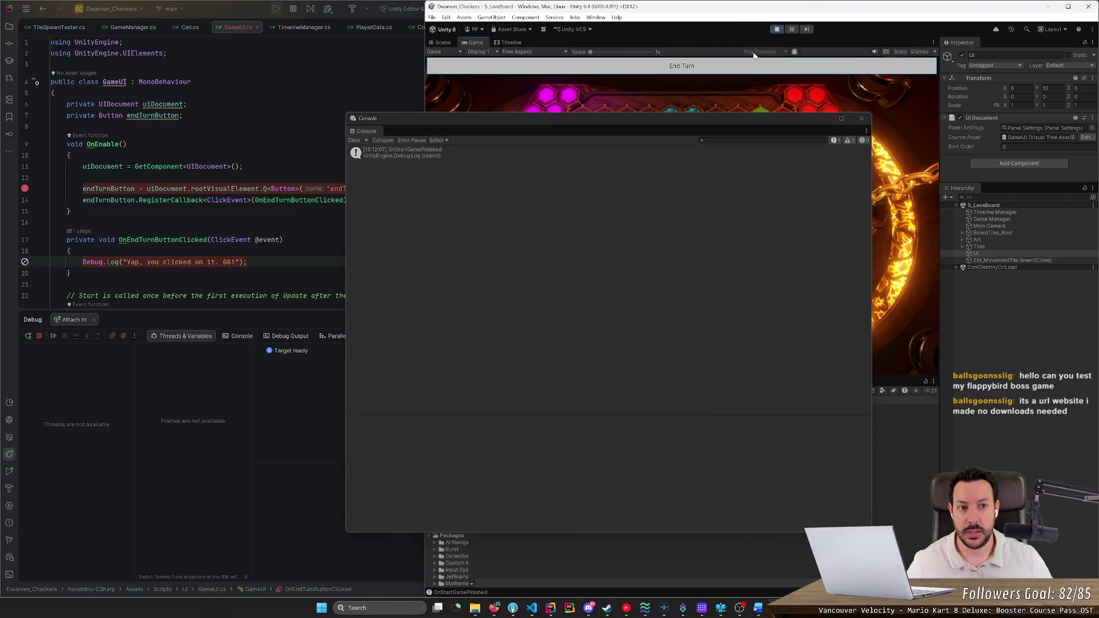
click(776, 29)
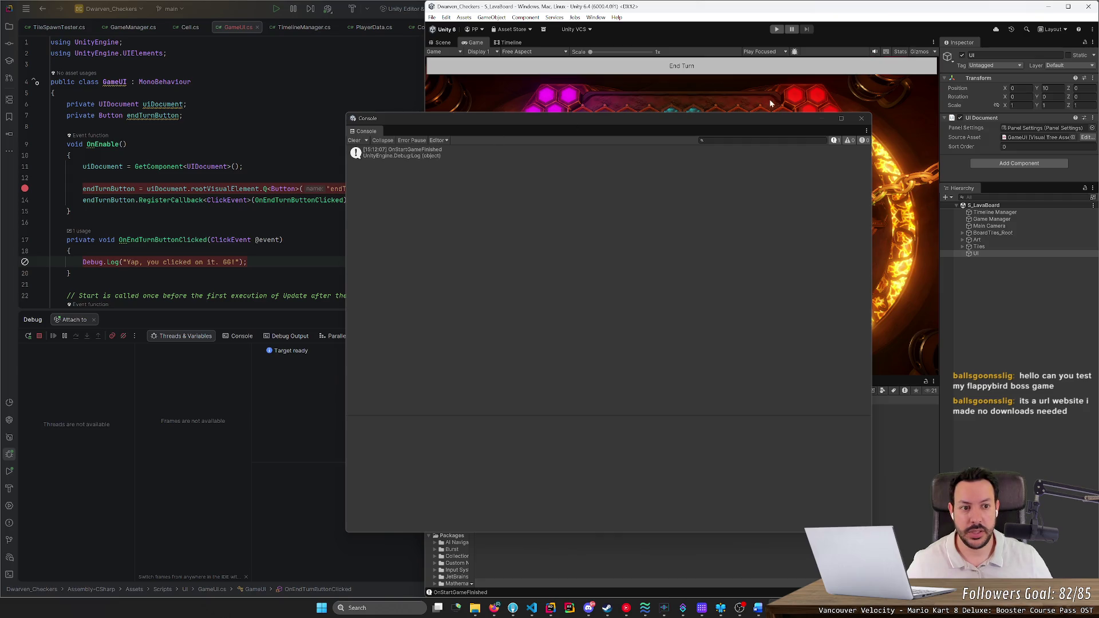
click(861, 118)
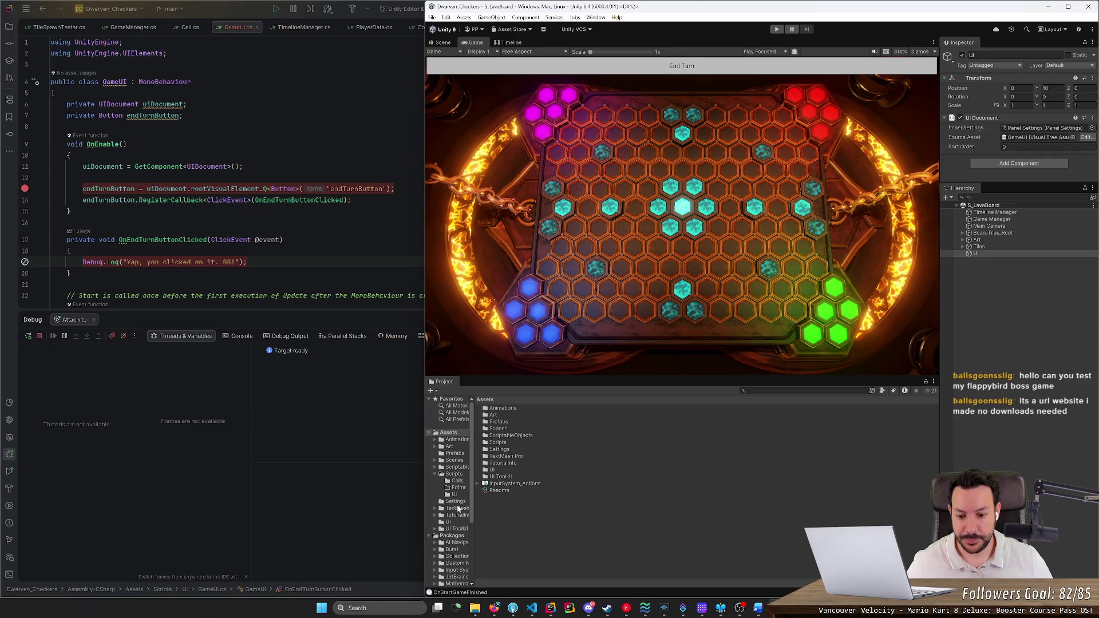
Step: Attach the GameUI script from Scripts/UI to the UI object
click(453, 475)
click(458, 487)
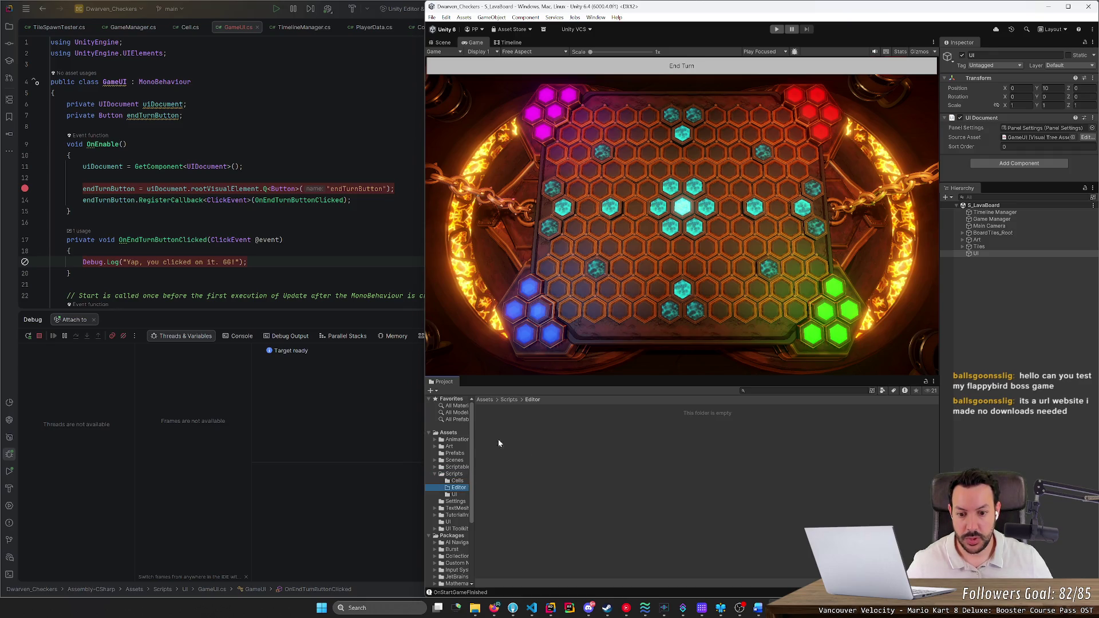
click(453, 495)
mouse_move(498, 407)
mouse_down()
mouse_move(572, 372)
mouse_move(1007, 249)
mouse_move(999, 180)
mouse_up()
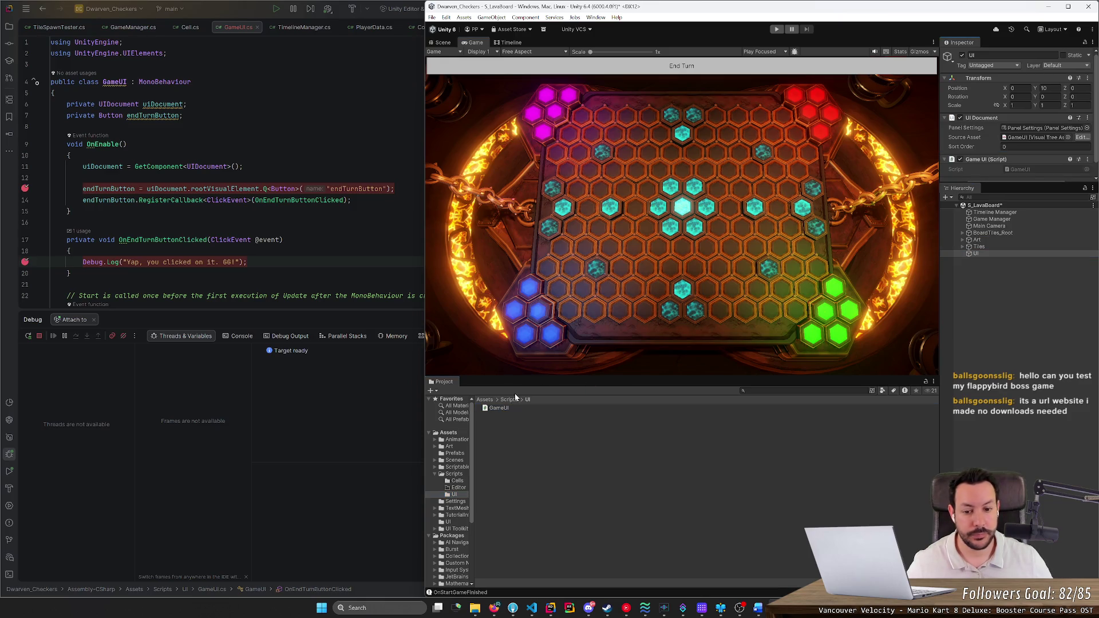
Step: Delete the empty Scripts/Editor folder and start play mode
click(455, 488)
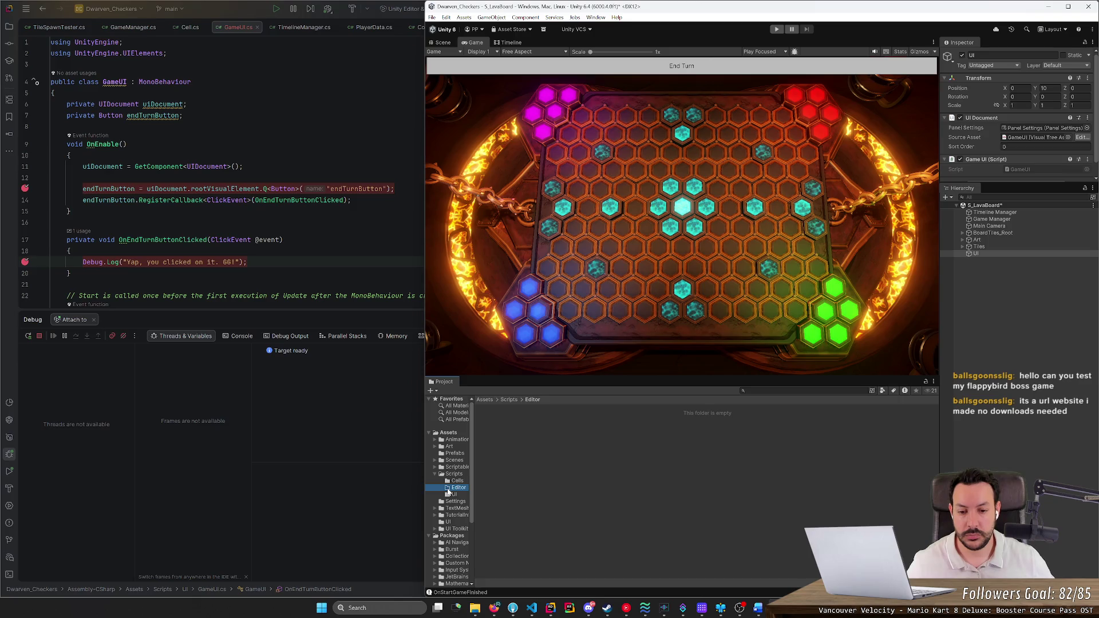
key(Delete)
key(Return)
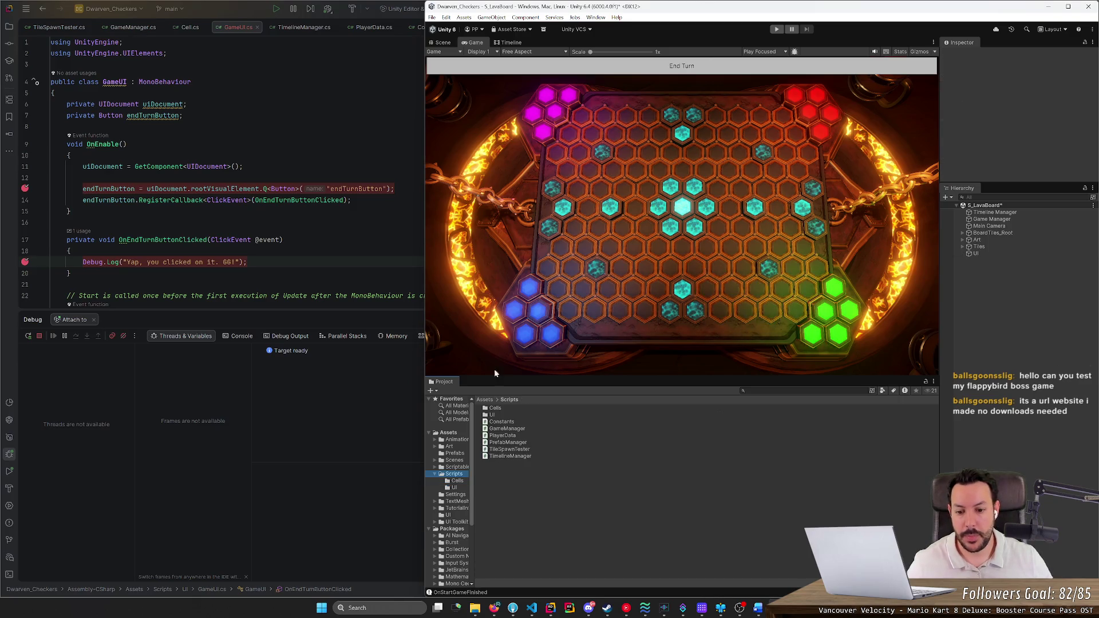
click(777, 31)
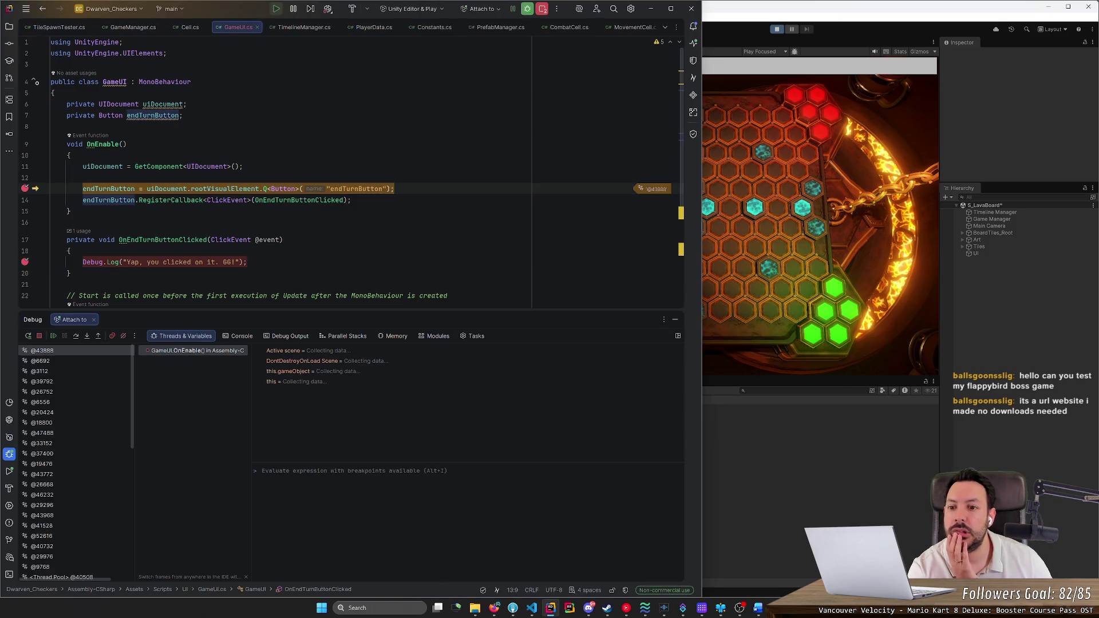
Step: Step over the endTurnButton lookup, see it returns null, and resume execution
mouse_move(299, 201)
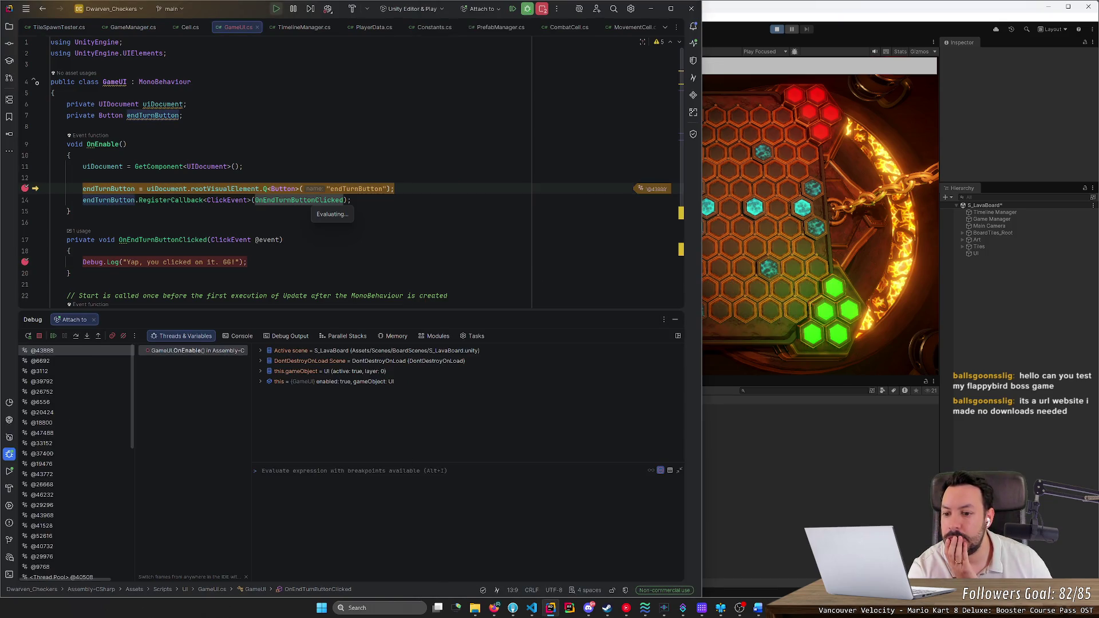
click(76, 336)
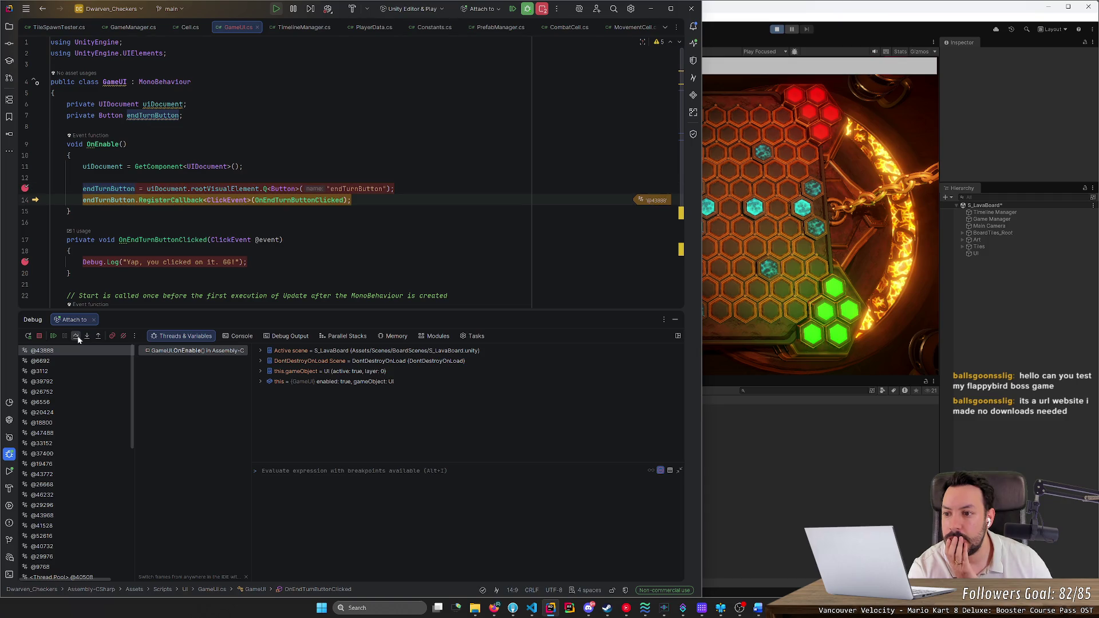
mouse_move(109, 189)
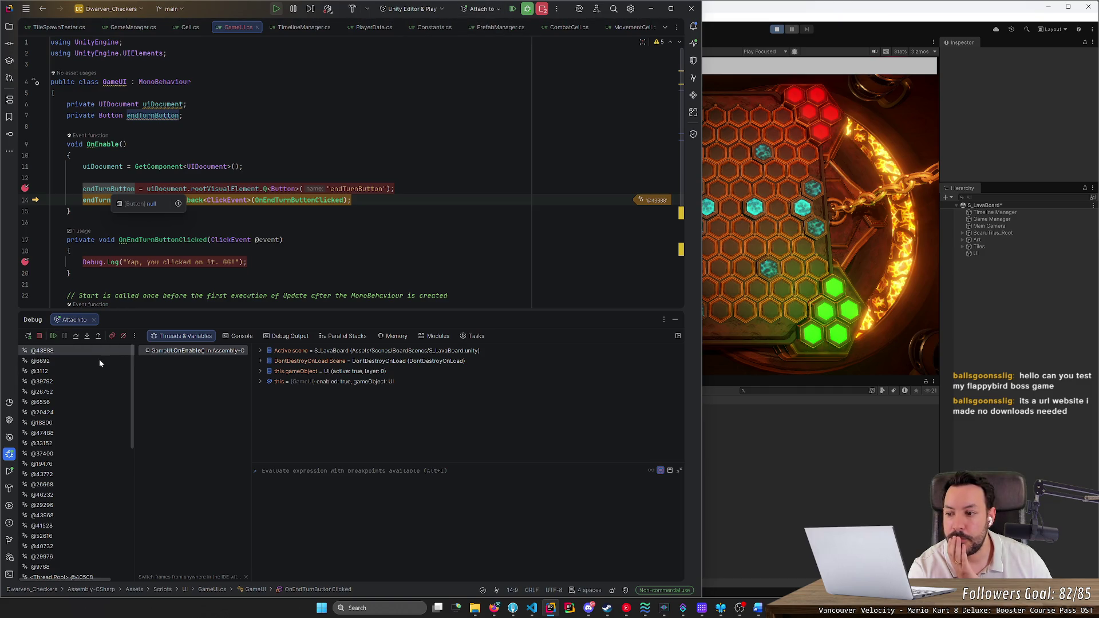
click(40, 337)
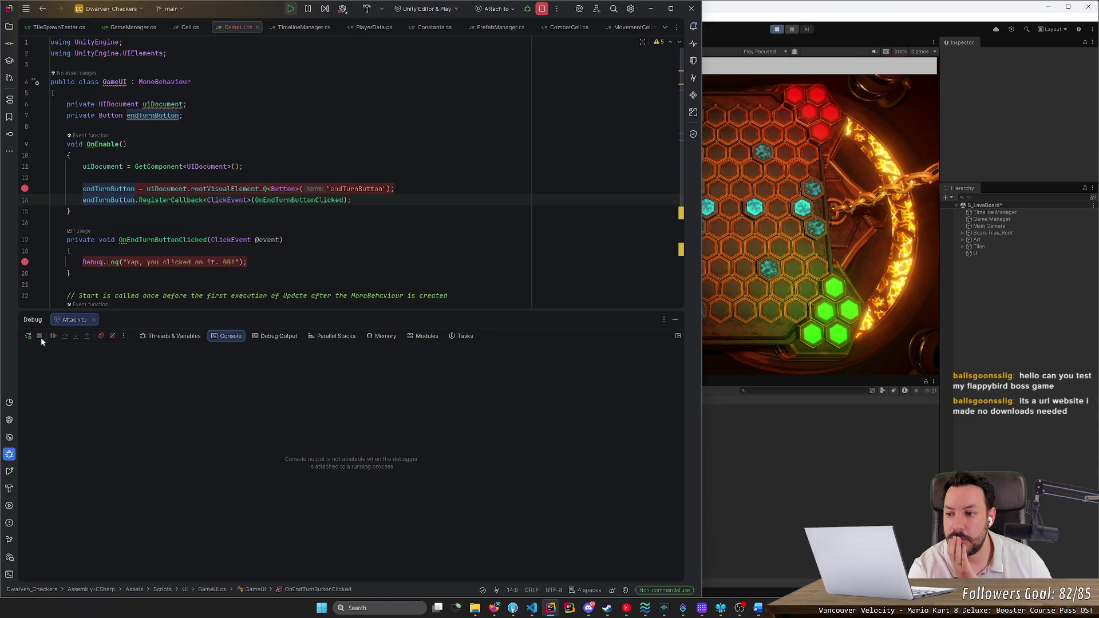
click(333, 188)
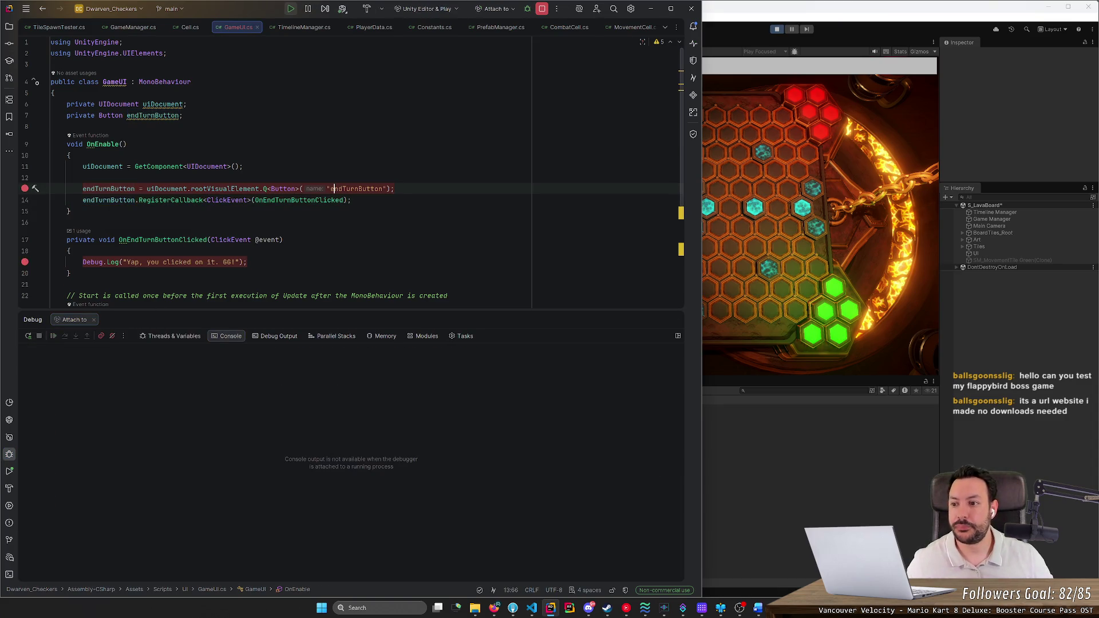
Step: Change the queried button name to "EndTurnButton" with a capital E
key(Delete)
text(E)
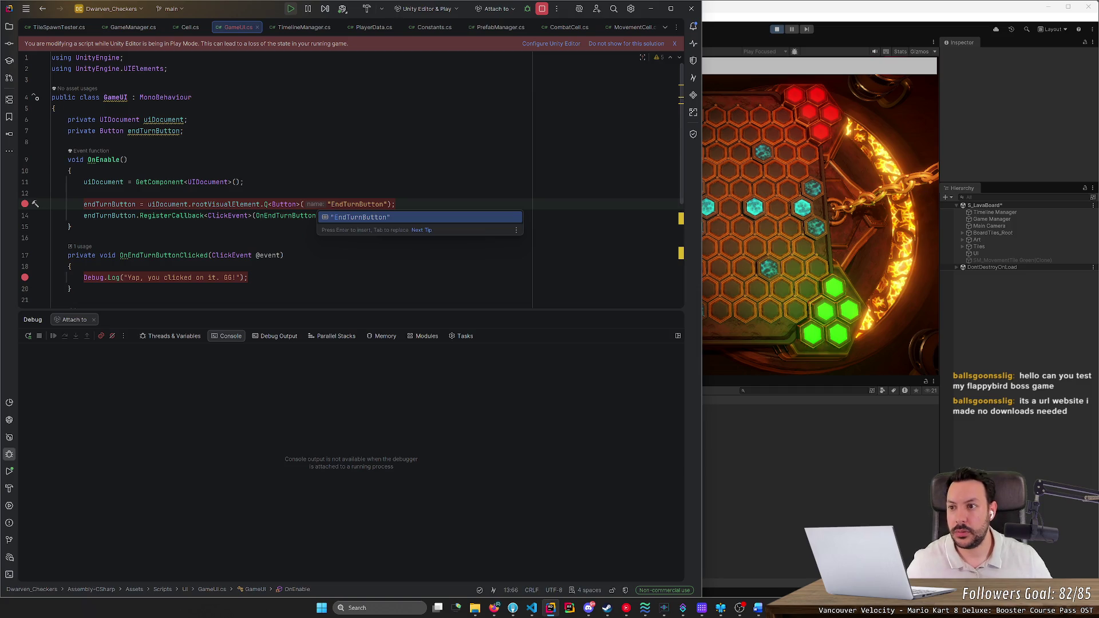
key(ctrl+s)
click(188, 119)
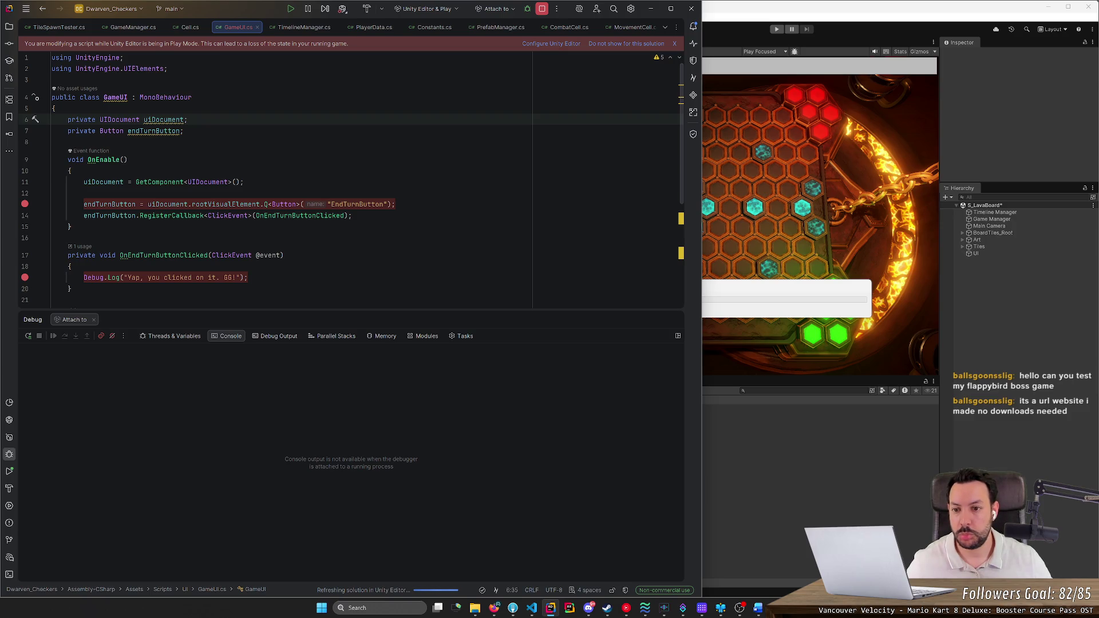
Step: Rerun the game in Unity play mode and stop it again
click(51, 193)
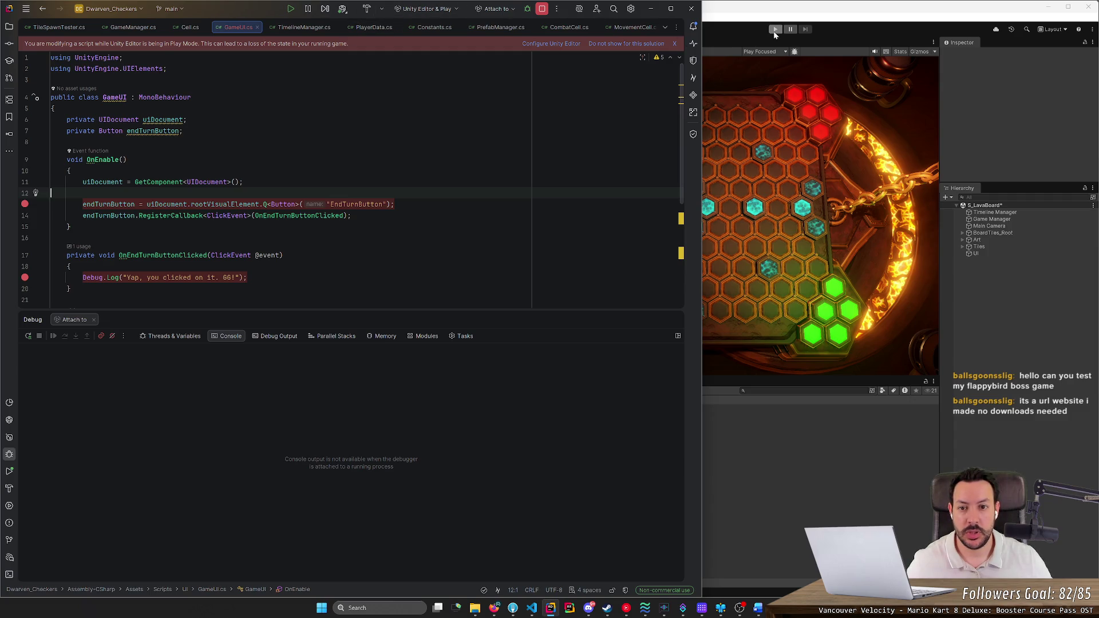
click(774, 31)
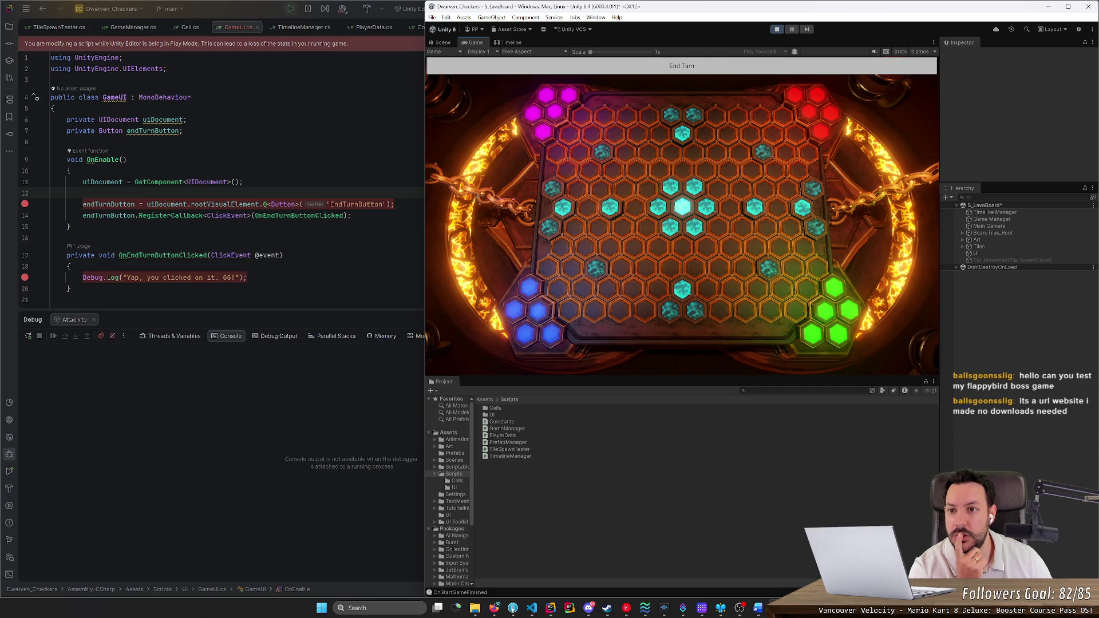
key(ctrl+p)
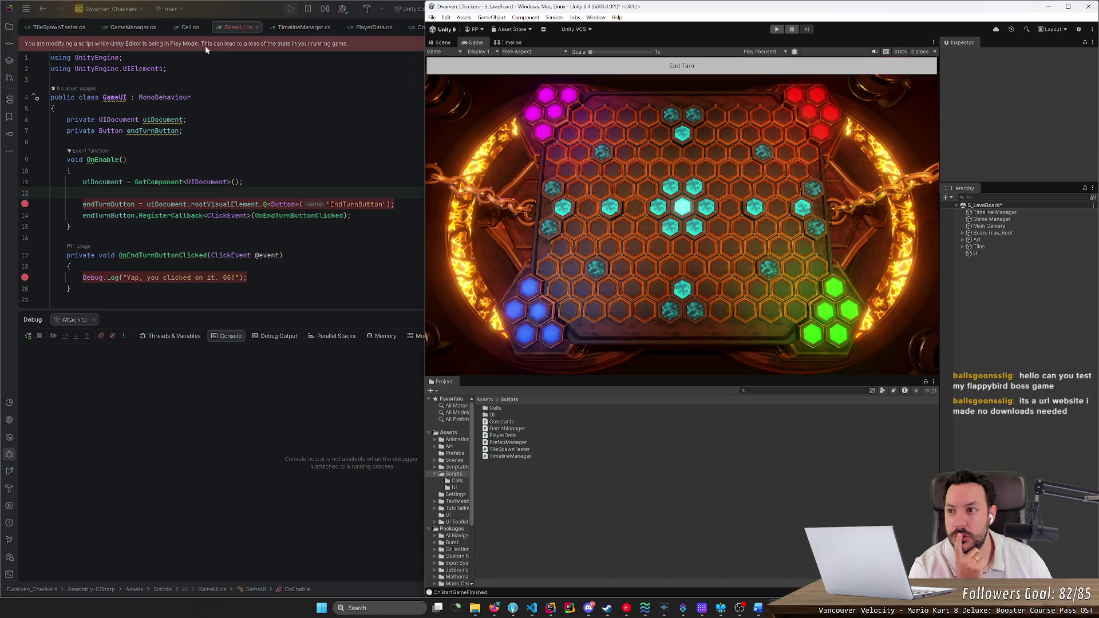
Step: Start a whole-solution build in Rider, then cancel it because the game is running
click(421, 108)
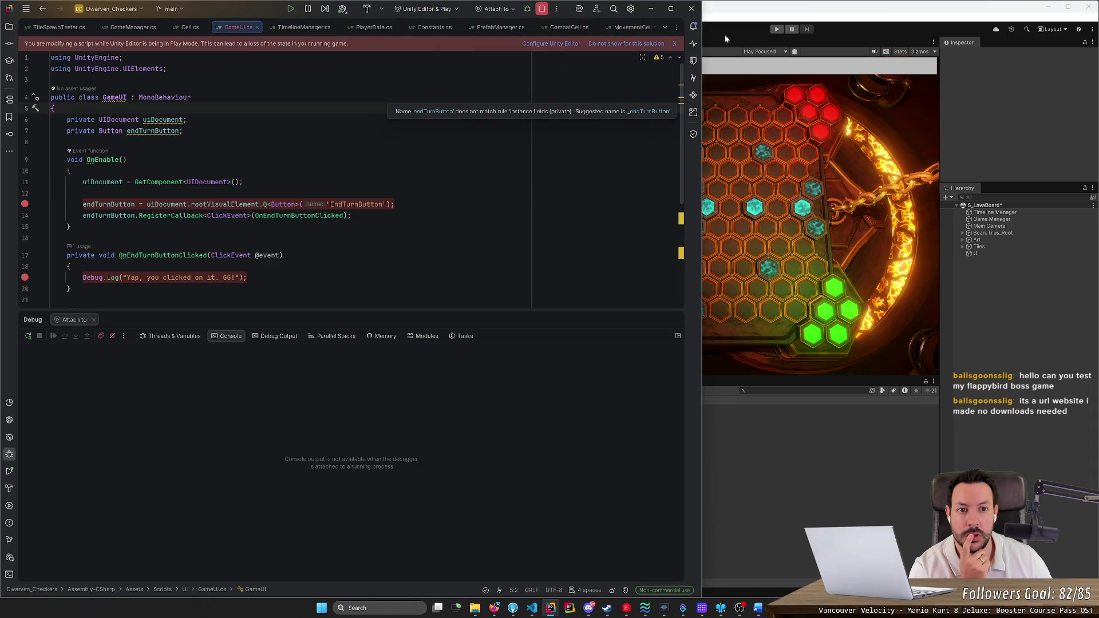
click(747, 42)
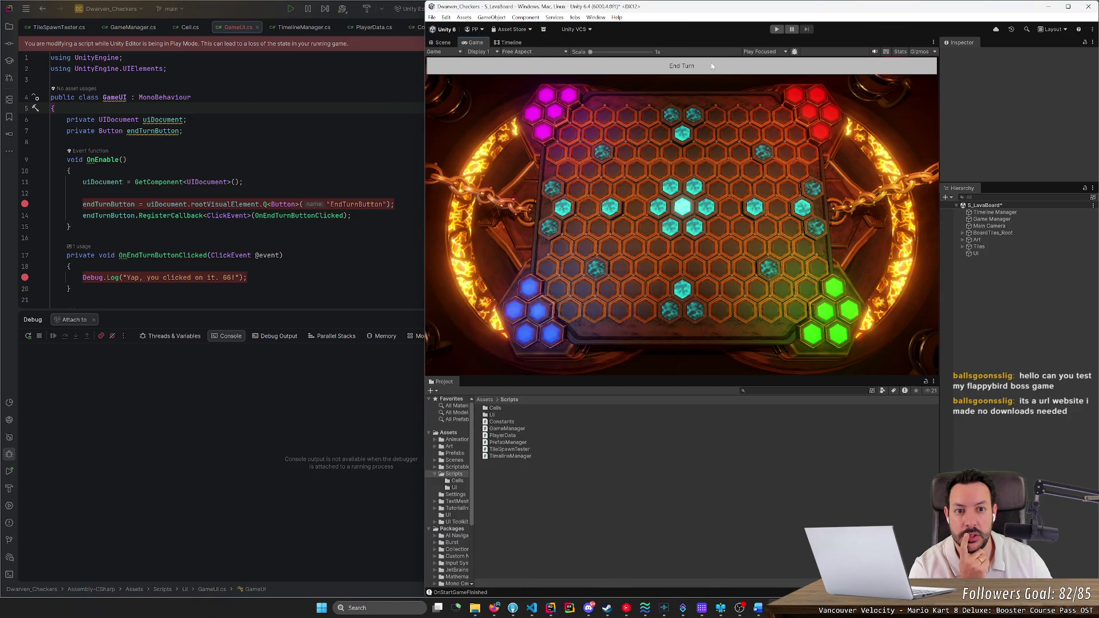
click(229, 68)
click(381, 9)
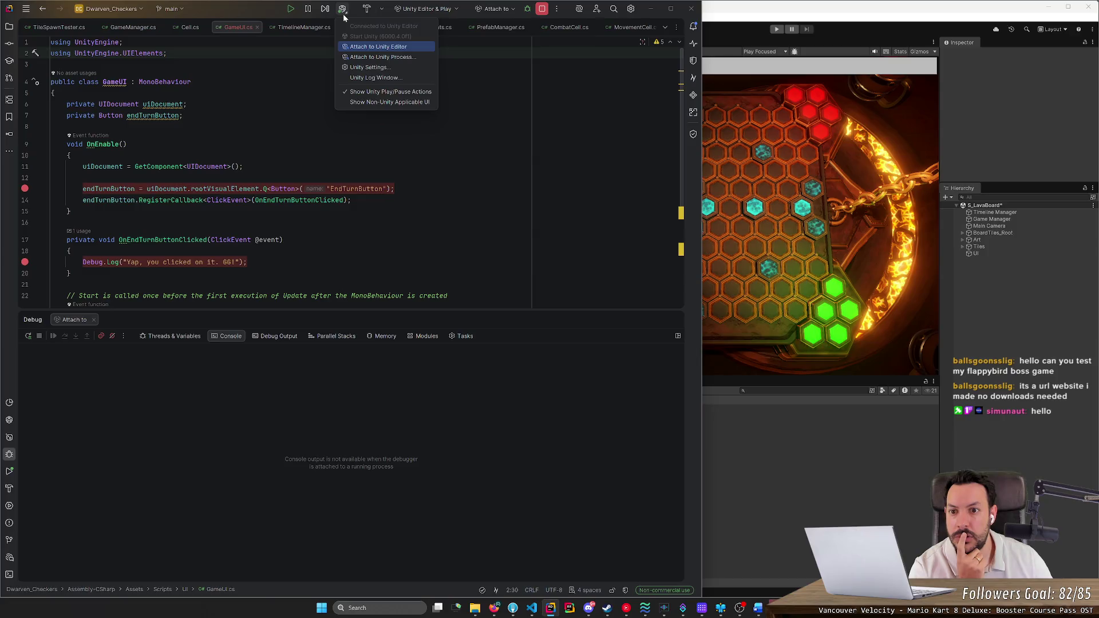
click(378, 13)
click(379, 11)
click(378, 12)
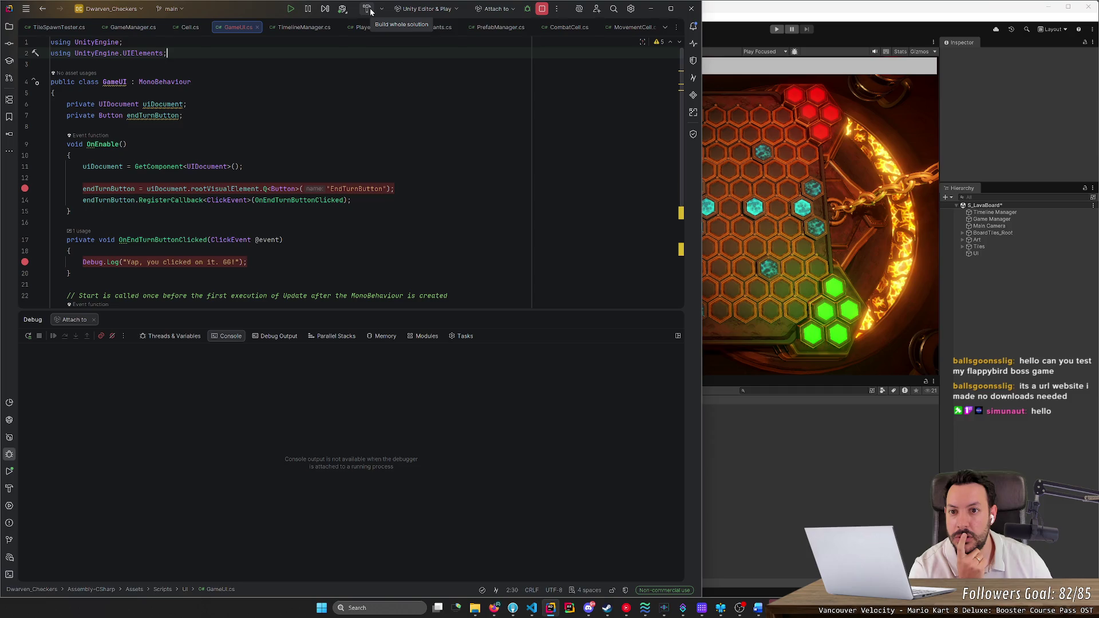
click(369, 11)
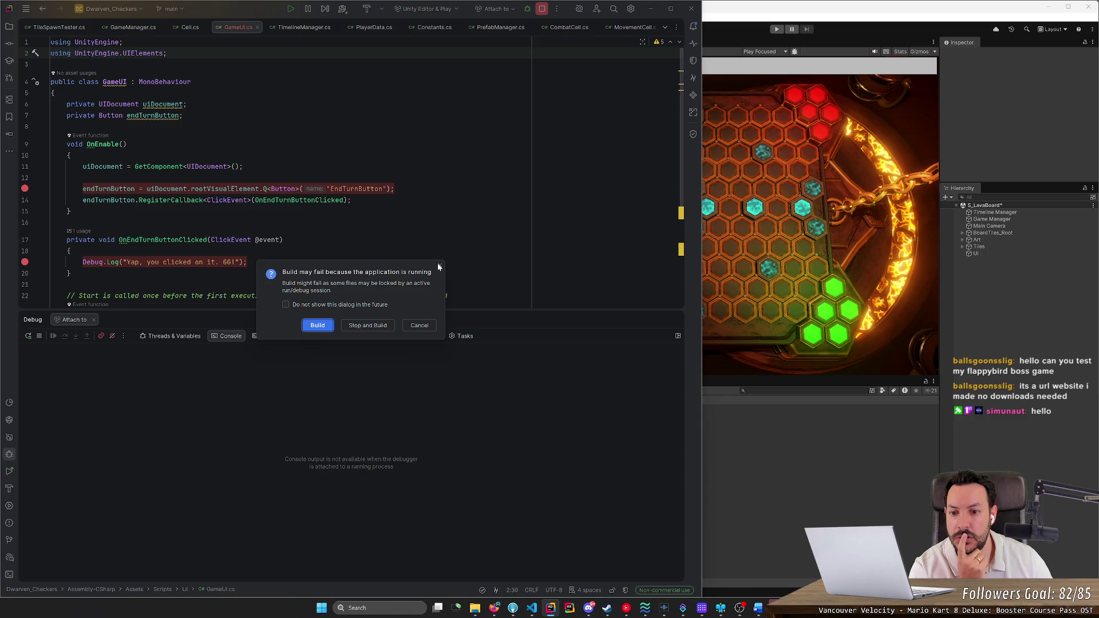
click(419, 325)
Step: Close Unity Preferences and restore the button name string to 'EndTurnButton' after a stray typo
click(51, 222)
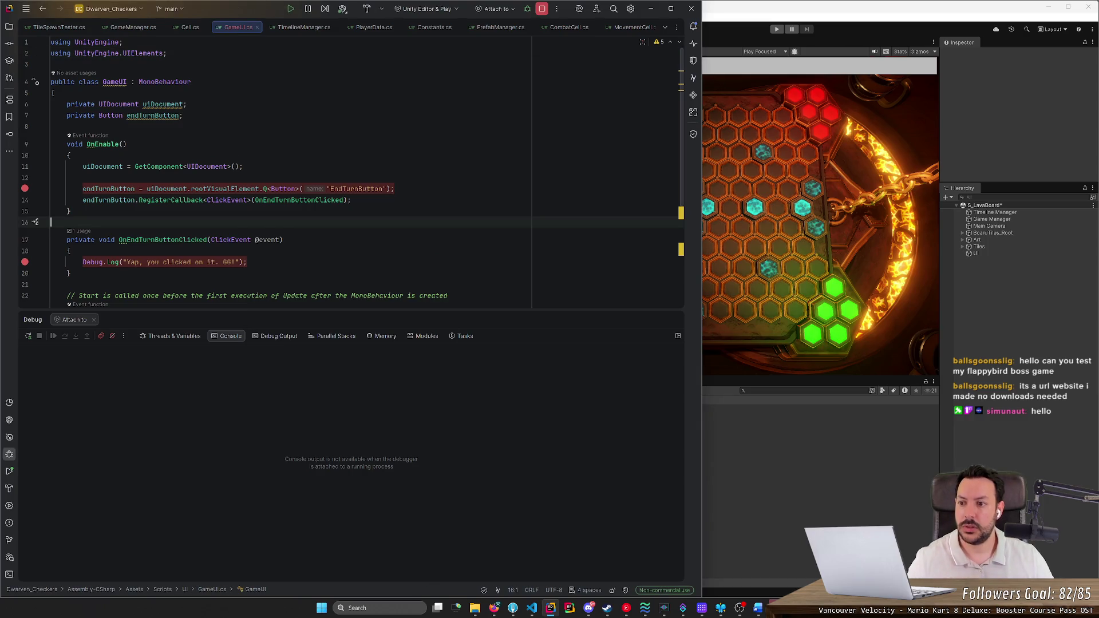
click(127, 189)
click(359, 189)
text(asds)
click(763, 437)
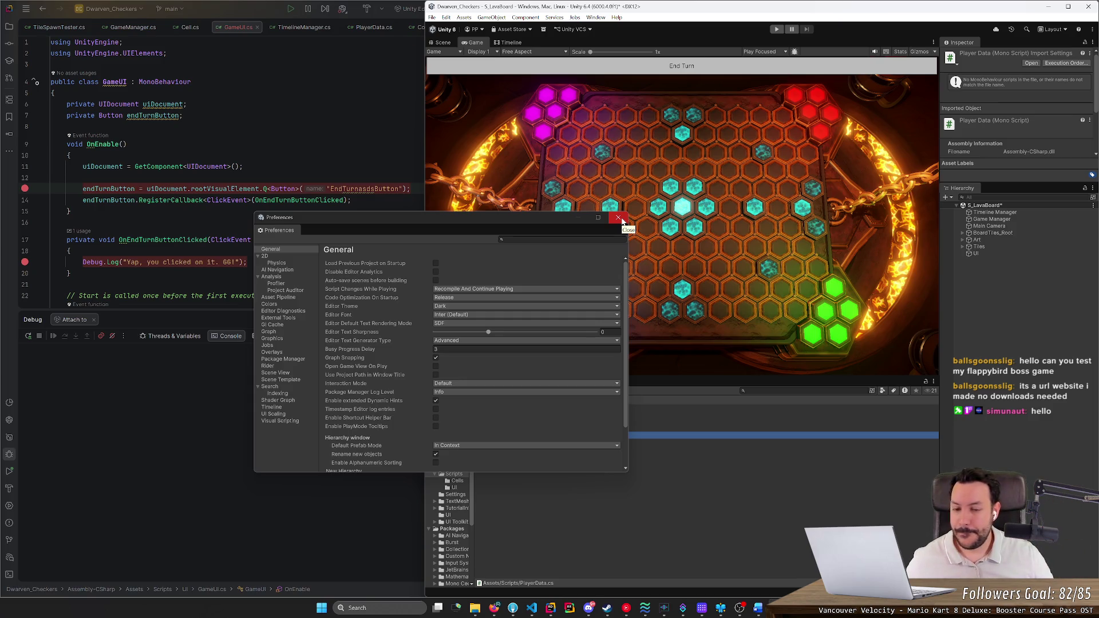
click(622, 220)
click(375, 189)
key(BackSpace)
key(BackSpace)
key(BackSpace)
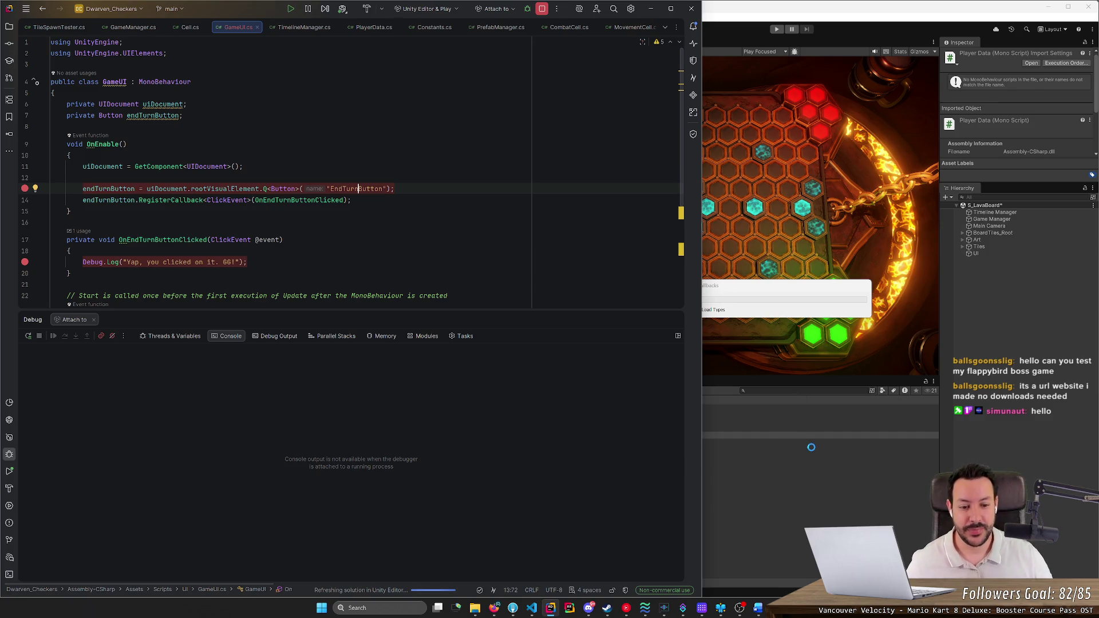
click(812, 442)
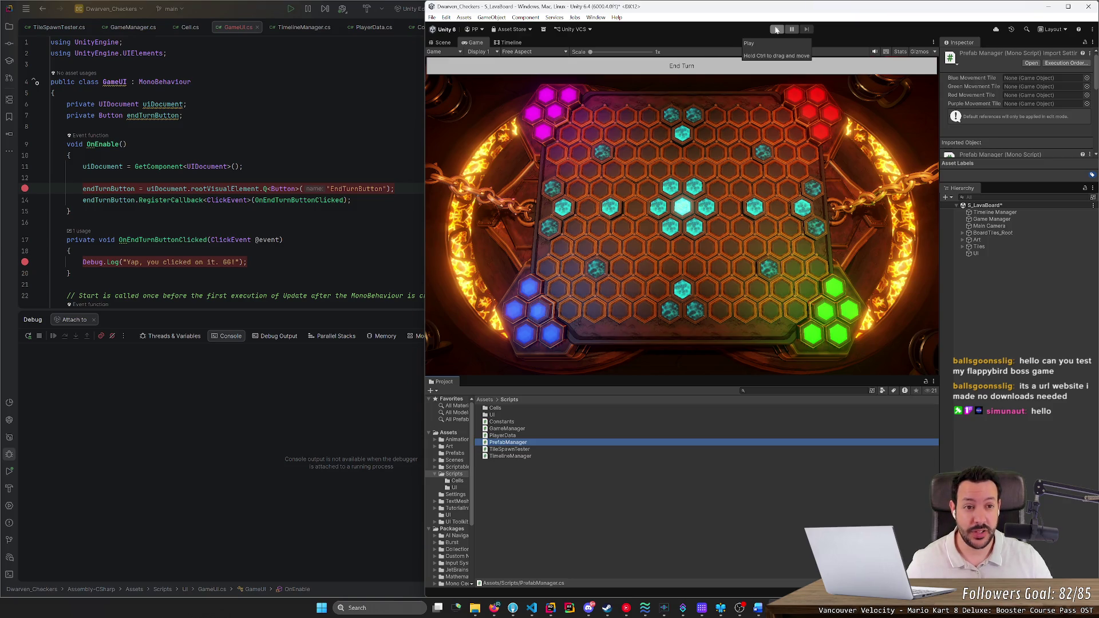
Step: Run the game, click End Turn to log 'Yap, you clicked on it. GG!', then stop play mode
click(776, 29)
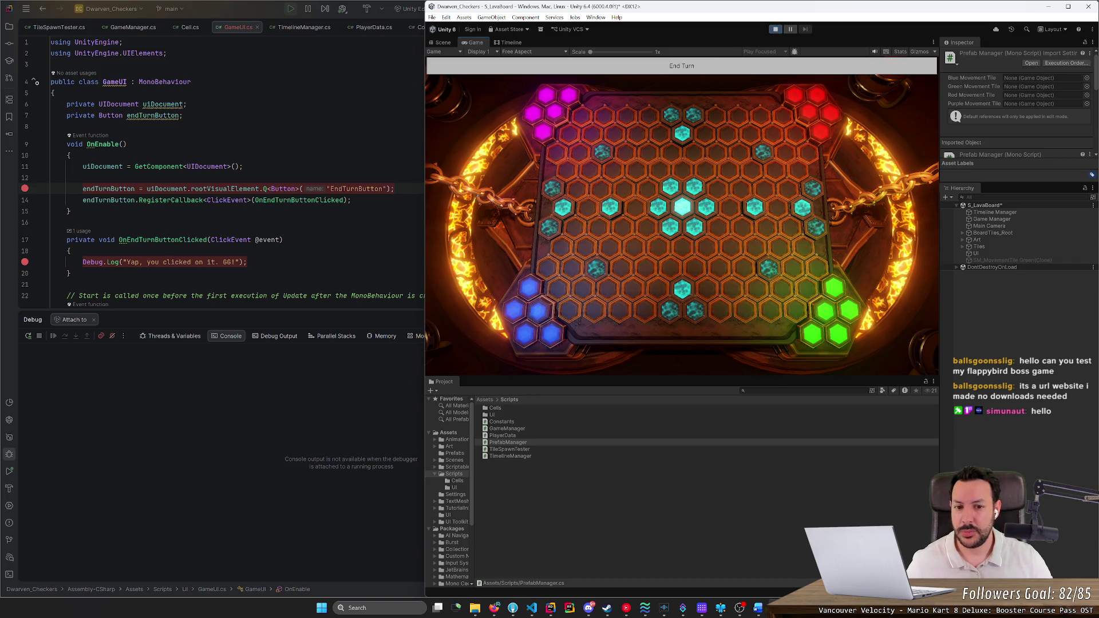
click(568, 70)
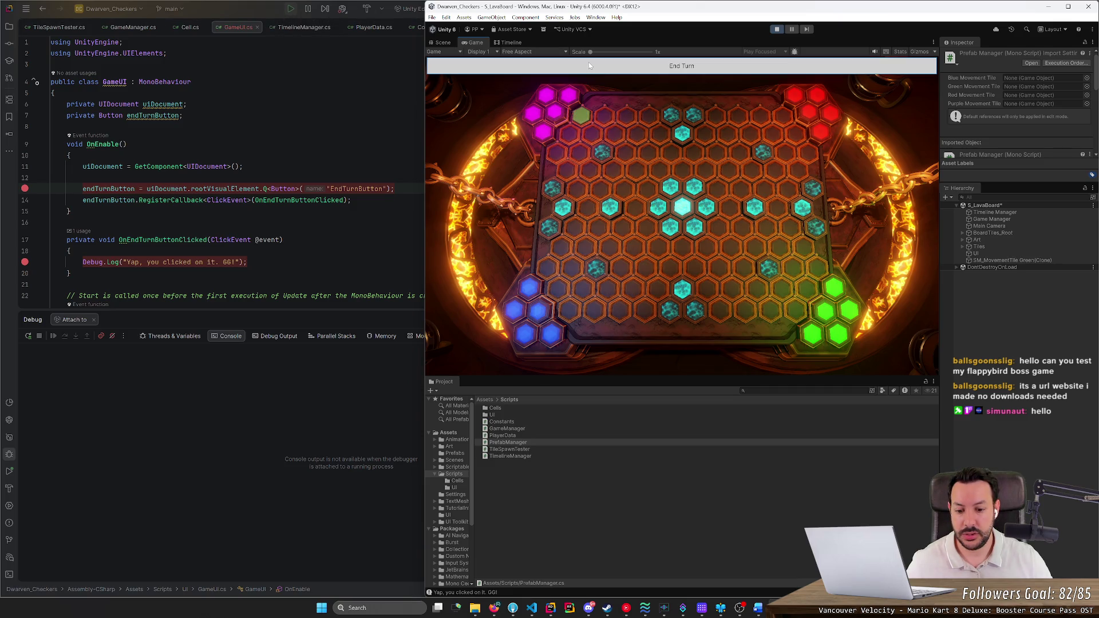
click(776, 29)
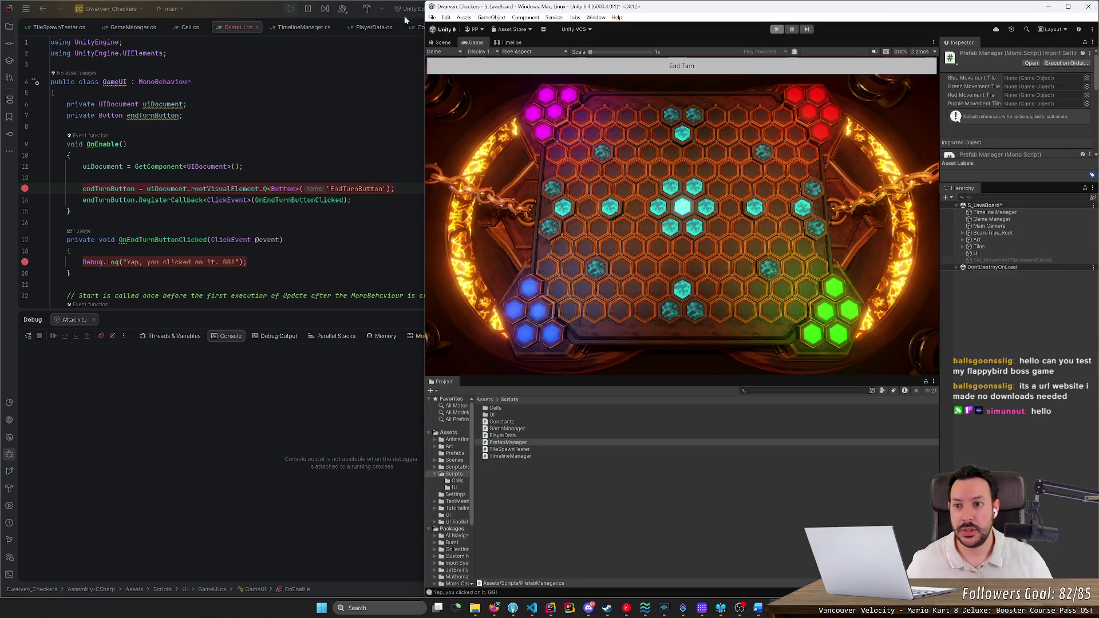
click(343, 9)
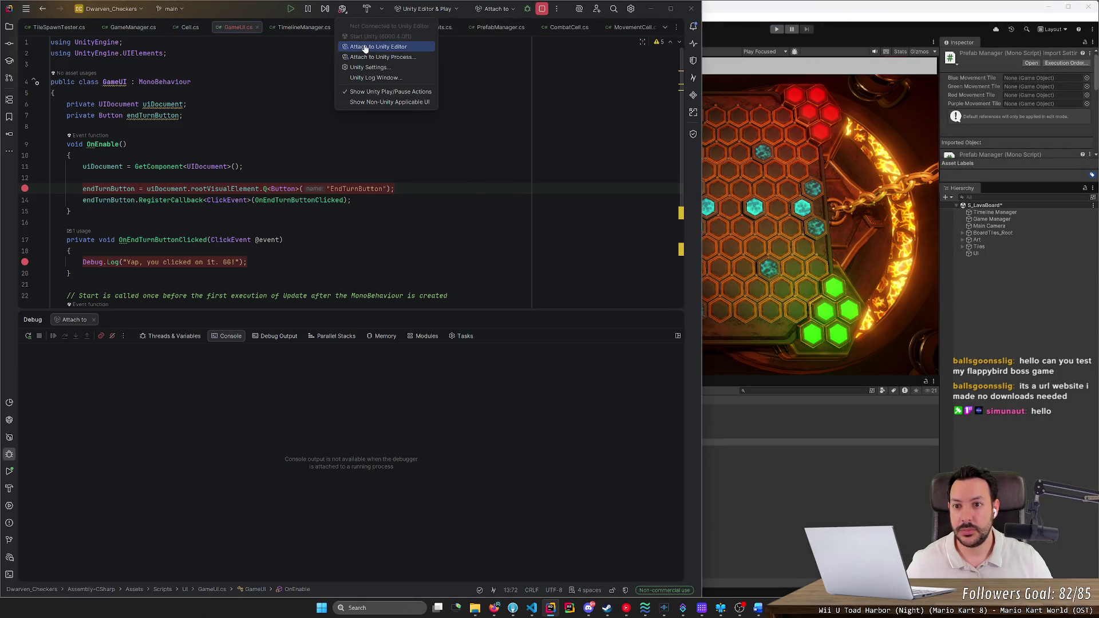
Step: Remove the breakpoint on line 13 of GameUI.cs and switch back to Unity
click(24, 189)
scroll(42, 193, down, 1)
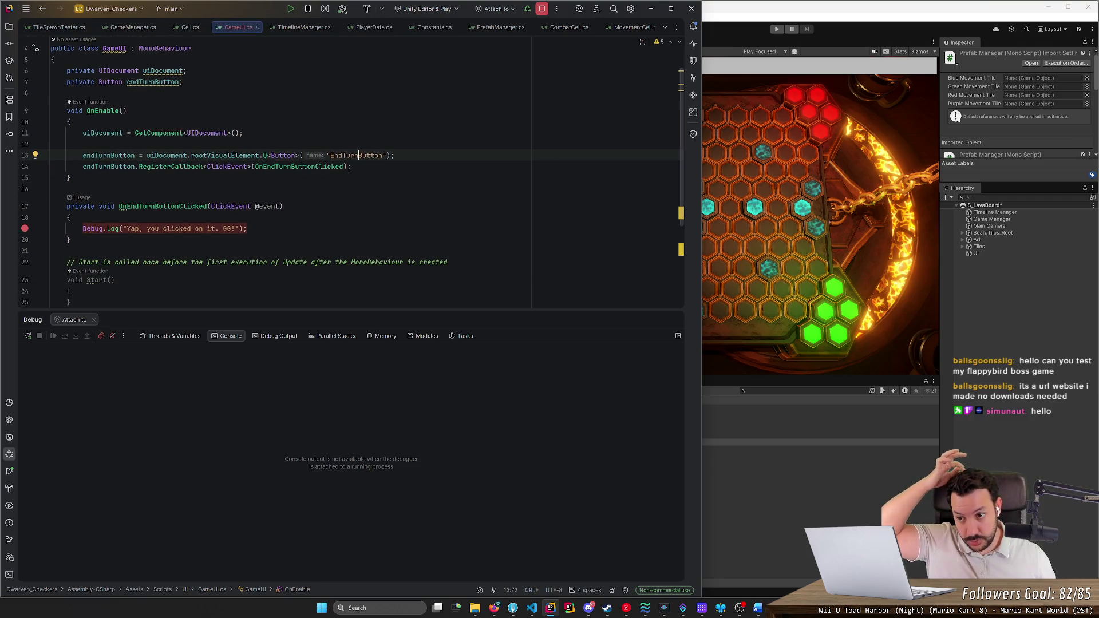
scroll(359, 155, down, 3)
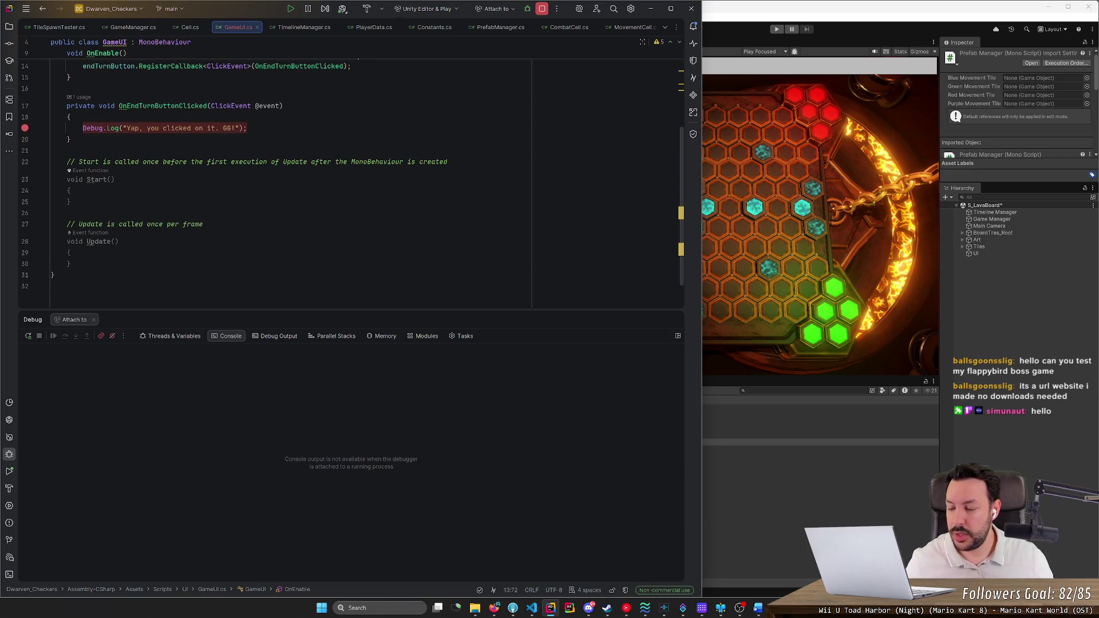
scroll(359, 172, up, 5)
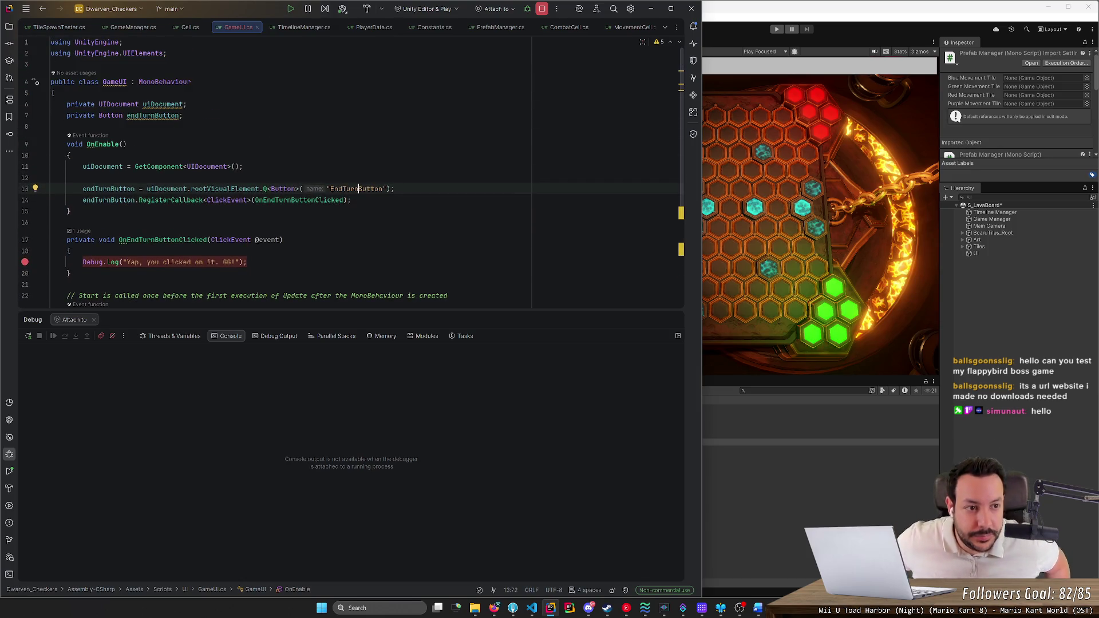
click(976, 335)
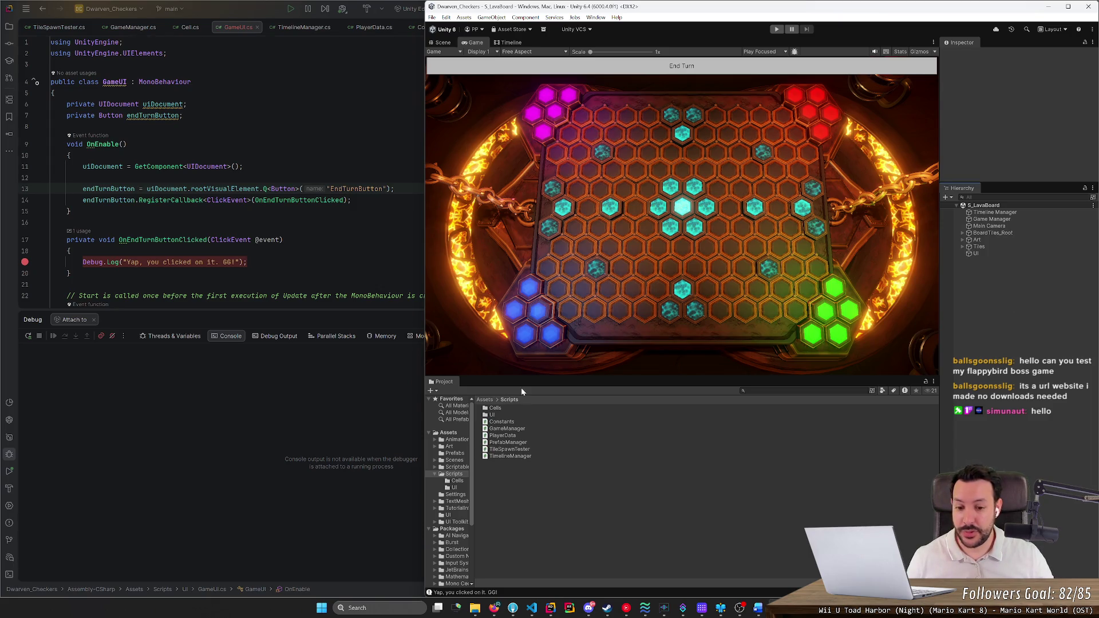
Step: Find EndTurnButton in Assets/UI, open it in UI Builder, and center its End Turn canvas
double_click(491, 416)
click(457, 517)
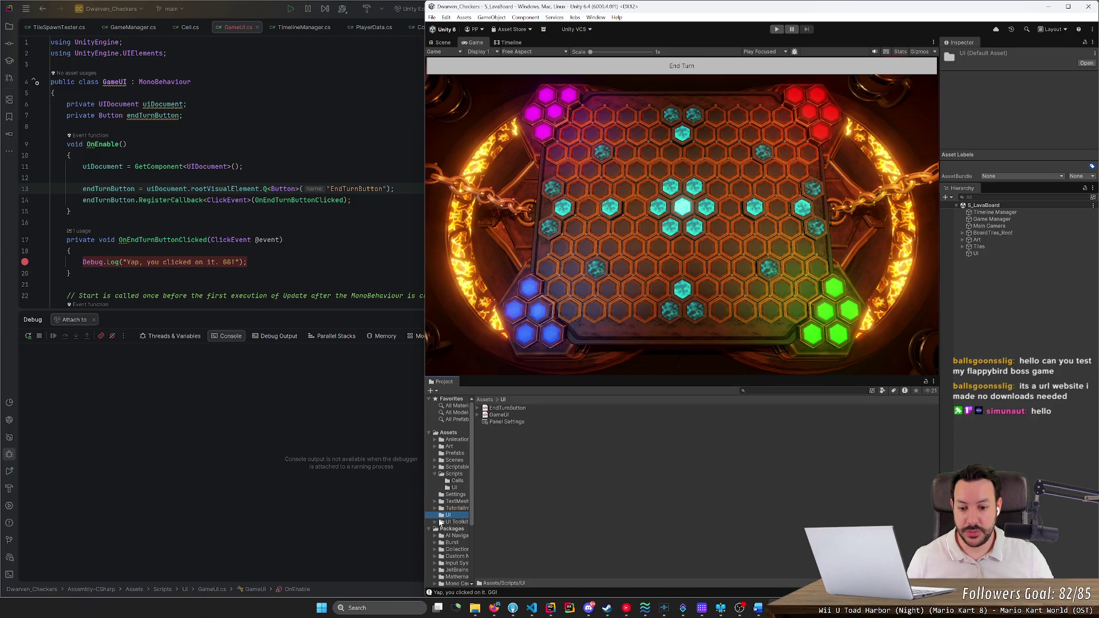
click(431, 523)
double_click(501, 408)
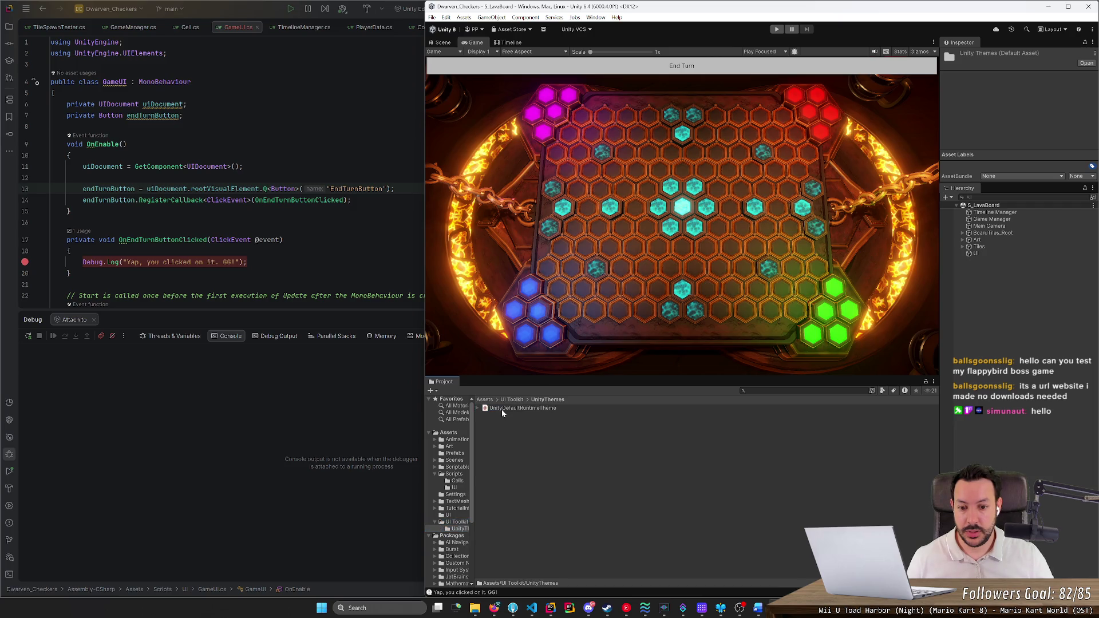
click(452, 516)
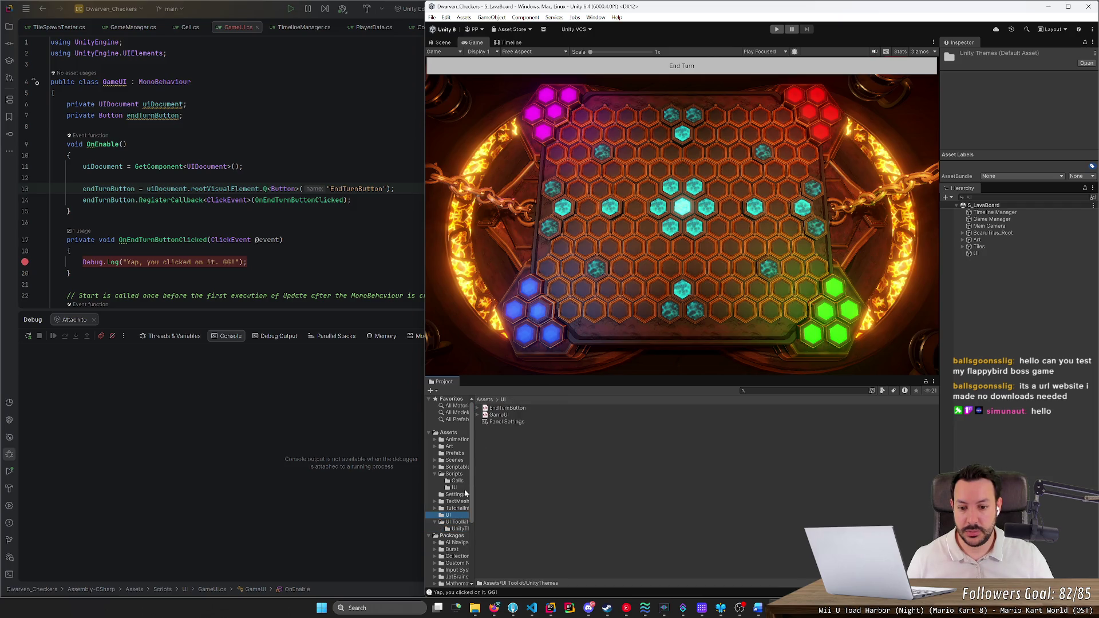
double_click(504, 408)
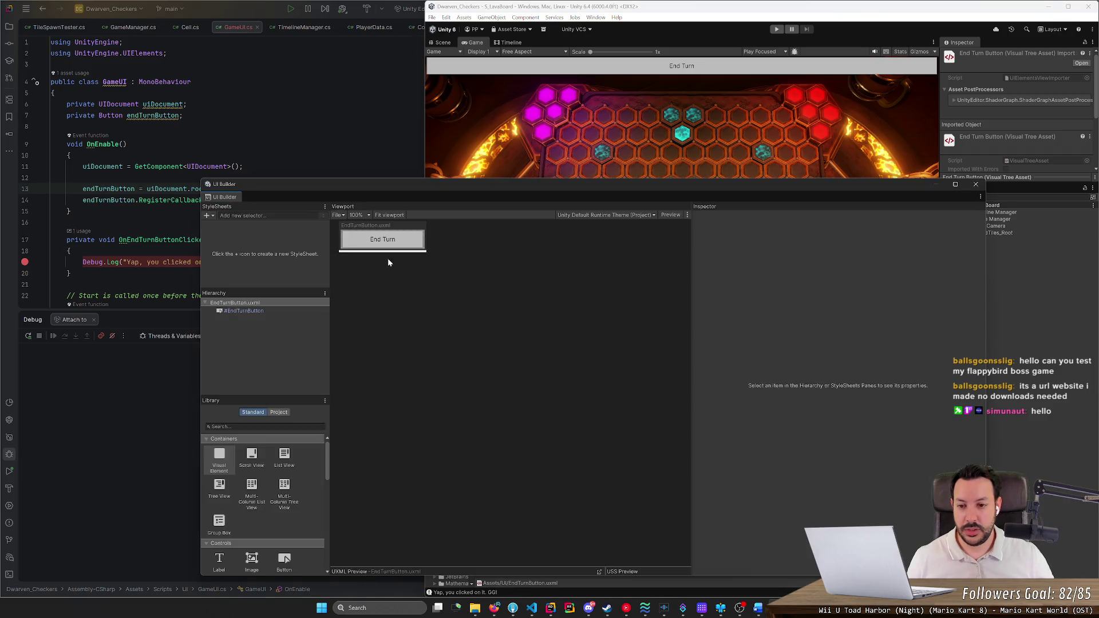
scroll(383, 283, up, 2)
drag(374, 288, 485, 420)
scroll(482, 415, up, 1)
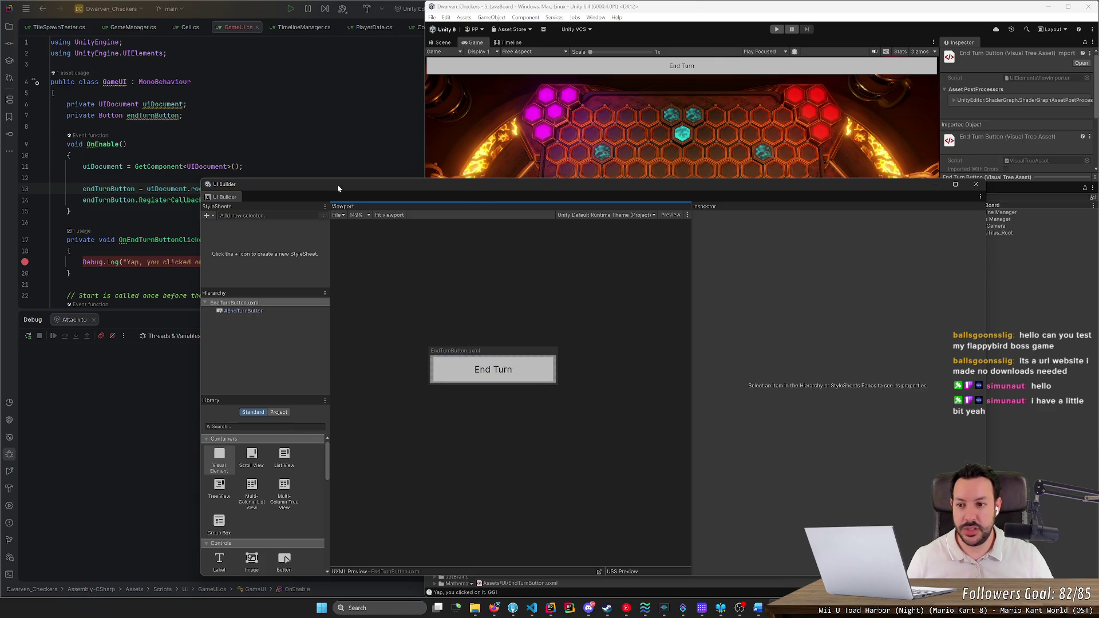
drag(548, 190, 371, 201)
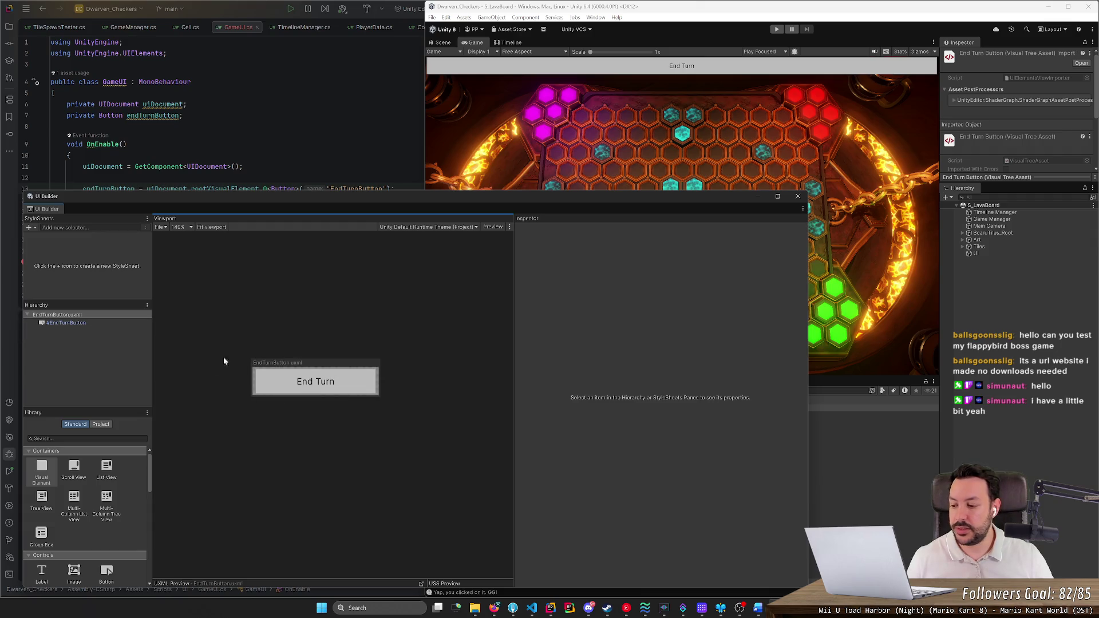
Step: Close the EndTurnButton layout and open GameUI.uxml in UI Builder
click(798, 197)
double_click(498, 414)
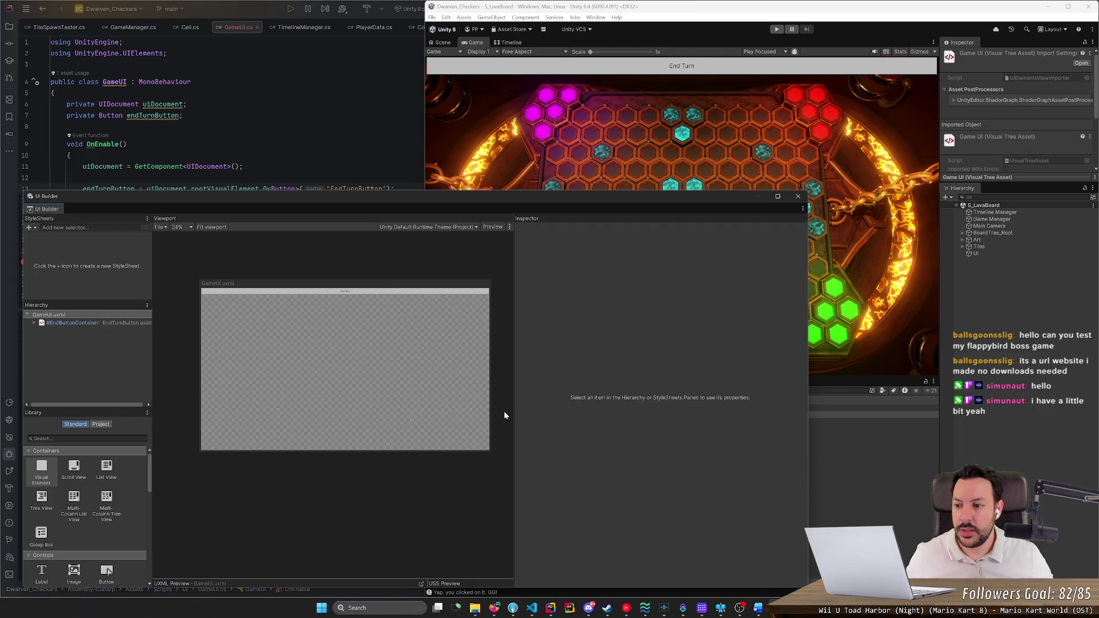
scroll(342, 294, up, 5)
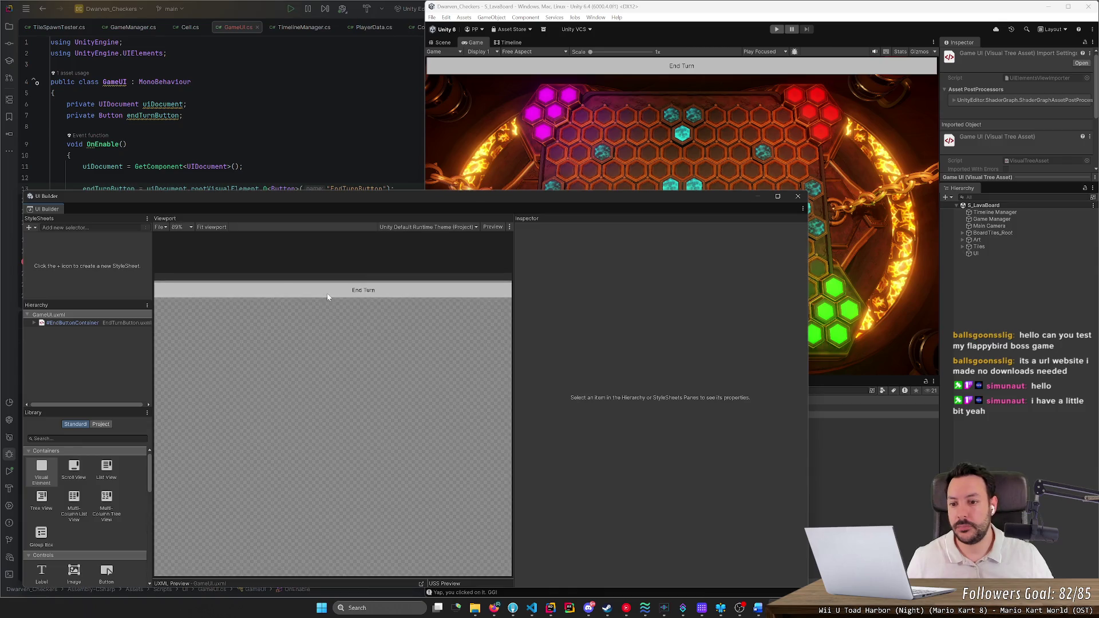
drag(269, 262, 410, 283)
scroll(410, 282, down, 1)
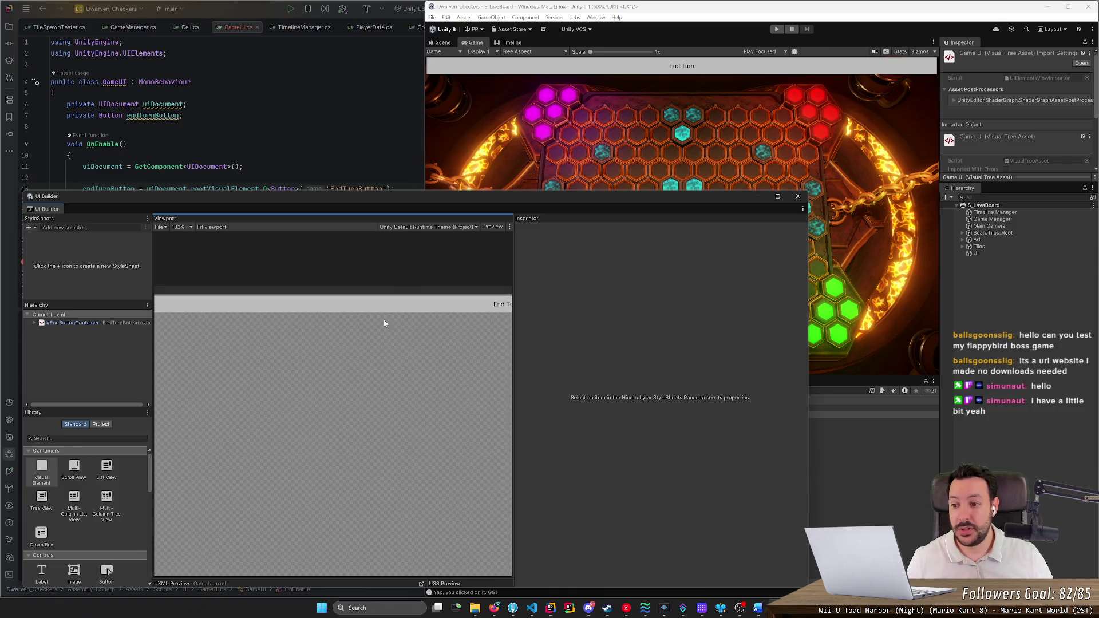
scroll(372, 344, down, 3)
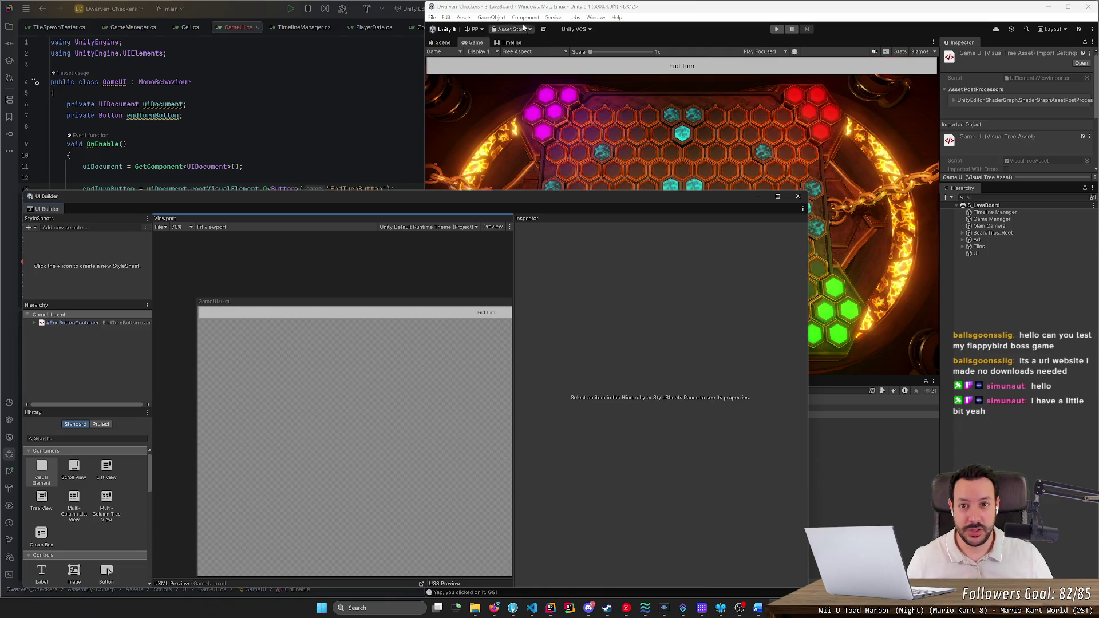
Step: Widen the UI Builder viewport and move the window aside to reveal the game
mouse_move(484, 209)
mouse_down()
mouse_move(569, 281)
mouse_move(647, 496)
mouse_move(606, 296)
mouse_up()
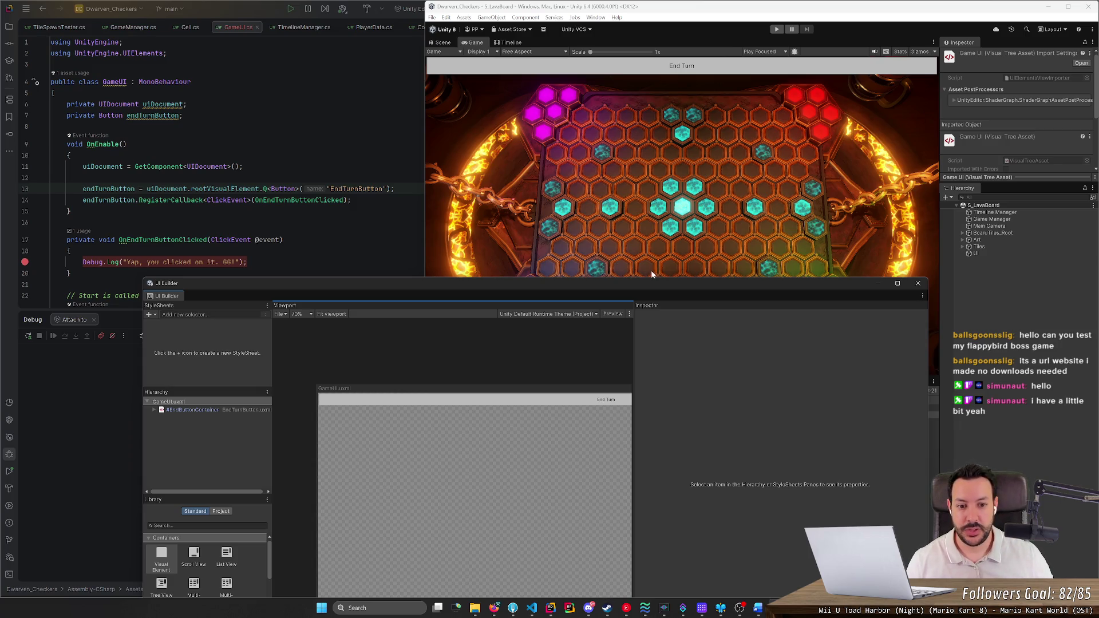
drag(652, 282, 582, 130)
mouse_move(562, 198)
mouse_down()
mouse_move(674, 206)
mouse_move(706, 226)
mouse_up()
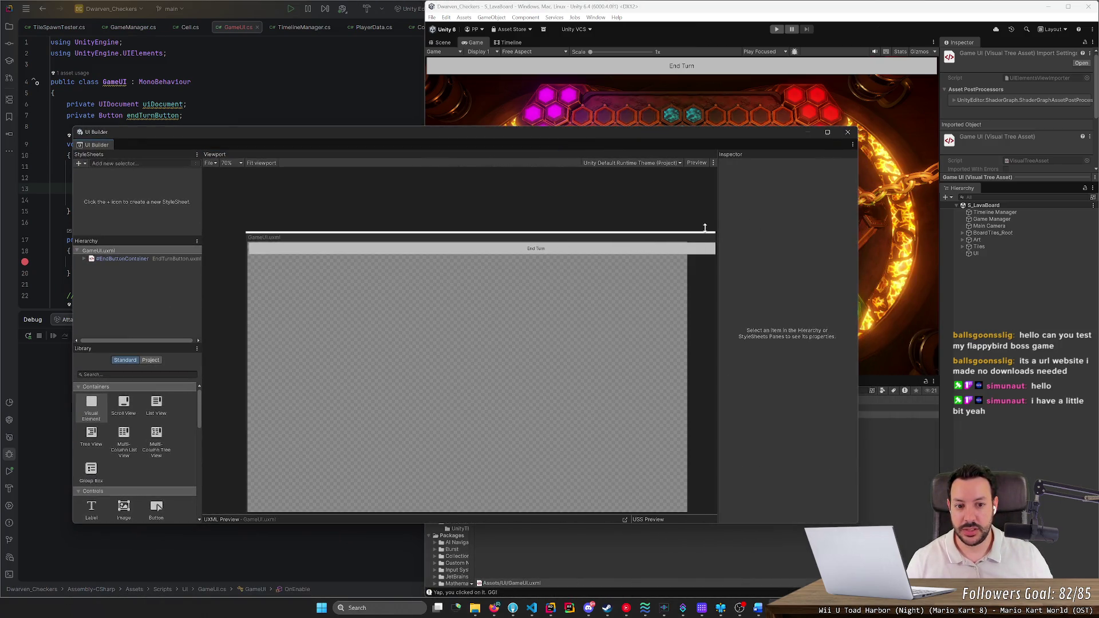
scroll(503, 294, down, 3)
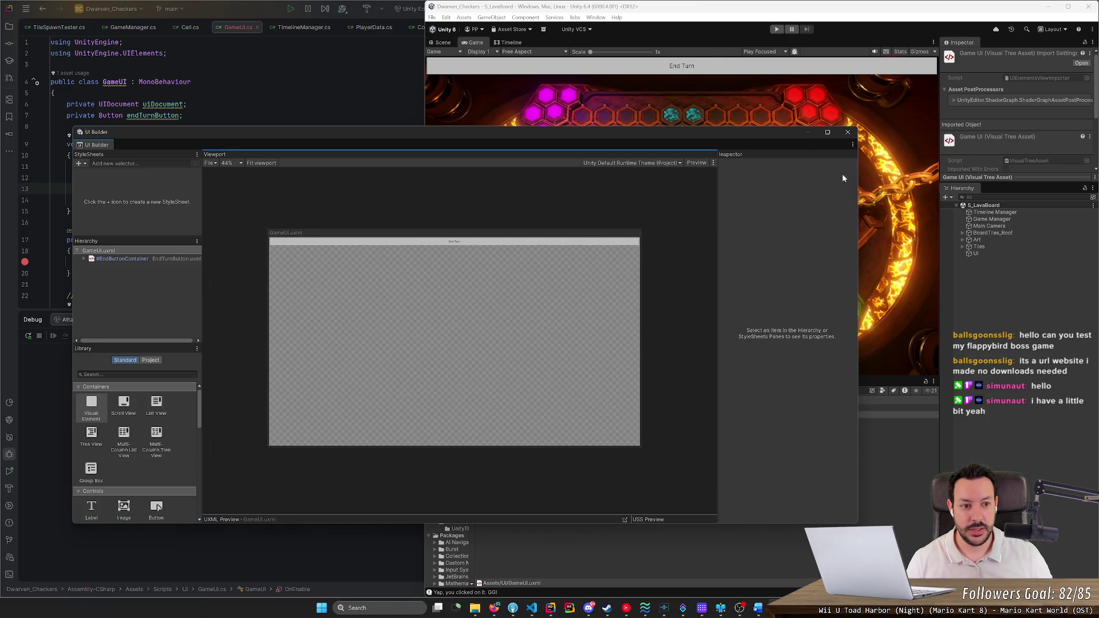
mouse_move(821, 137)
mouse_down()
mouse_move(619, 163)
mouse_move(346, 151)
mouse_up()
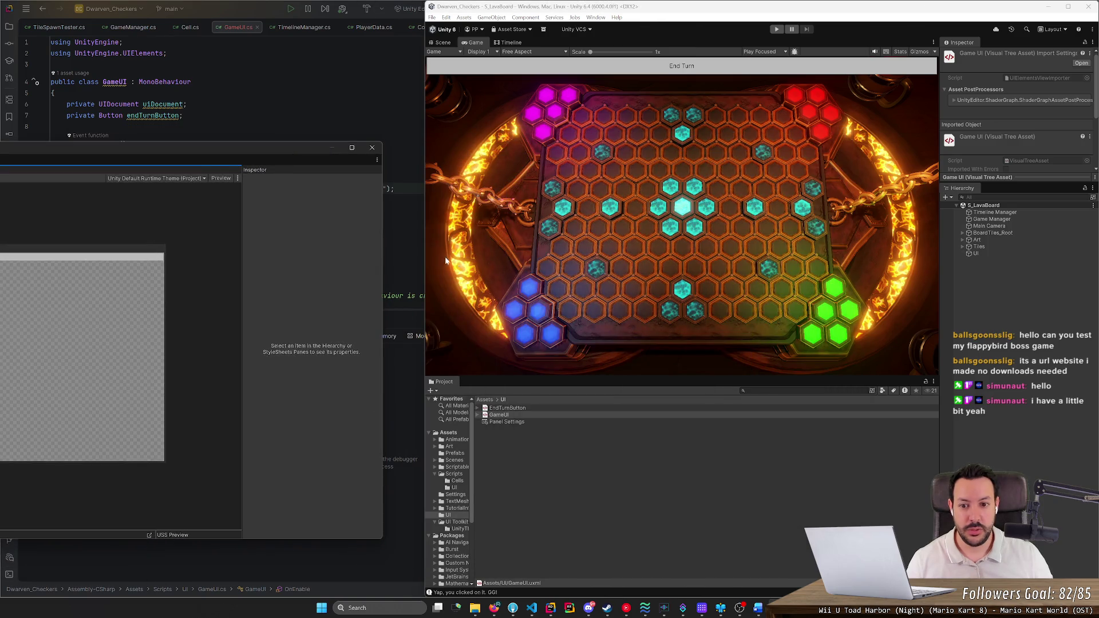
Step: Make the Game view wider and taller with its splitters, then recentre the UI Builder window
mouse_move(939, 324)
mouse_down()
mouse_move(466, 325)
mouse_move(820, 325)
mouse_up()
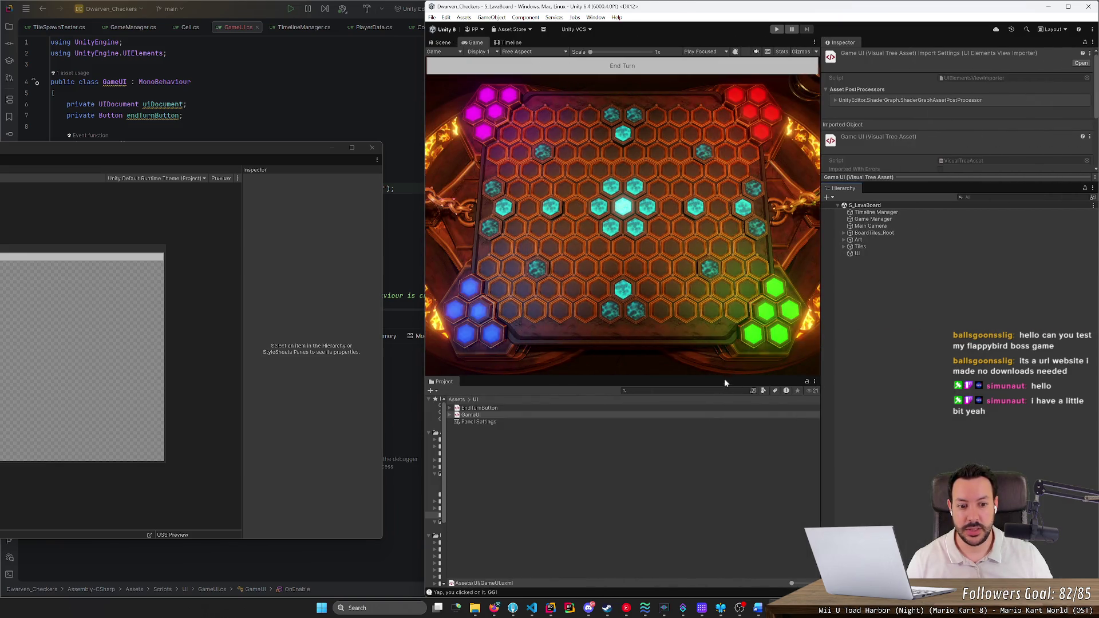
mouse_move(725, 382)
mouse_down()
mouse_move(720, 150)
mouse_move(713, 432)
mouse_move(712, 256)
mouse_move(710, 420)
mouse_move(715, 356)
mouse_up()
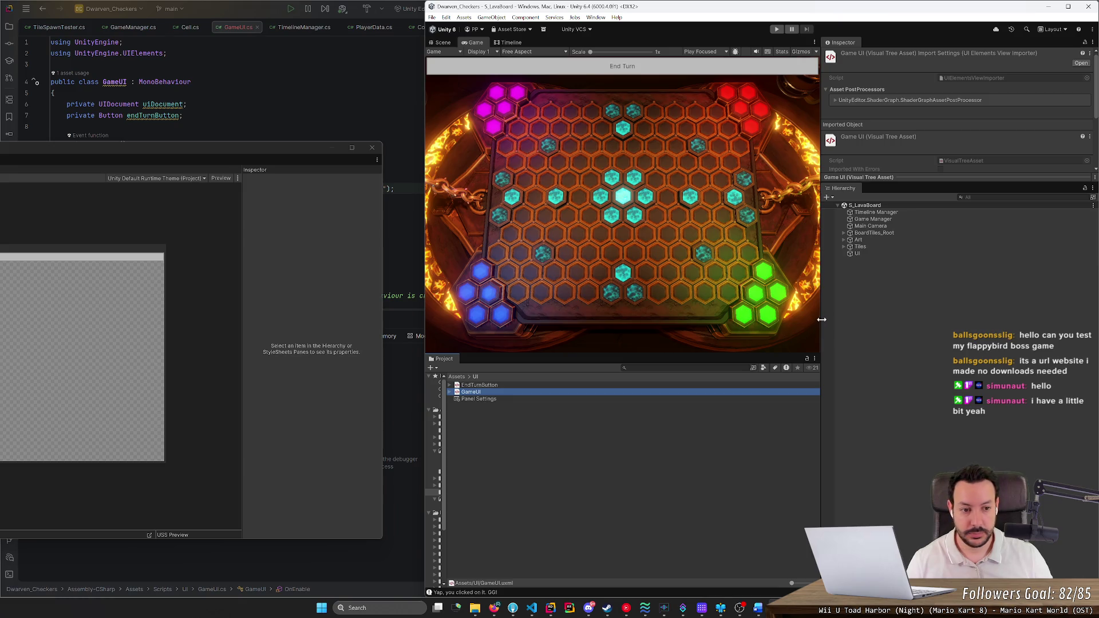
drag(820, 312, 952, 309)
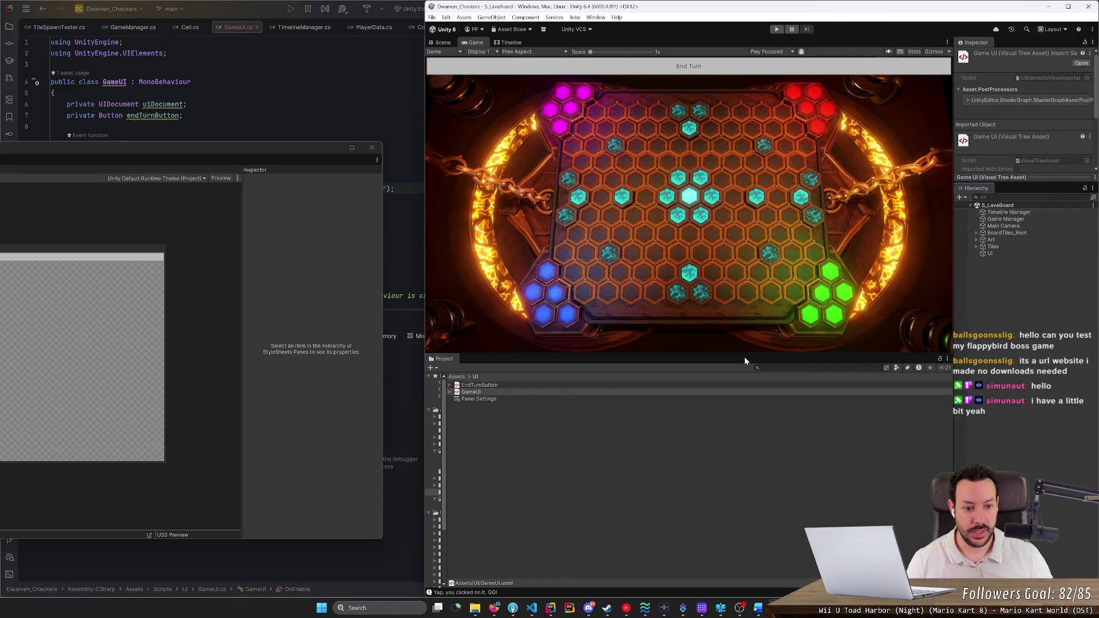
mouse_move(746, 354)
mouse_down()
mouse_move(744, 502)
mouse_move(716, 413)
mouse_up()
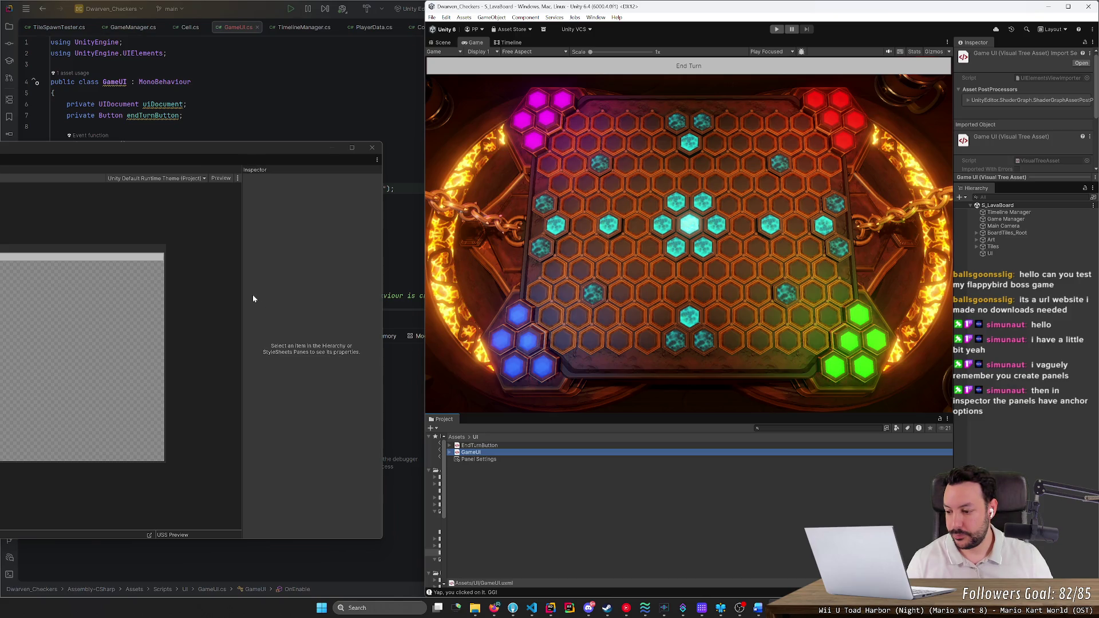
drag(200, 149, 770, 135)
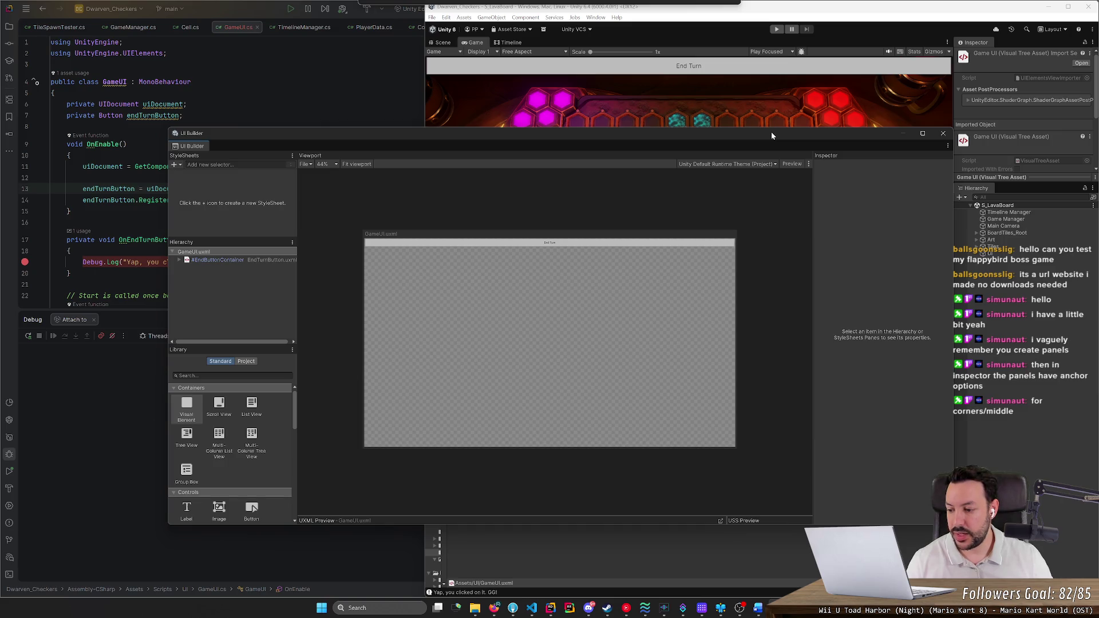
Step: Drag a Visual Element from the Library's Containers into the GameUI.uxml hierarchy
right_click(224, 286)
click(217, 297)
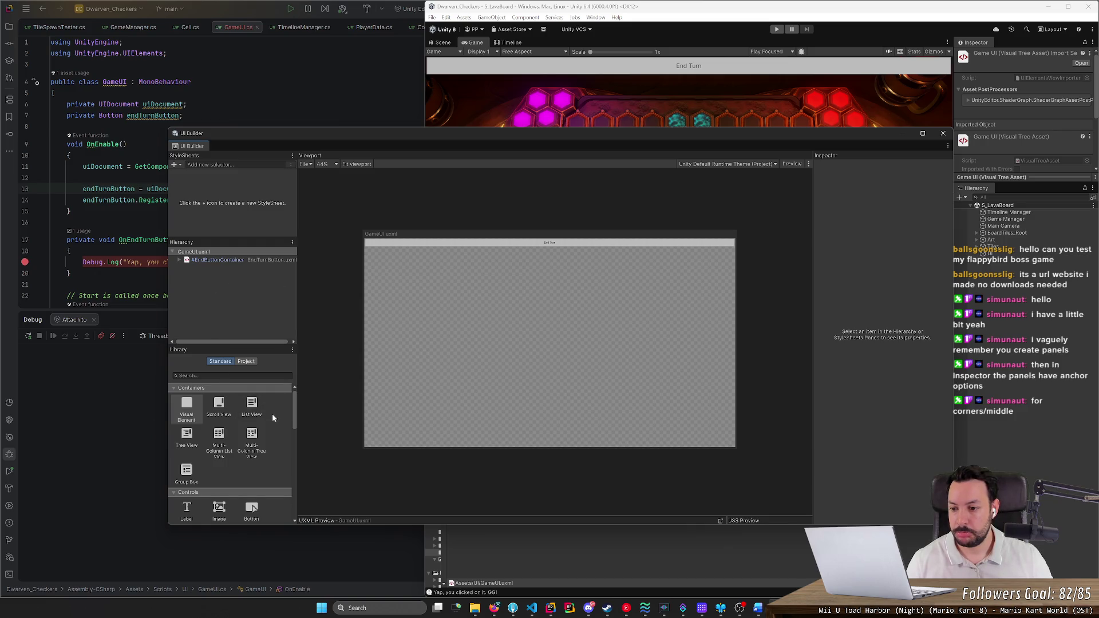
click(292, 423)
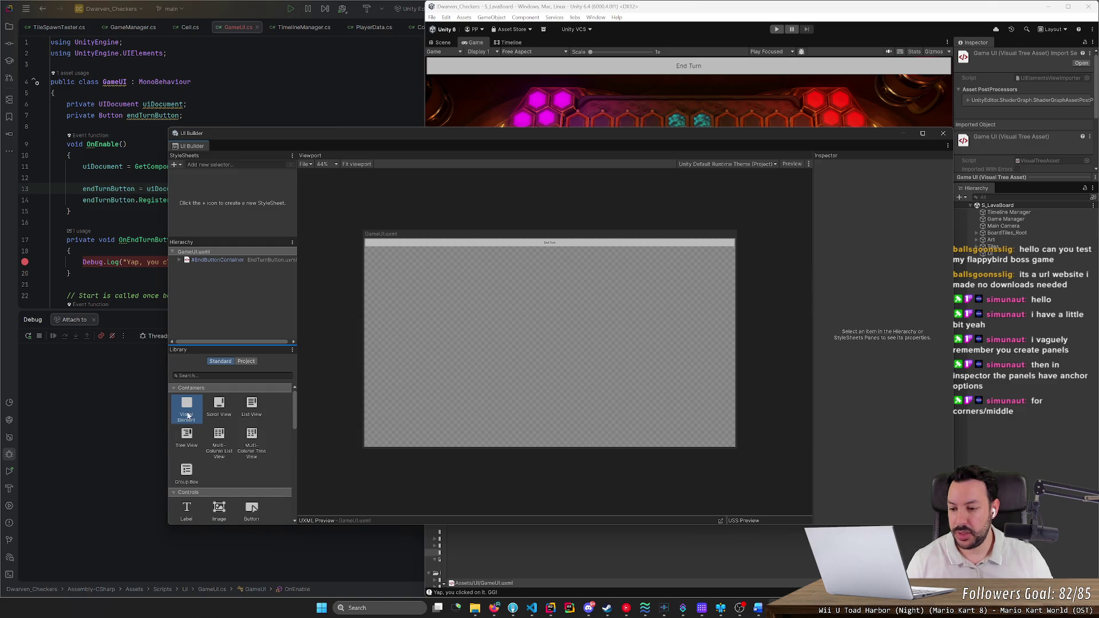
mouse_move(294, 410)
mouse_down()
mouse_move(283, 514)
mouse_move(286, 400)
mouse_up()
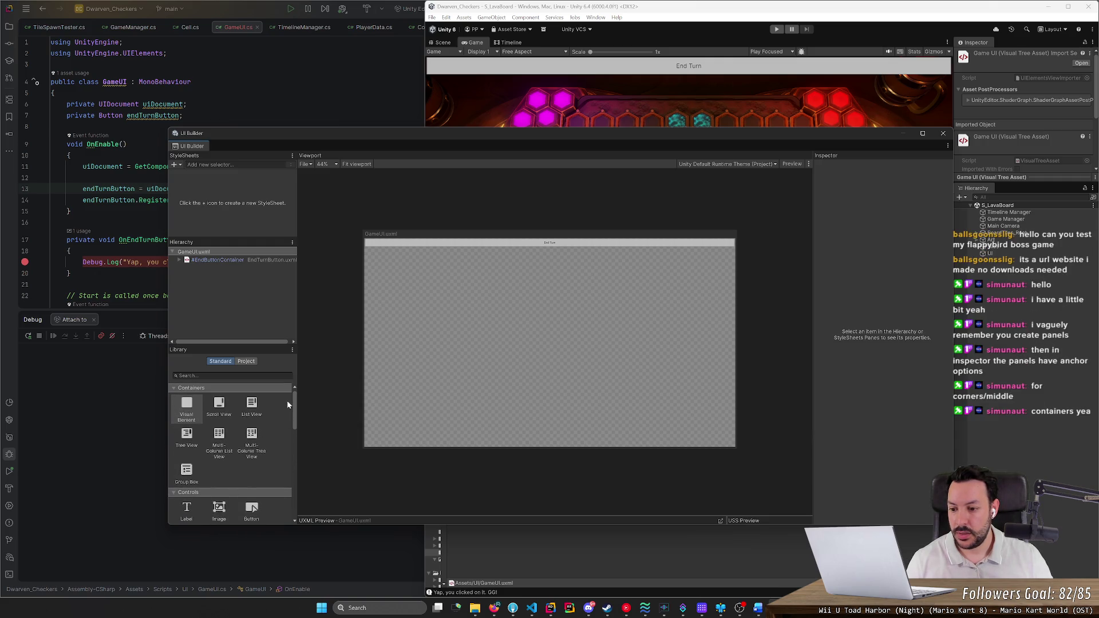
mouse_move(187, 408)
mouse_down()
mouse_move(196, 262)
mouse_move(208, 260)
mouse_up()
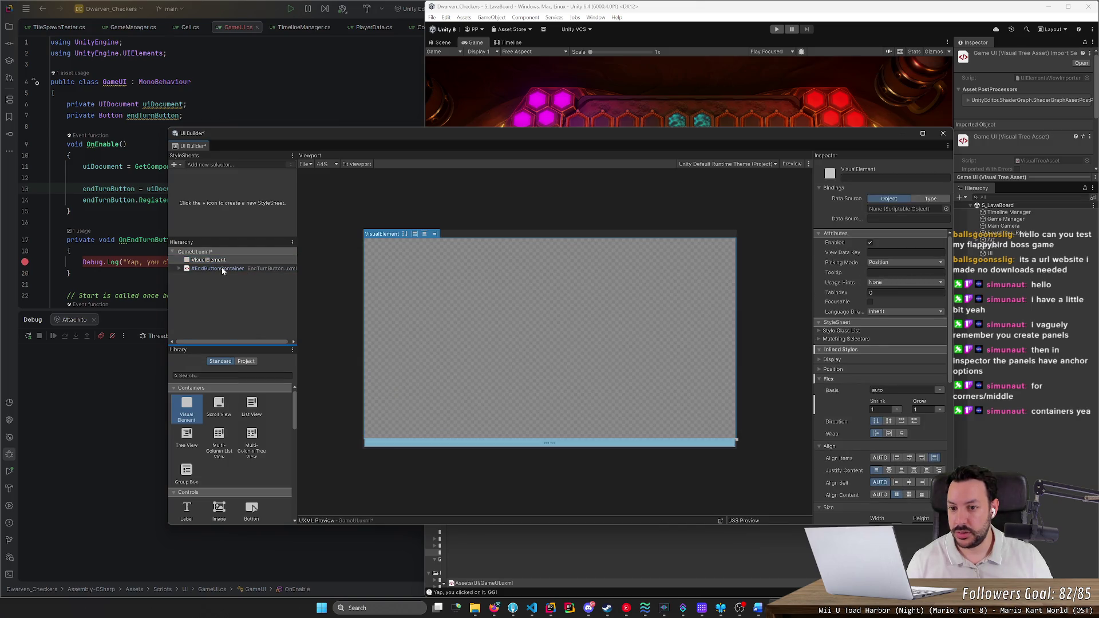
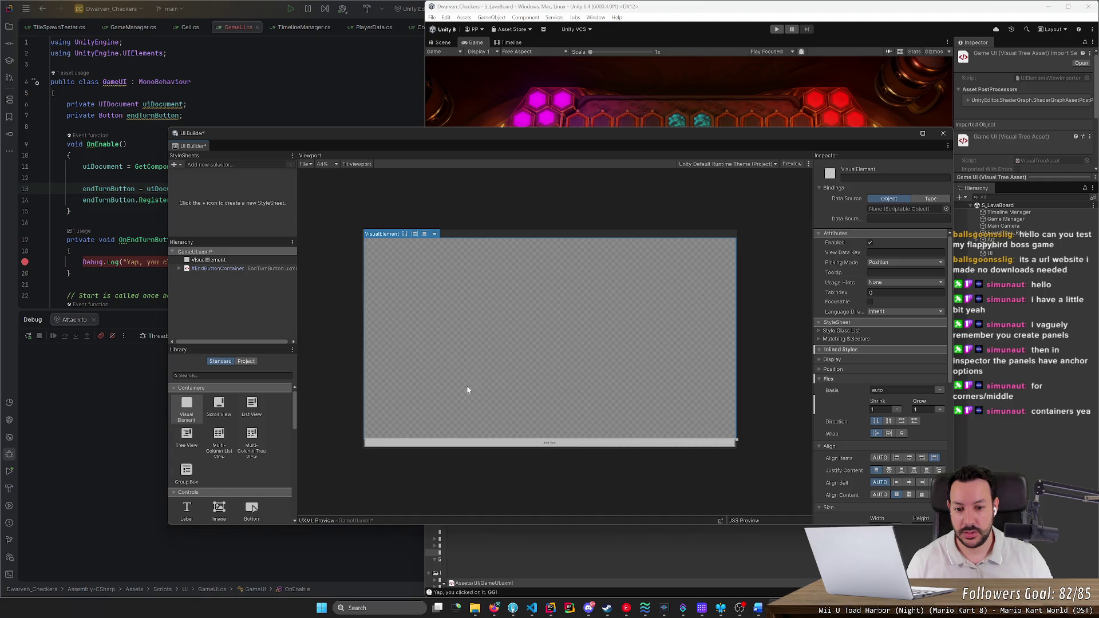
Step: Select the GameUI root and tick Match Game View so the canvas becomes 1844×1245
click(229, 260)
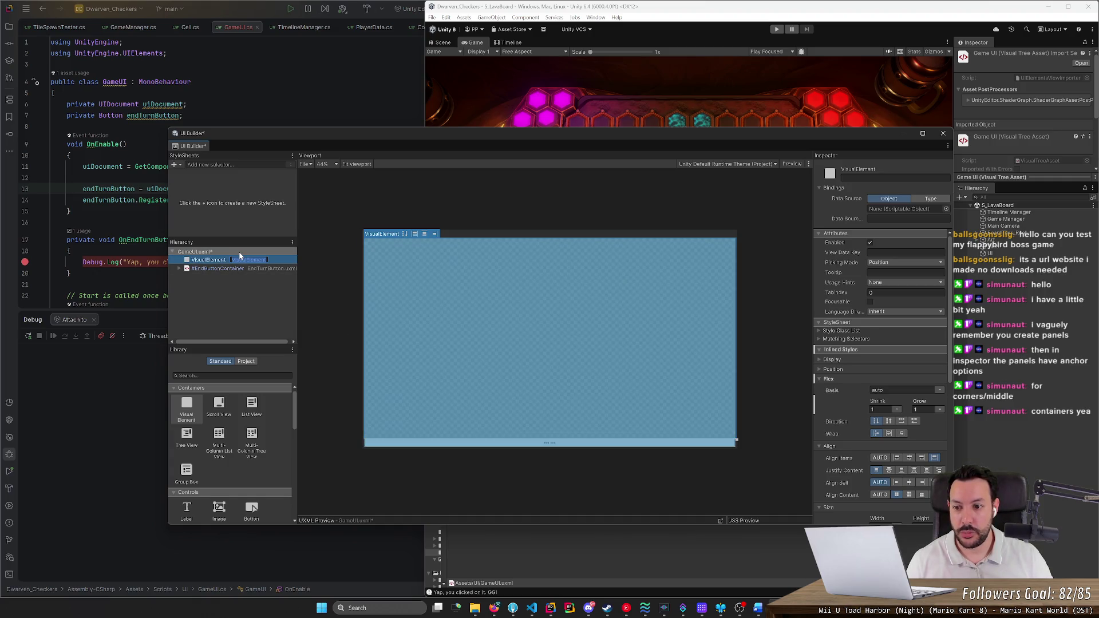
click(255, 253)
click(273, 259)
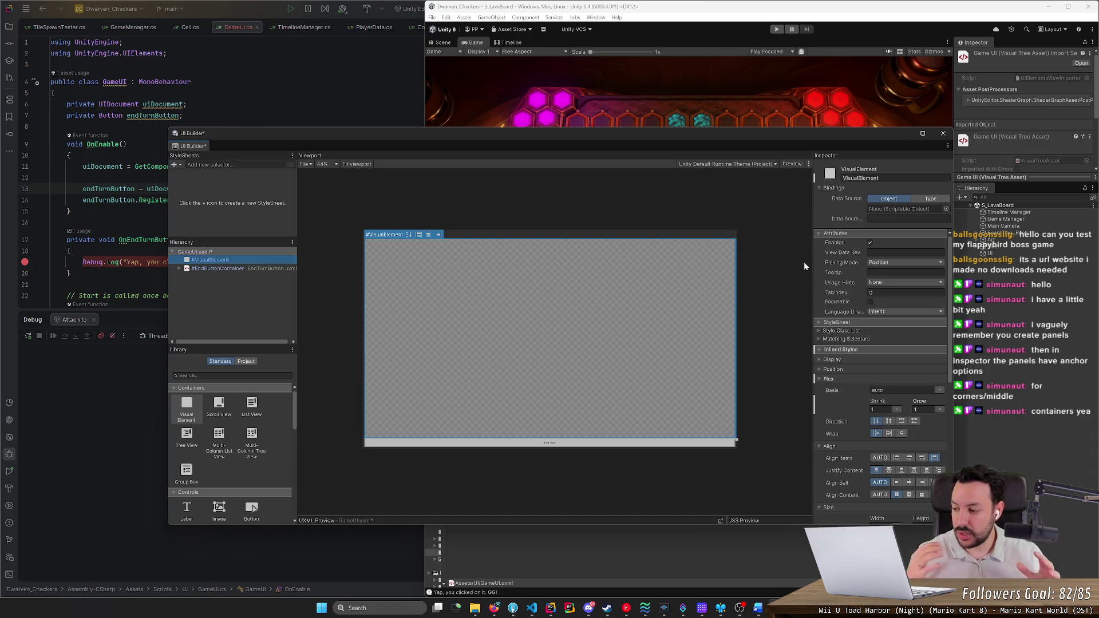
right_click(207, 261)
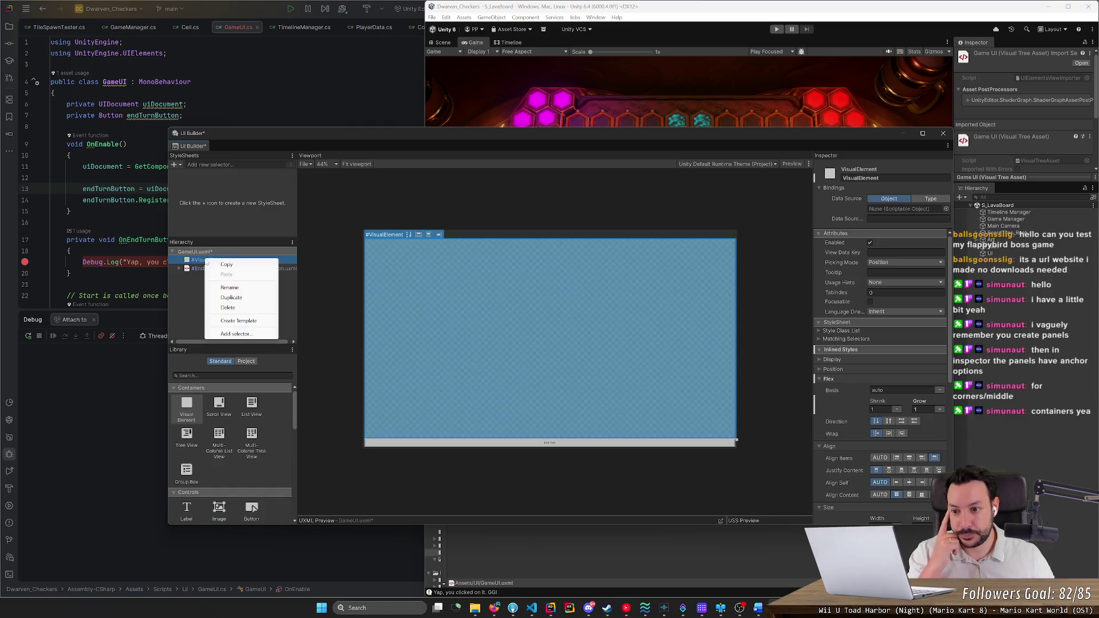
click(192, 291)
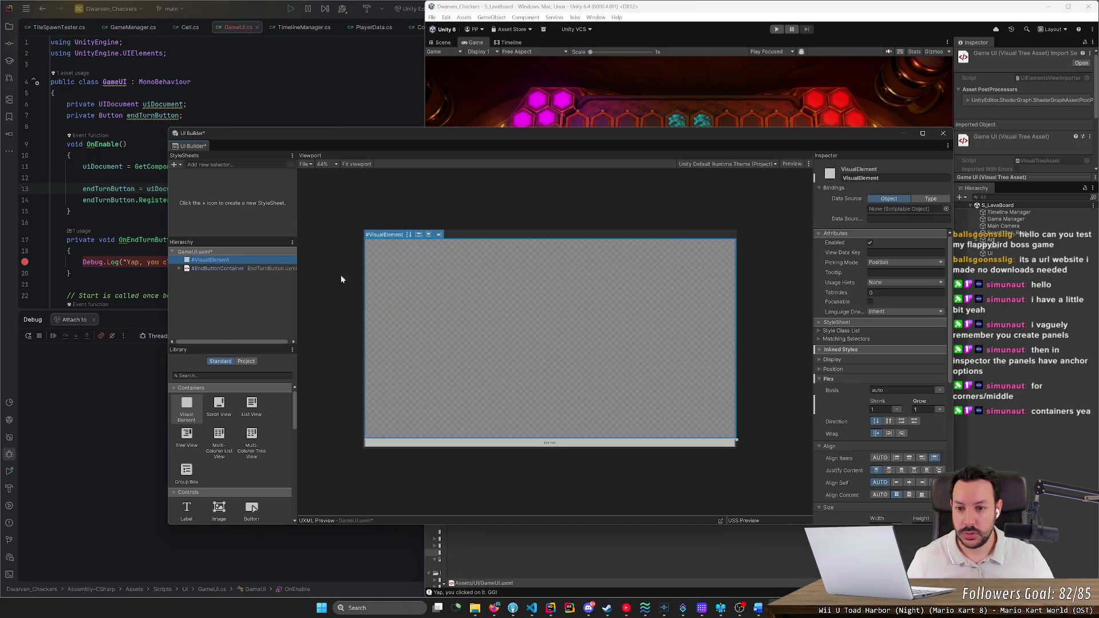
drag(365, 252, 484, 261)
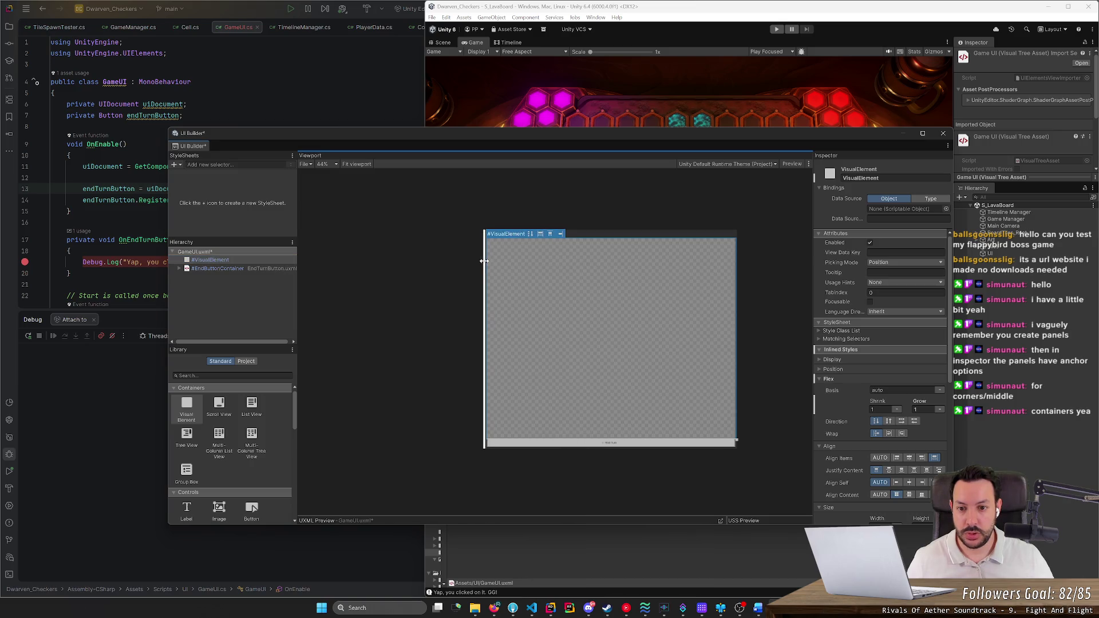
key(ctrl+z)
click(249, 254)
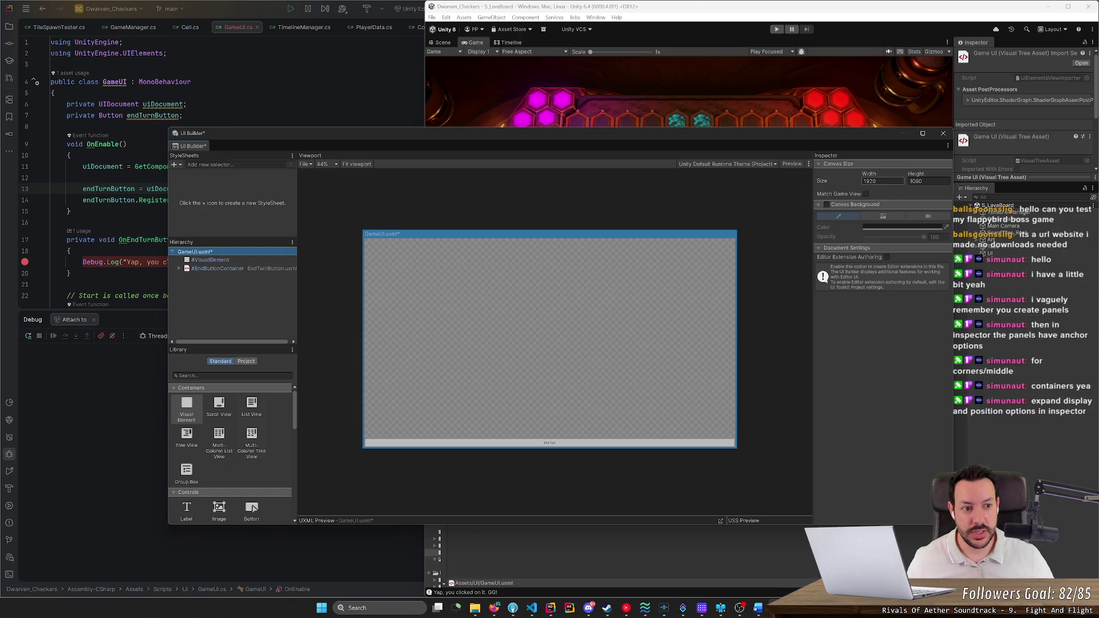
click(866, 194)
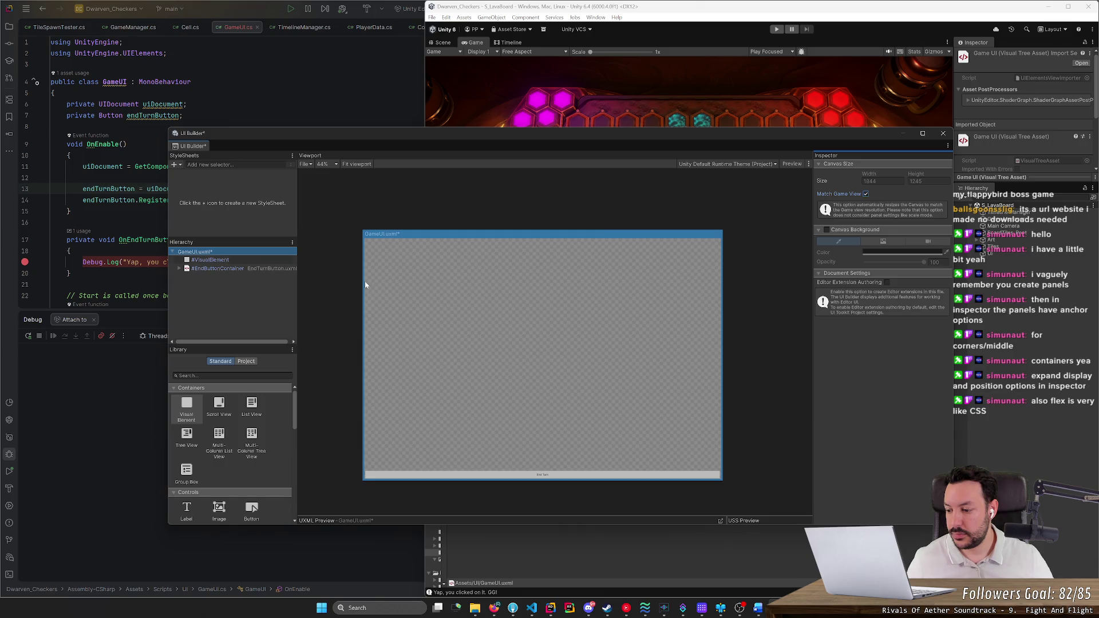
Step: Try narrowing and reordering the VisualElement above EndButtonContainer, undoing each trial change
click(375, 302)
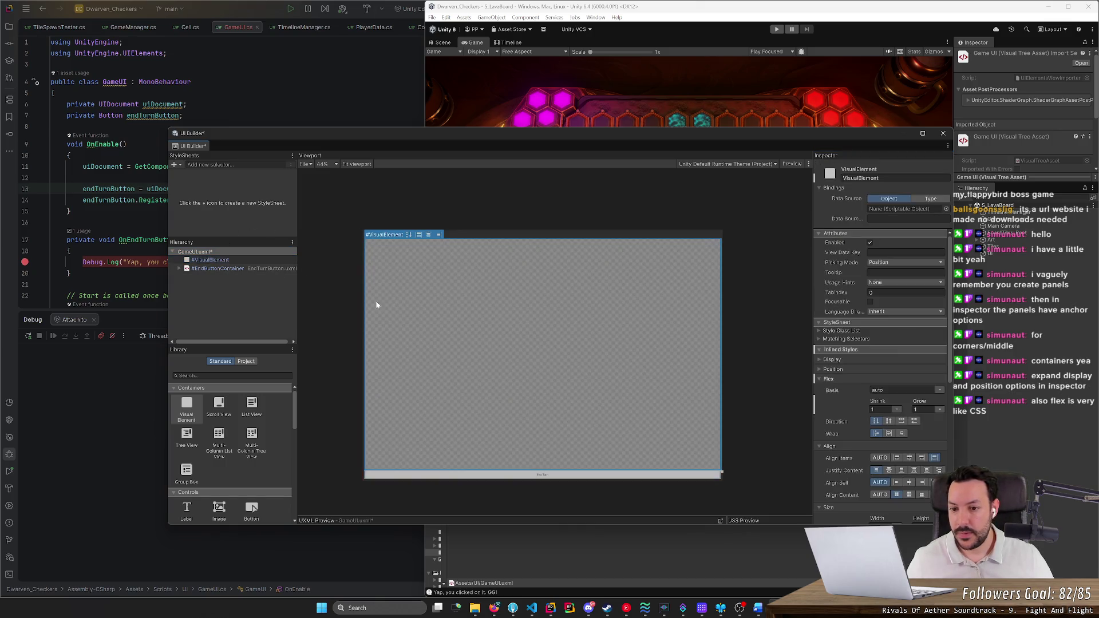
drag(365, 299, 566, 311)
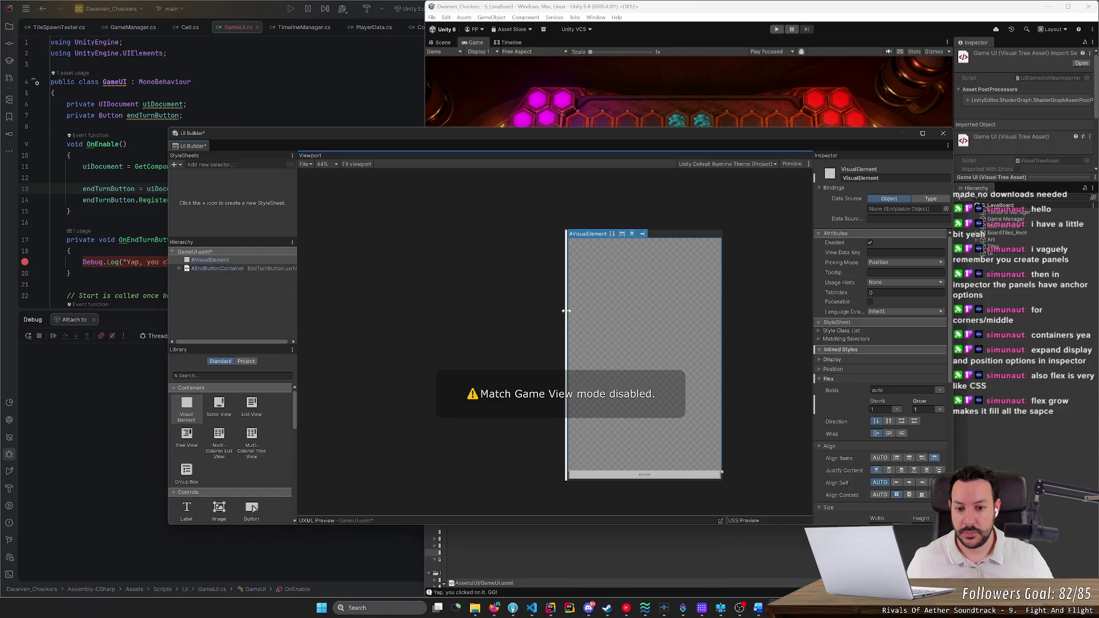
key(ctrl+z)
click(209, 260)
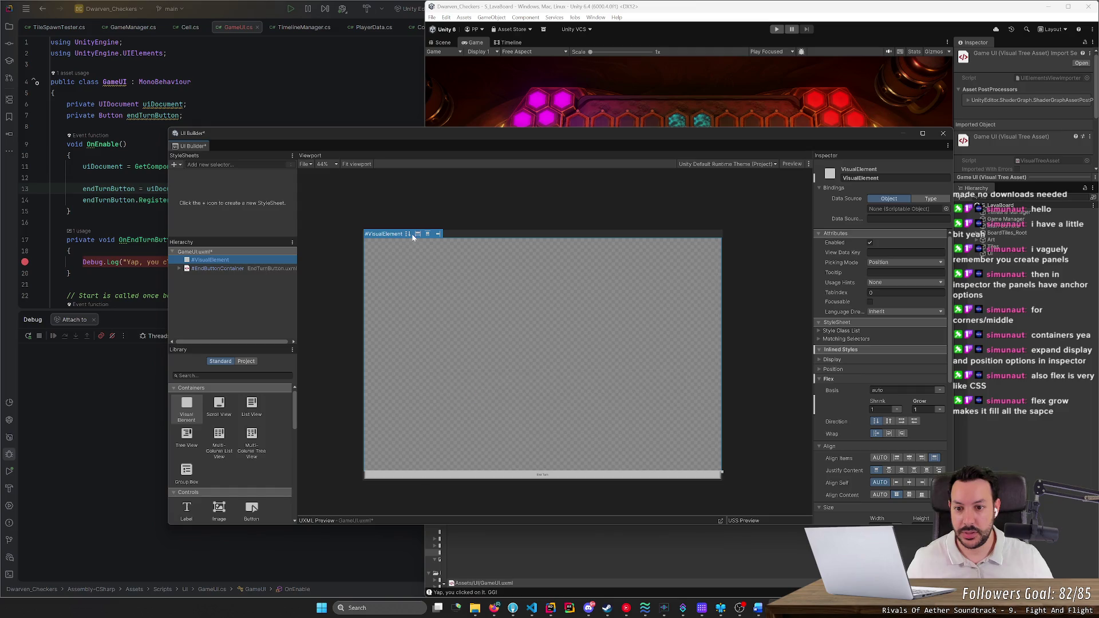
mouse_move(489, 241)
mouse_down()
mouse_move(492, 267)
mouse_move(496, 239)
mouse_up()
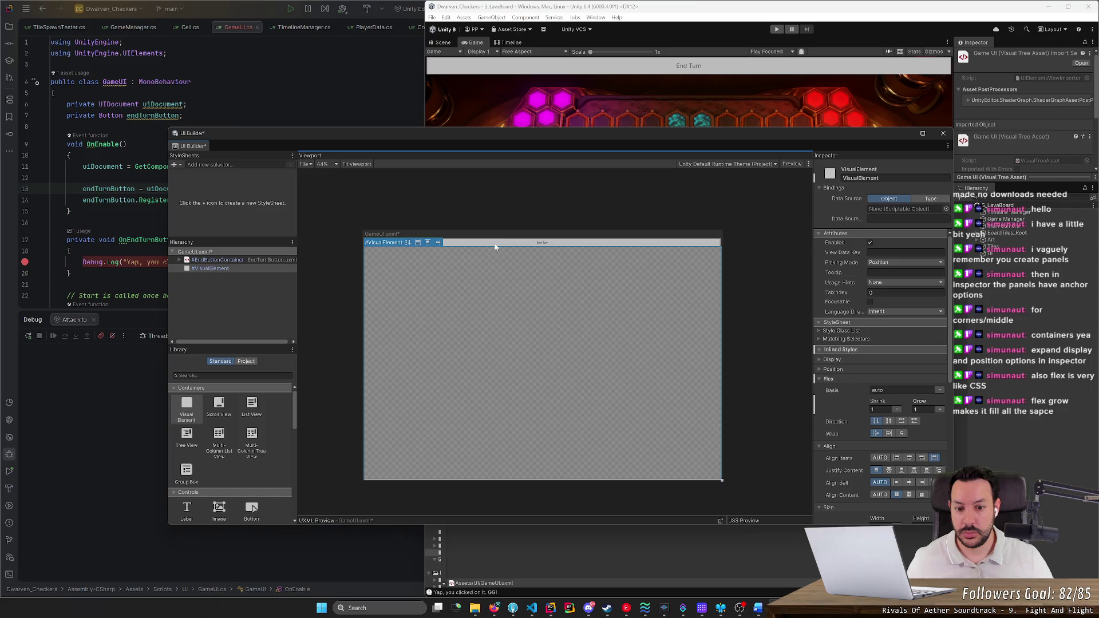
drag(221, 259, 221, 270)
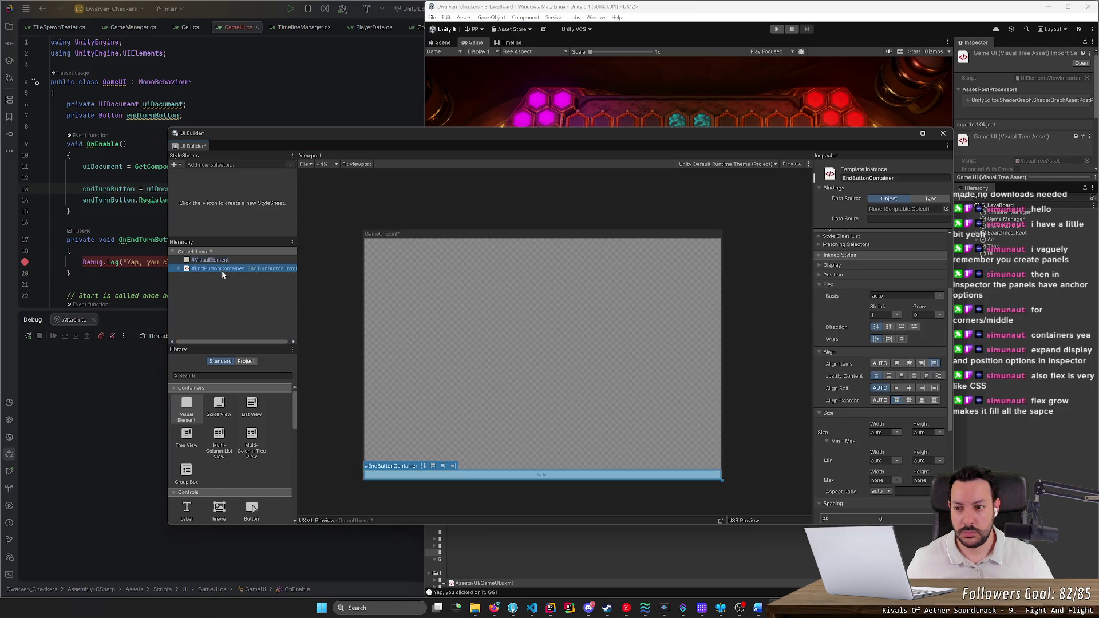
click(457, 307)
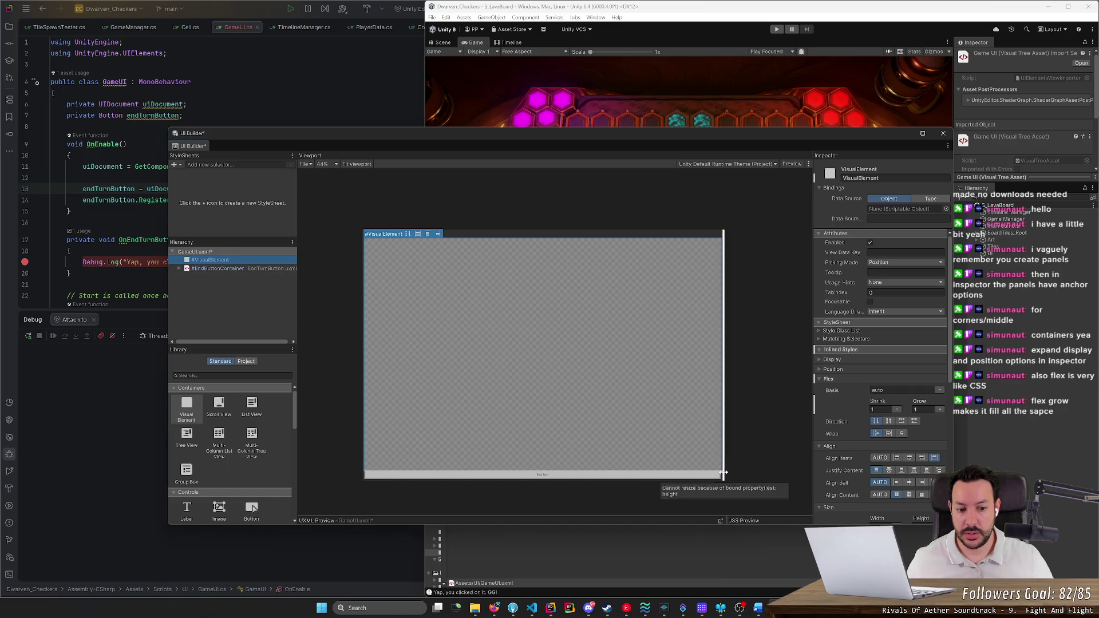
drag(722, 436, 427, 436)
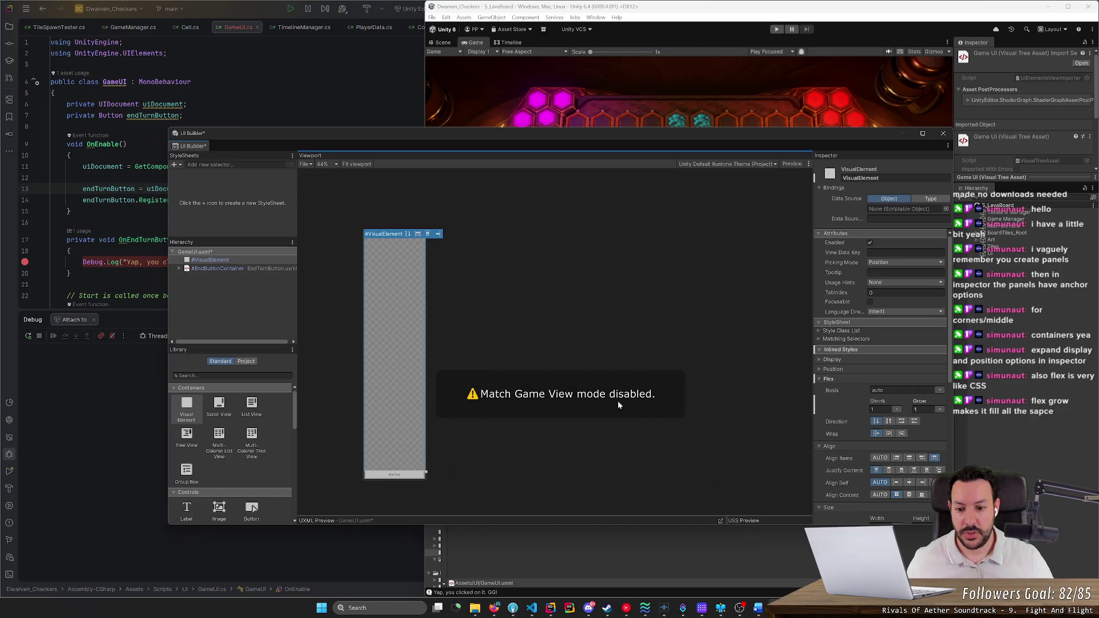
key(ctrl+z)
click(229, 259)
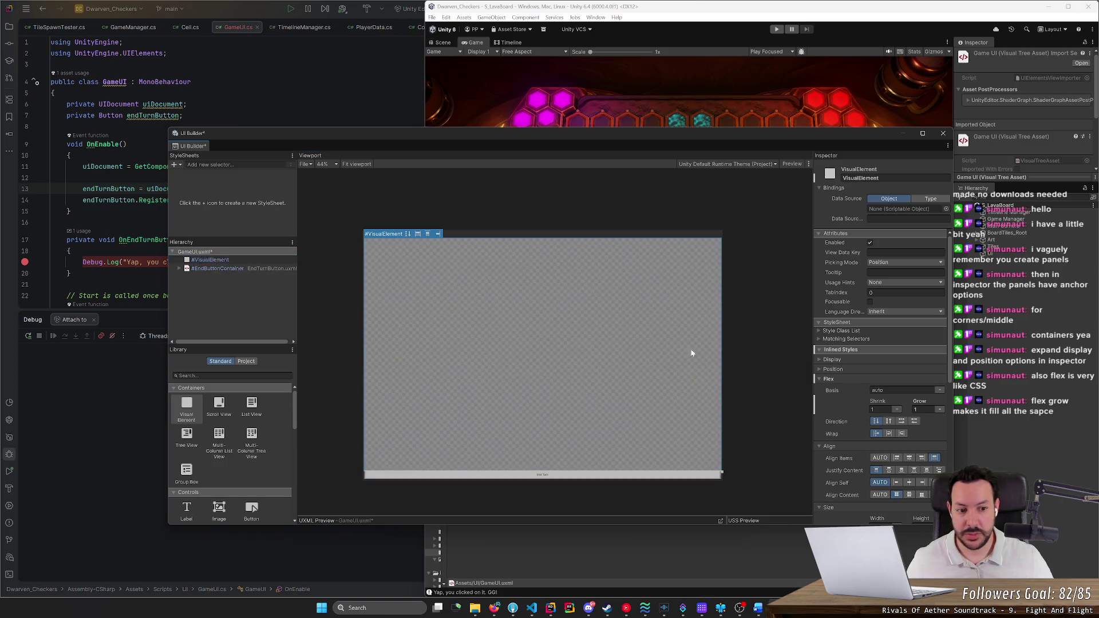
Step: Set the VisualElement's flex grow and shrink to 0 and stretch it to push End Turn lower
click(922, 409)
text(0)
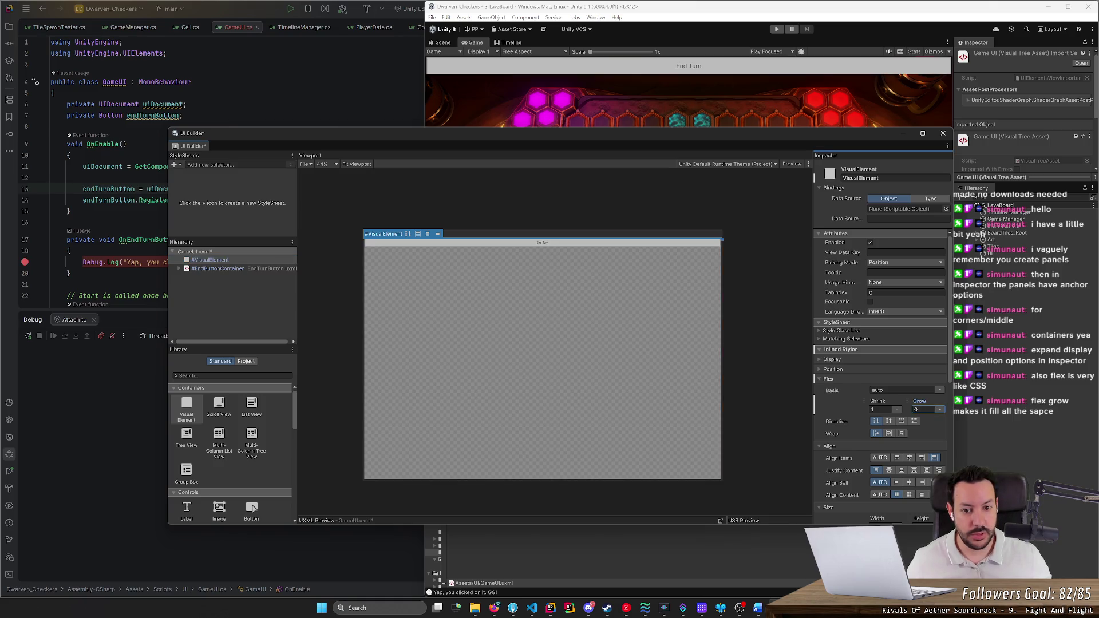
click(881, 409)
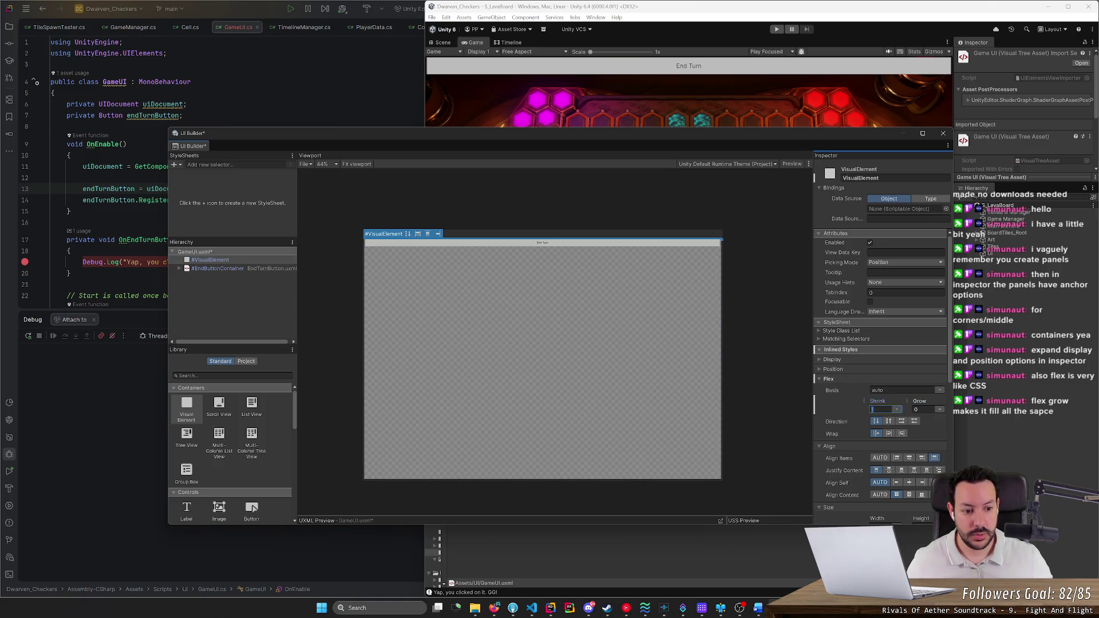
text(0)
key(Return)
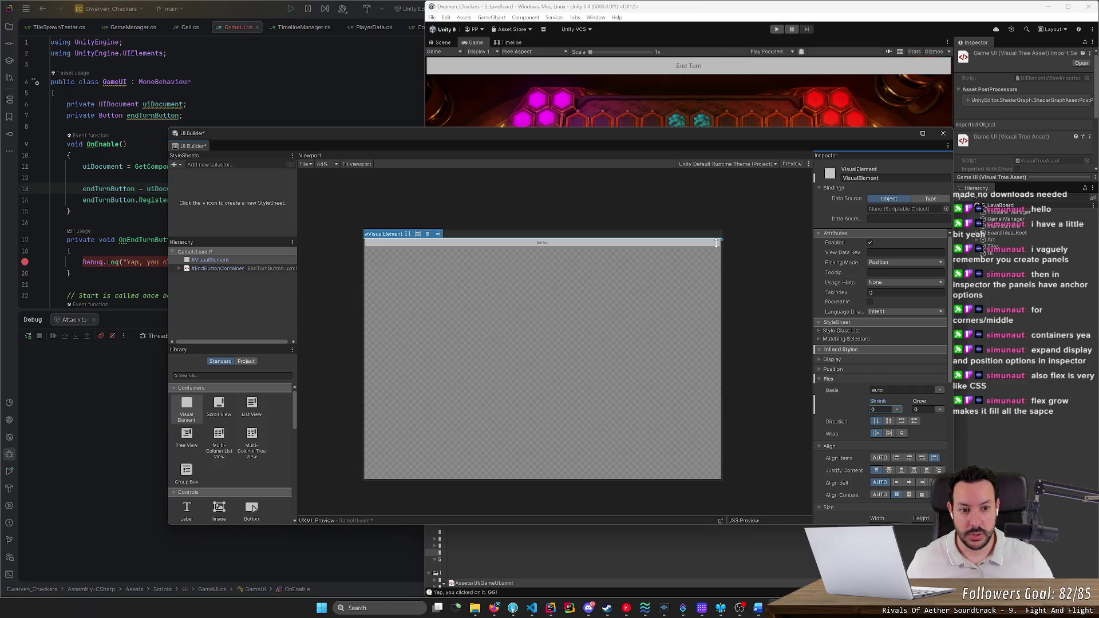
mouse_move(714, 240)
mouse_down()
mouse_move(709, 271)
mouse_move(515, 429)
mouse_move(389, 446)
mouse_up()
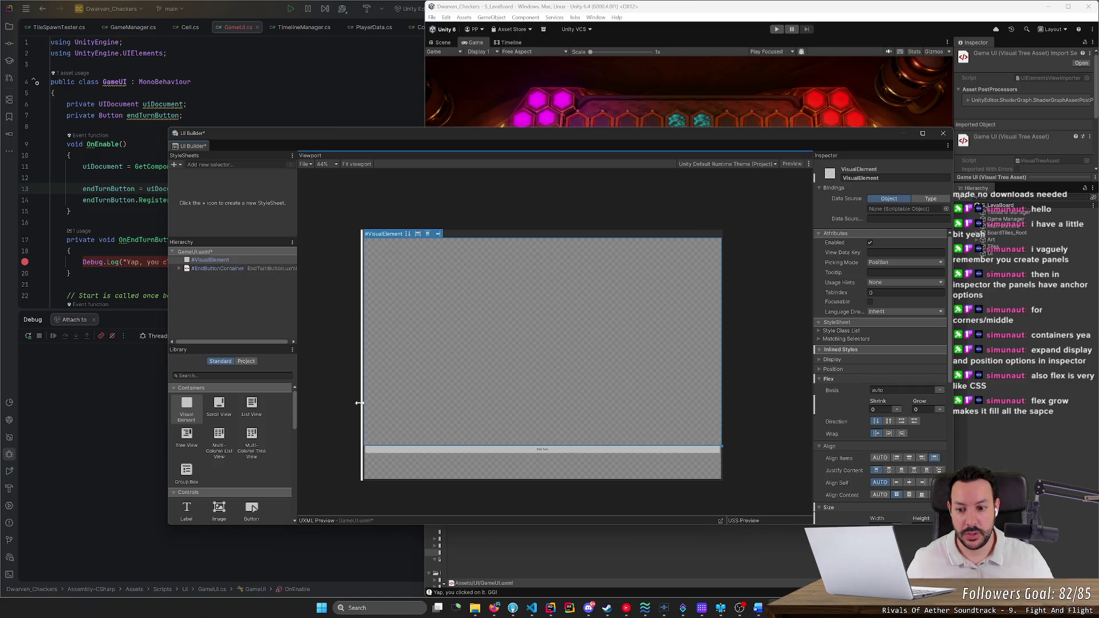
mouse_move(361, 397)
mouse_down()
mouse_move(429, 397)
mouse_move(363, 397)
mouse_up()
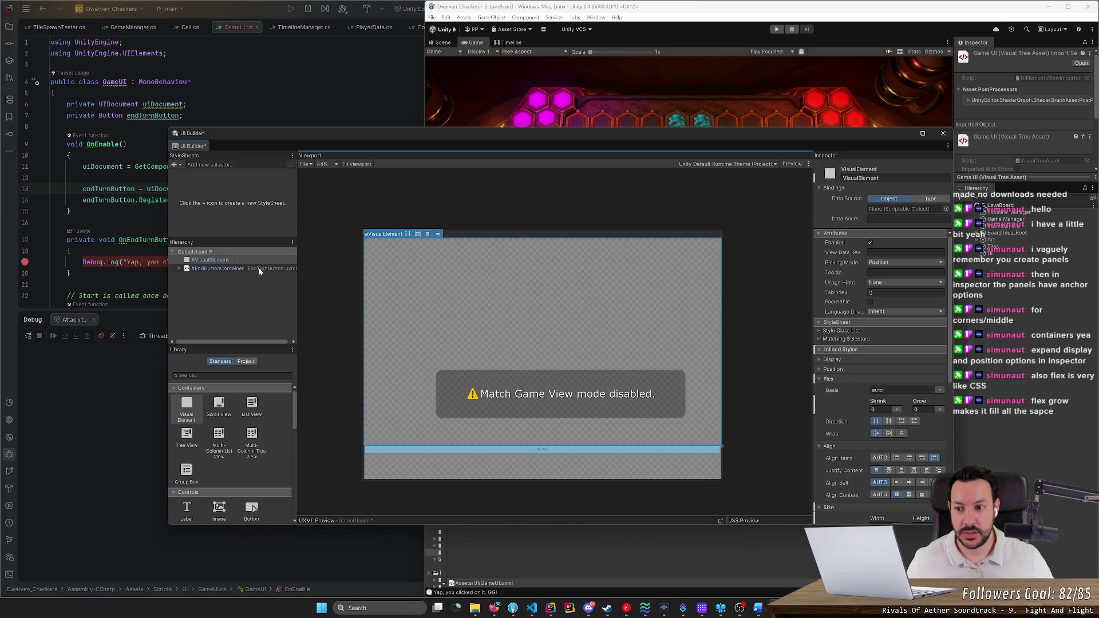
drag(519, 446, 522, 456)
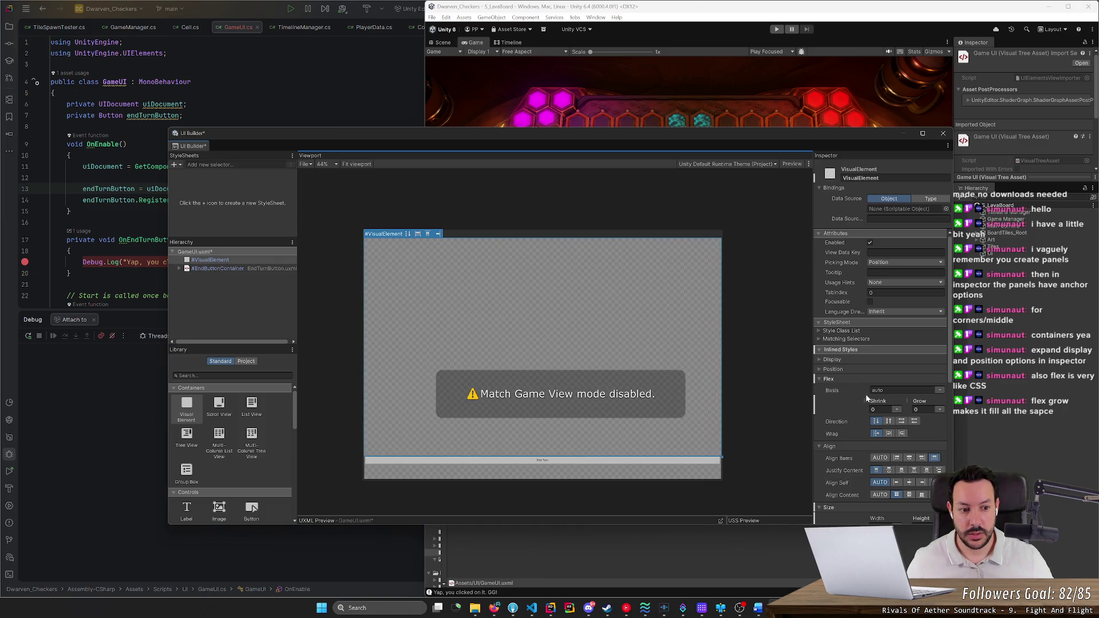
Step: Give EndButtonContainer a flex grow value of 1
click(668, 464)
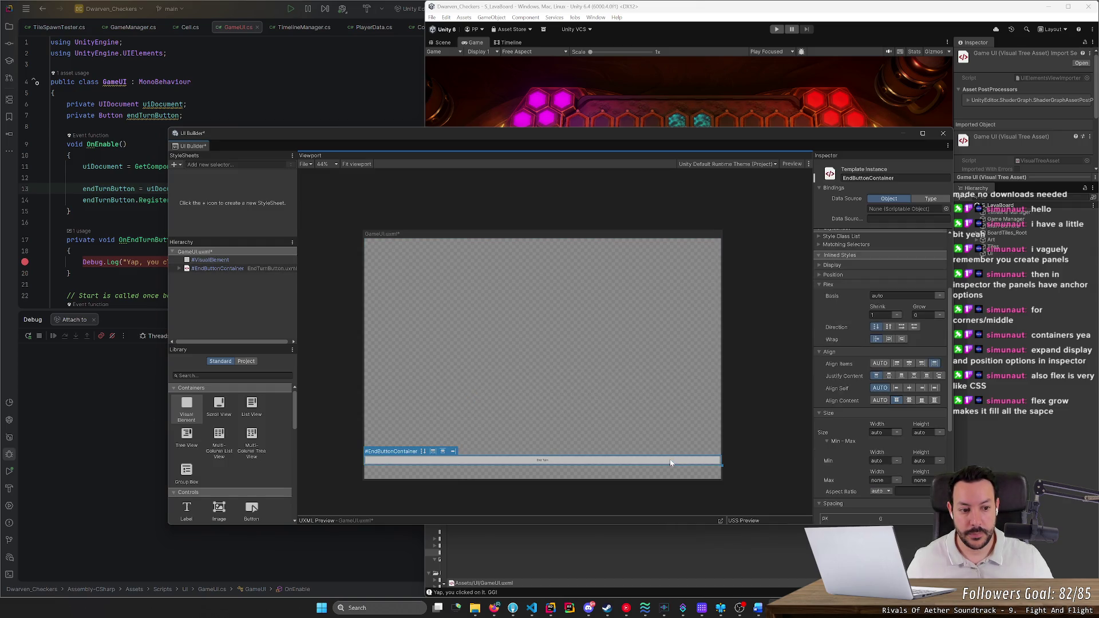
scroll(849, 438, down, 6)
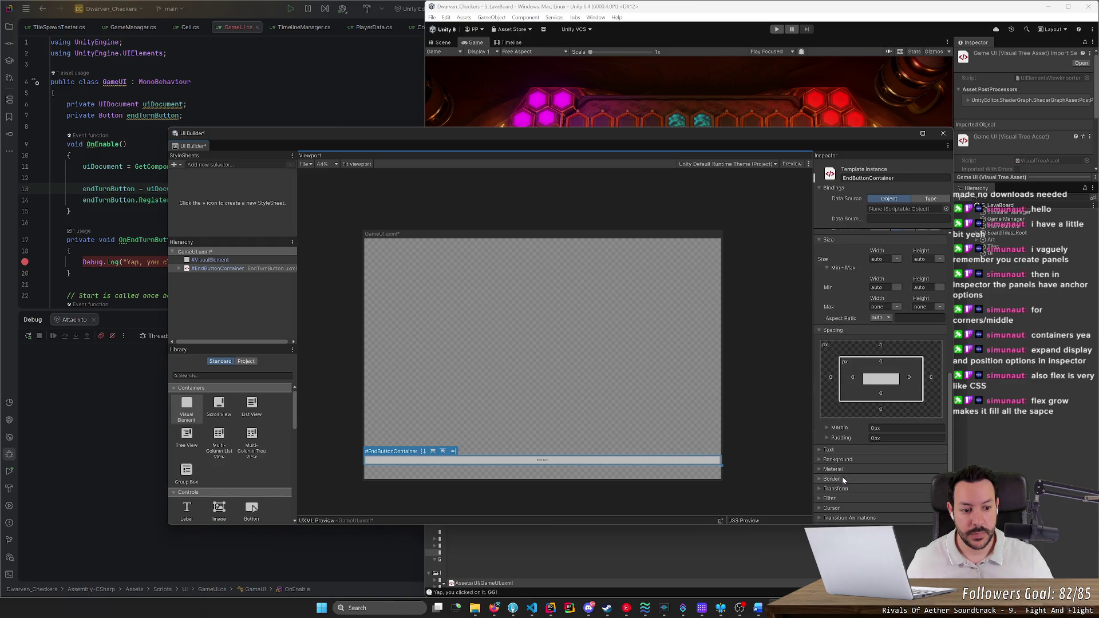
click(830, 479)
click(826, 481)
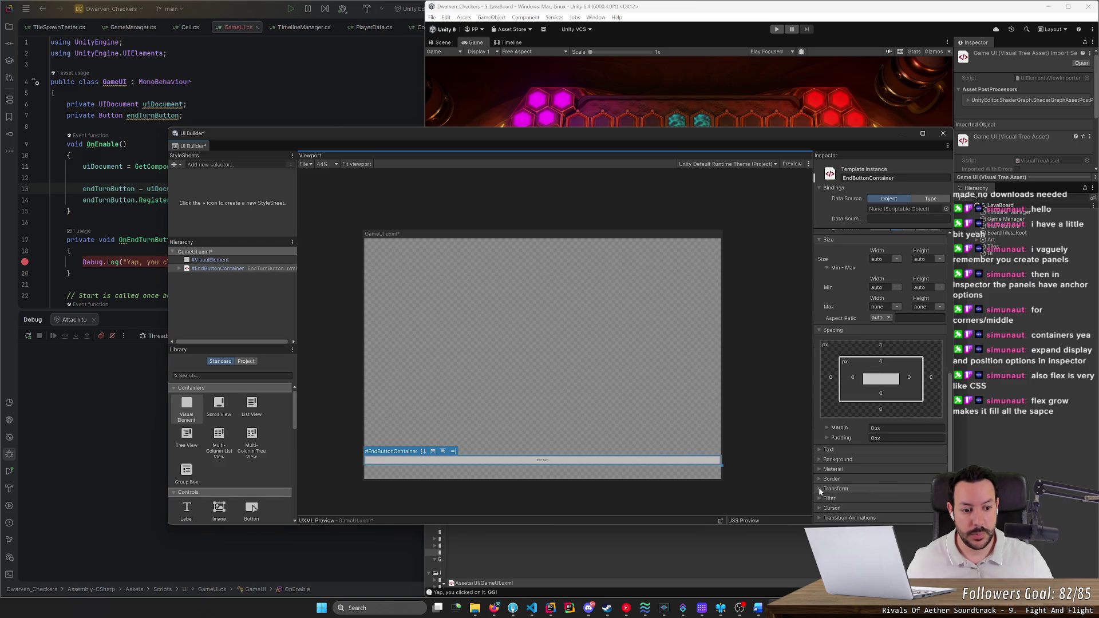
scroll(819, 486, up, 5)
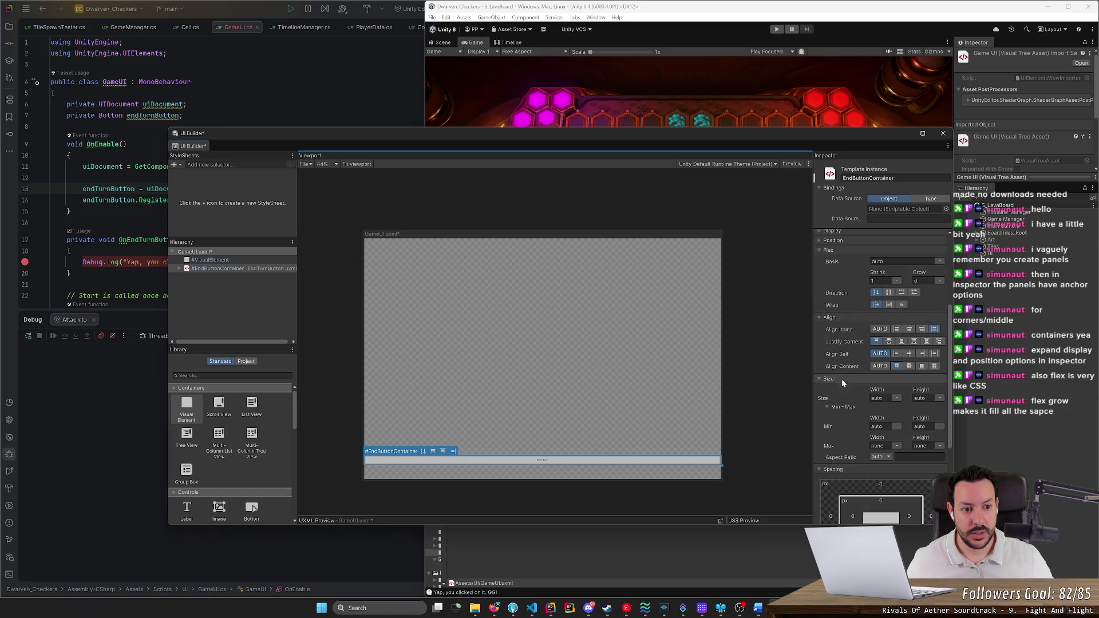
click(925, 280)
text(1)
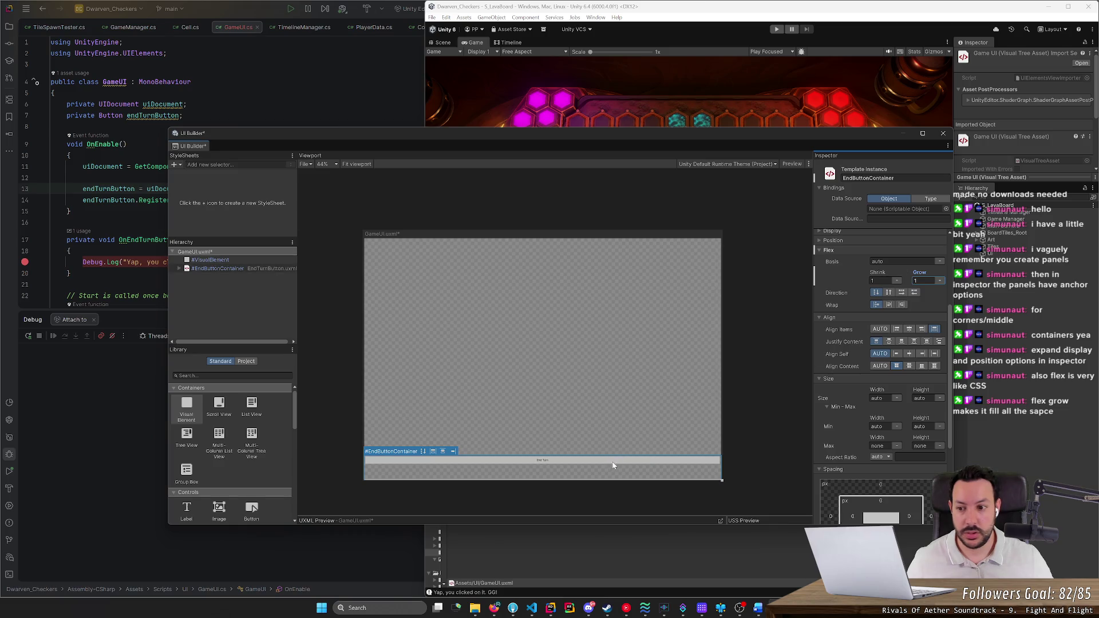
Step: Try narrowing the VisualElement from its left edge, then undo it
click(195, 269)
click(586, 435)
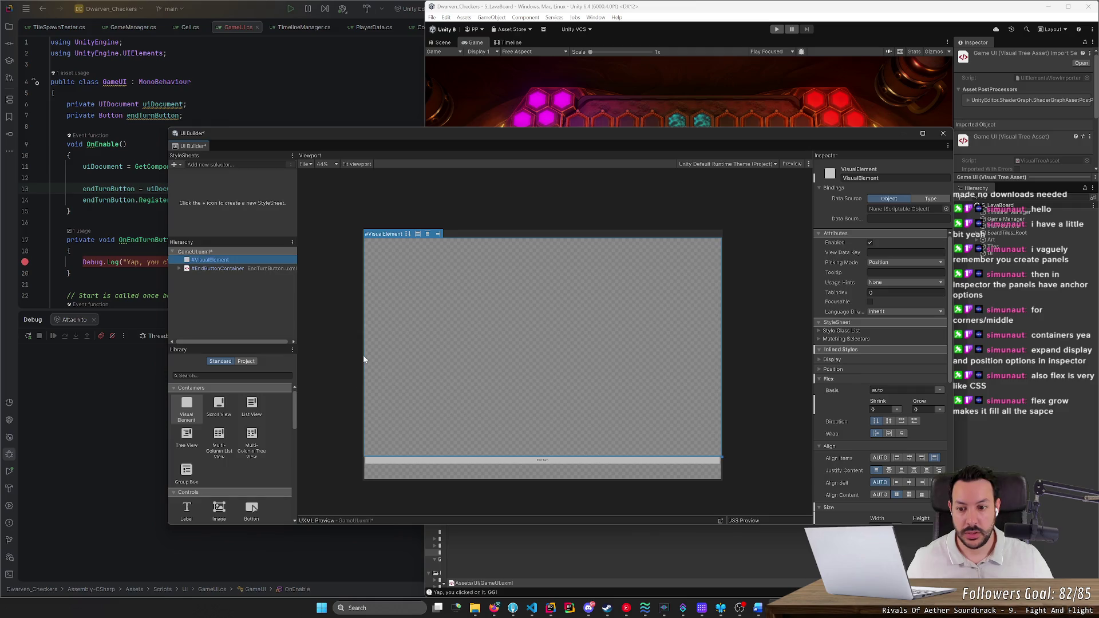
drag(361, 356, 578, 371)
key(ctrl+z)
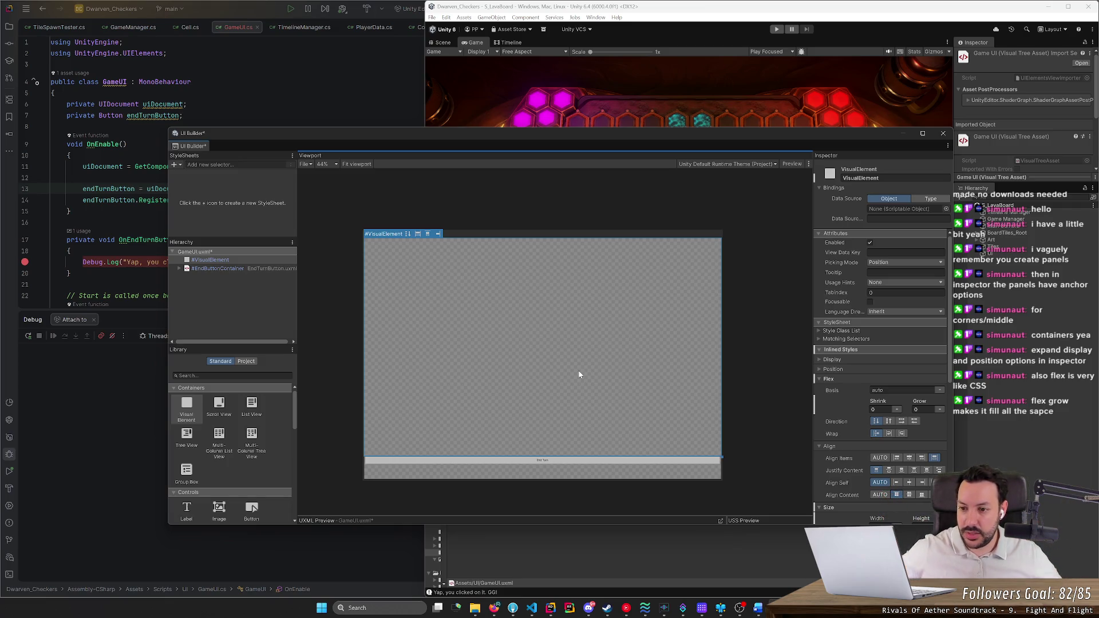
Step: Expand the VisualElement's Position foldout to show Position Mode and Offsets
click(250, 261)
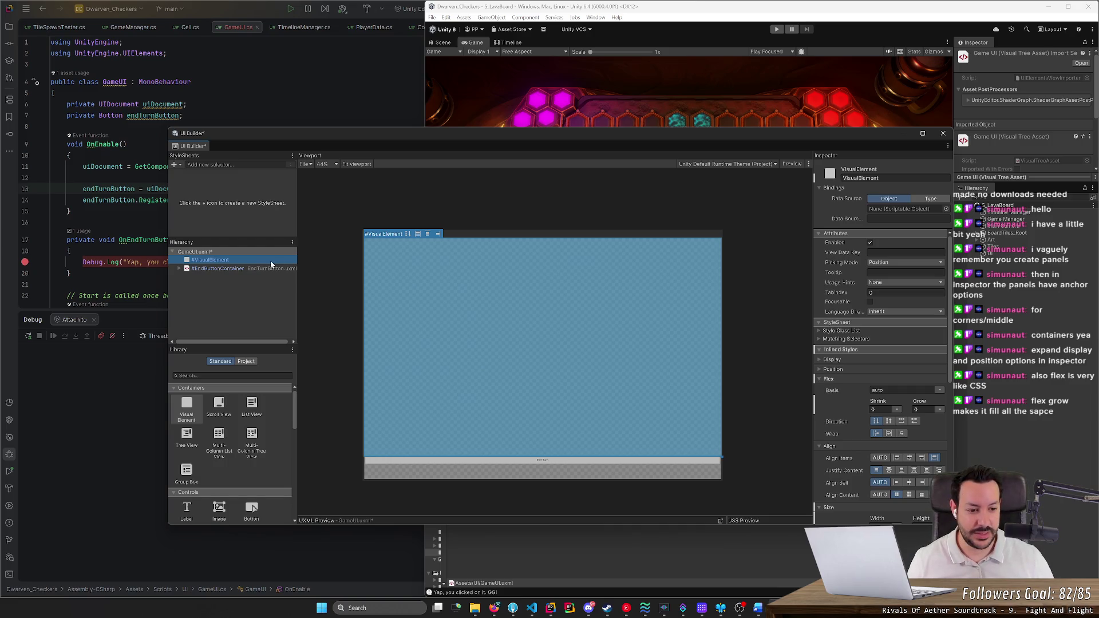
click(819, 360)
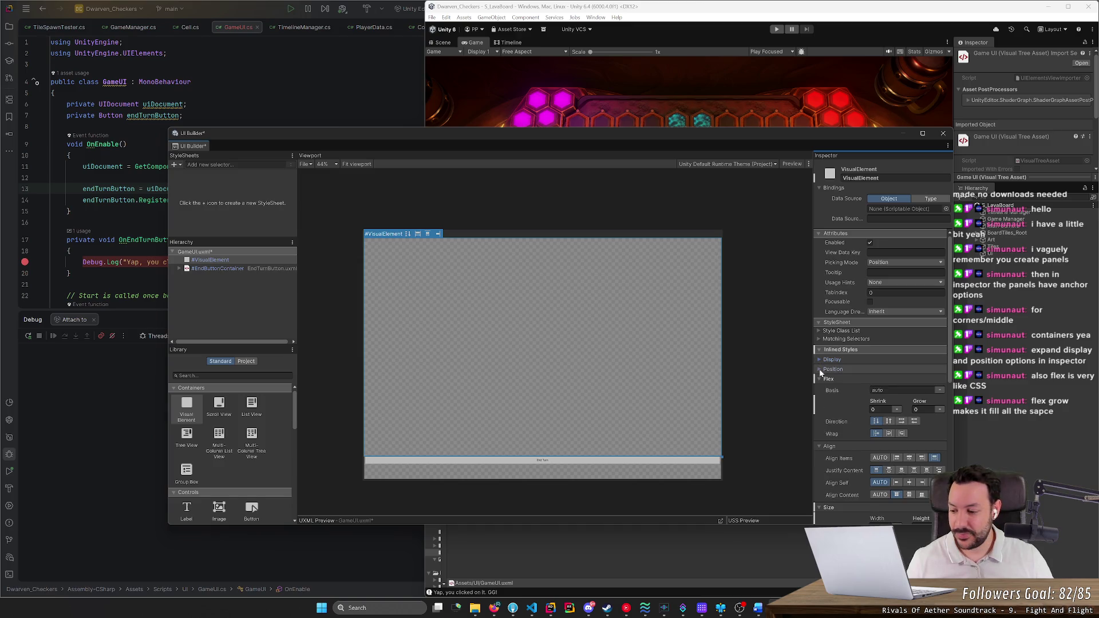
click(820, 370)
scroll(819, 385, down, 3)
click(243, 261)
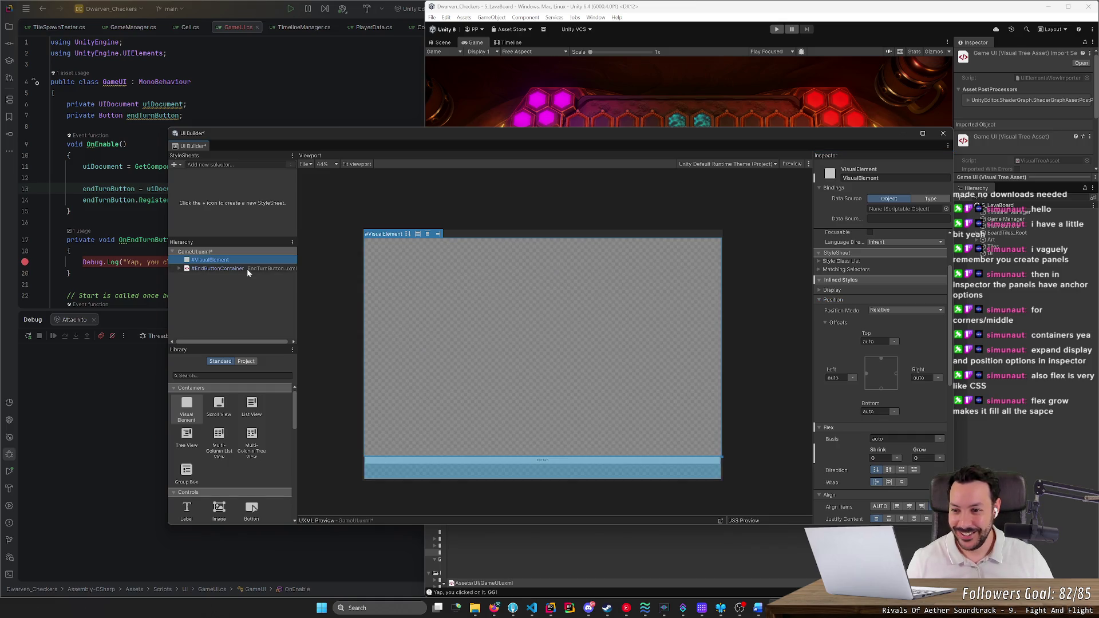
Step: Untick Match Game View and set the GameUI canvas to 1920 × 1080
click(239, 252)
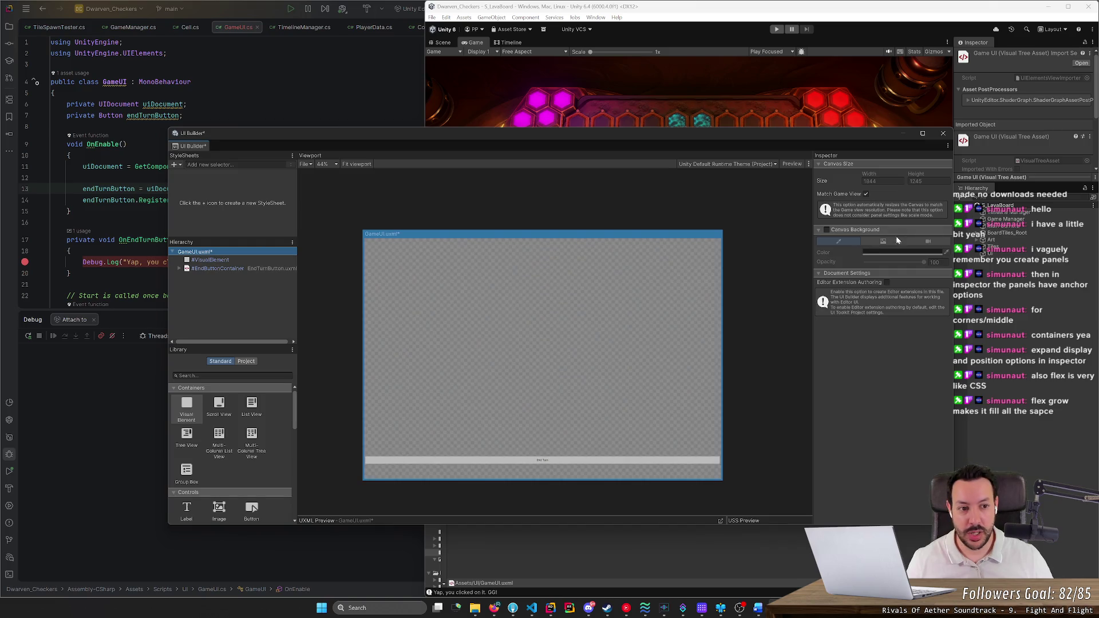
click(866, 194)
click(868, 181)
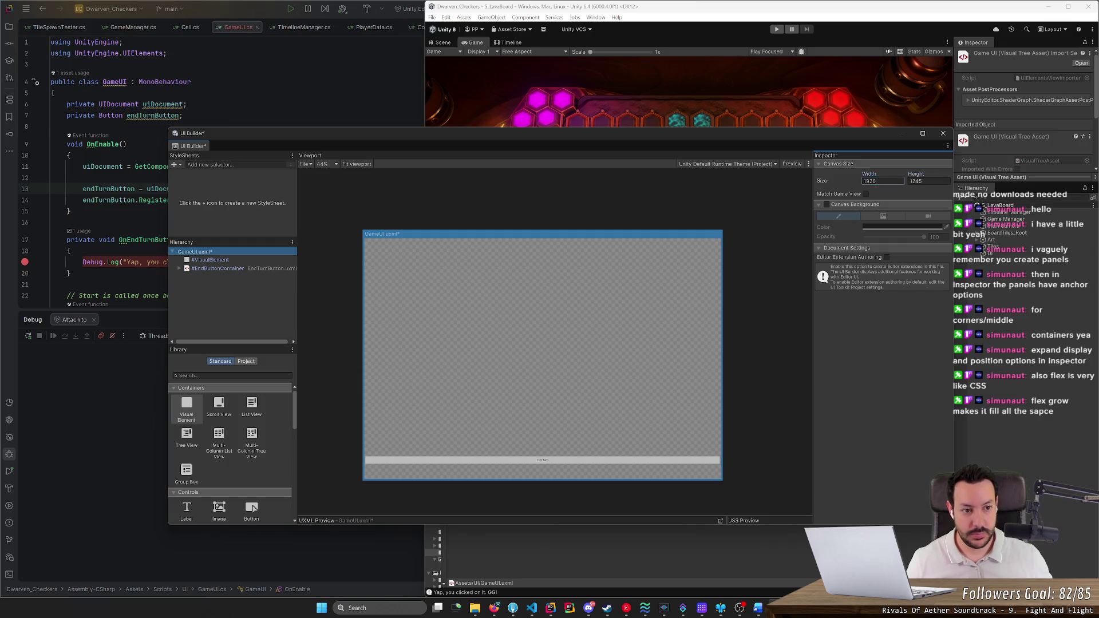
key(Tab)
text(10)
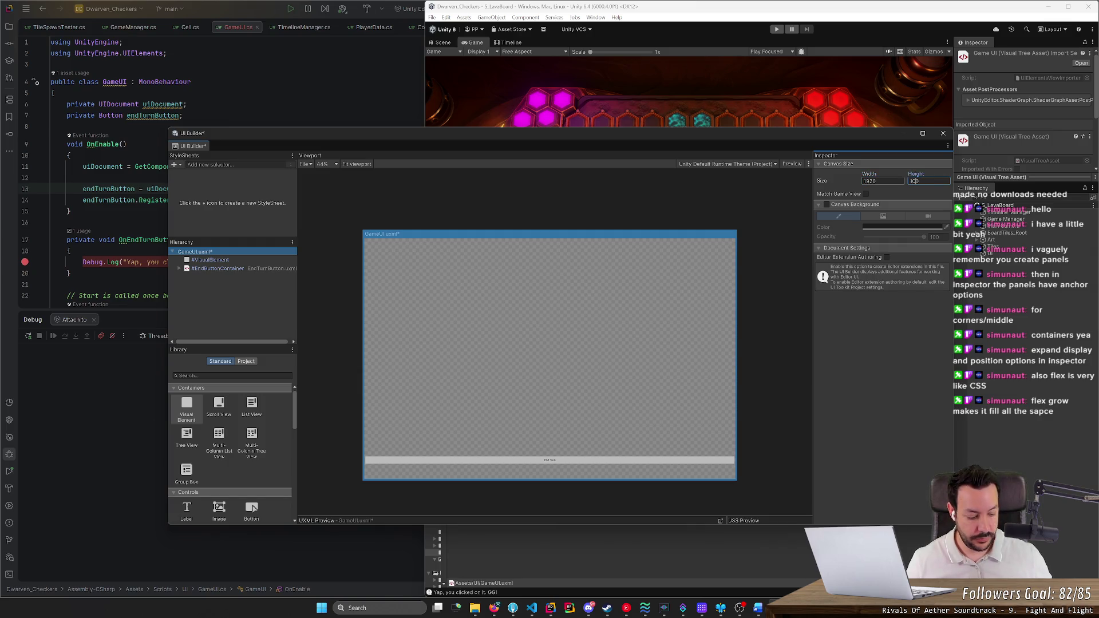
key(Return)
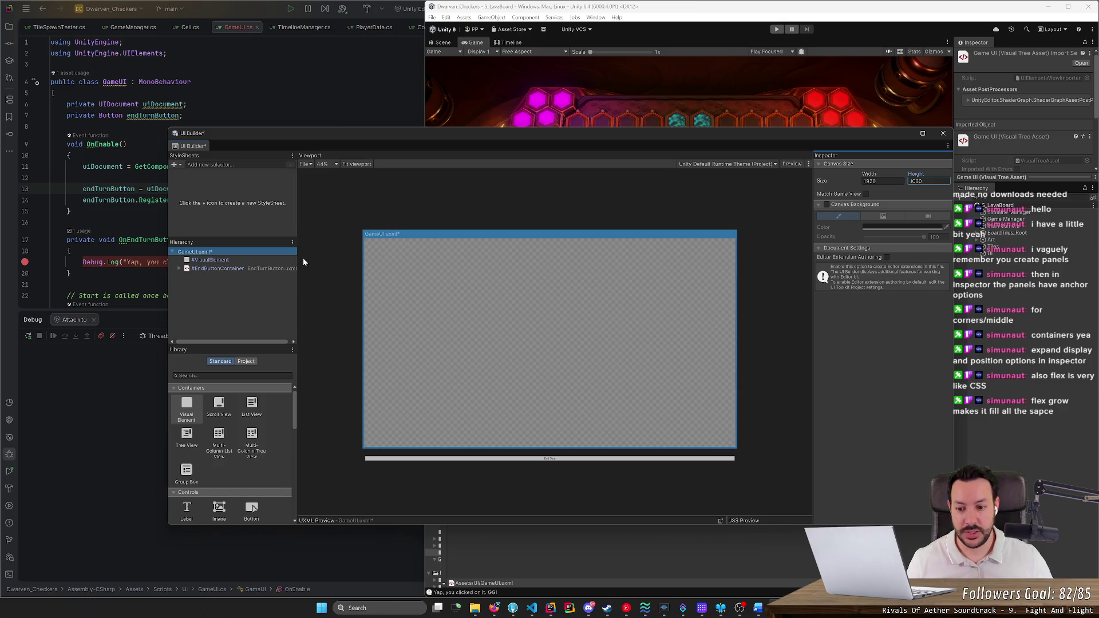
Step: Swap the VisualElement and EndButtonContainer order and back, keeping the VisualElement first
click(303, 257)
click(405, 346)
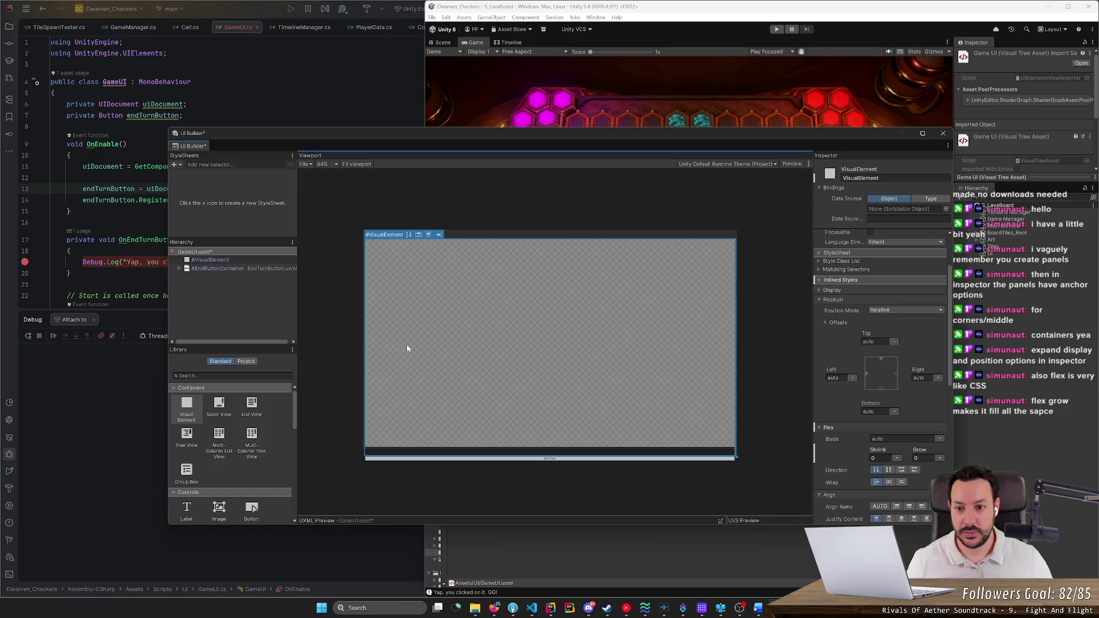
click(258, 253)
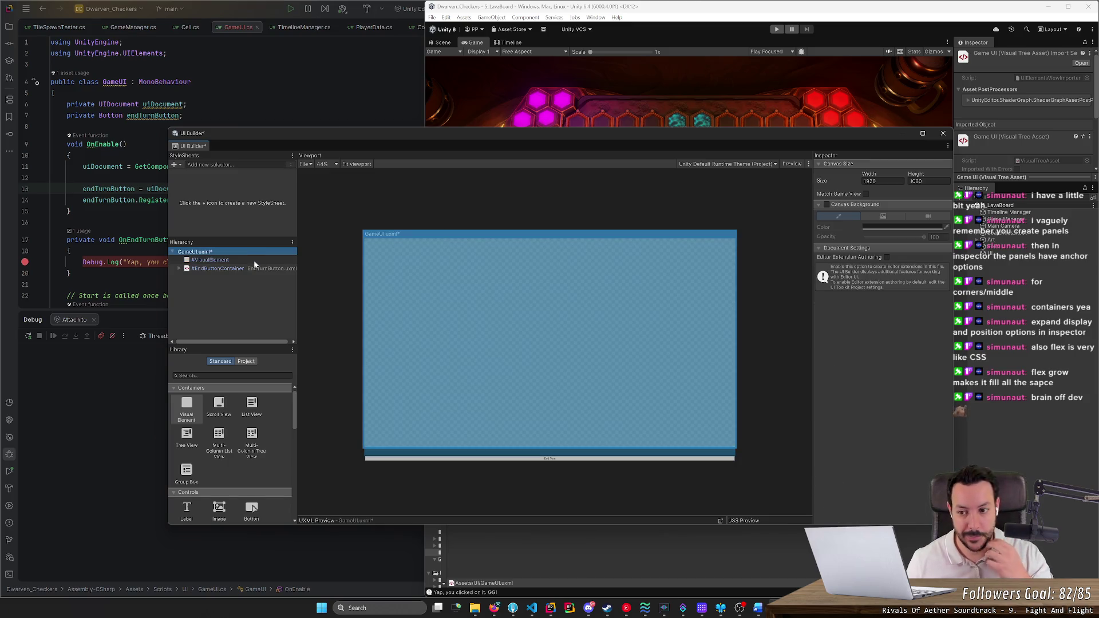
click(253, 260)
mouse_move(396, 265)
mouse_down()
mouse_move(428, 293)
mouse_move(394, 240)
mouse_up()
drag(229, 260, 245, 275)
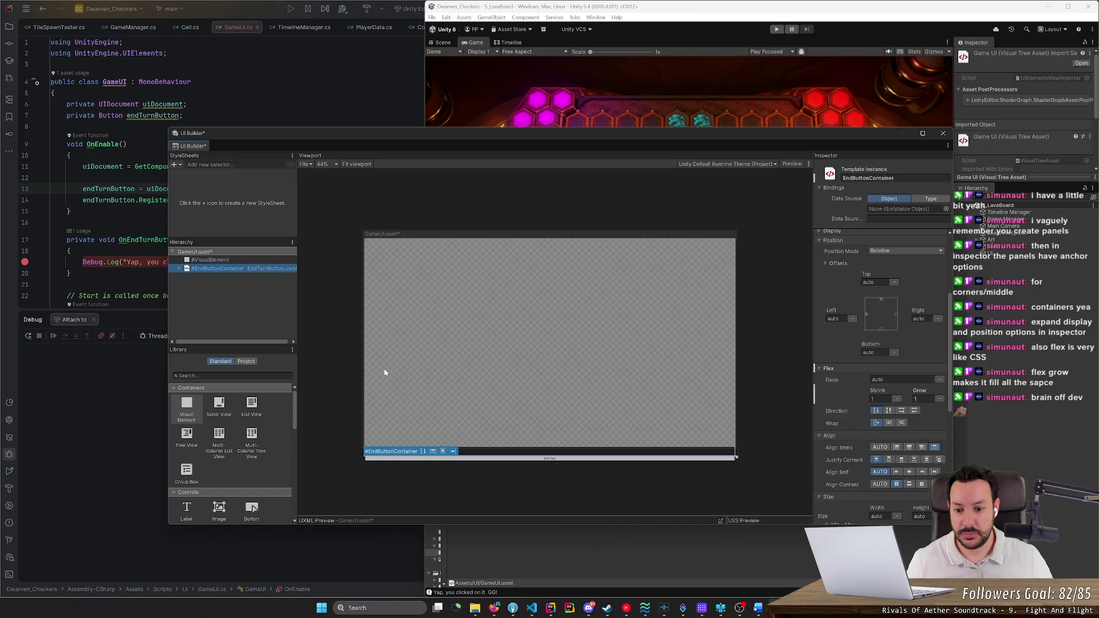
click(386, 387)
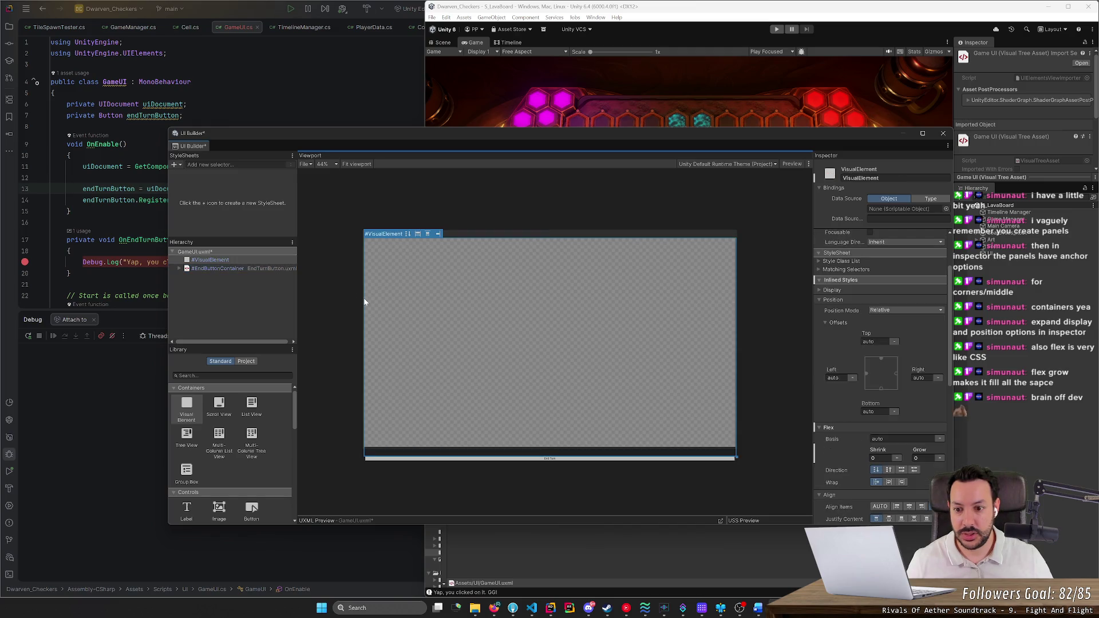
Step: Try narrowing the VisualElement from its left edge, then undo and reselect it
drag(365, 302, 573, 303)
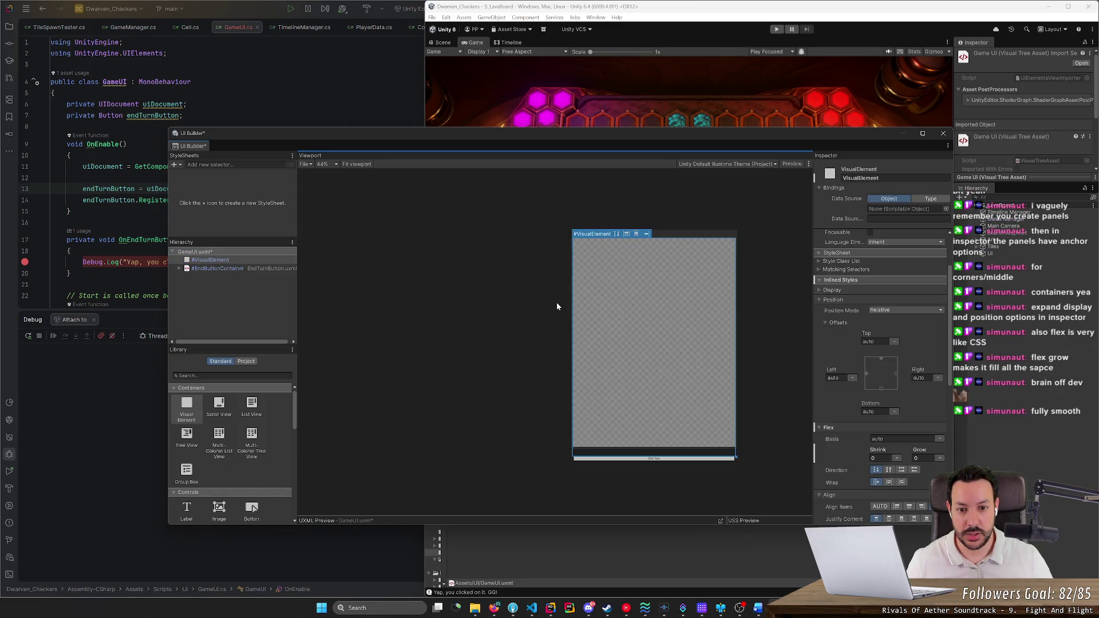
key(ctrl+z)
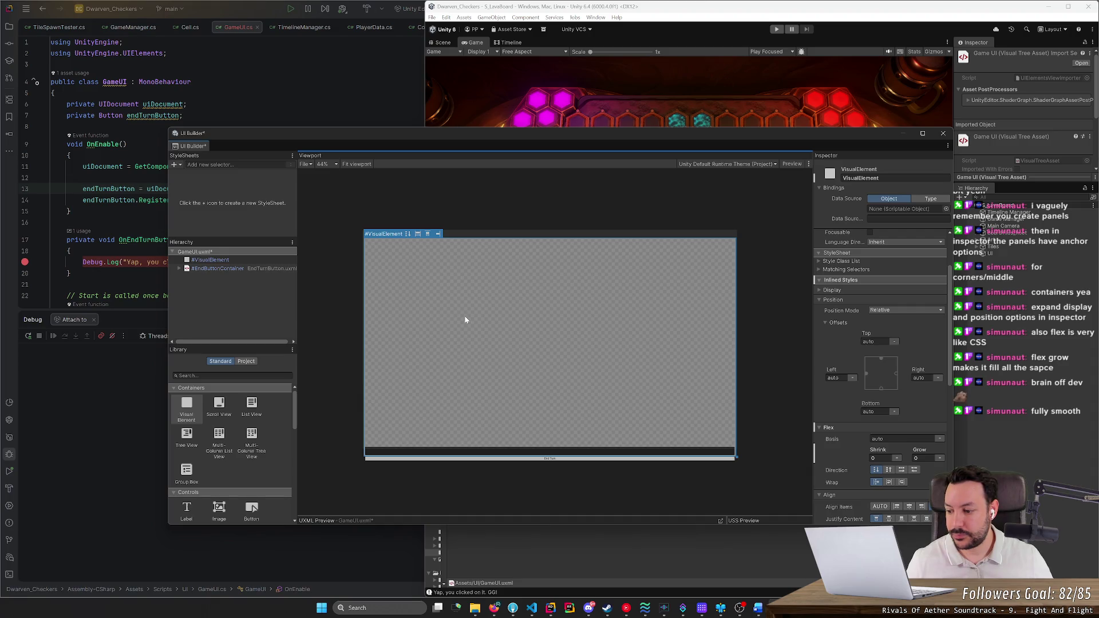
click(265, 261)
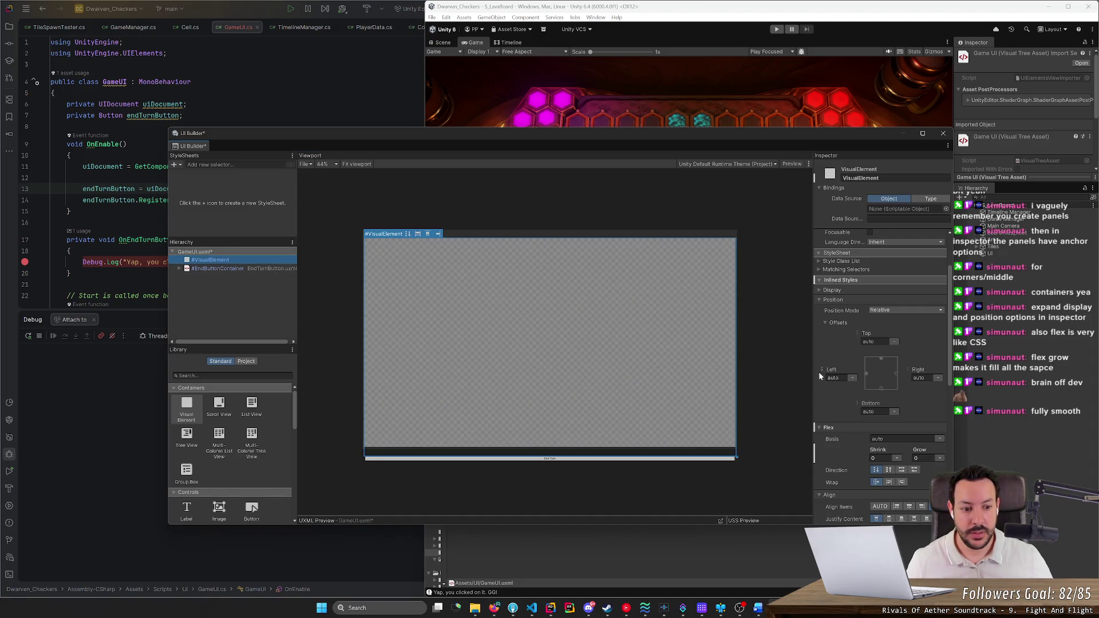
Step: Set the VisualElement's Flex Basis to 0 and change its unit from px to %
scroll(835, 443, down, 3)
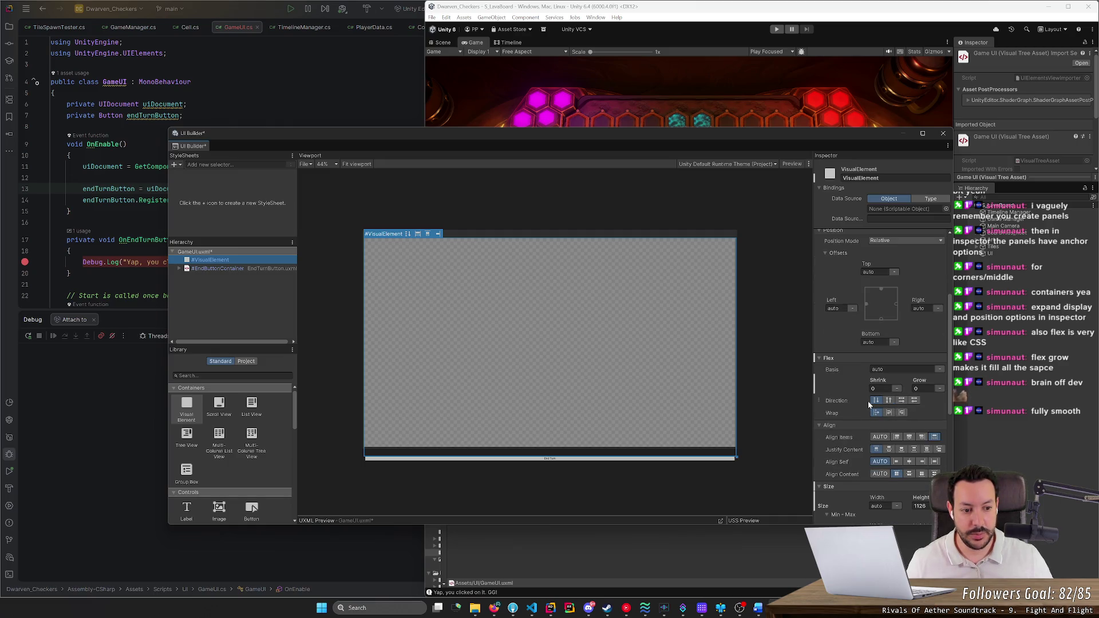
click(940, 375)
click(959, 395)
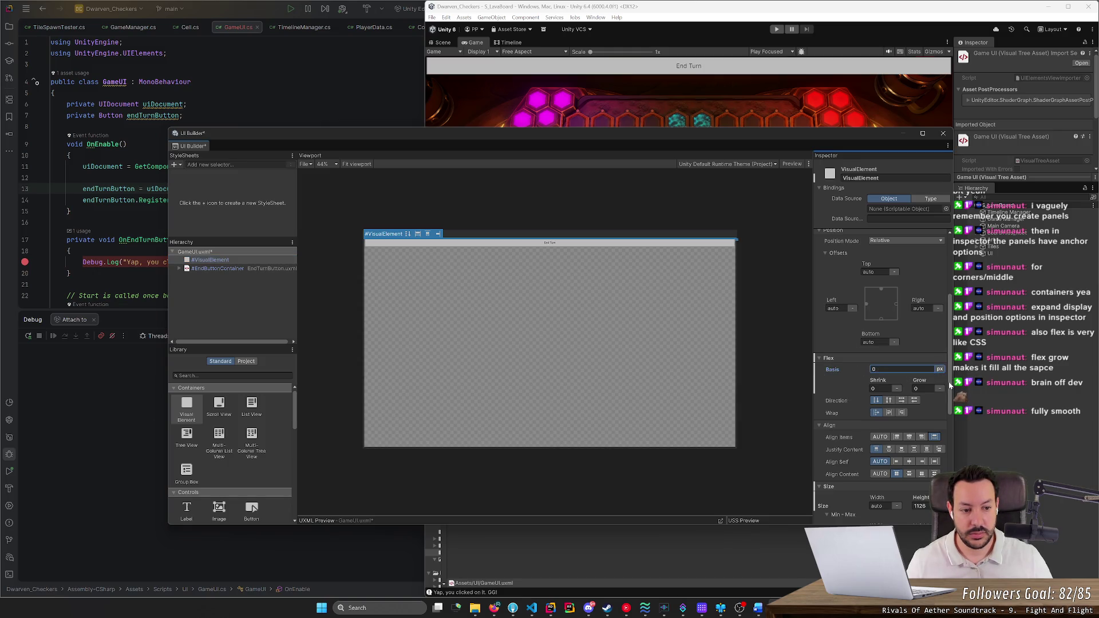
click(834, 372)
right_click(817, 373)
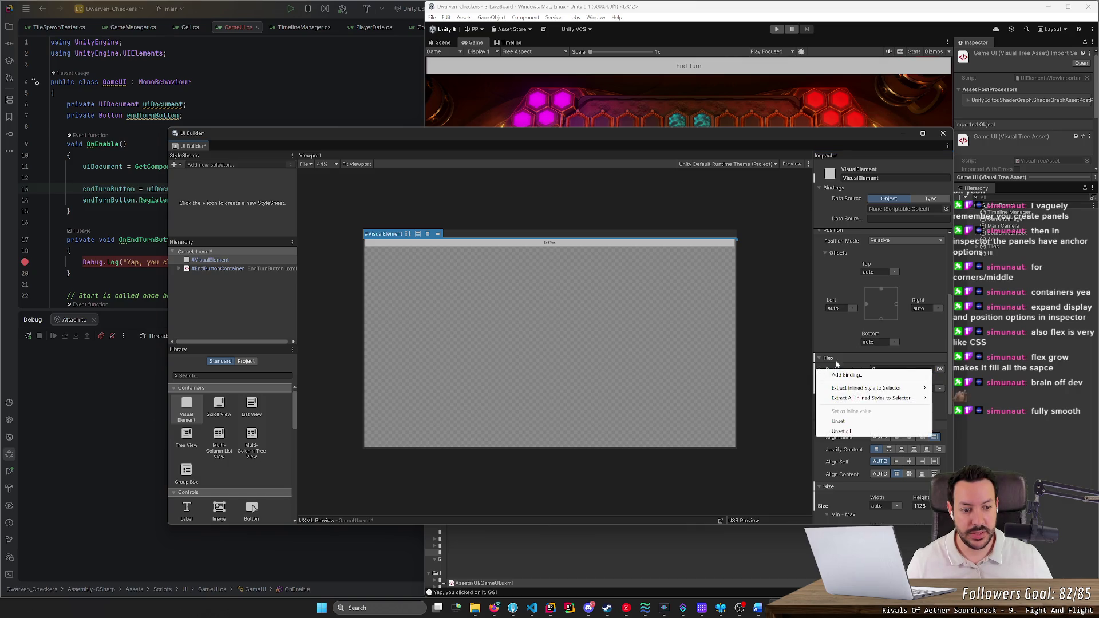
click(939, 369)
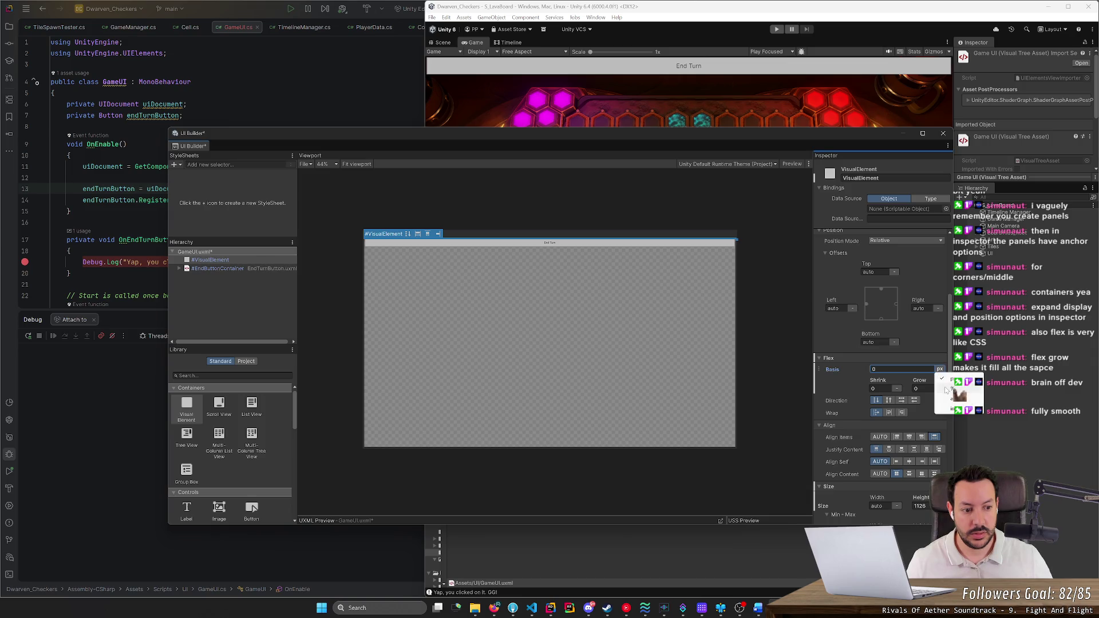
click(952, 389)
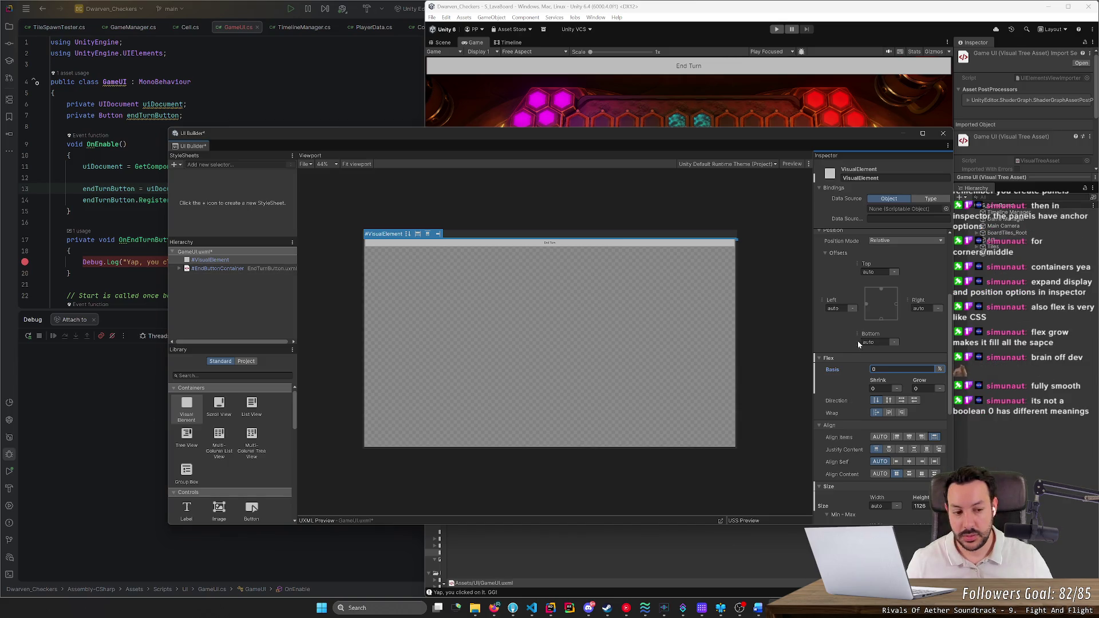
scroll(852, 359, up, 4)
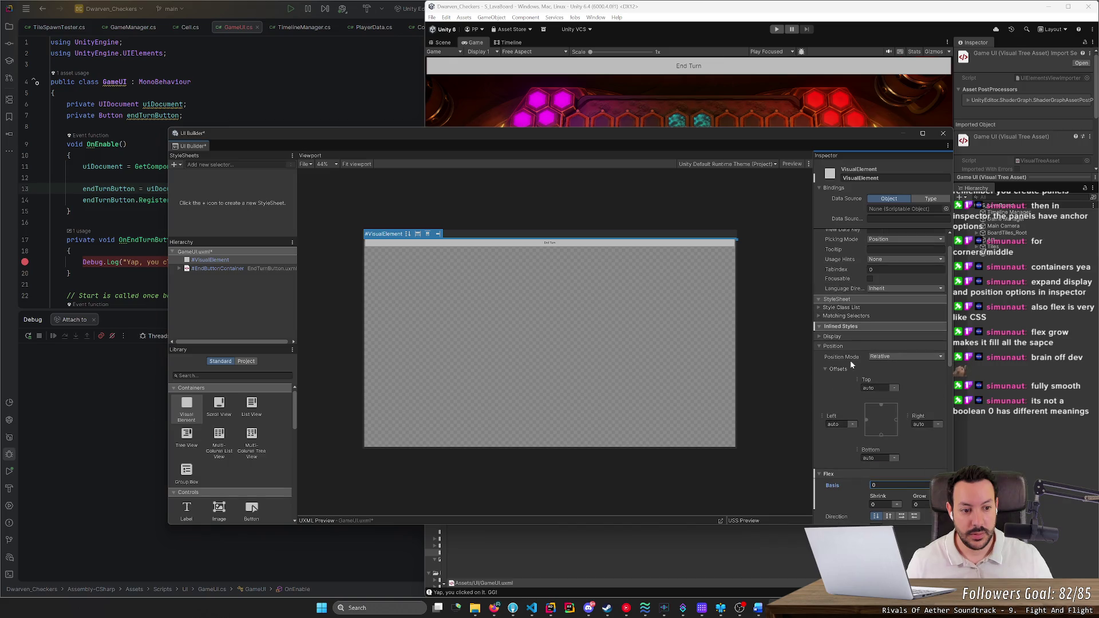
Step: Keep Position Mode Relative and set the bottom offset to -100 %
click(886, 357)
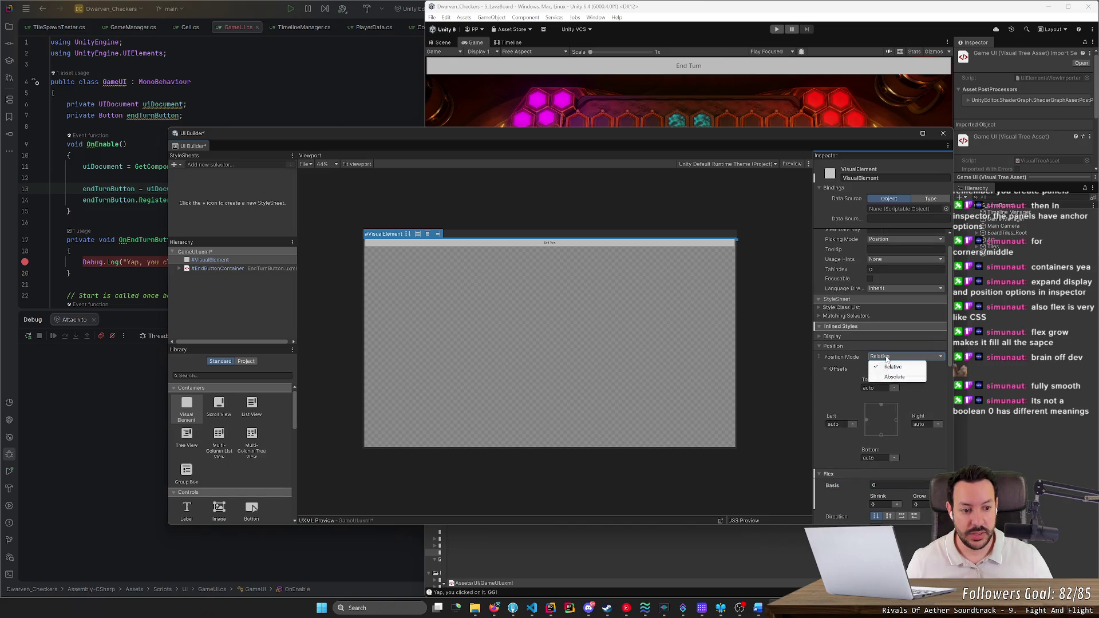
click(890, 367)
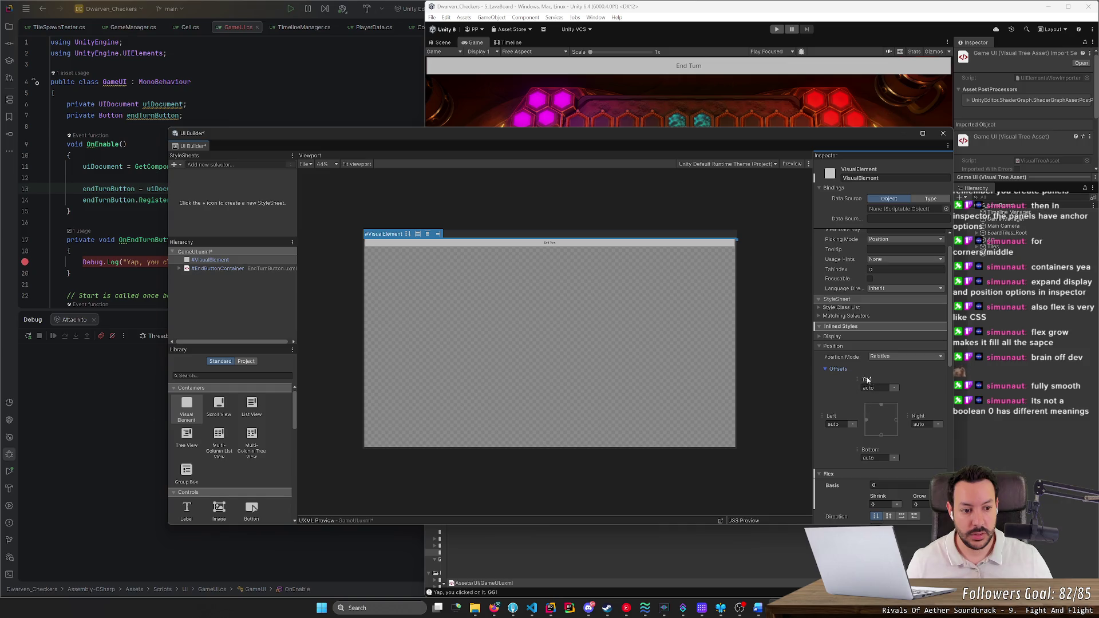
text(-1)
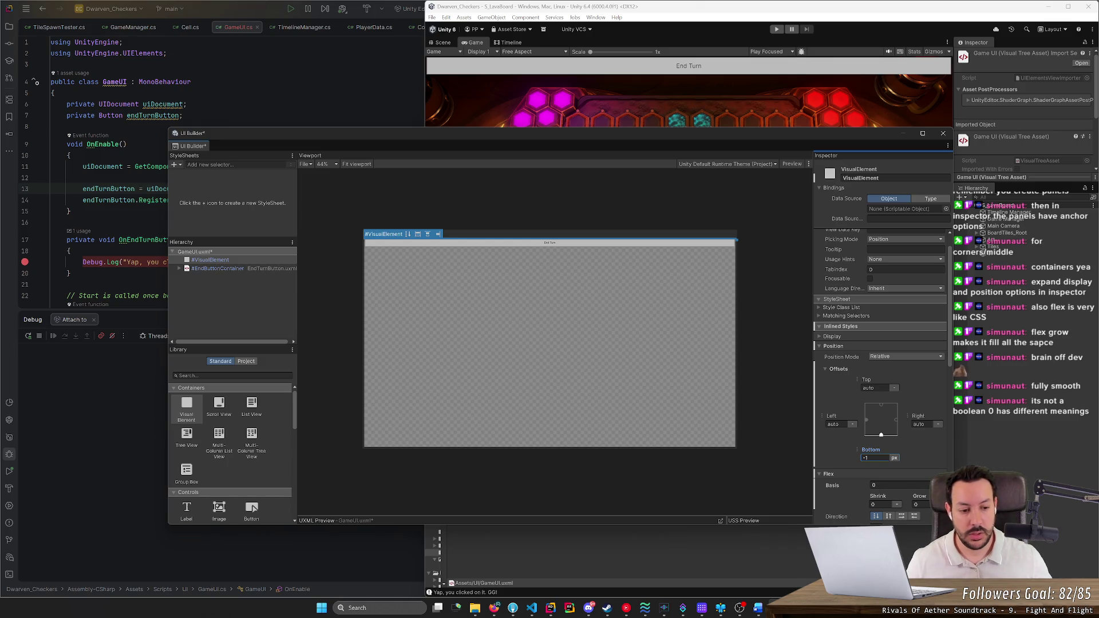
click(894, 457)
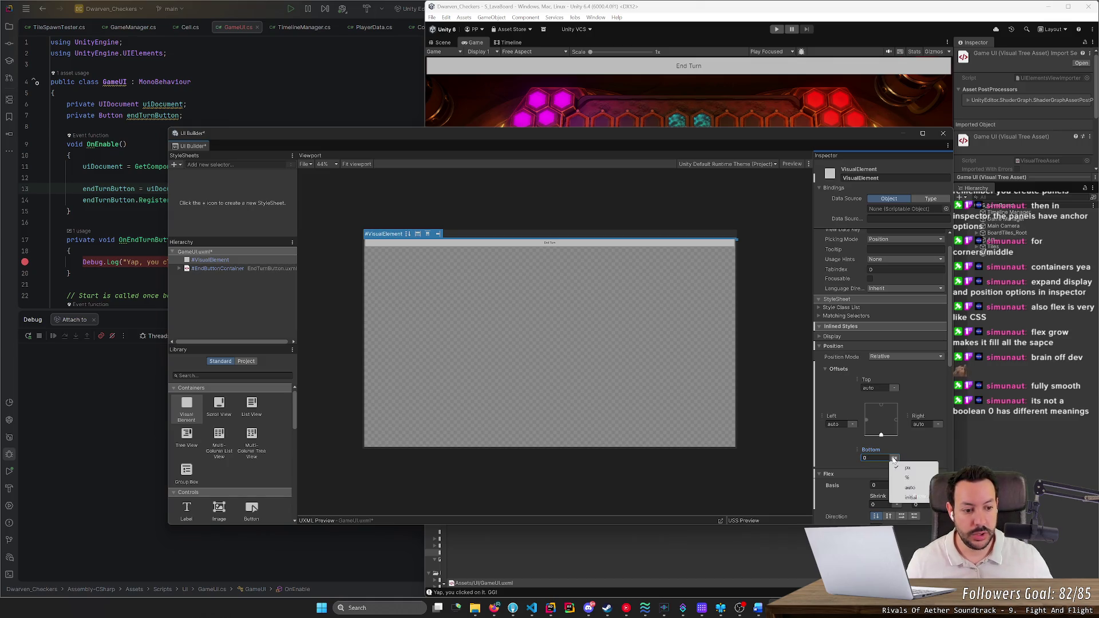
click(907, 478)
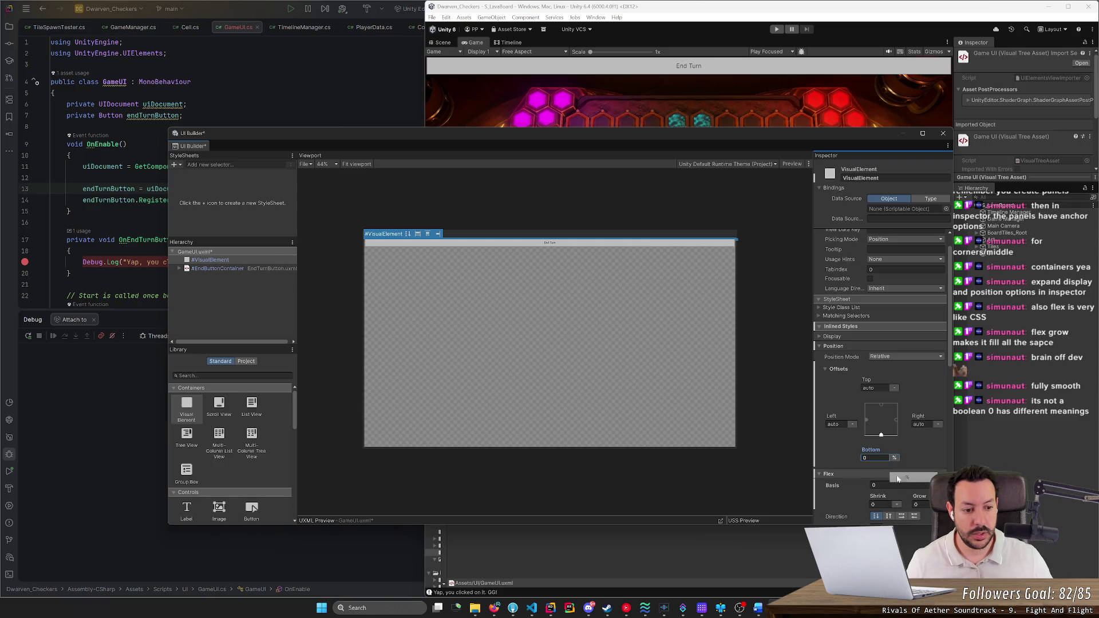
text(00)
key(Return)
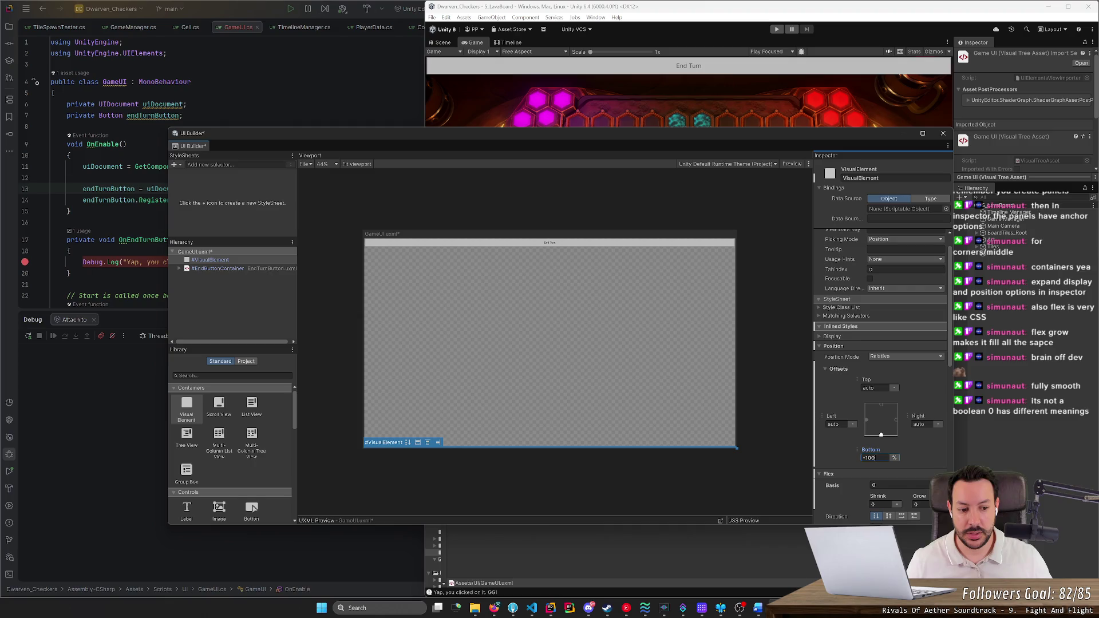
Step: Reset the bottom offset to 0, then expand and collapse the Selectors and Display sections
text(0)
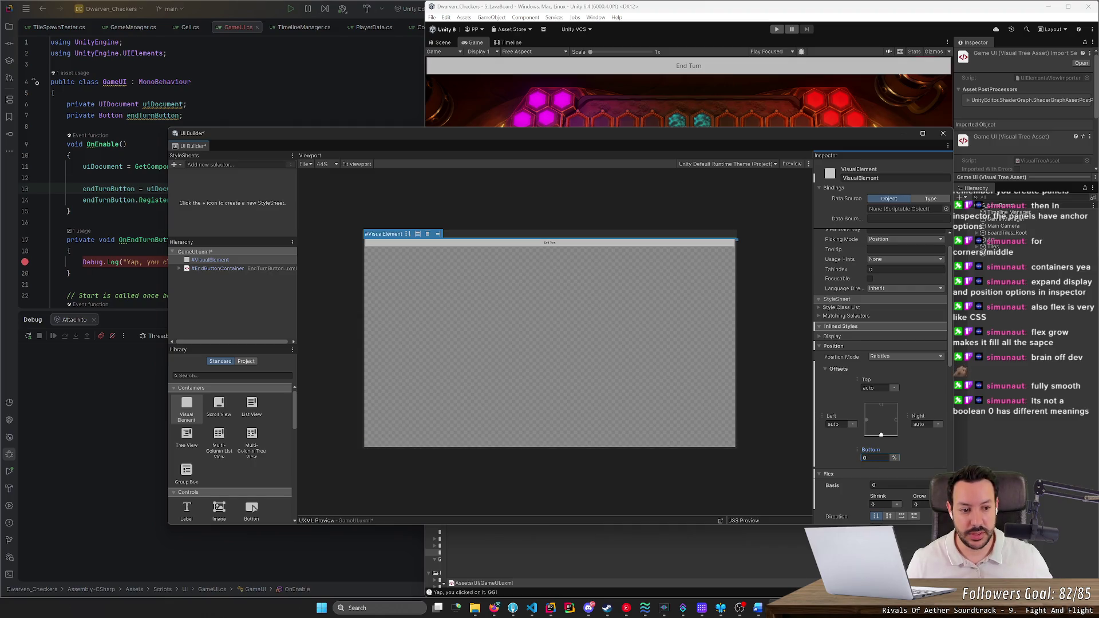
scroll(857, 373, up, 2)
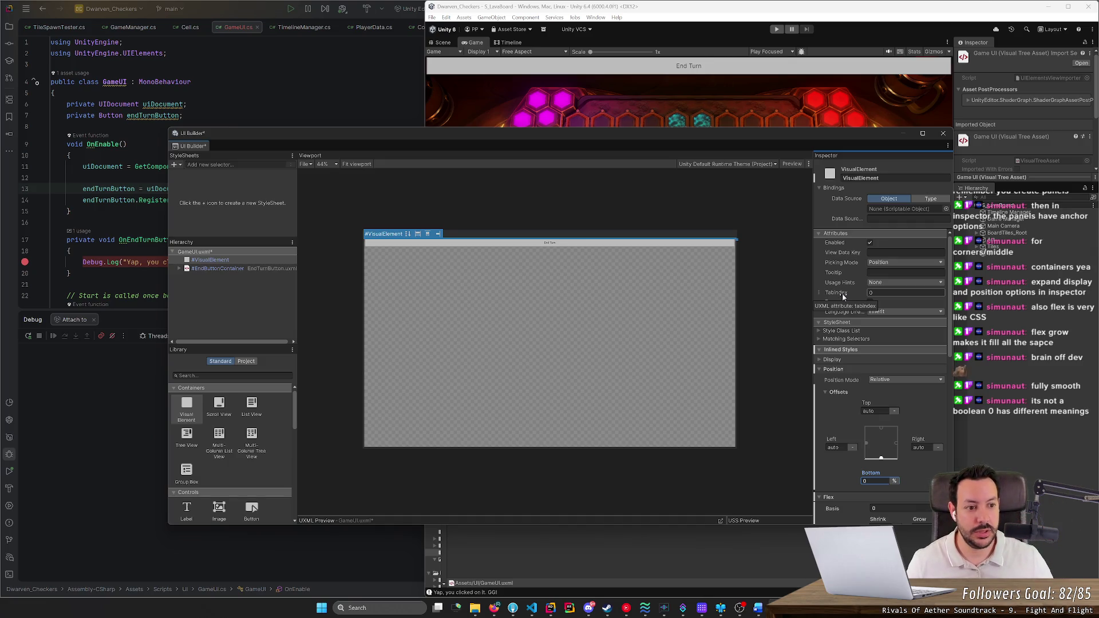
click(820, 339)
click(819, 340)
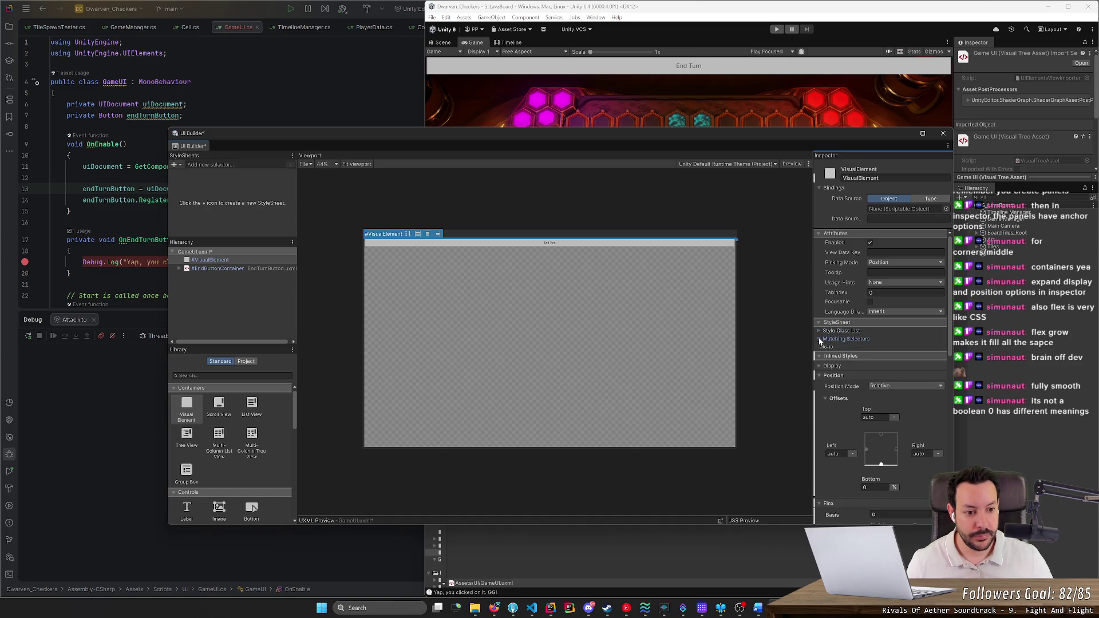
click(819, 360)
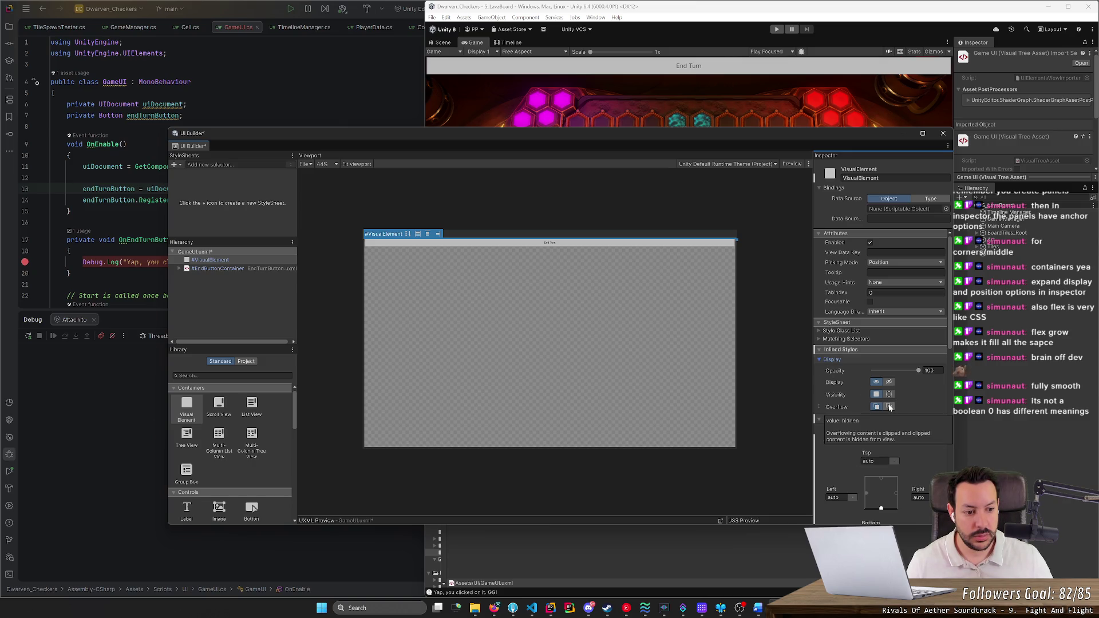
click(818, 359)
click(904, 380)
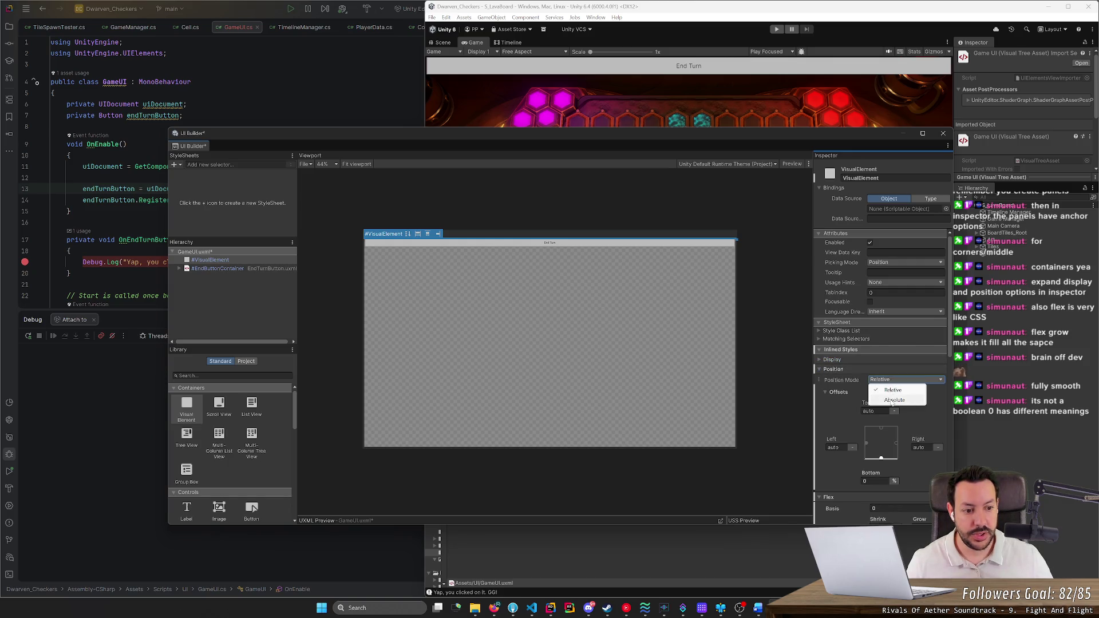
Step: Try Absolute positioning with a left anchor, then revert the VisualElement to Relative
click(901, 399)
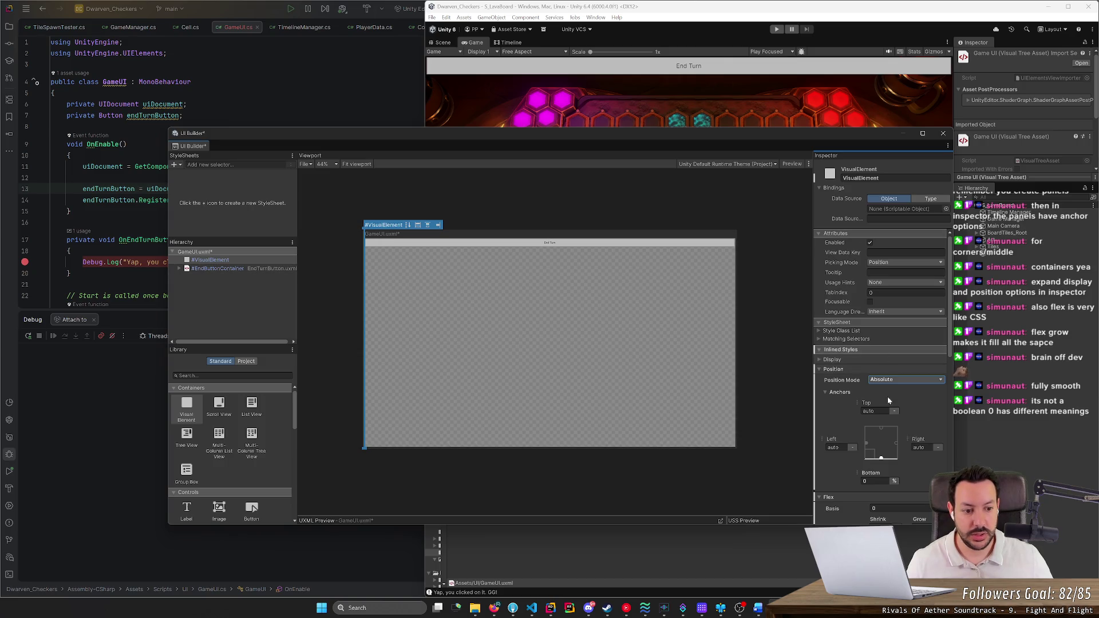
scroll(842, 330, down, 3)
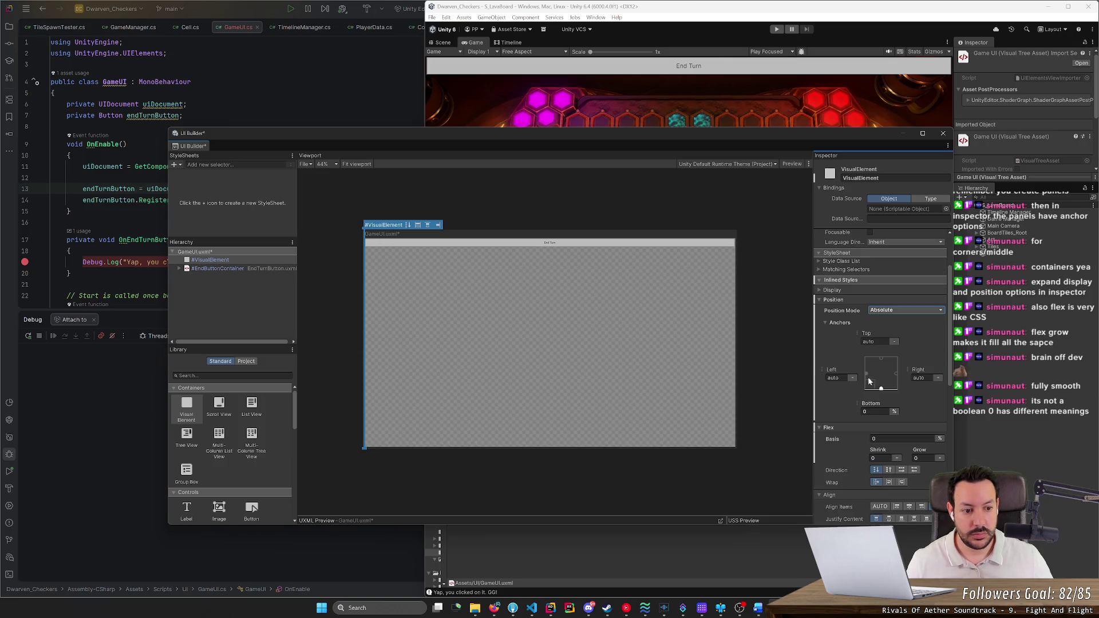
click(866, 374)
click(866, 374)
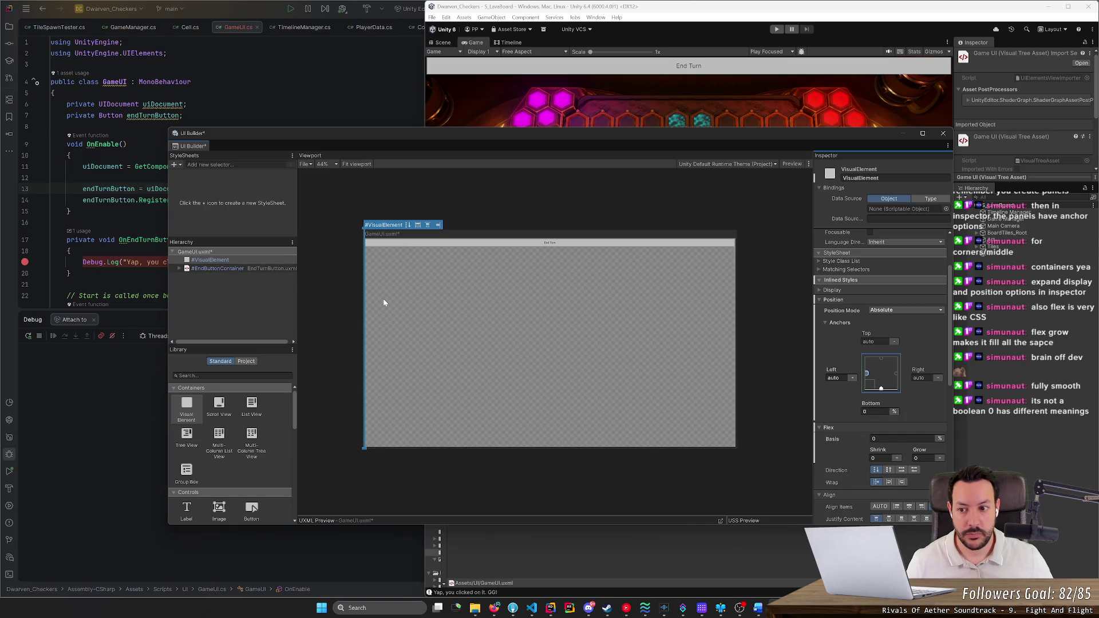
click(269, 268)
click(266, 260)
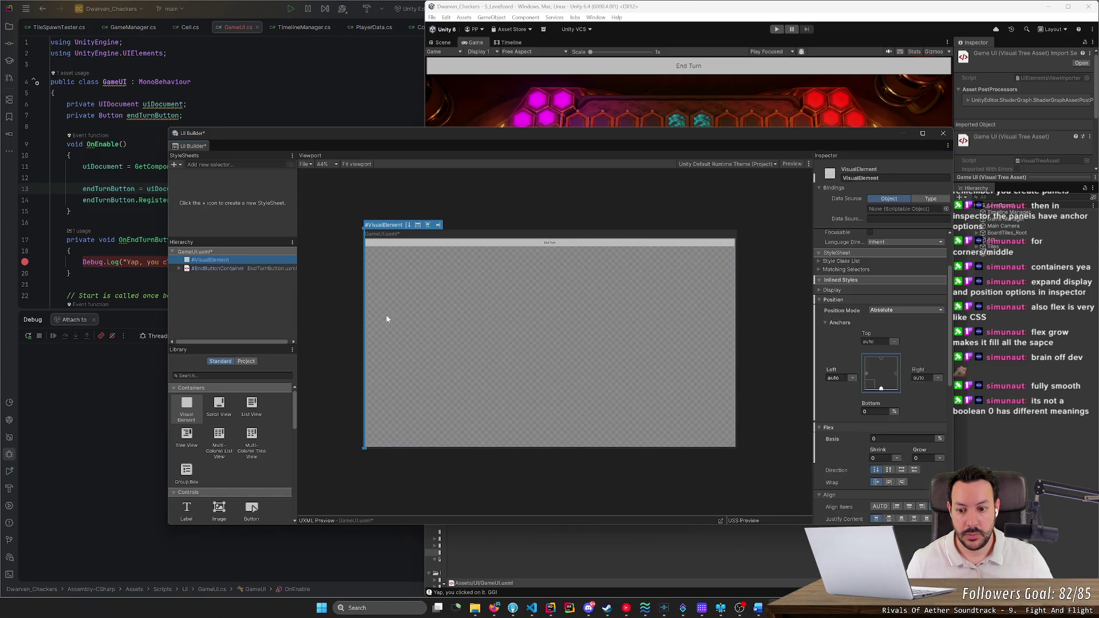
click(904, 309)
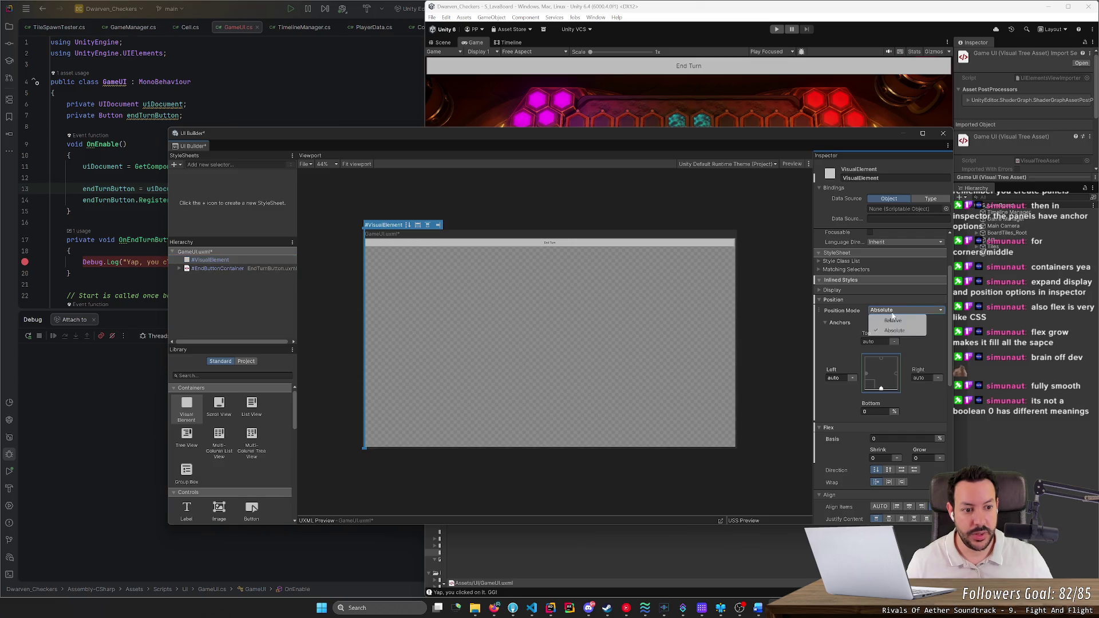
click(890, 320)
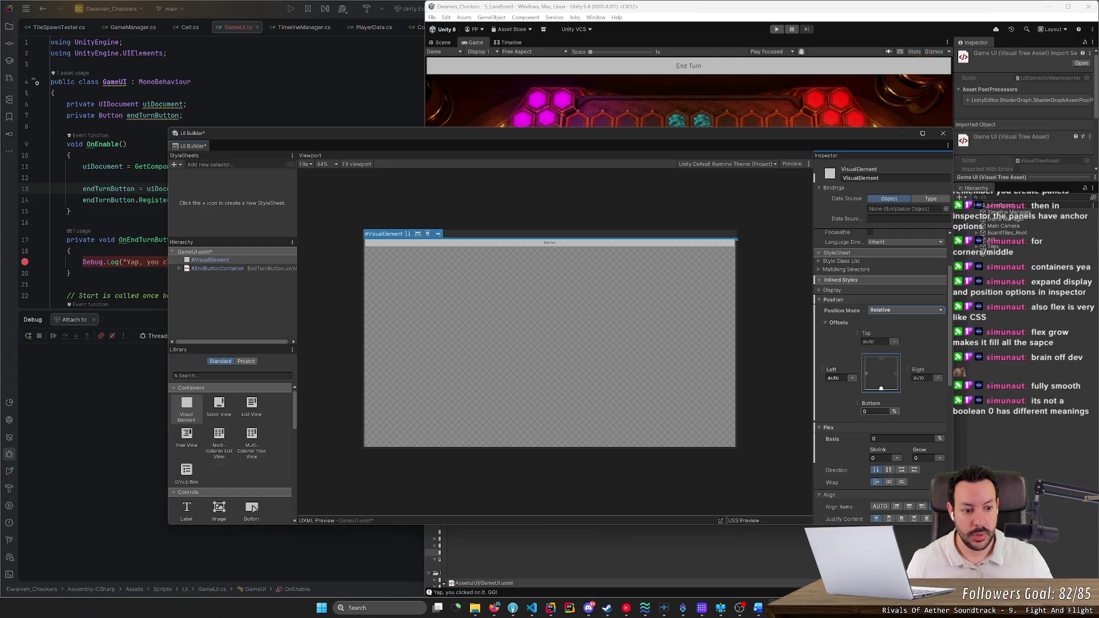
Step: Switch the bottom offset unit to px, test 100, then set it to 0
click(894, 412)
click(907, 422)
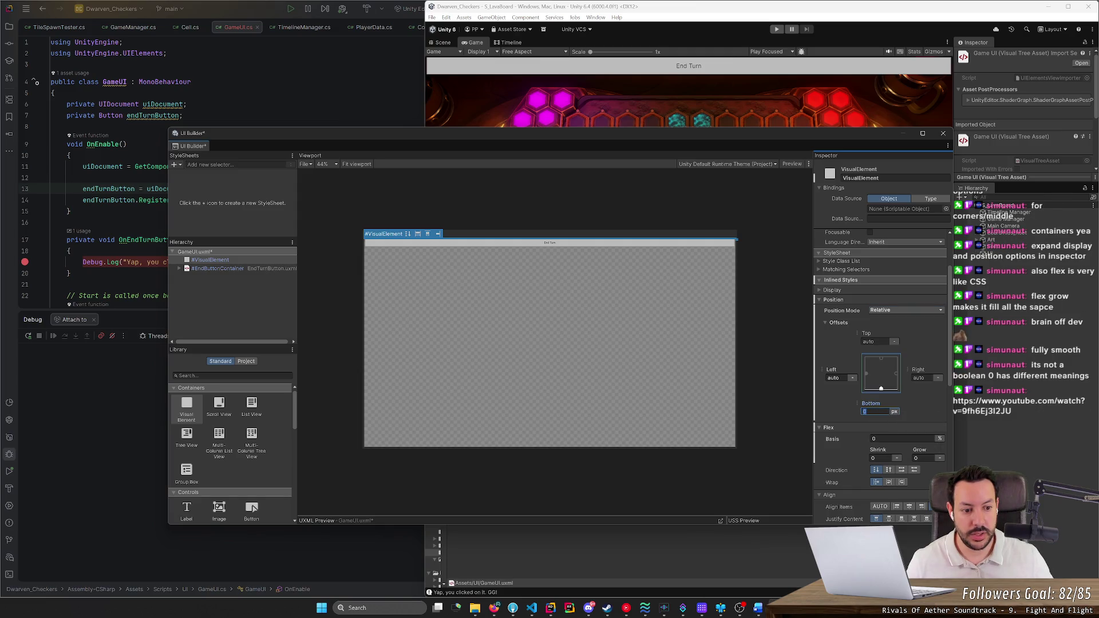
text(100)
key(Return)
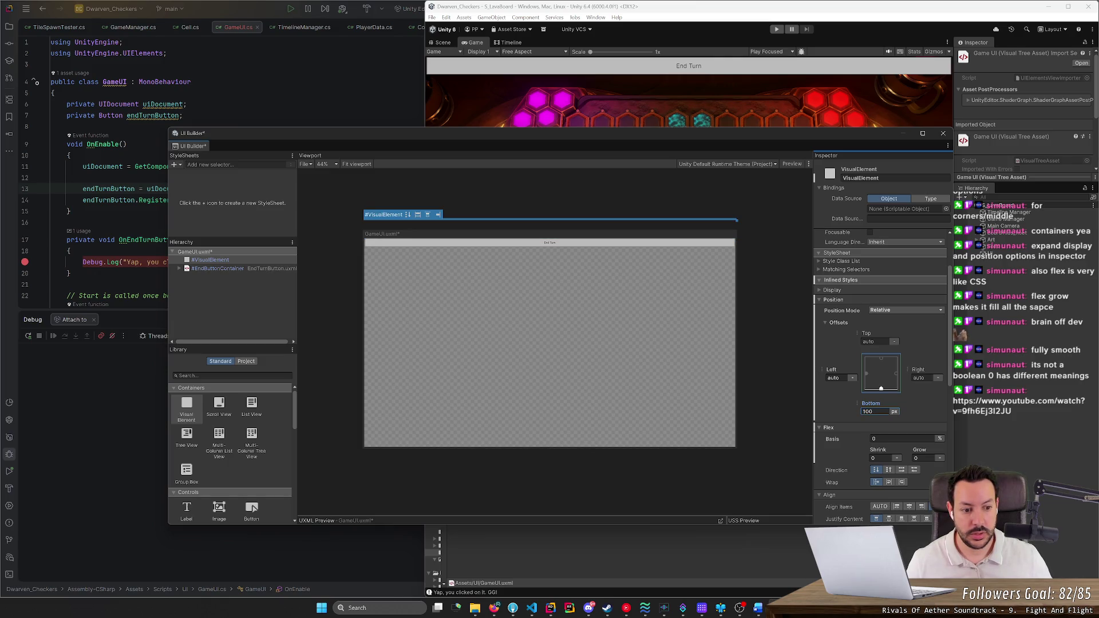
text(0)
key(Return)
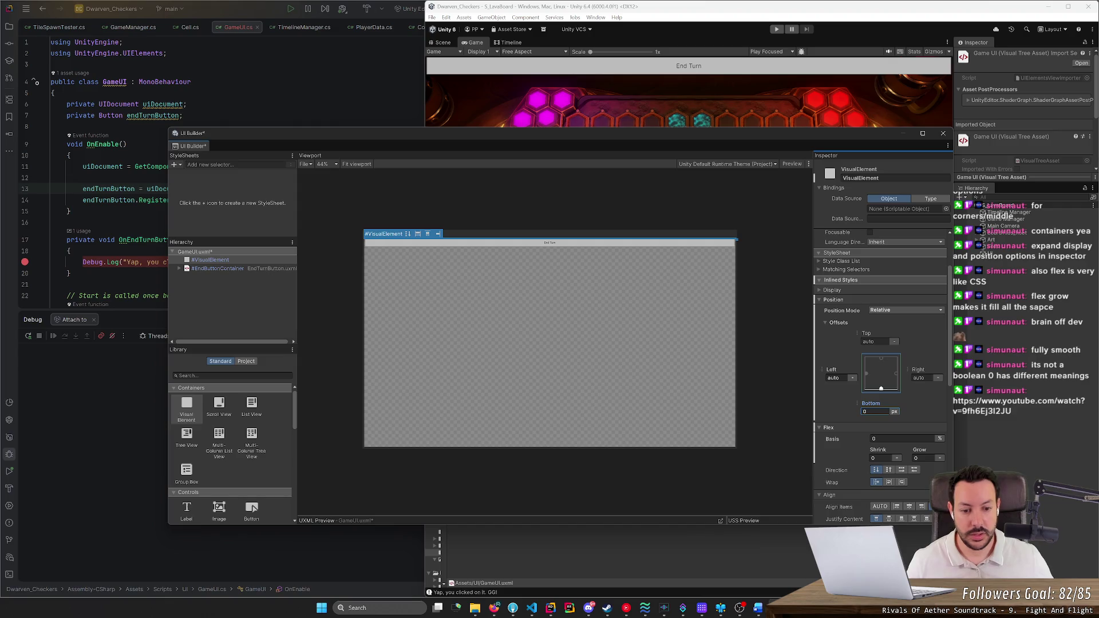
click(874, 412)
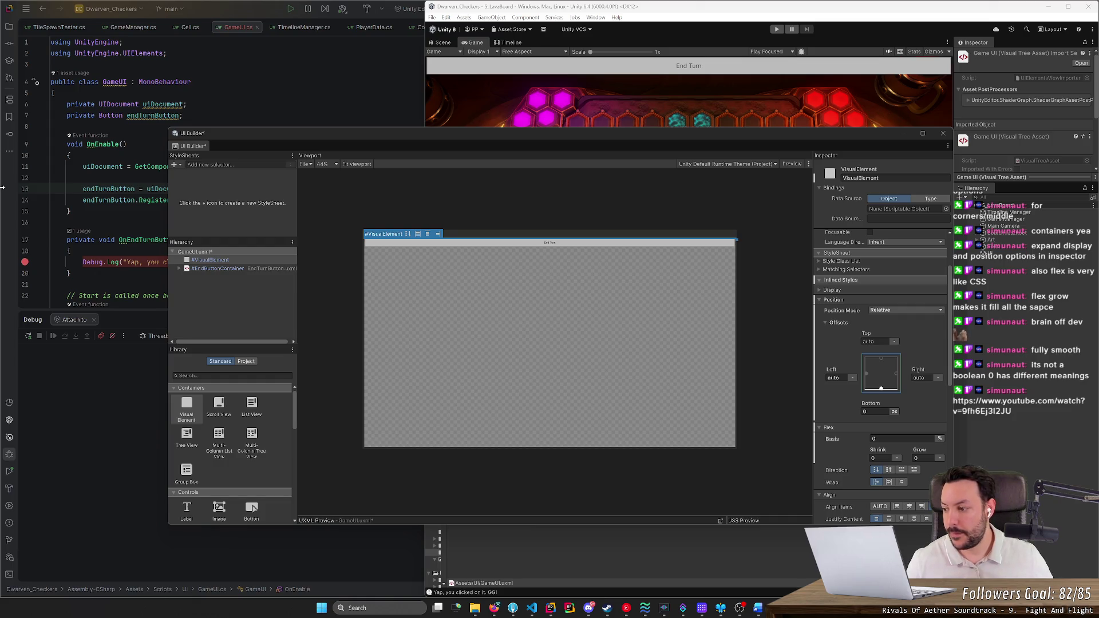
Step: Open the pasted YouTube flexbox guide link in a new Firefox tab, maximize it, and unmute
click(494, 608)
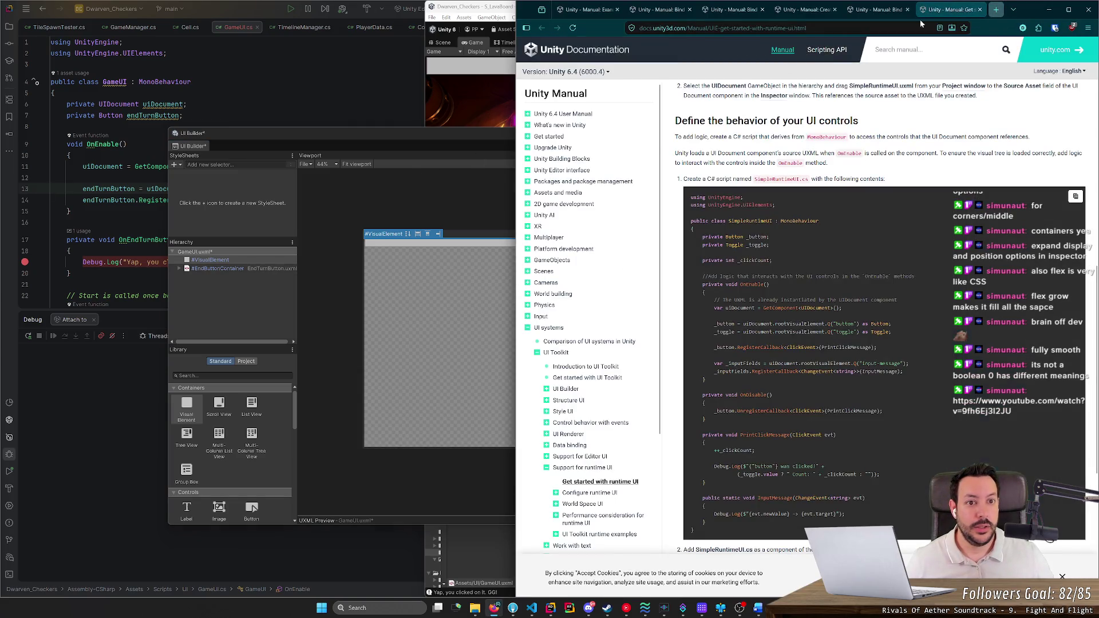
click(996, 9)
key(ctrl+v)
key(Return)
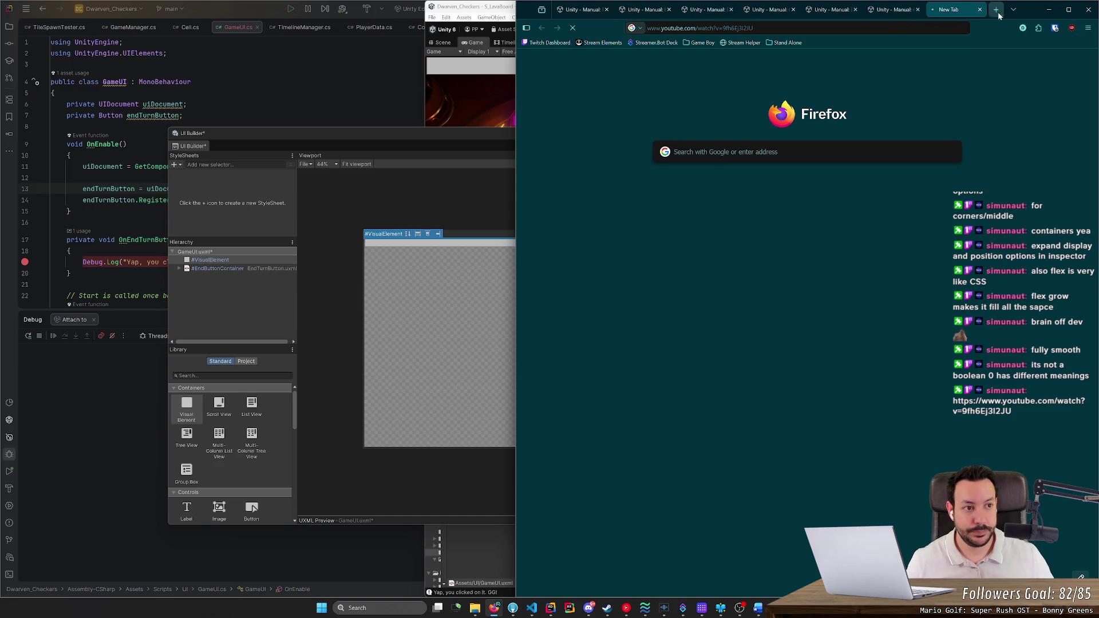
drag(997, 15, 1024, 16)
double_click(1025, 17)
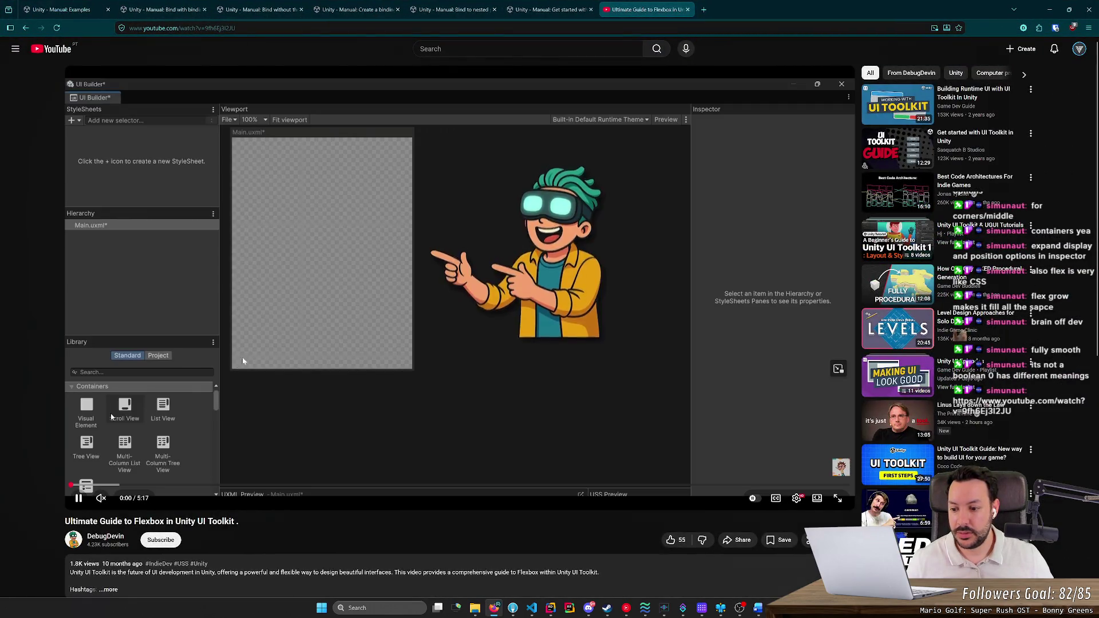
click(101, 498)
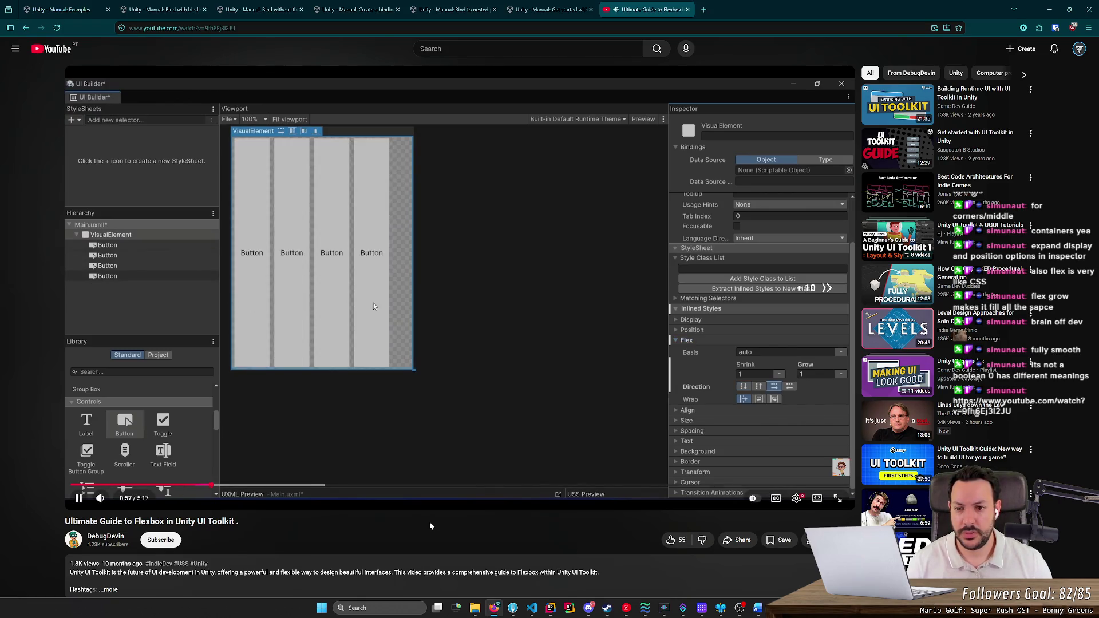
Step: Skip ahead 10 seconds and pause/resume the tutorial through the flex direction examples to 1:50
key(l)
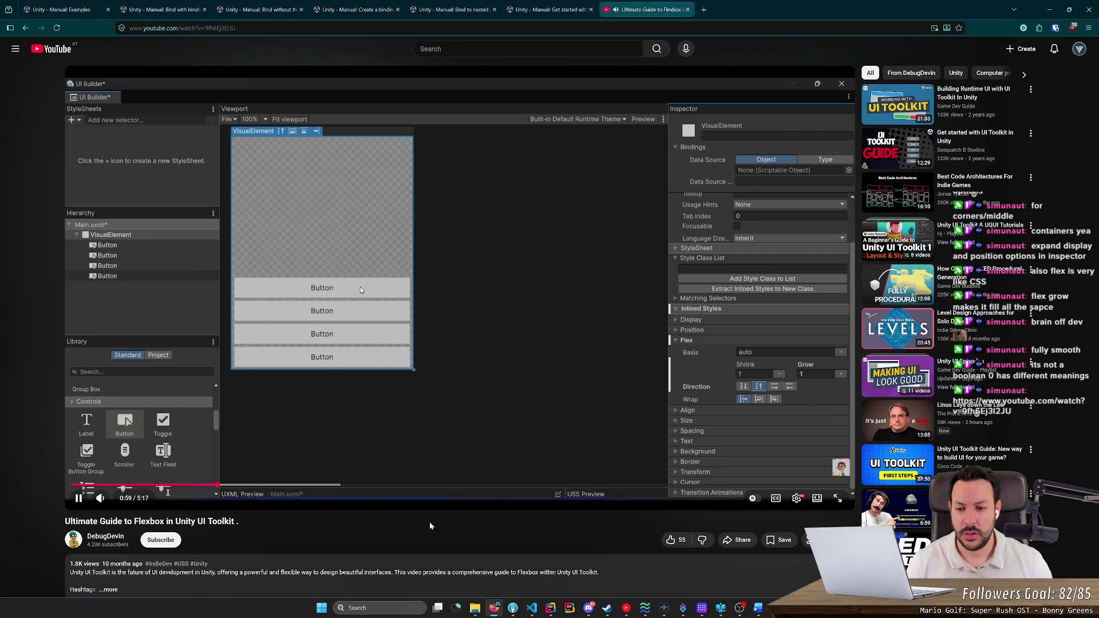
key(k)
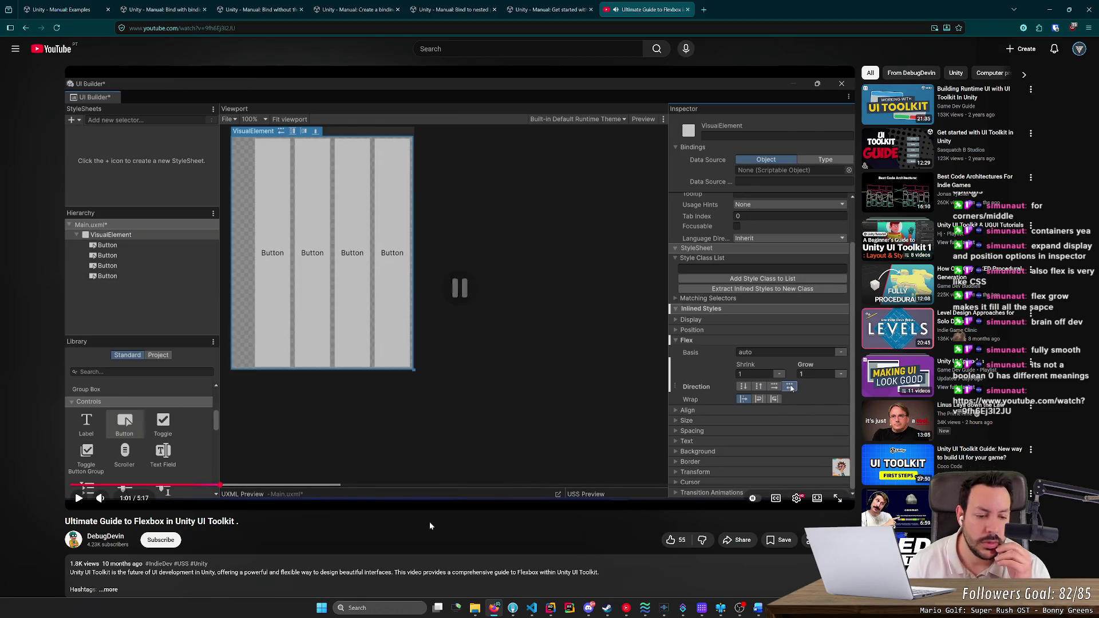
key(k)
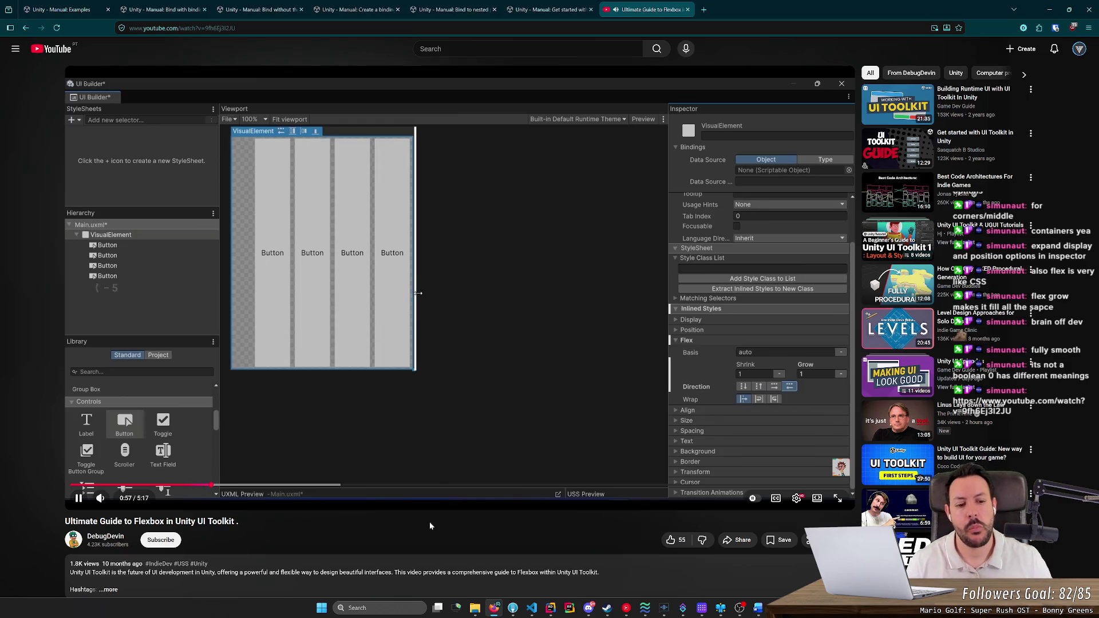
key(k)
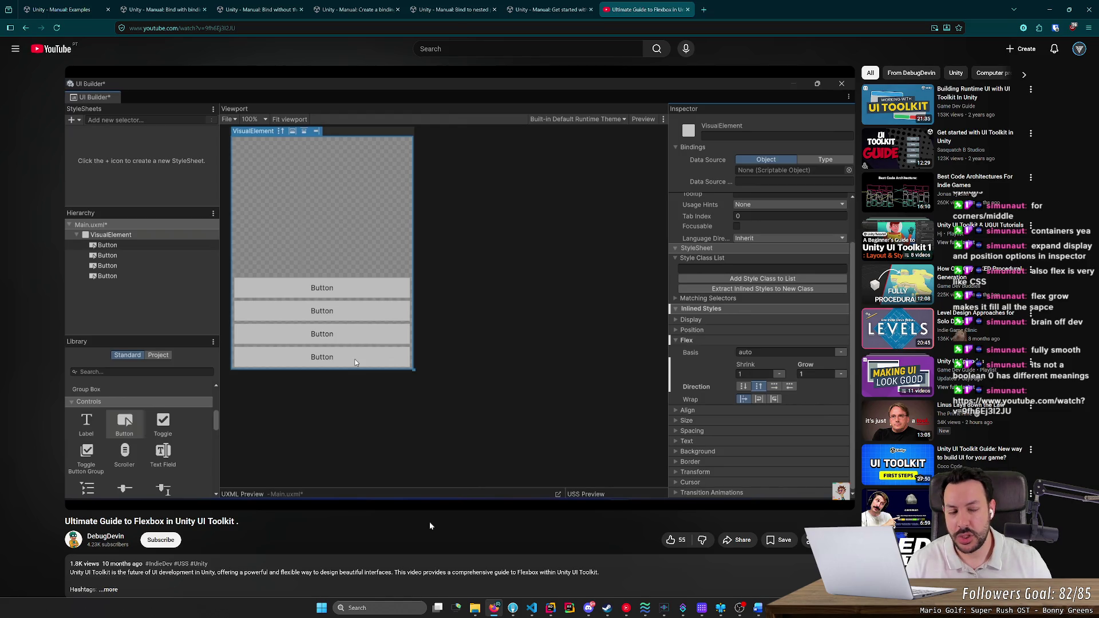
click(410, 421)
click(410, 421)
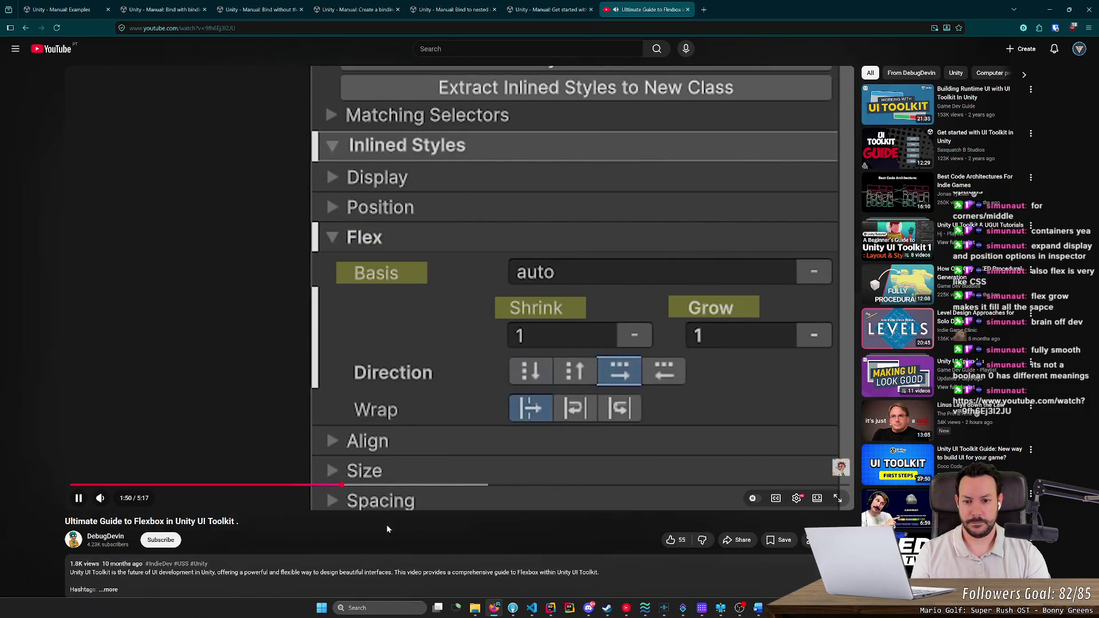
Step: Rewind five seconds, then pause the tutorial at 2:32 on the four buttons in the yellow container
key(Left)
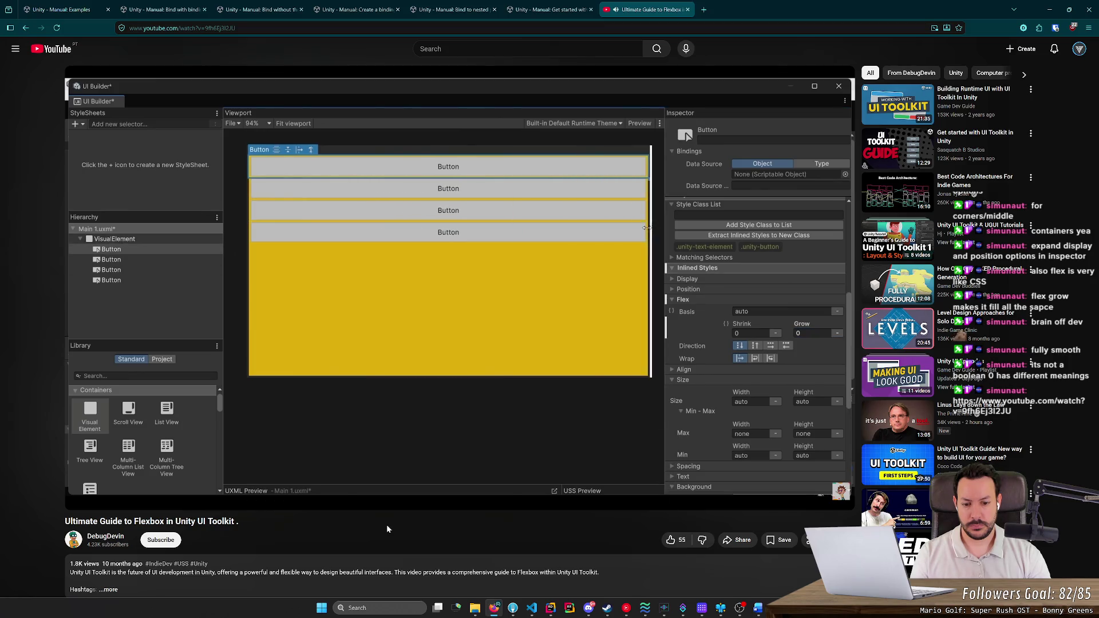
key(space)
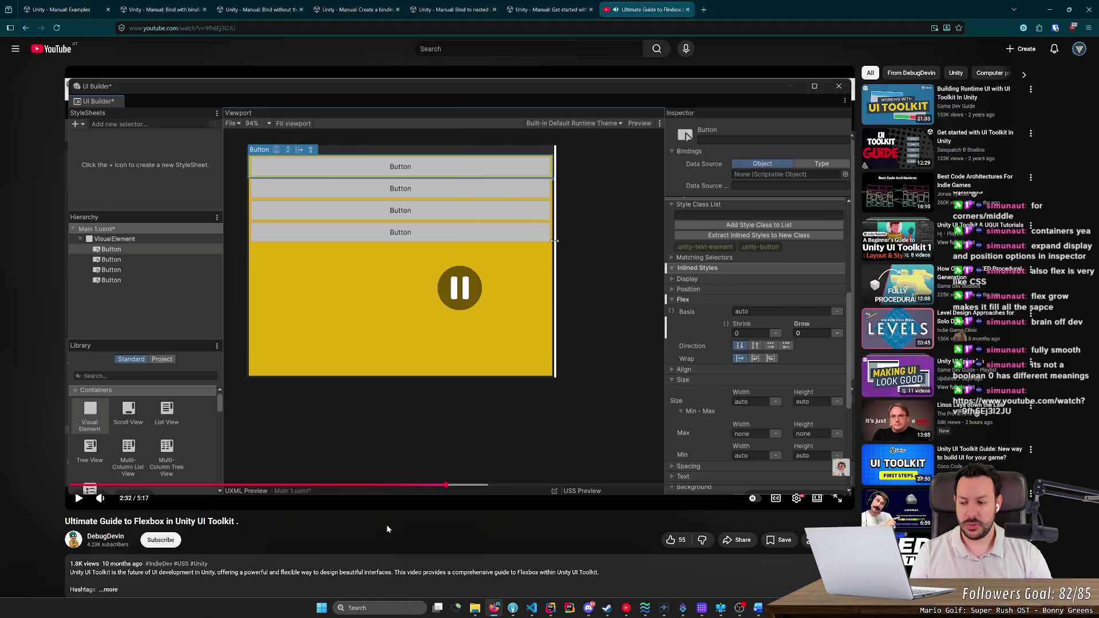
Step: Resume the tutorial, rewind ten seconds, lower the volume, and play on to the E1–E3 shrink demo
key(space)
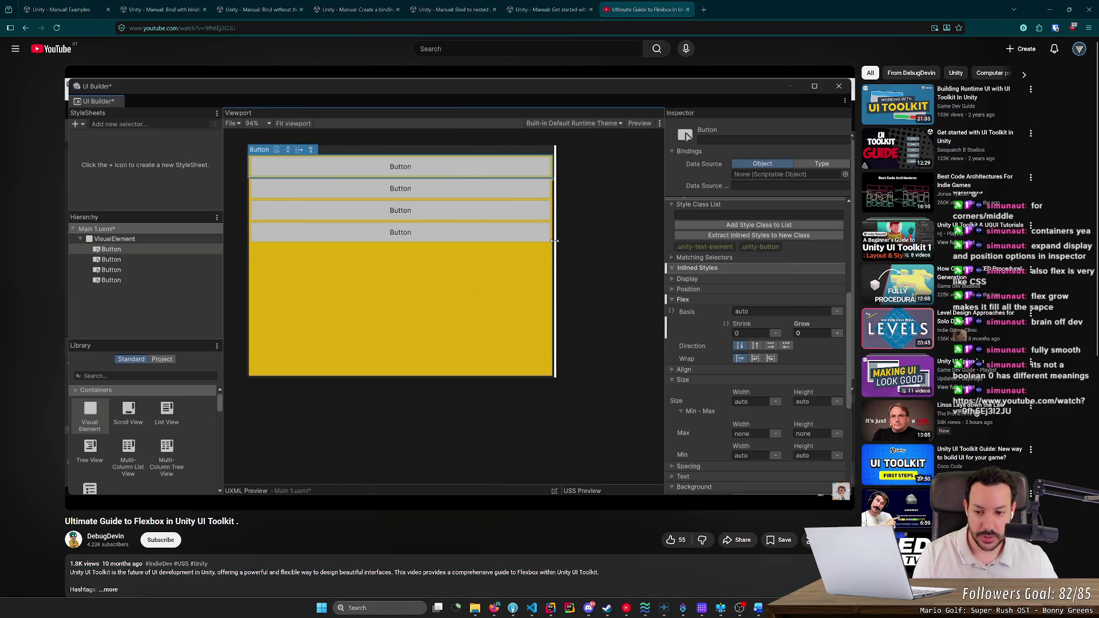
click(442, 334)
key(j)
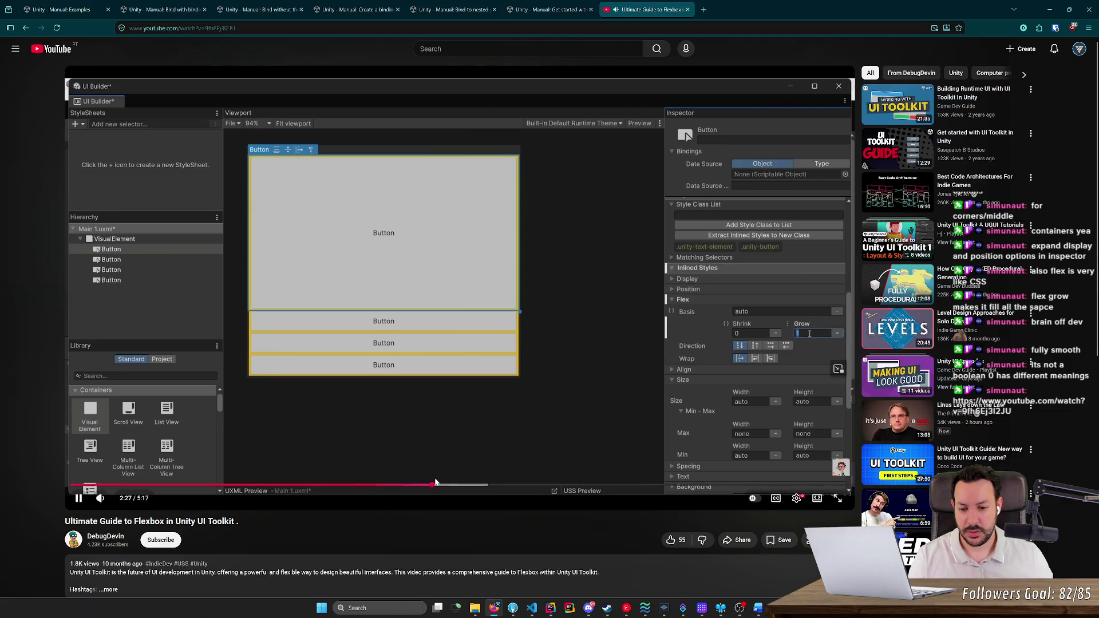
key(XF86AudioLowerVolume)
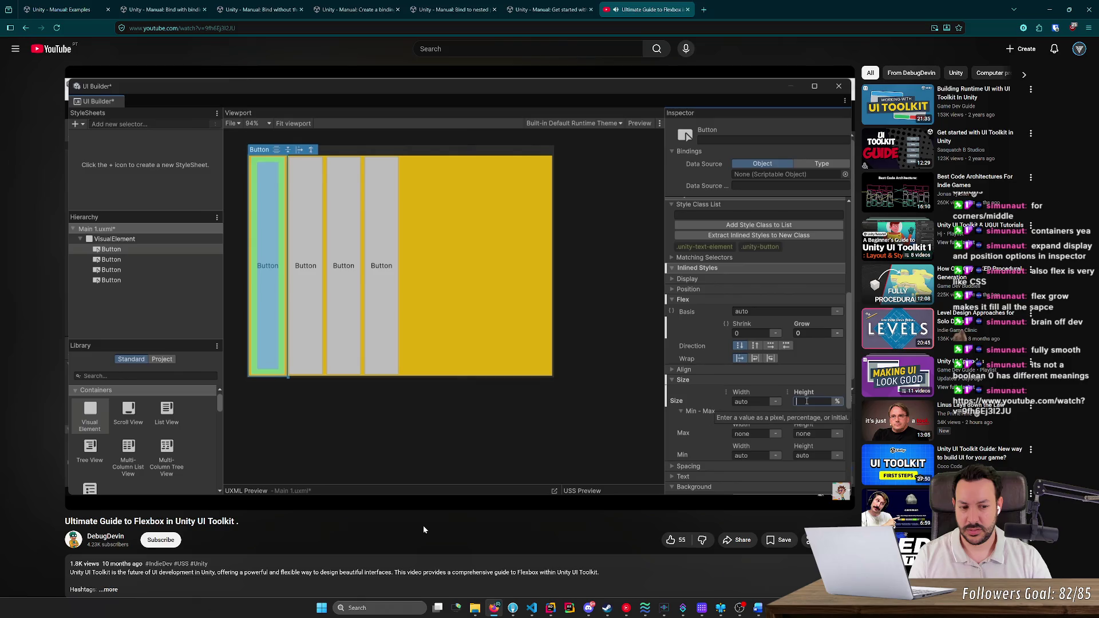
mouse_move(291, 265)
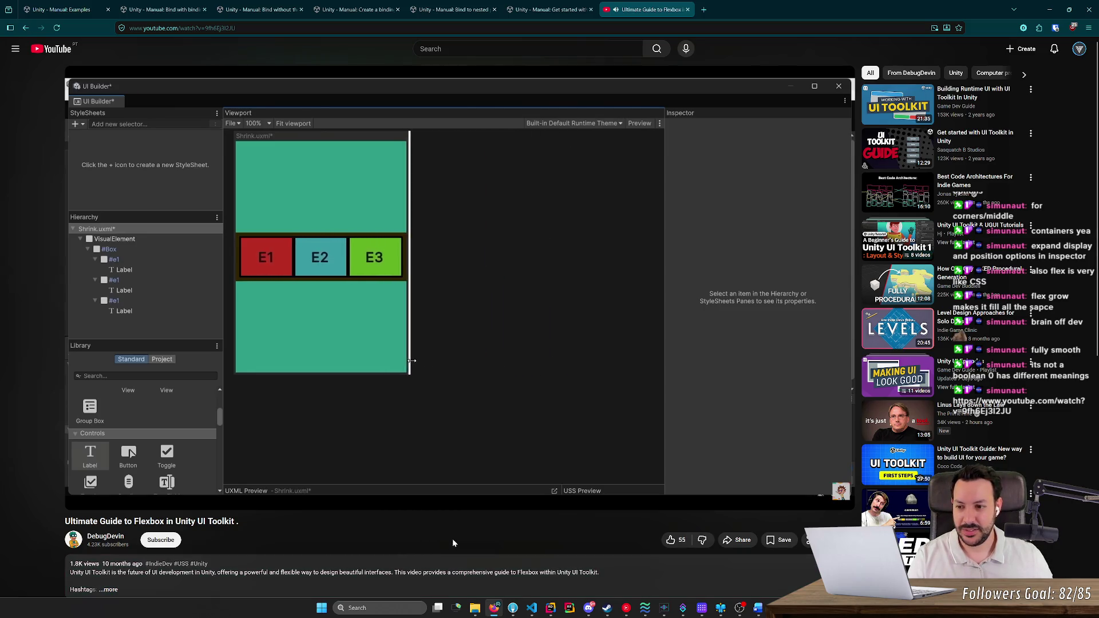
Step: Scrub back and forth through the flexbox tutorial's Shrink demo to compare E1–E3 layouts
key(Left)
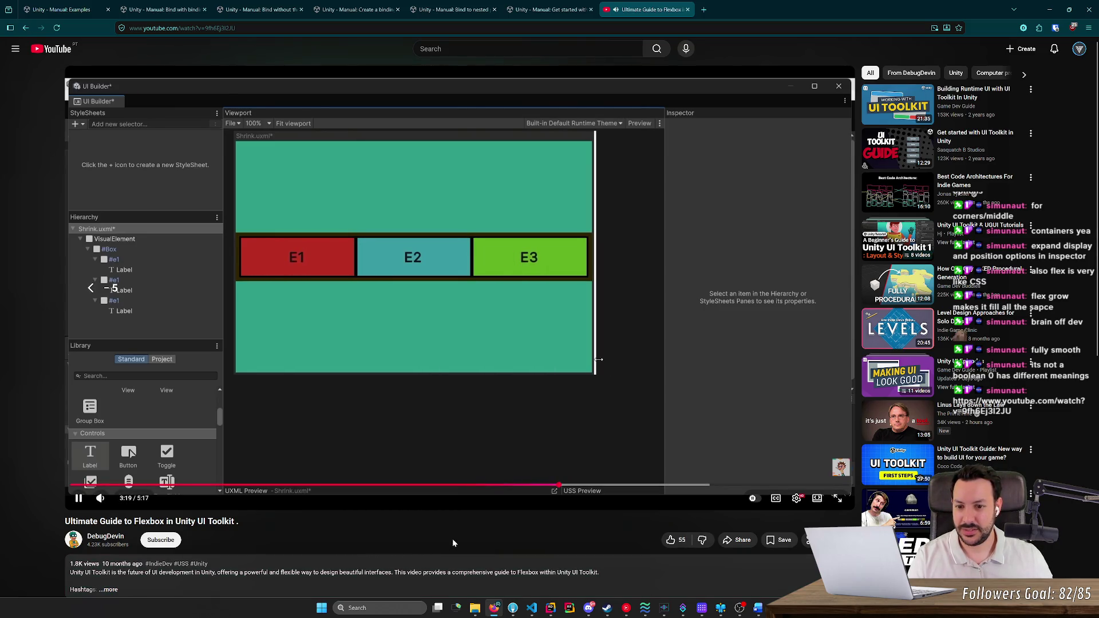
key(Right)
key(Right)
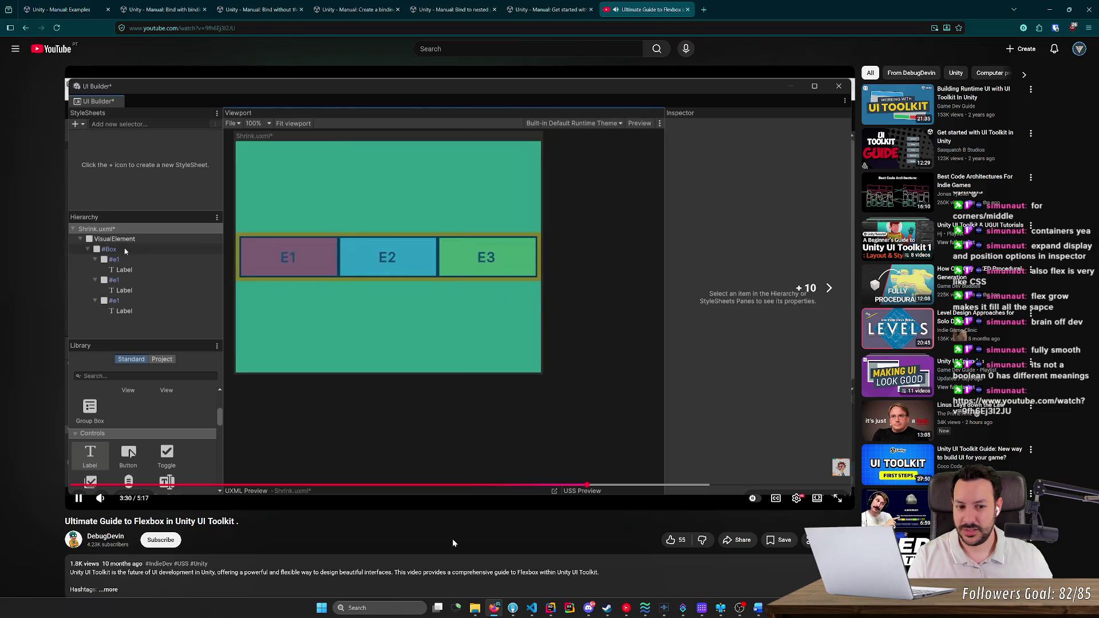
key(Right)
key(Right)
key(Left)
key(Left)
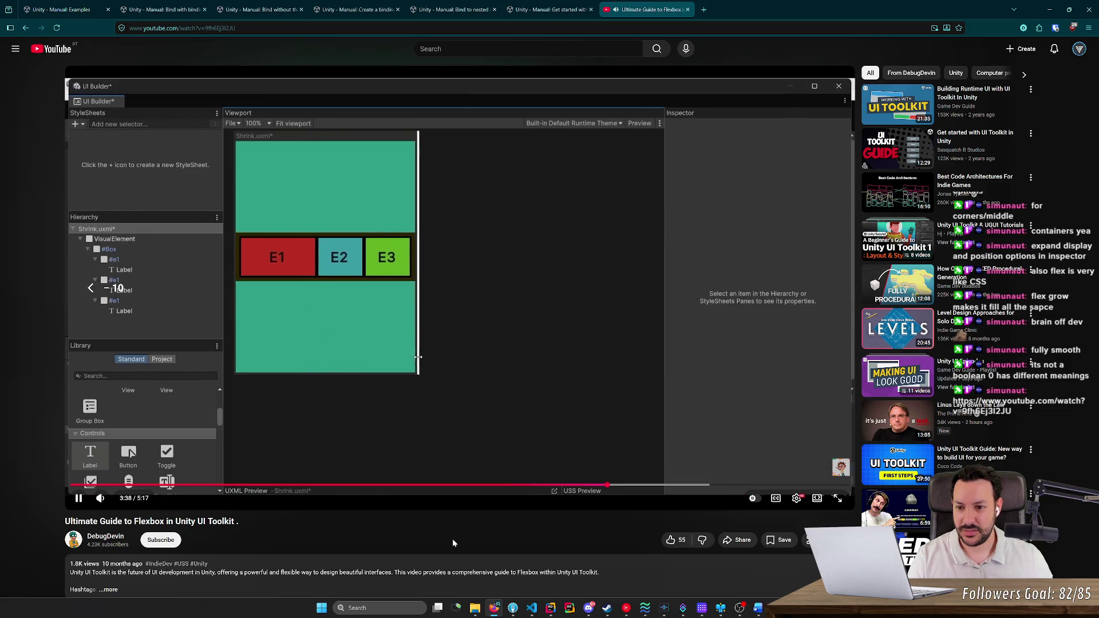
key(Left)
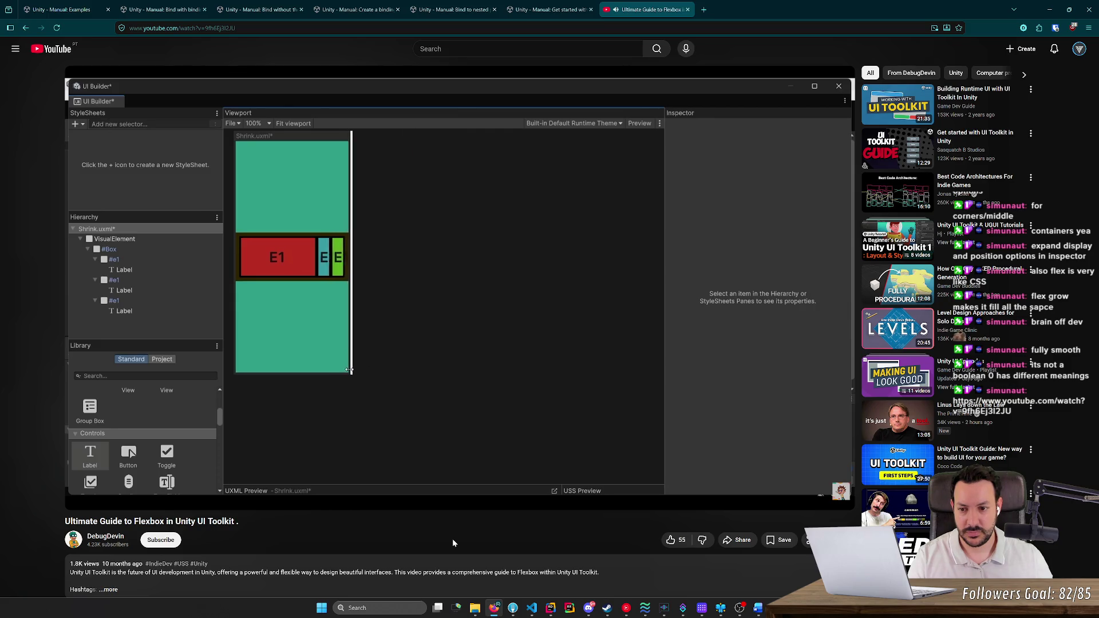
key(Left)
key(Left)
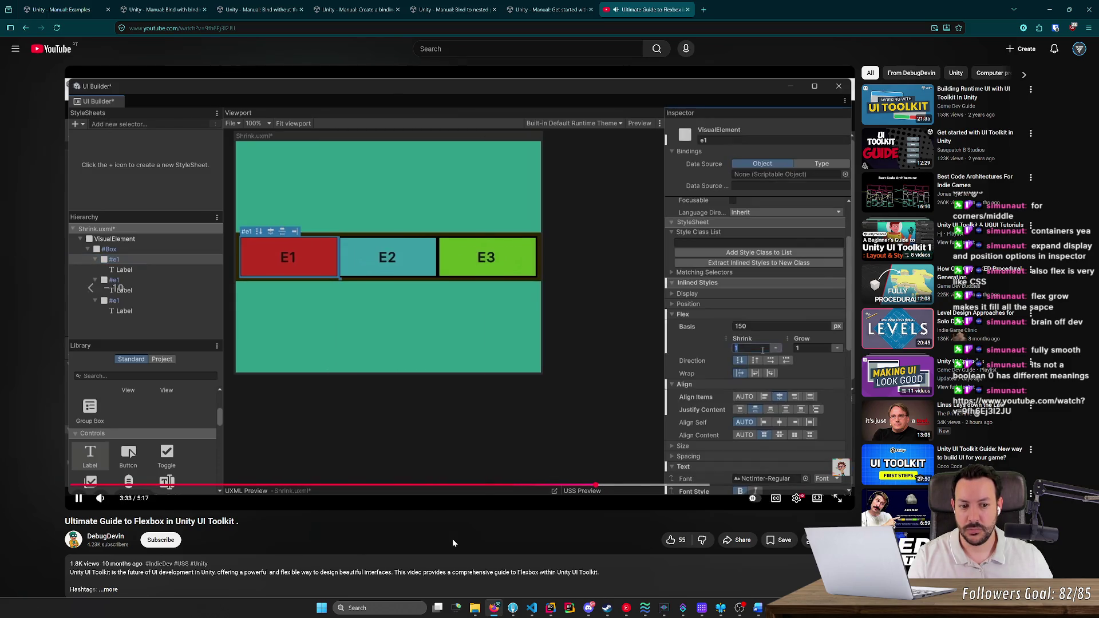
key(Right)
key(Right)
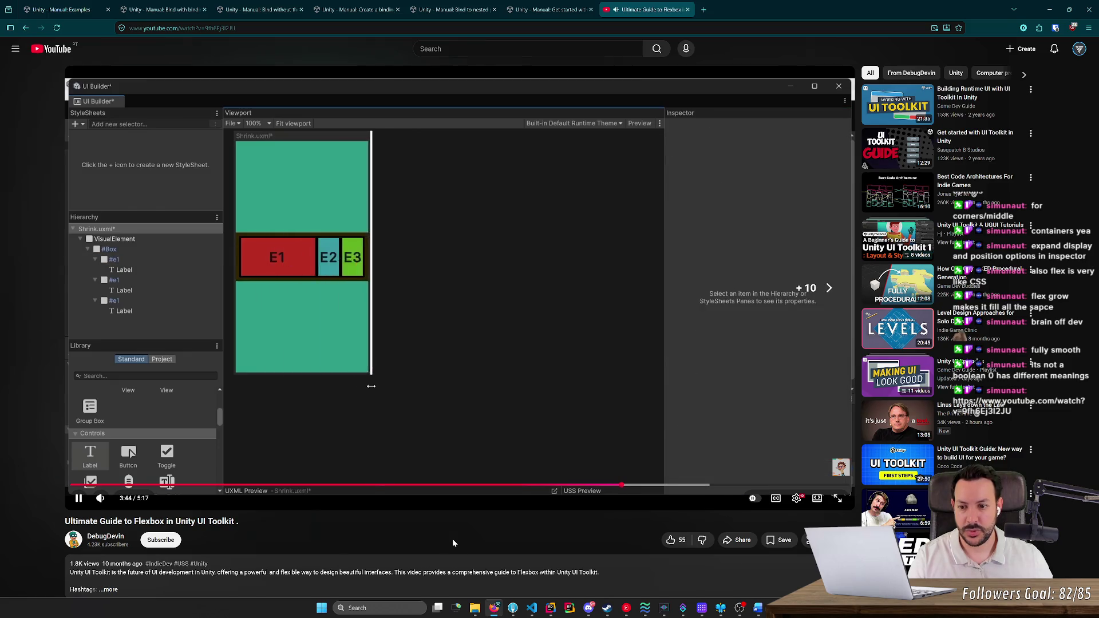
key(Right)
key(Right)
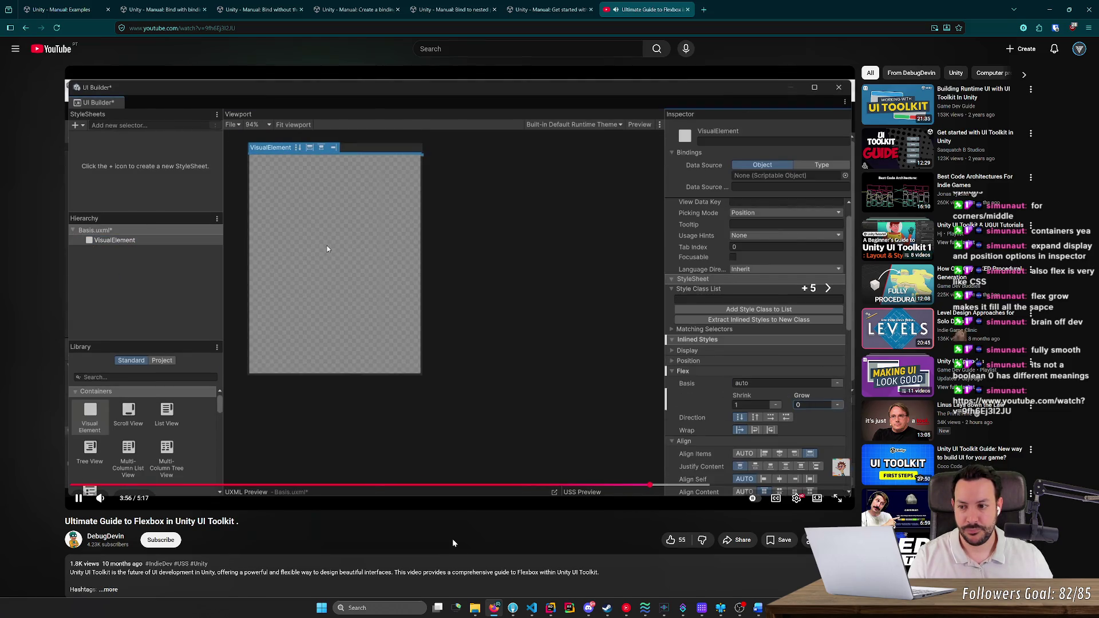
key(Right)
key(Right)
key(Right)
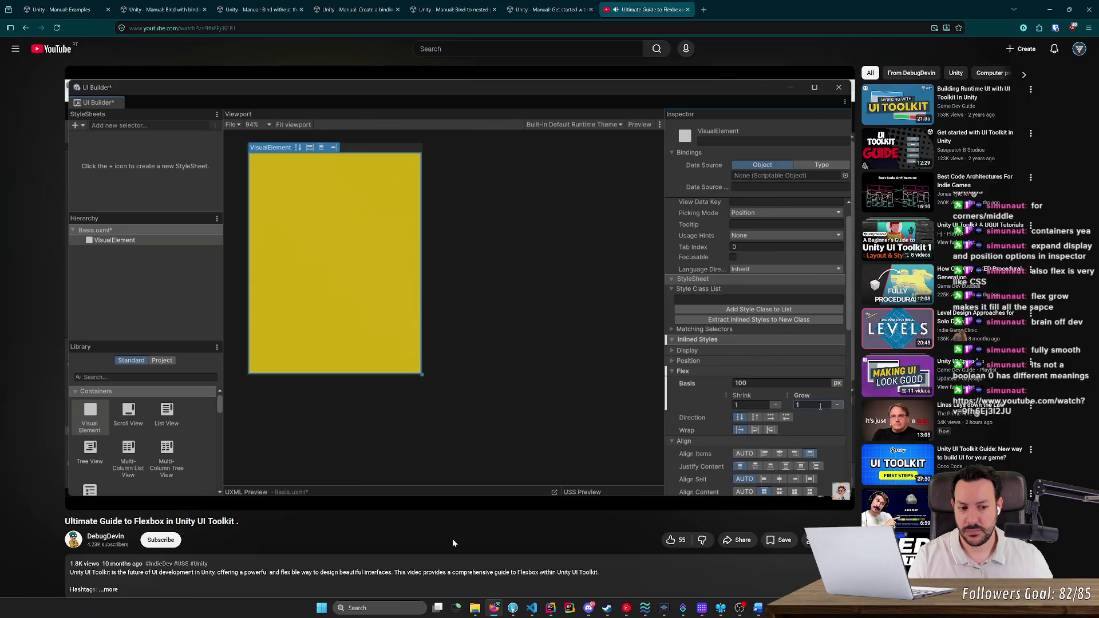
Step: Watch the Basis part, then close the YouTube tab to show the Unity Manual page
mouse_move(674, 498)
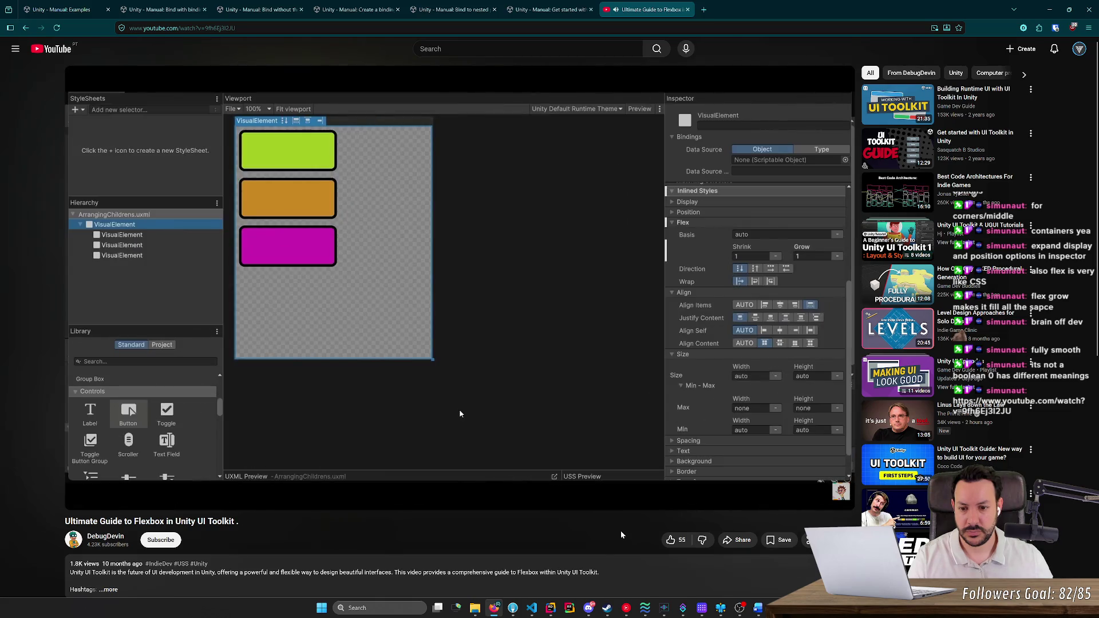
mouse_move(650, 392)
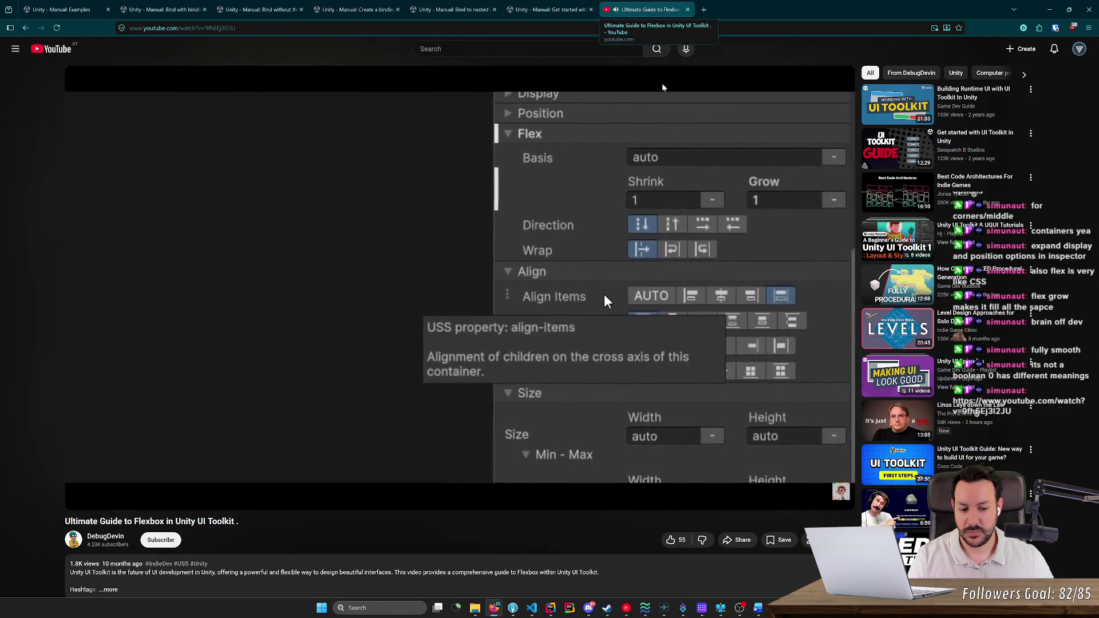
key(ctrl+w)
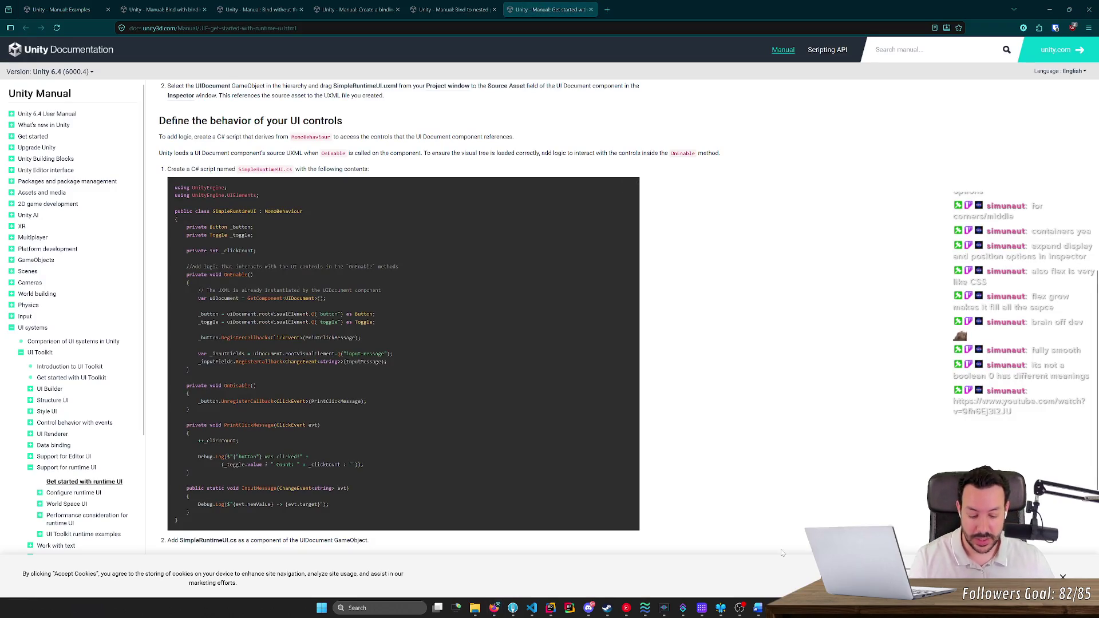
key(XF86AudioRaiseVolume)
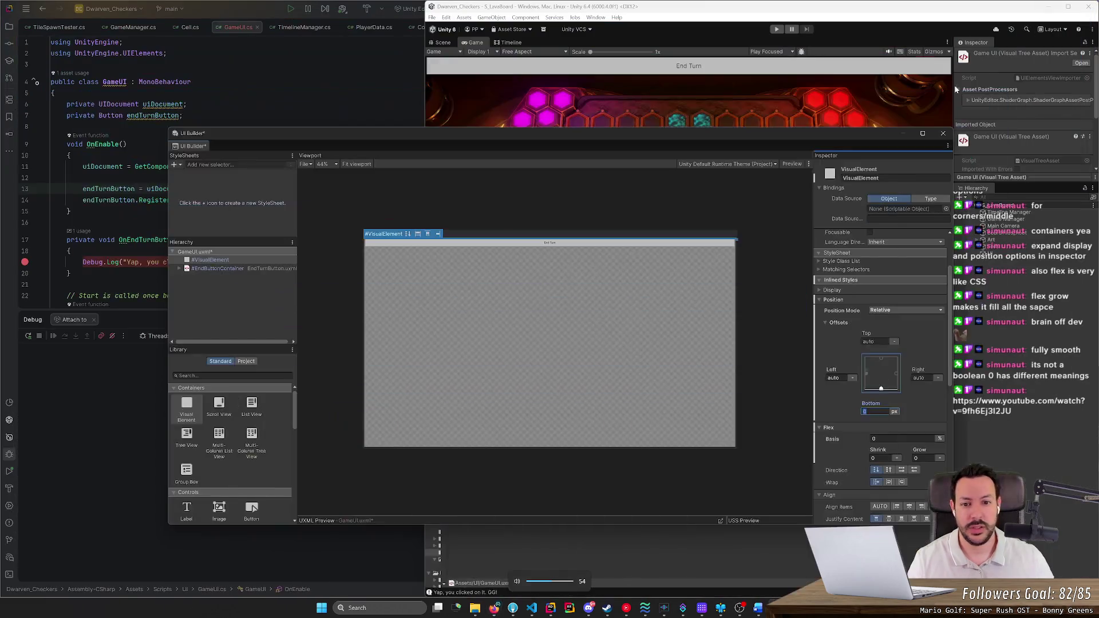
Step: Back in UI Builder, nest EndButtonContainer inside #VisualElement and inspect its properties
click(1049, 9)
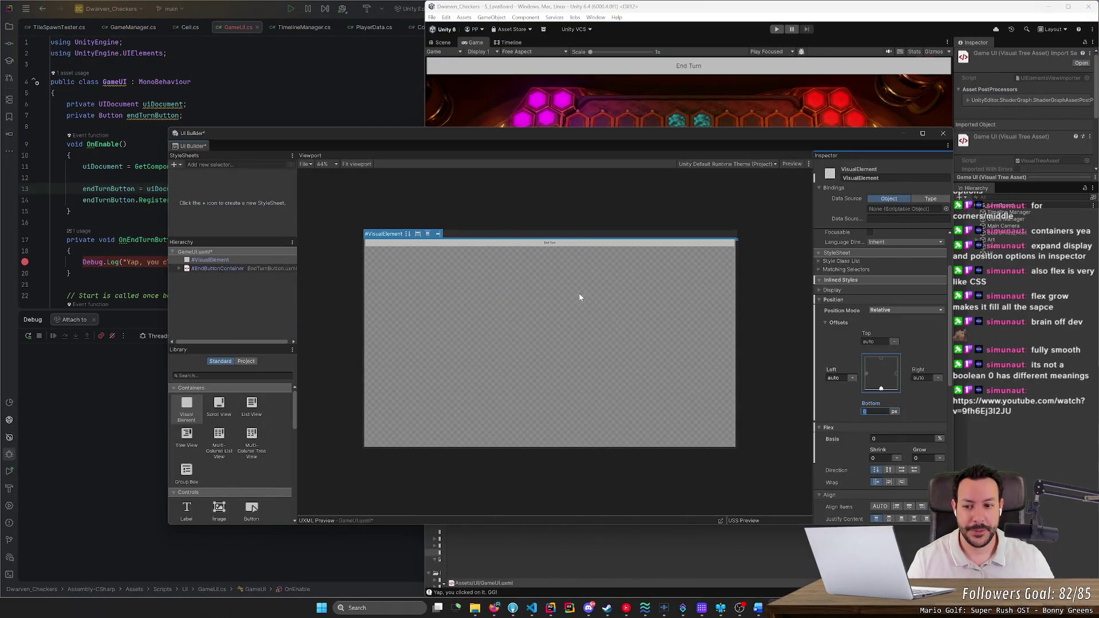
click(234, 269)
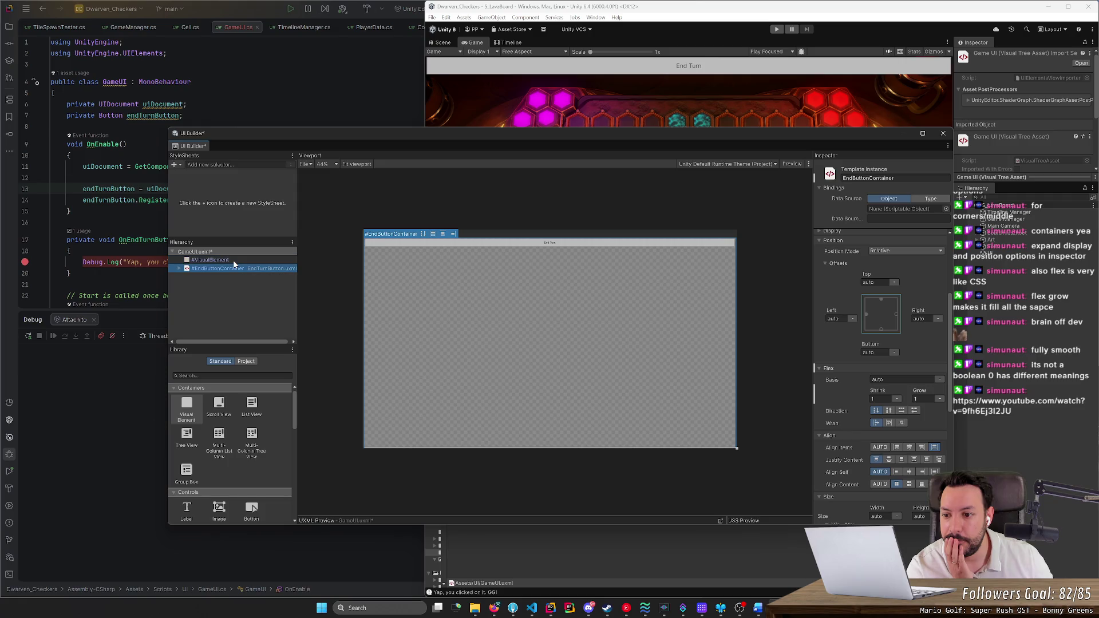
drag(230, 259, 230, 259)
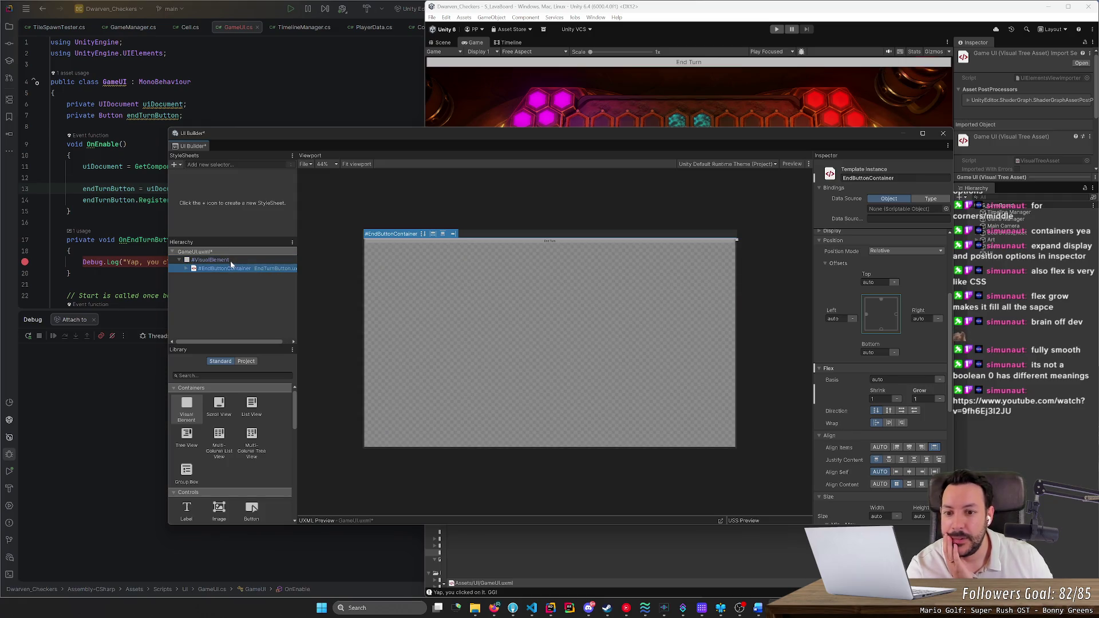
click(230, 259)
scroll(827, 384, down, 3)
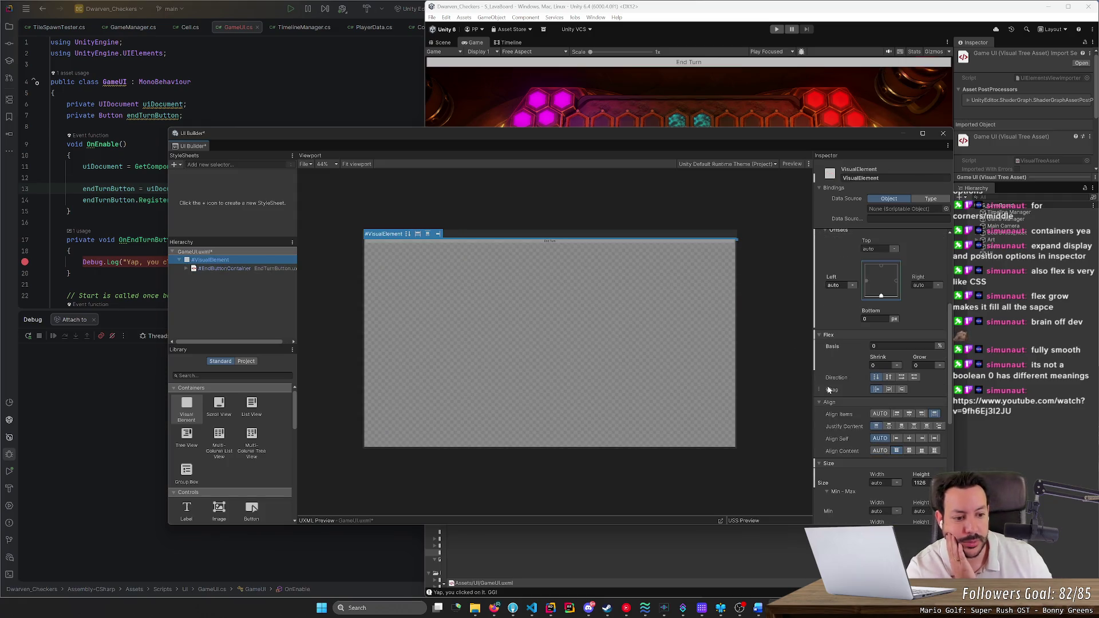
Step: Add a Group Box to the root GameUI document from the container elements
click(223, 252)
right_click(223, 252)
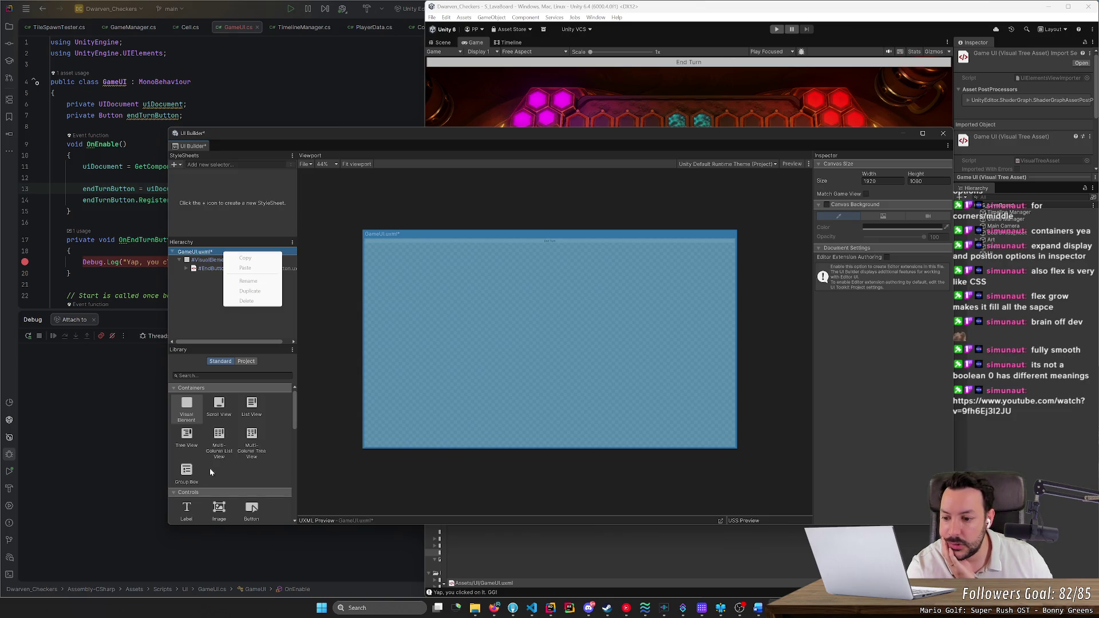
click(193, 476)
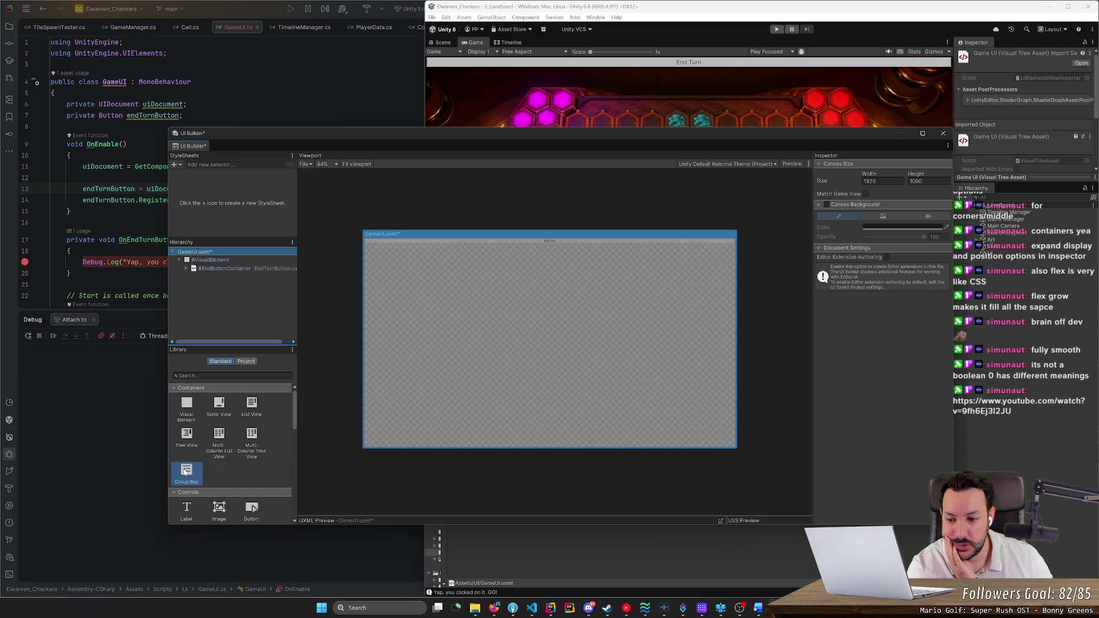
click(248, 406)
click(253, 443)
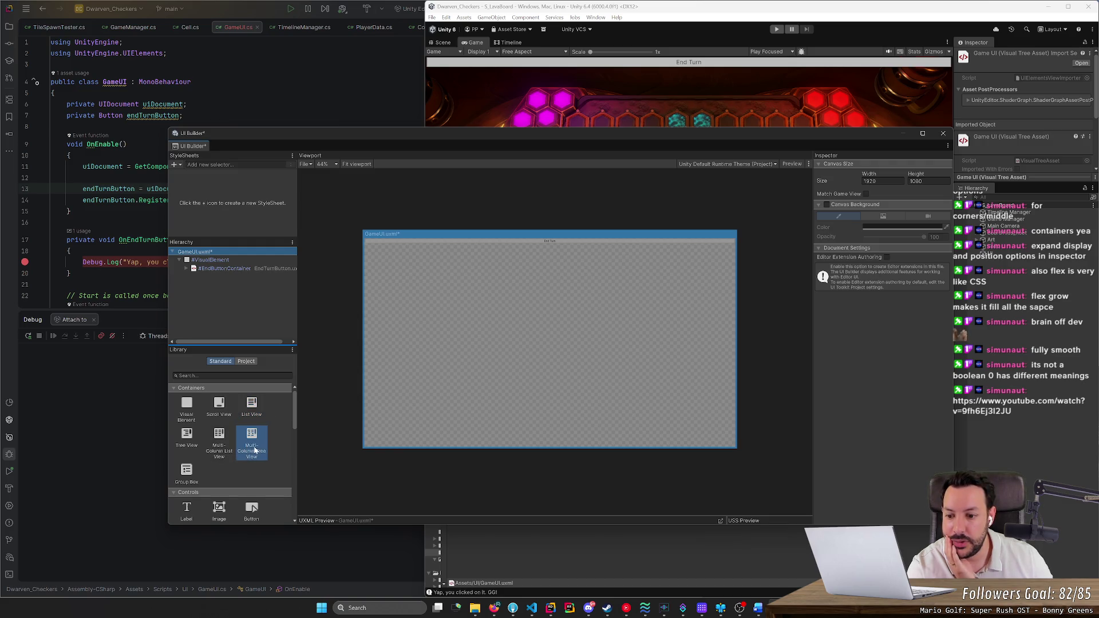
mouse_move(194, 475)
mouse_down()
mouse_move(241, 345)
mouse_move(209, 260)
mouse_up()
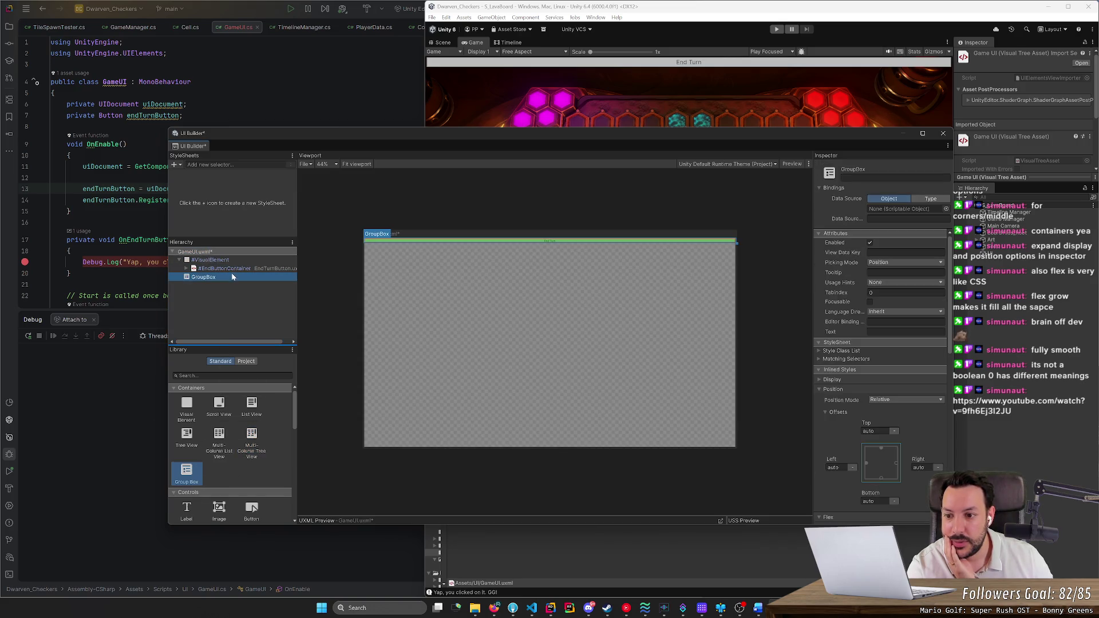
Step: Move EndButtonContainer into the GroupBox, then back to the top level above #VisualElement
right_click(206, 279)
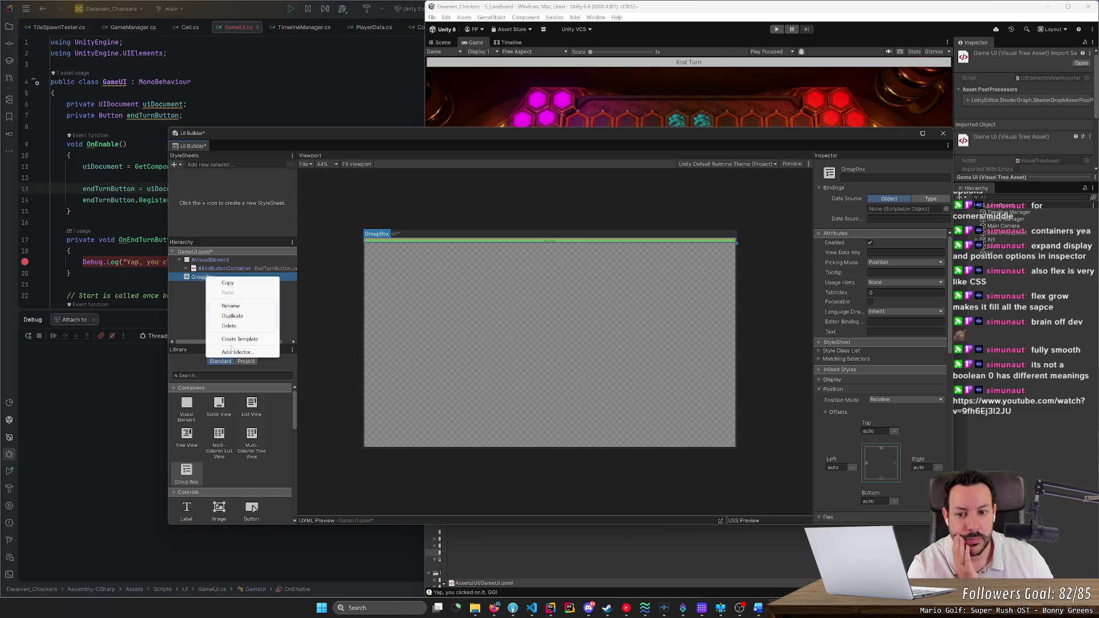
click(173, 320)
click(223, 270)
drag(225, 269, 210, 278)
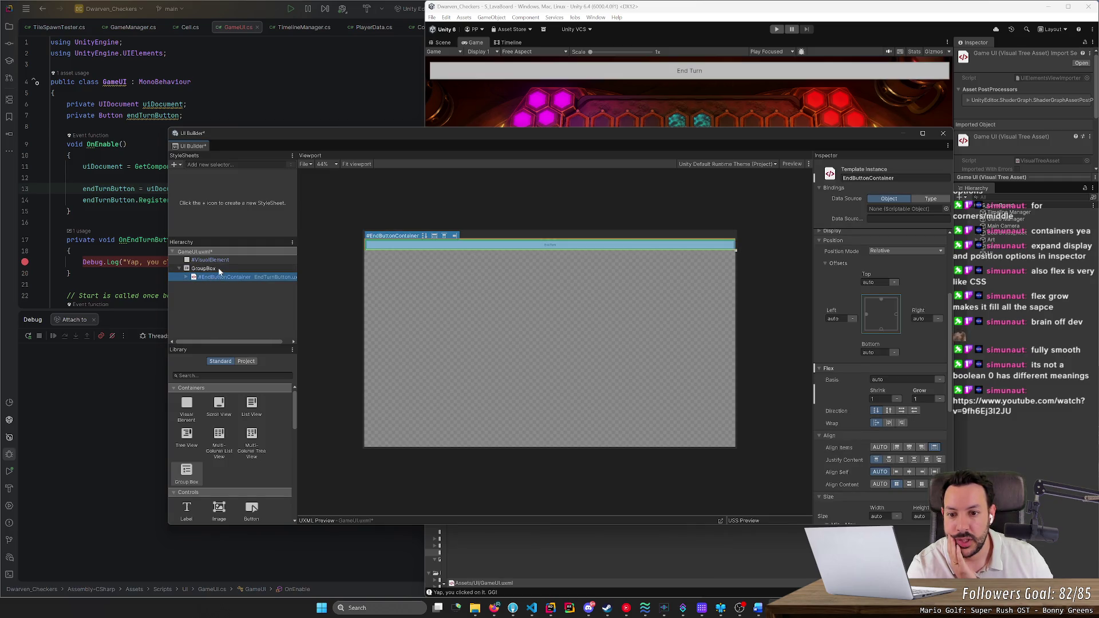
click(231, 260)
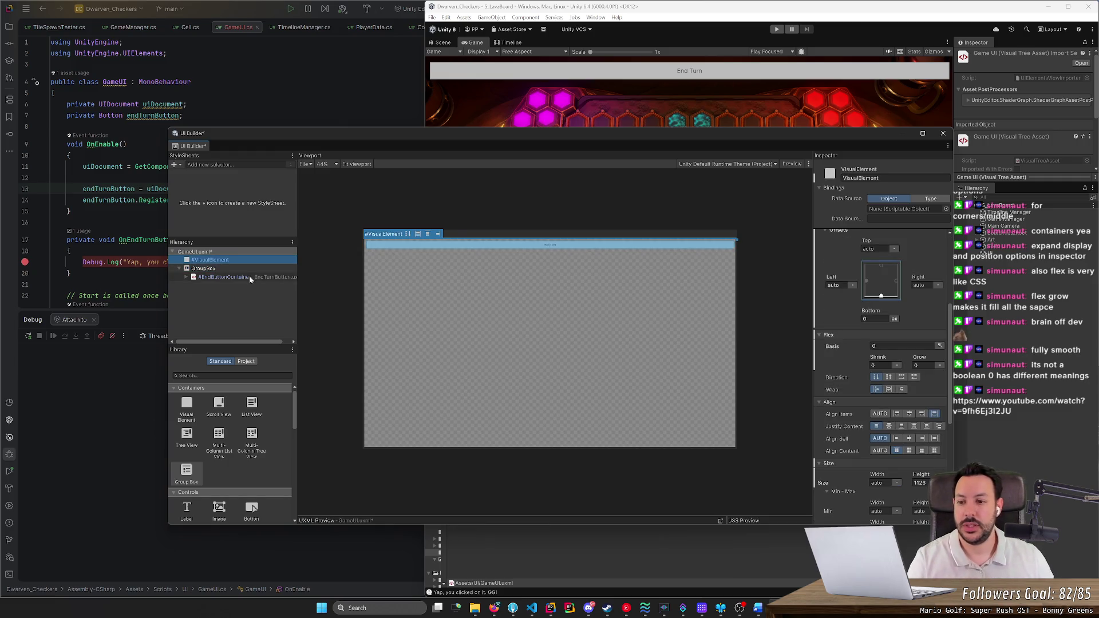
click(245, 277)
drag(245, 261, 245, 261)
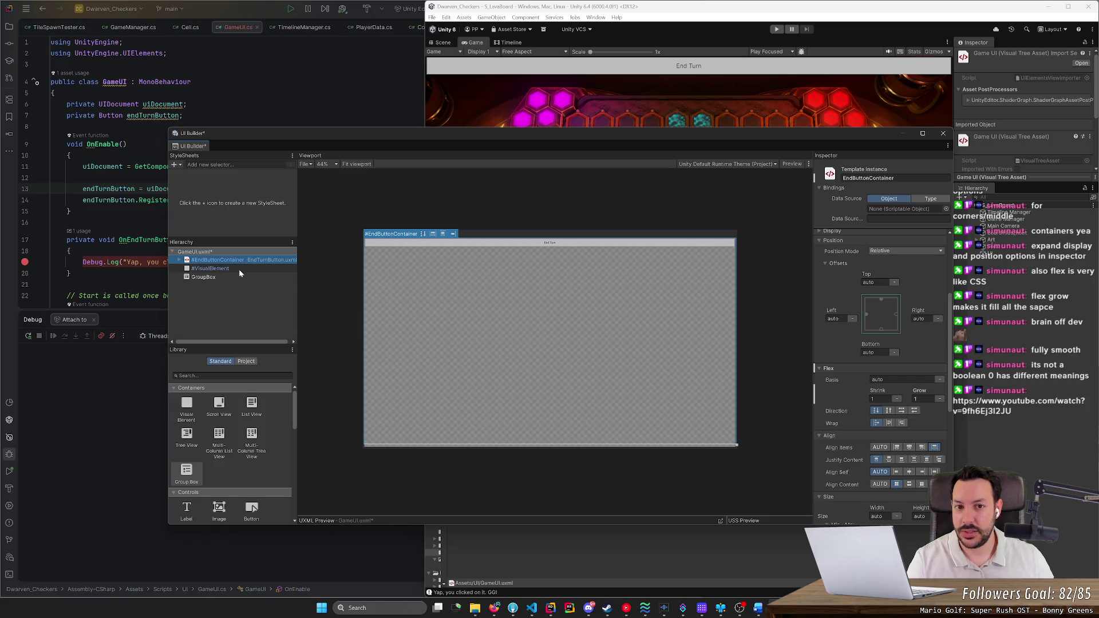
Step: Delete the unused wrapper and GroupBox, save GameUI.uxml, and bring up the DwarvenCheckers folder
click(239, 269)
key(Delete)
click(224, 269)
key(Delete)
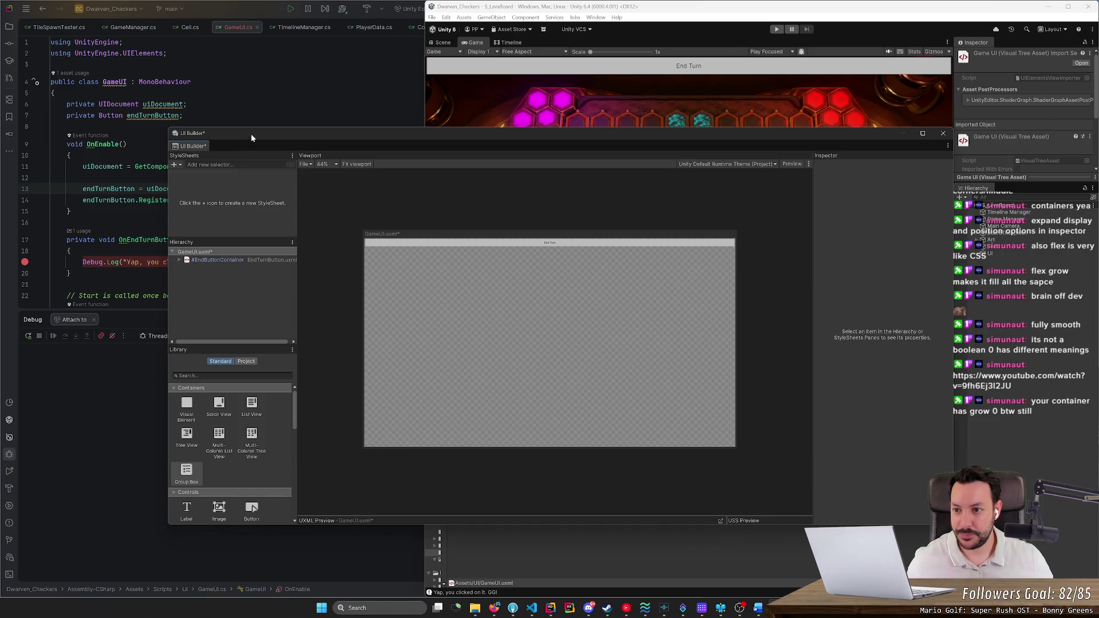
key(ctrl+s)
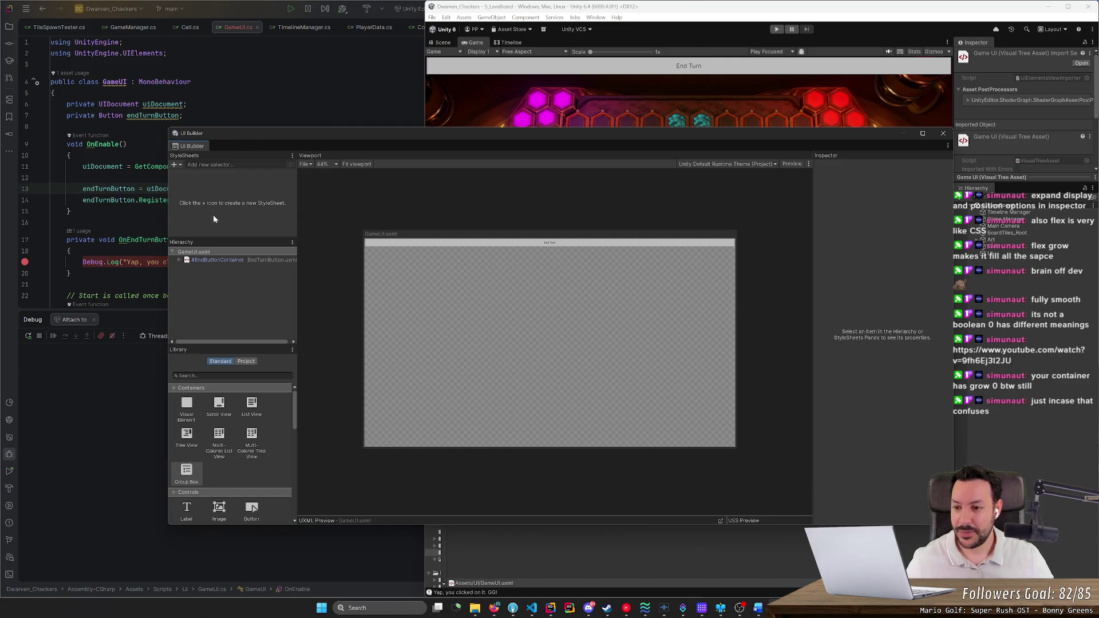
click(478, 269)
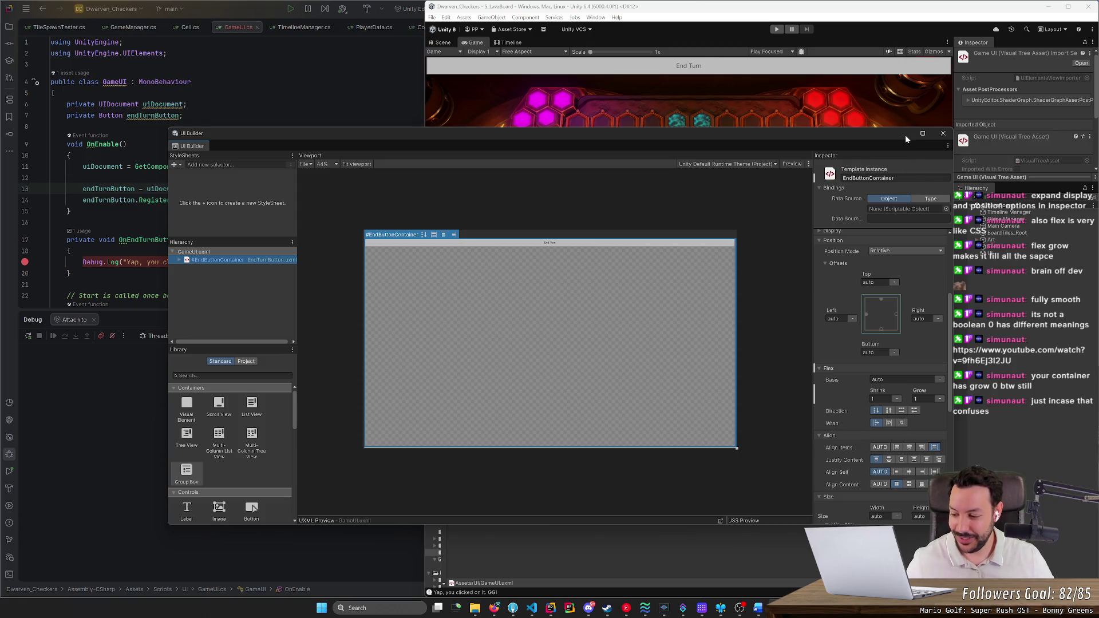
click(474, 607)
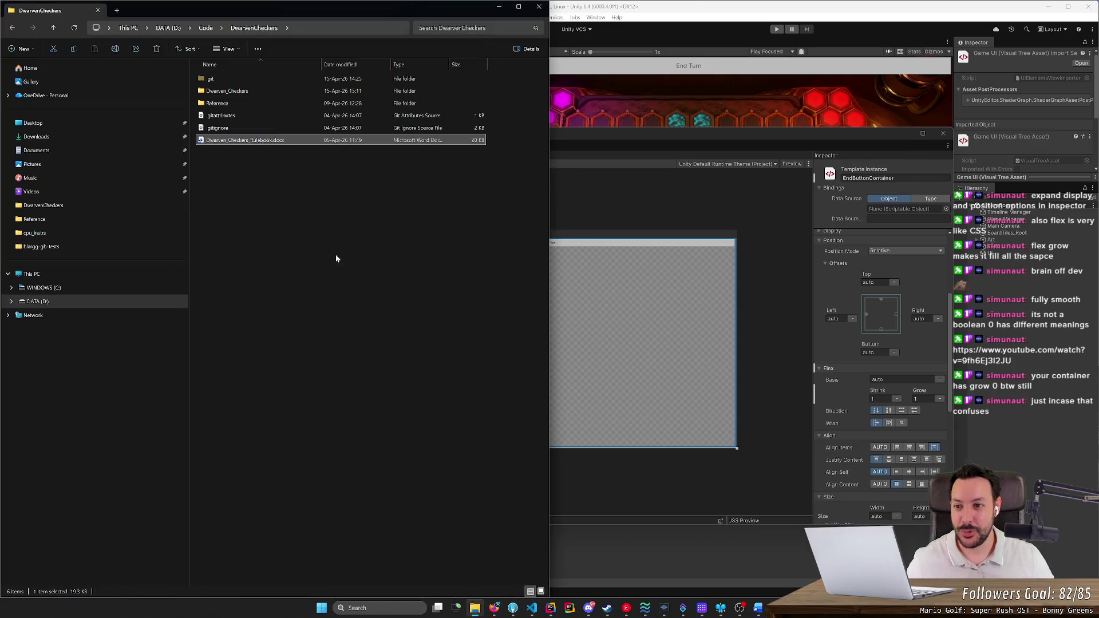
Step: View In-game UI.png and Menus.png from the Reference folder in Photos, then close the viewer
double_click(254, 104)
double_click(216, 98)
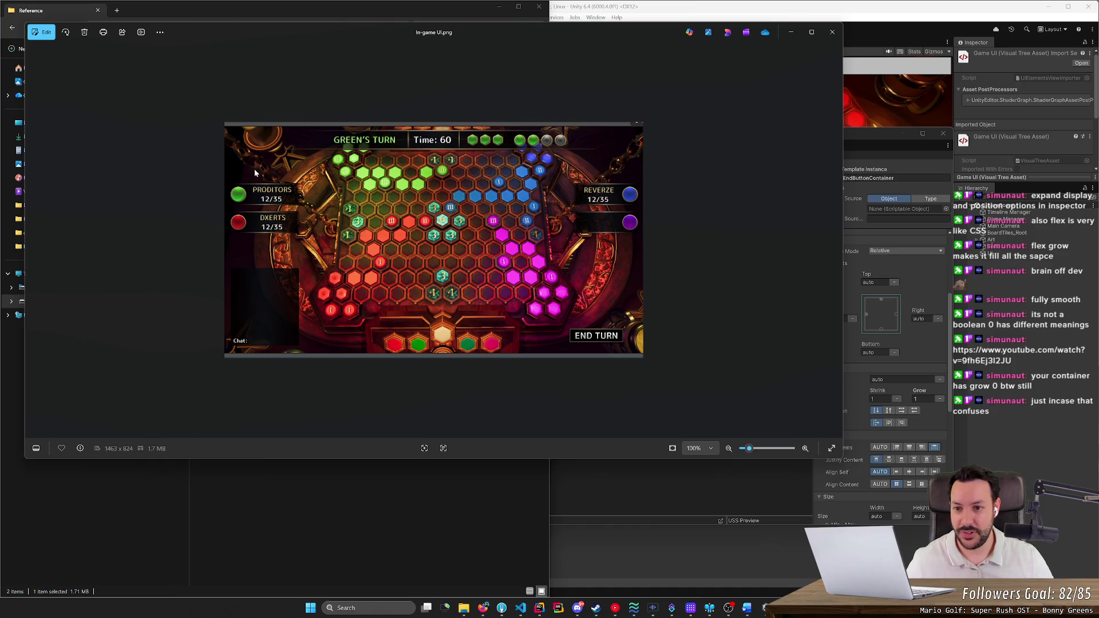
key(Right)
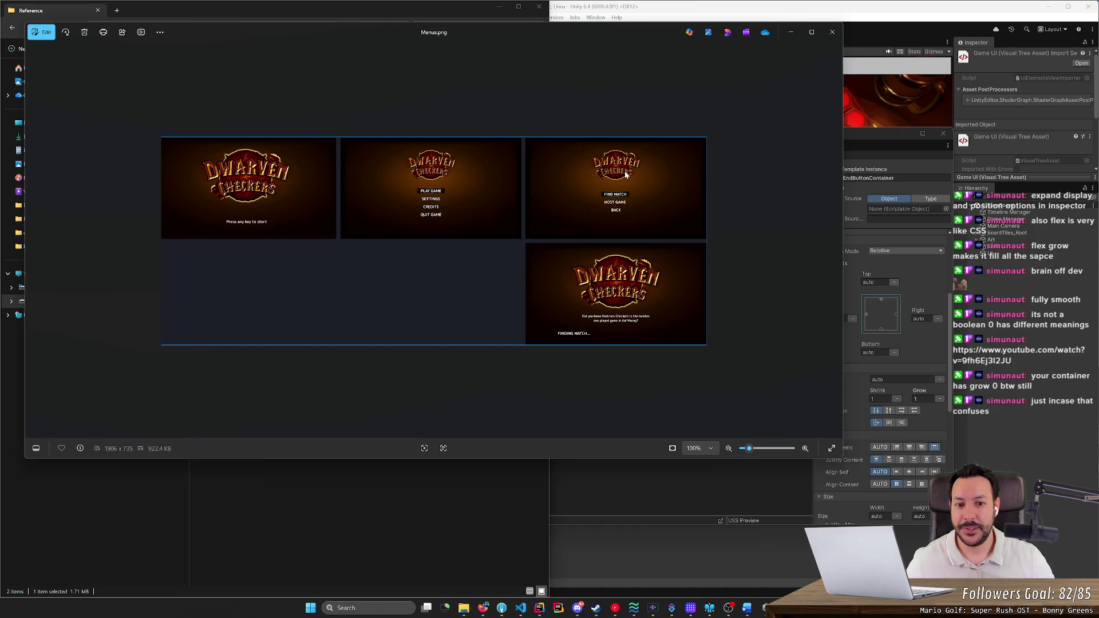
key(Left)
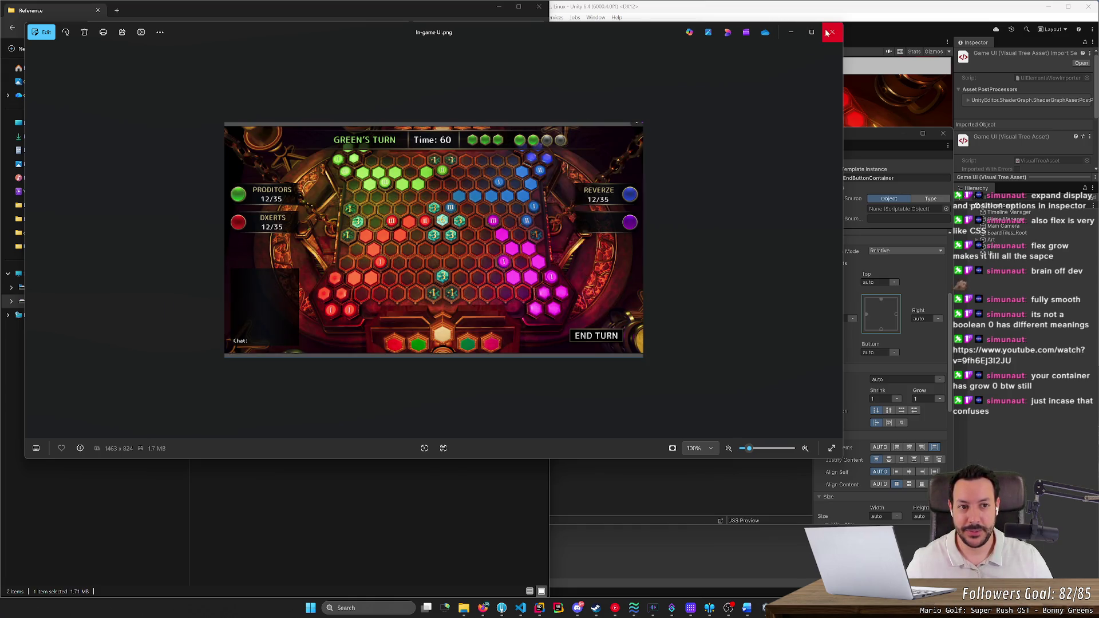
click(832, 32)
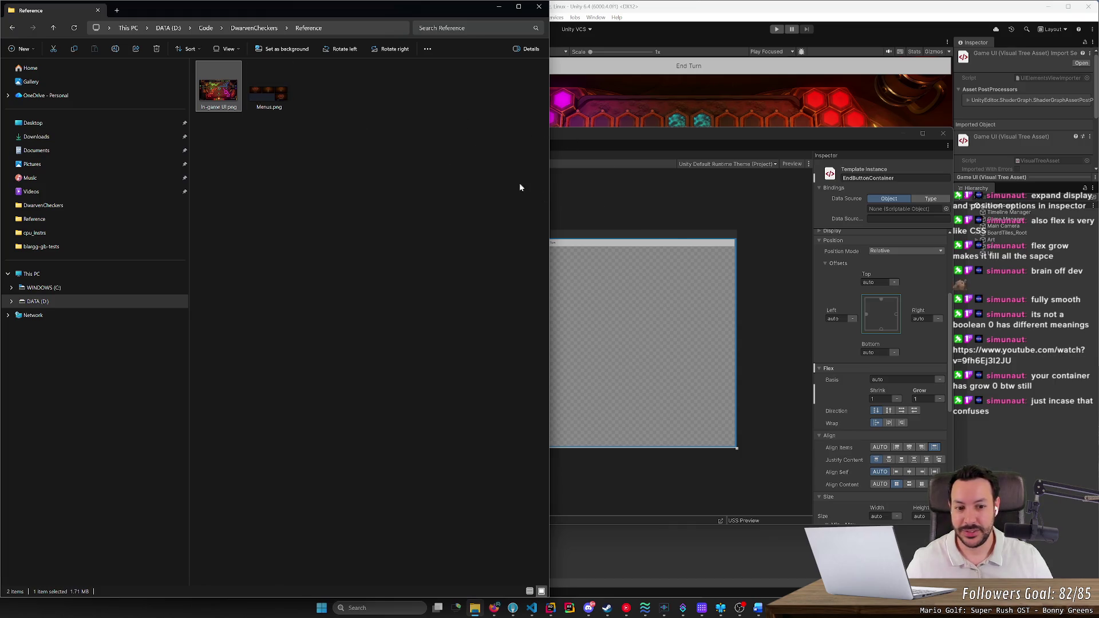
click(619, 243)
Step: Set EndButtonContainer's Flex Direction to column-reverse, save, and enlarge the Game view
click(600, 245)
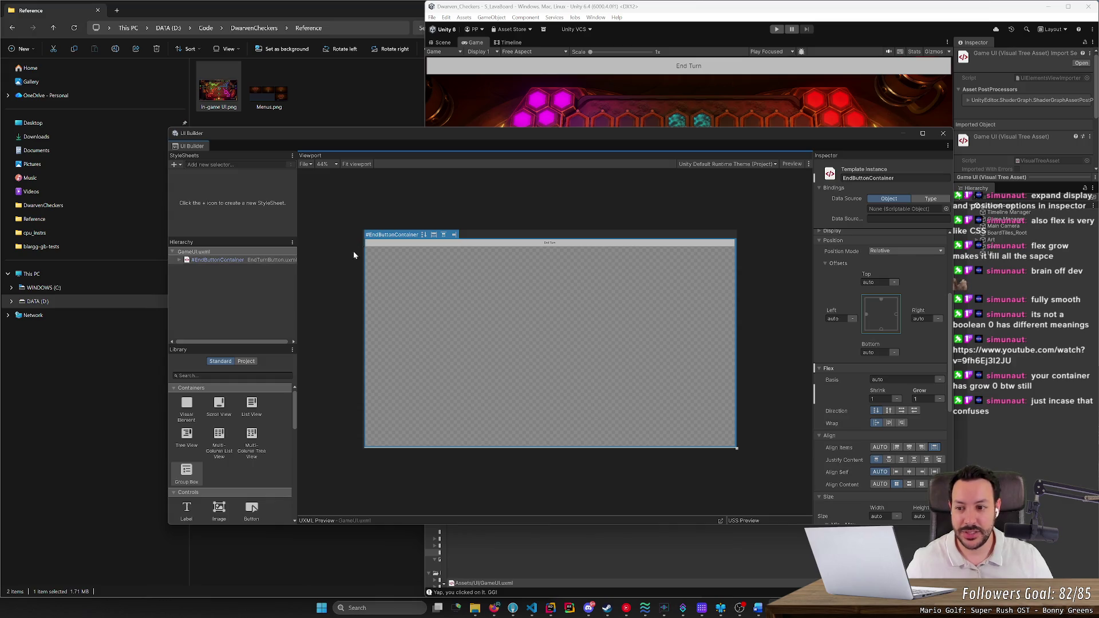
click(888, 410)
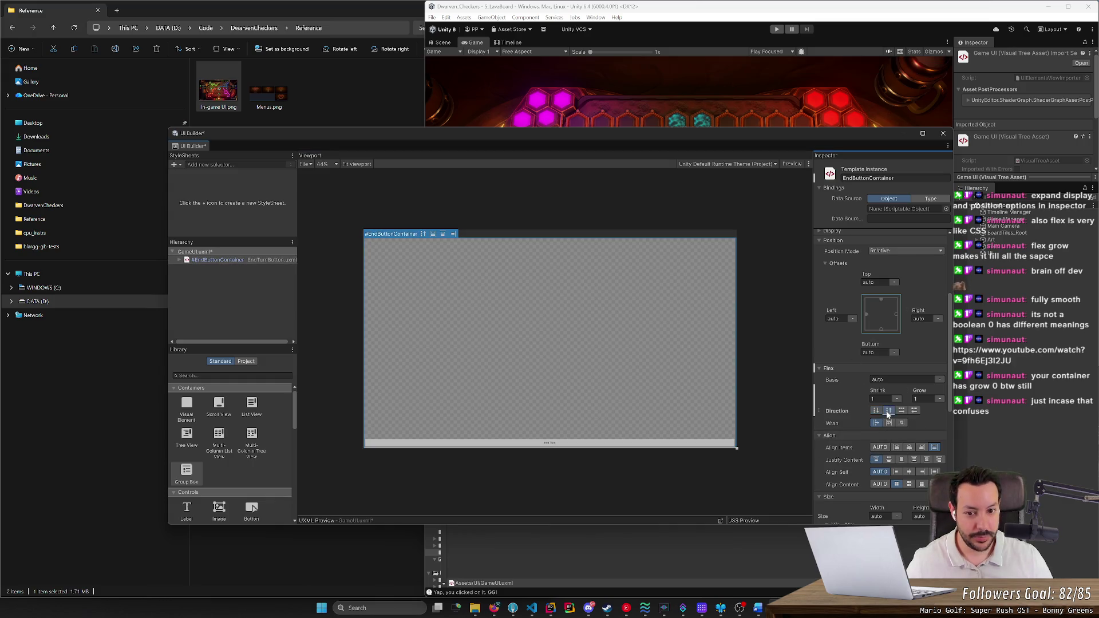
mouse_move(780, 141)
mouse_down()
mouse_move(425, 307)
mouse_move(589, 178)
mouse_move(434, 30)
mouse_move(612, 36)
mouse_move(167, 393)
mouse_move(277, 319)
mouse_move(387, 155)
mouse_up()
key(ctrl+s)
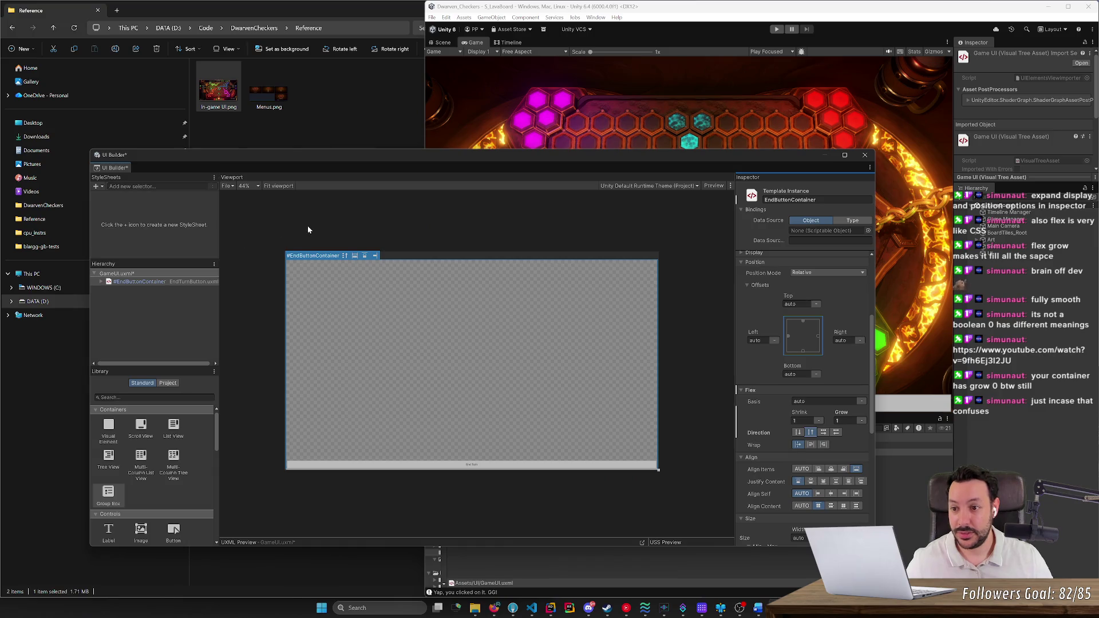
click(307, 225)
mouse_move(921, 417)
mouse_down()
mouse_move(869, 177)
mouse_move(868, 472)
mouse_up()
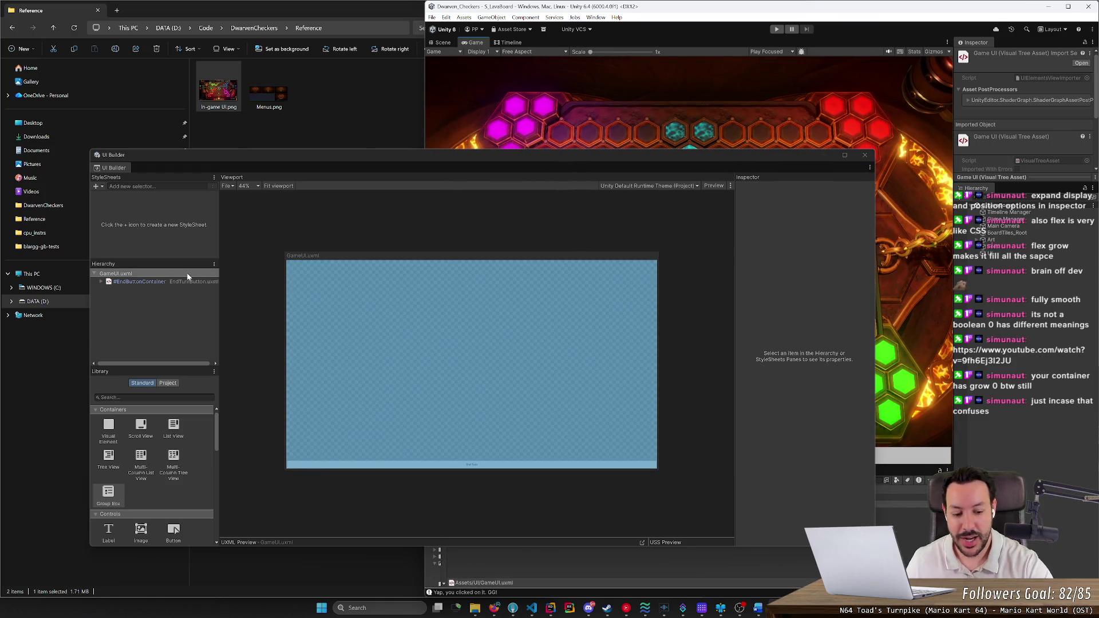
Step: Adjust EndButtonContainer's flex values, ending with Grow 1 and Shrink 1
click(140, 281)
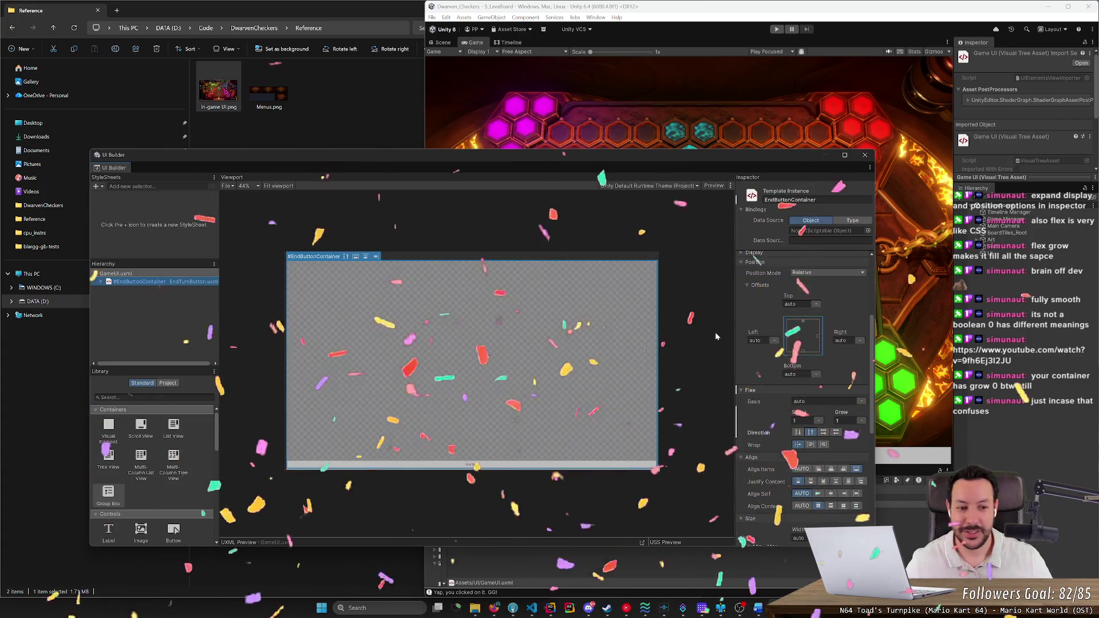
click(844, 421)
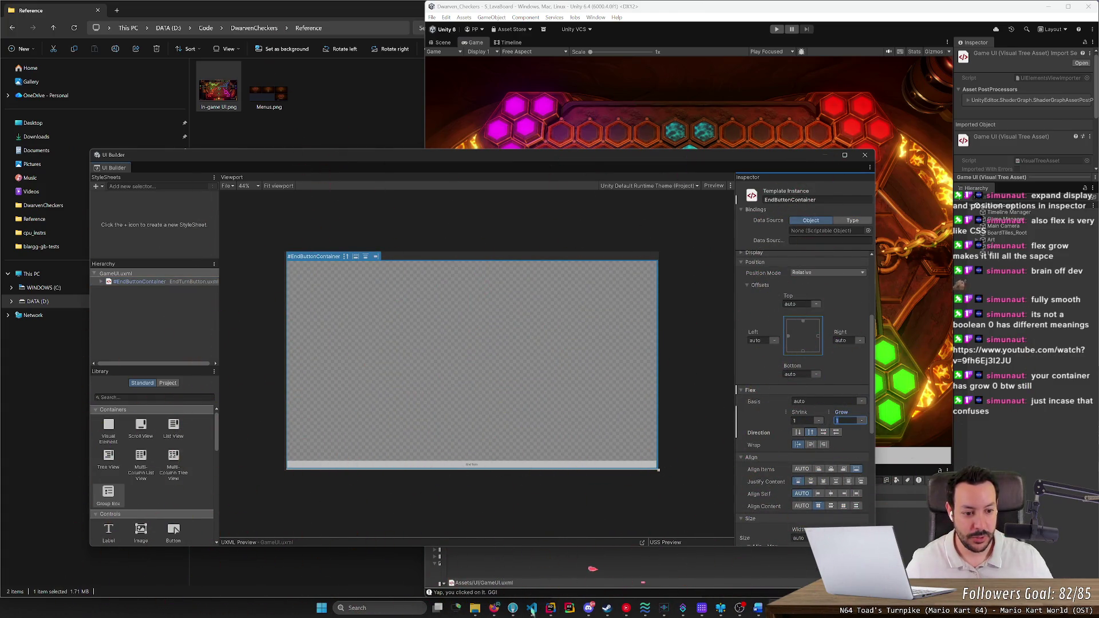
text(0)
key(Return)
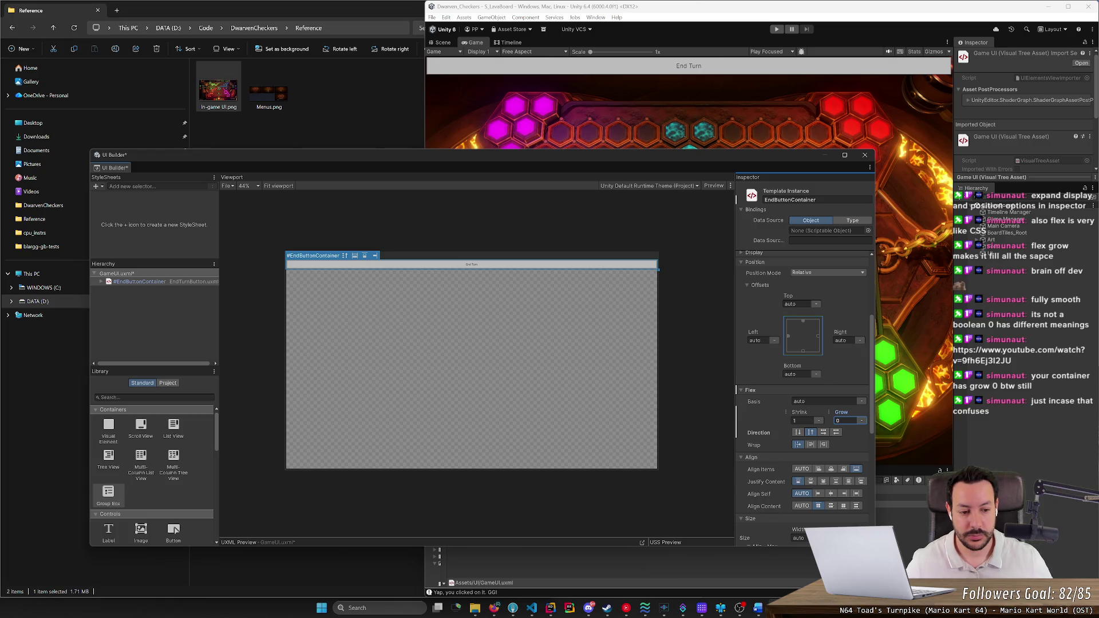
text(1)
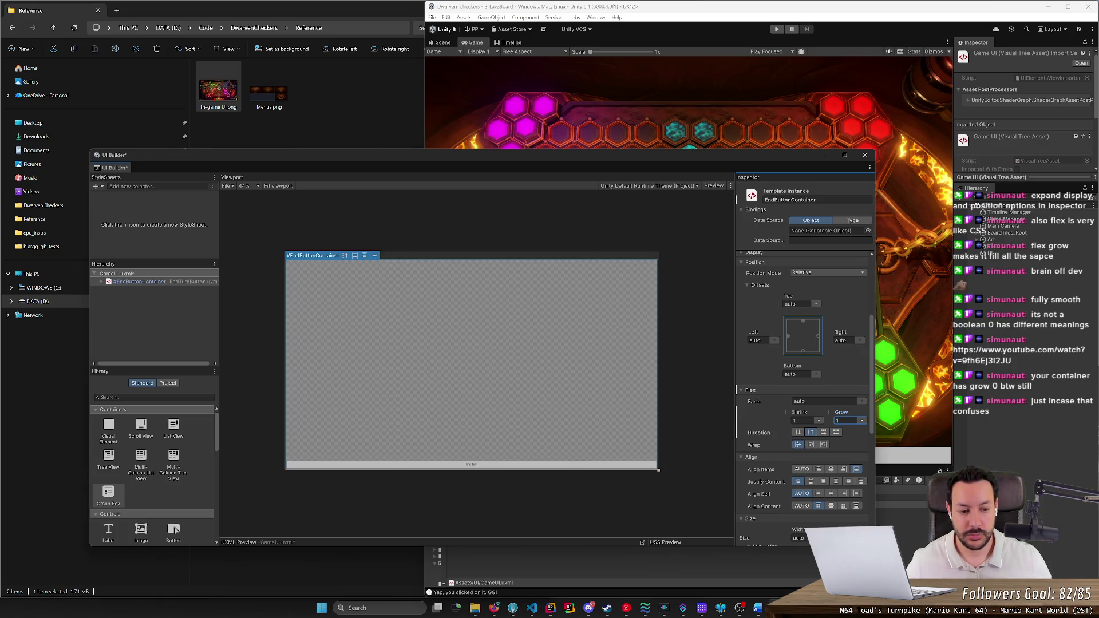
key(shift+Tab)
text(1)
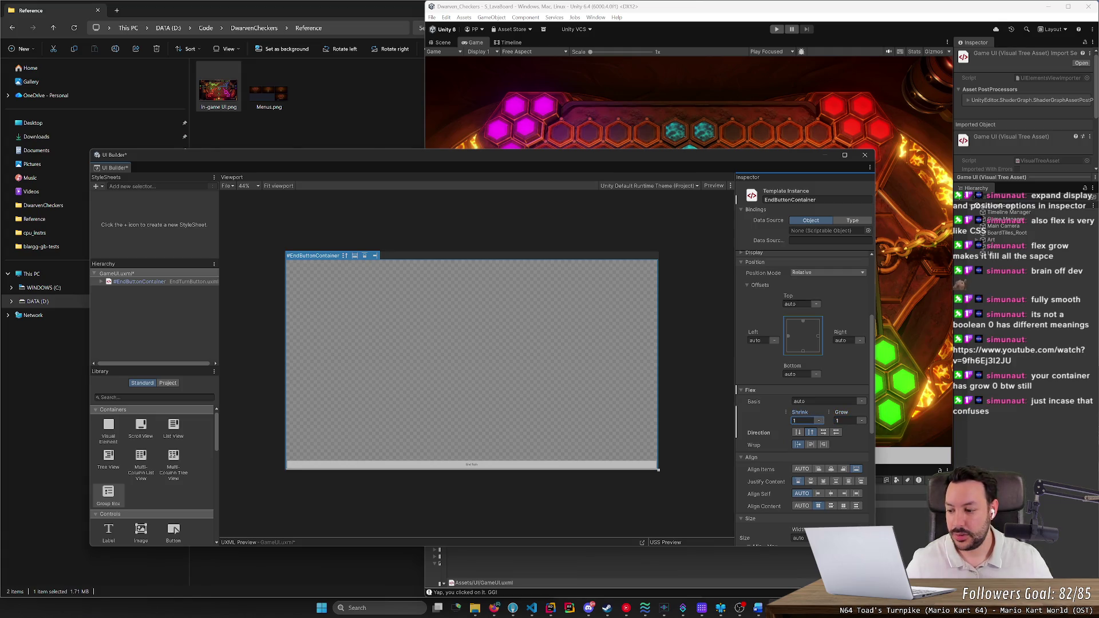
key(Tab)
text(0)
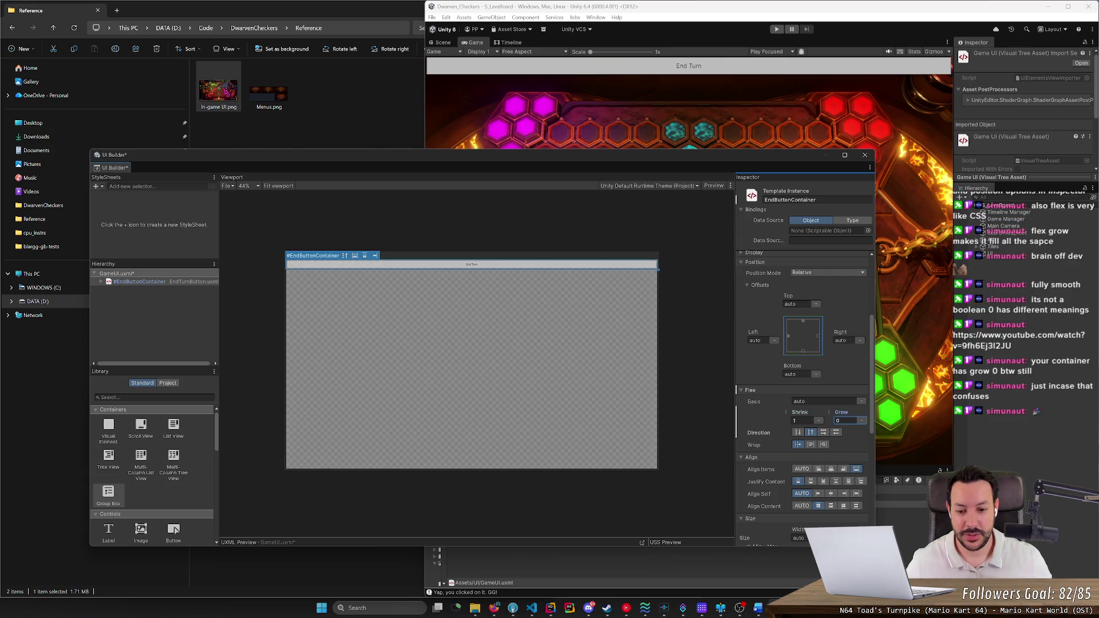
key(Return)
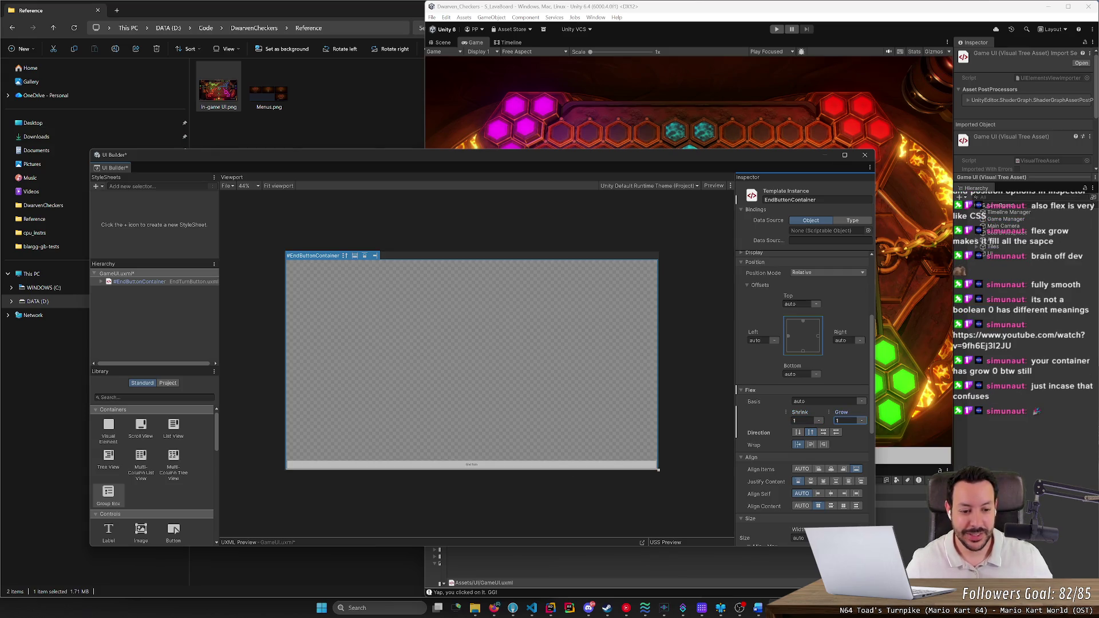
Step: Set the bottom offset to 0 px and left to auto, and choose absolute positioning
scroll(764, 287, up, 3)
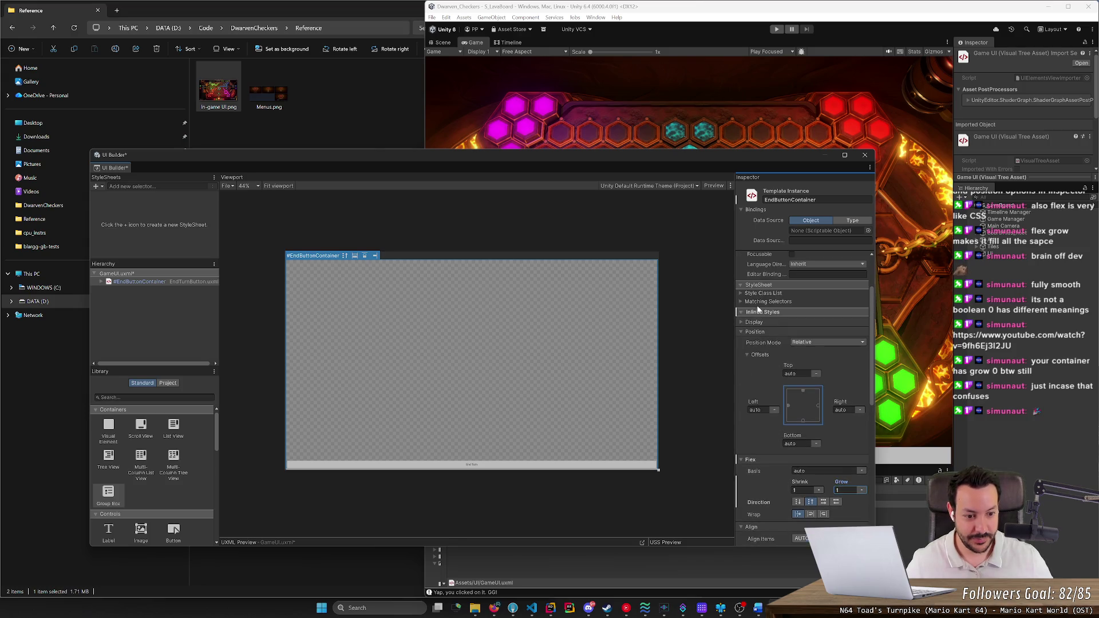
click(803, 421)
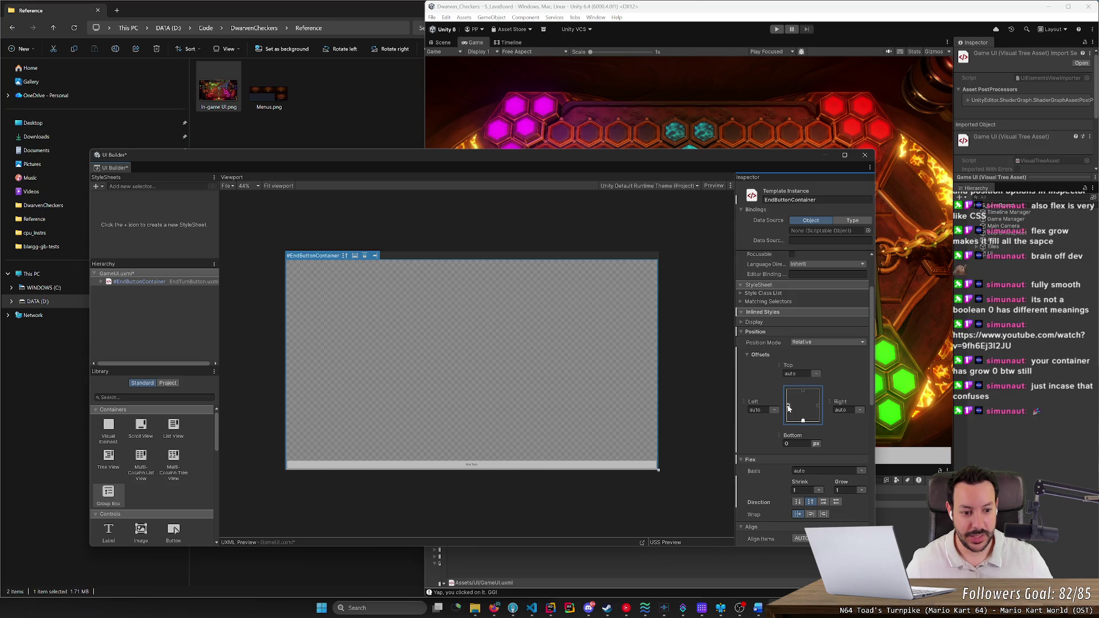
click(788, 407)
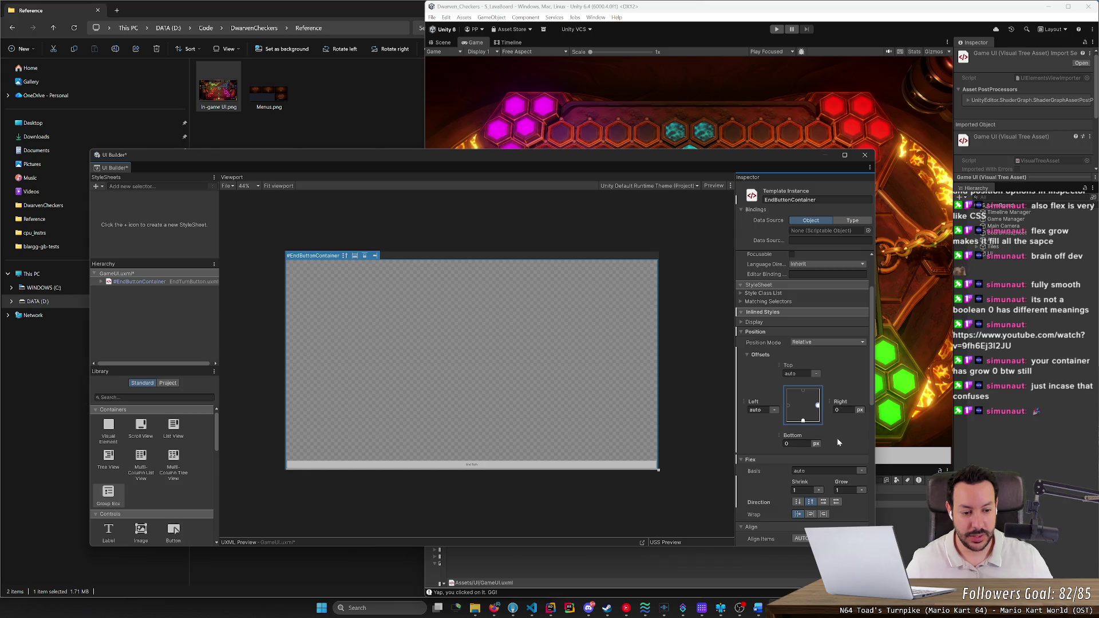
scroll(831, 448, down, 2)
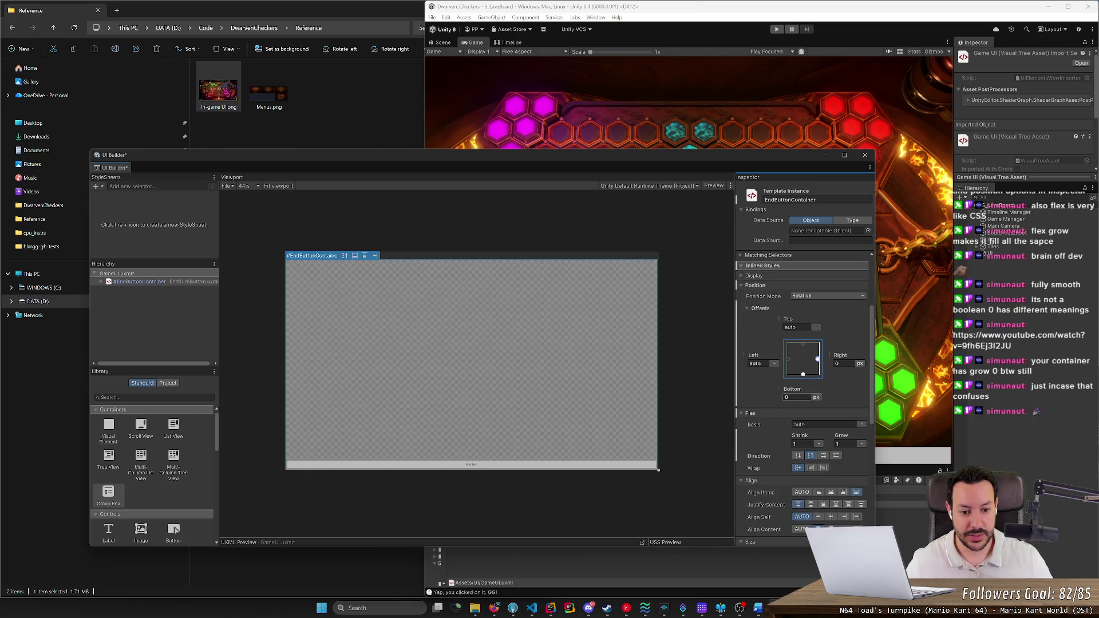
scroll(859, 394, up, 1)
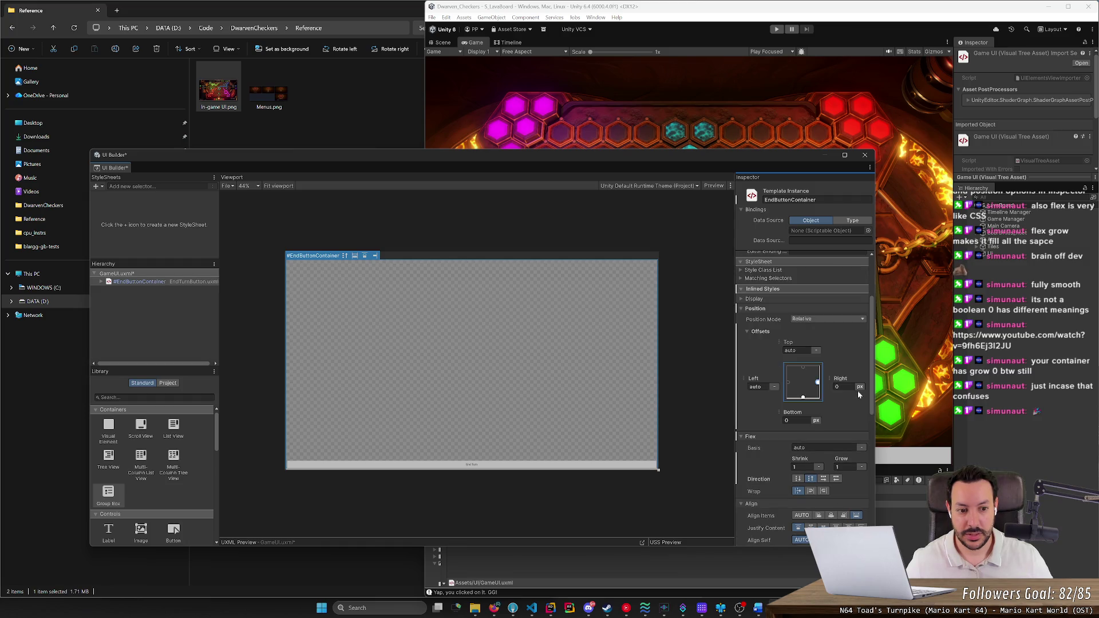
click(819, 321)
Step: Confirm Absolute position mode and set the bottom and right offsets to 20 px
click(815, 335)
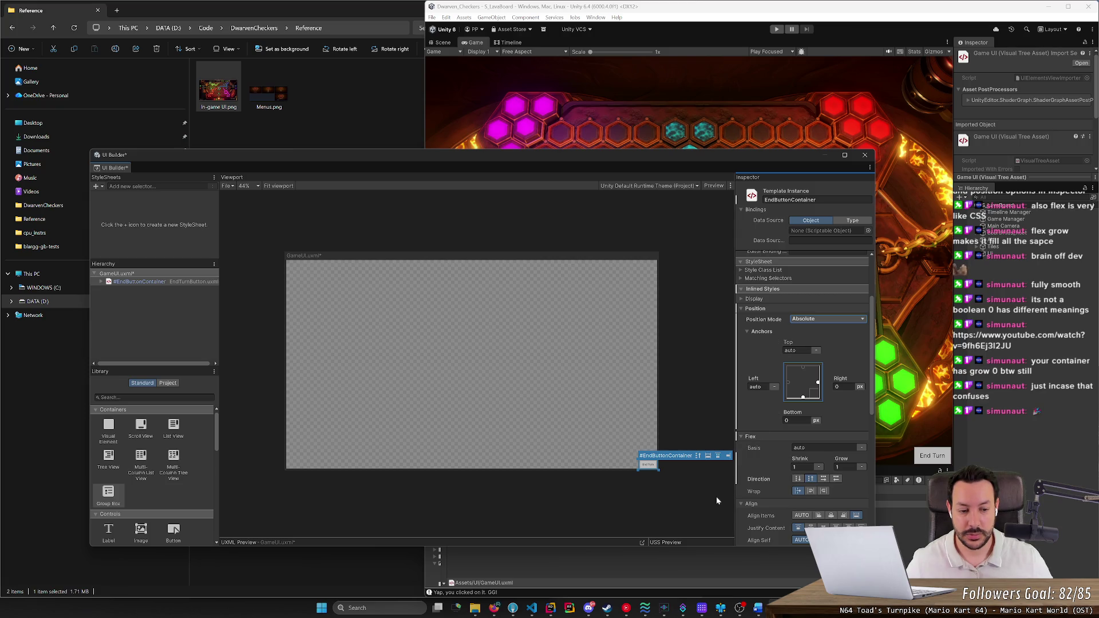
click(846, 411)
drag(782, 412, 790, 414)
click(841, 386)
text(20)
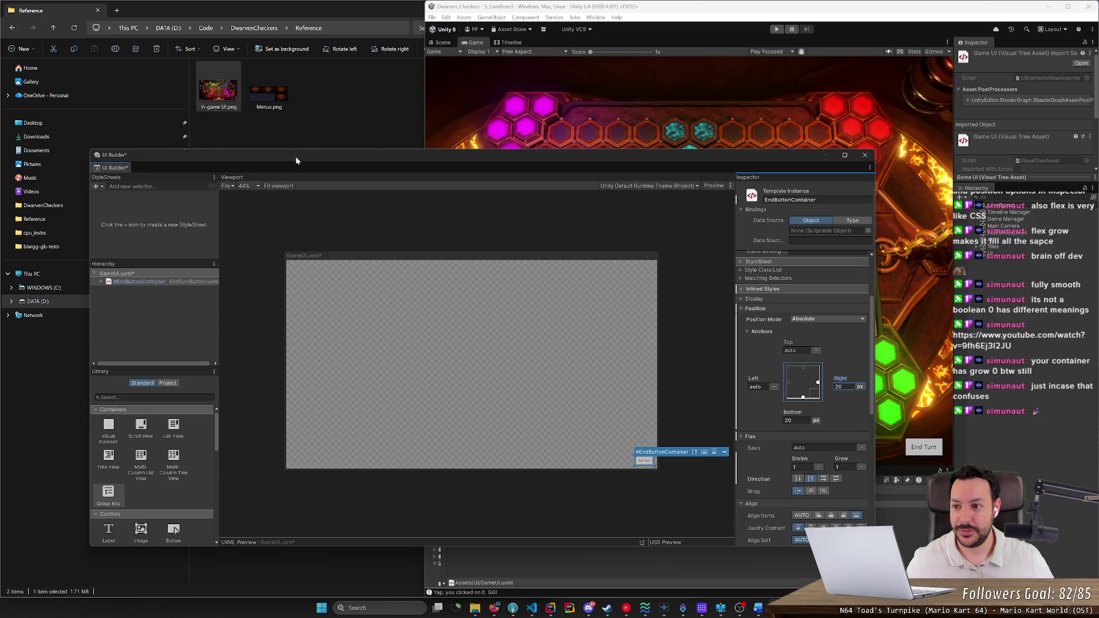